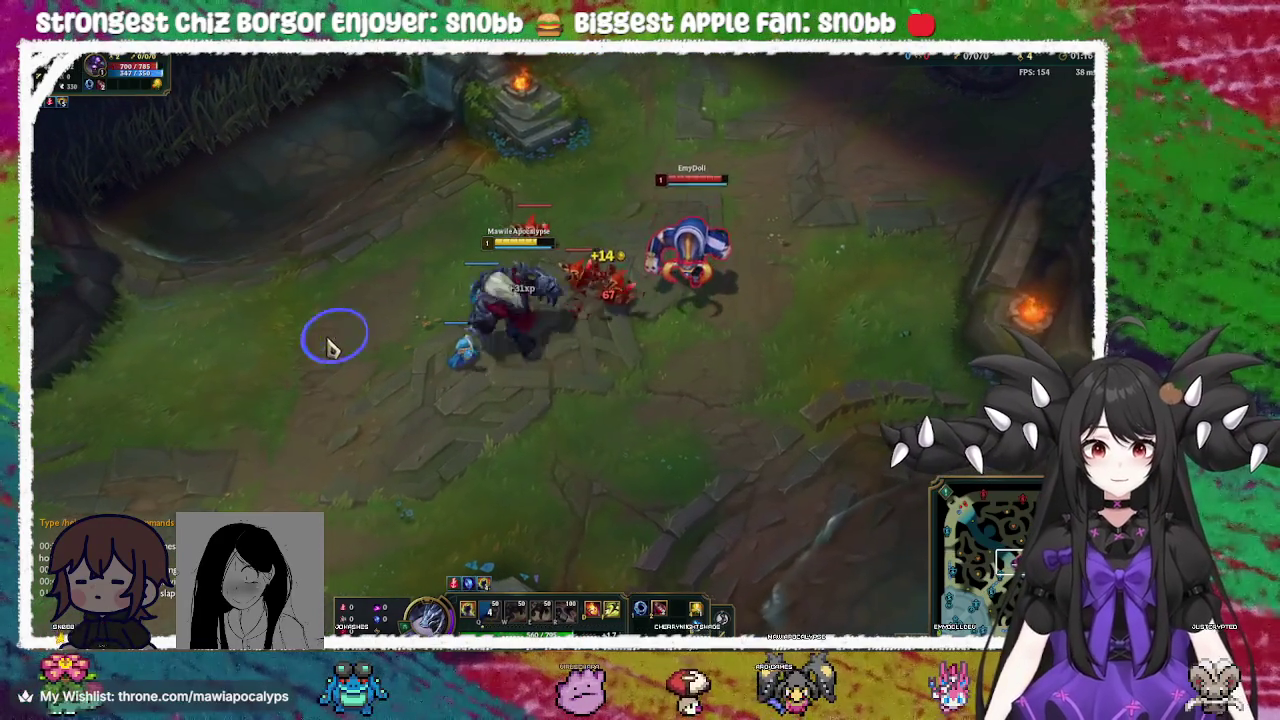
# Knock up enemies with Q in mid lane, then reposition and attack an enemy minion
pyautogui.rightClick(336, 400)
pyautogui.rightClick(649, 355)
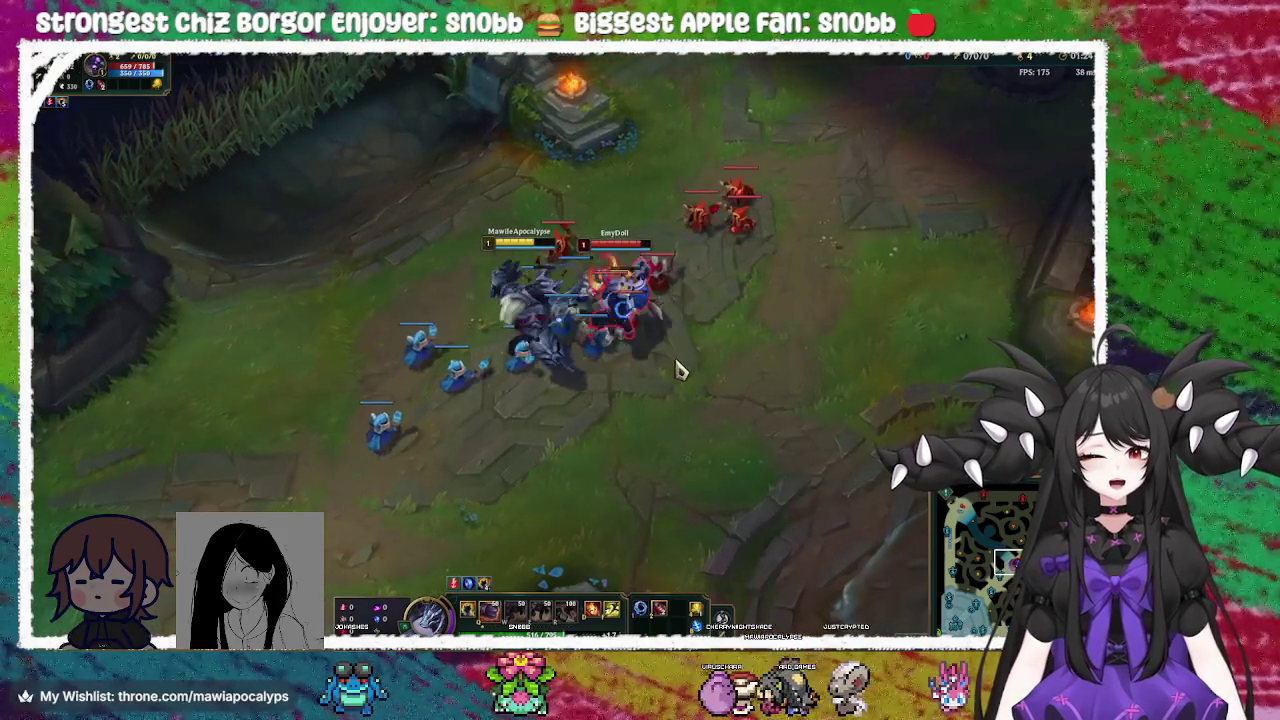
pyautogui.press('q')
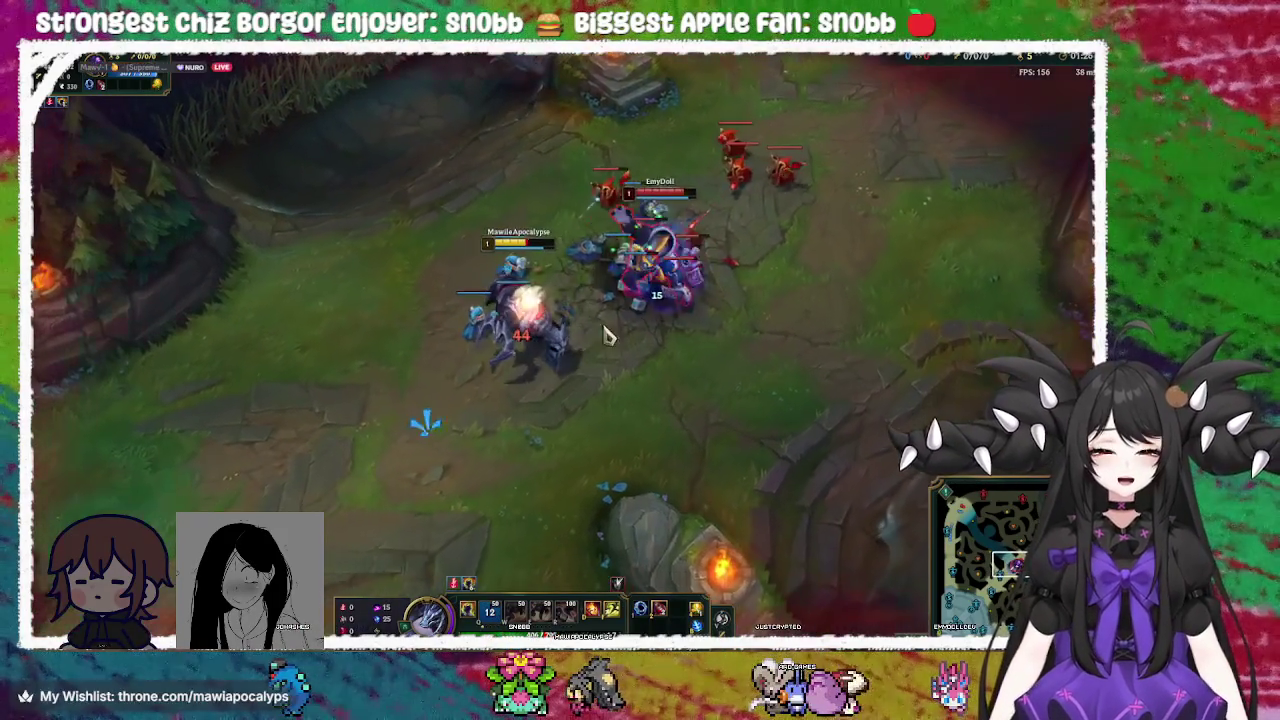
pyautogui.rightClick(335, 285)
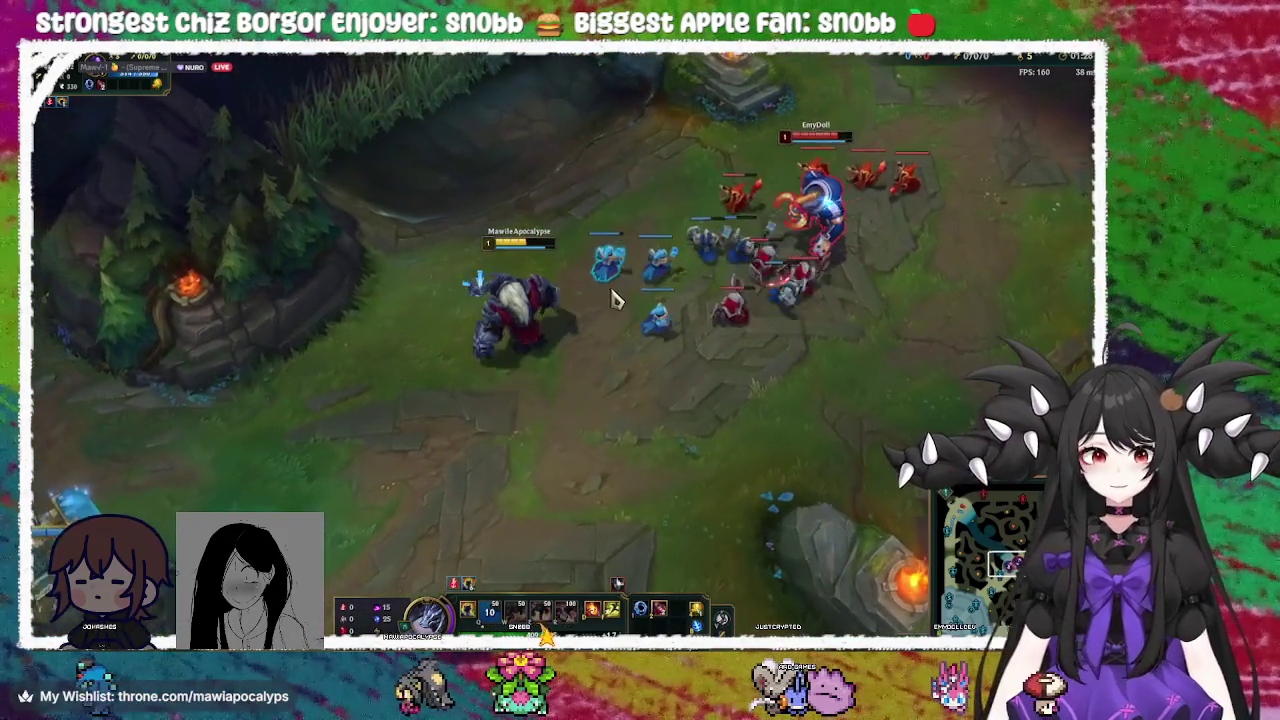
pyautogui.rightClick(645, 343)
pyautogui.rightClick(429, 343)
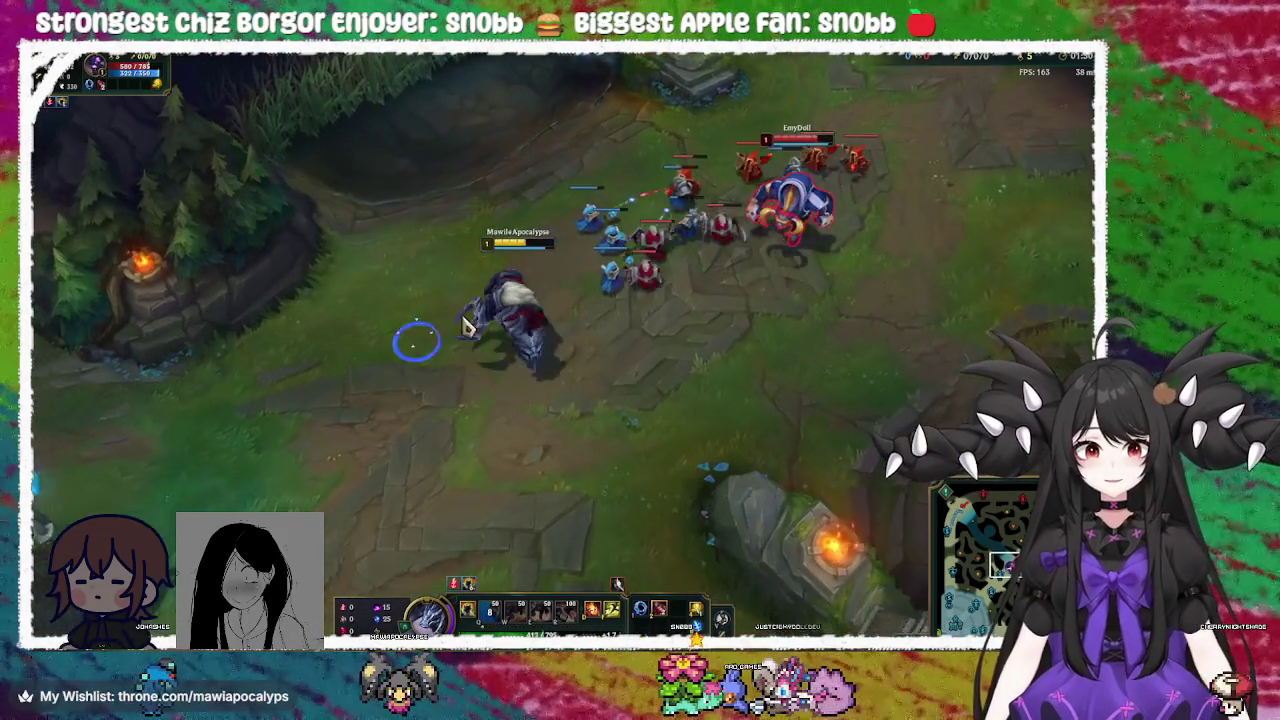
pyautogui.rightClick(657, 335)
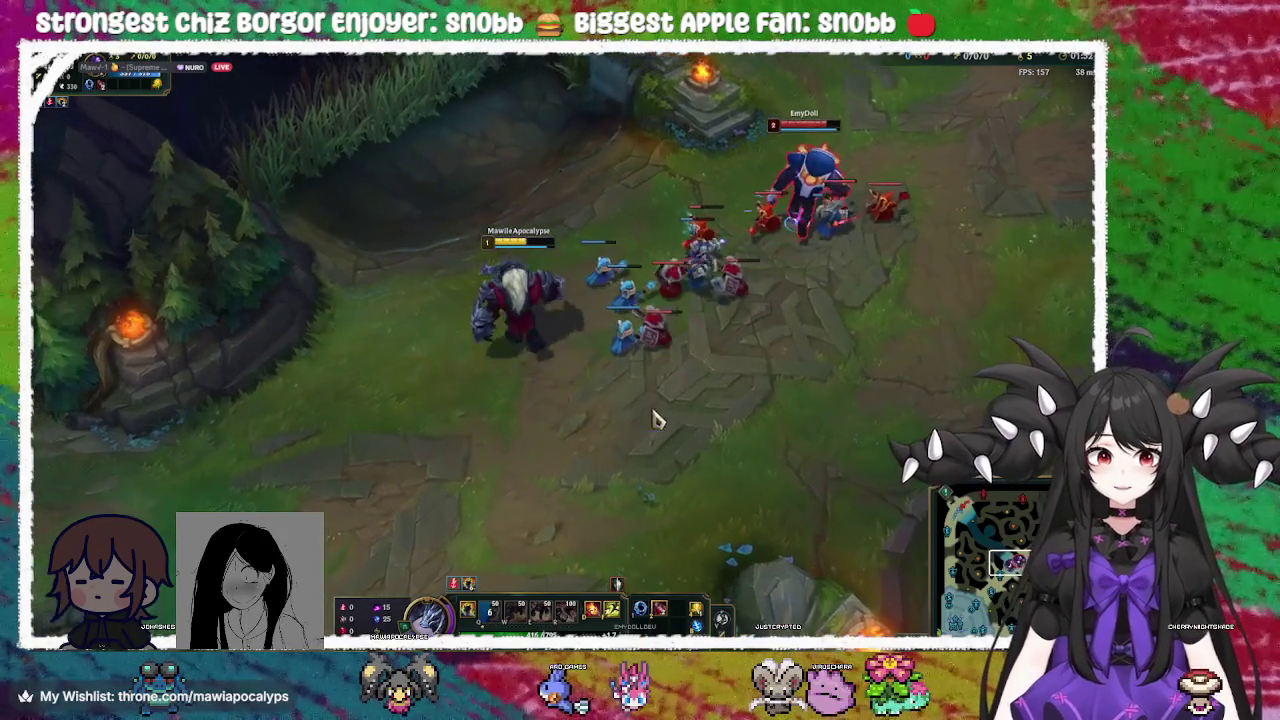
pyautogui.rightClick(650, 266)
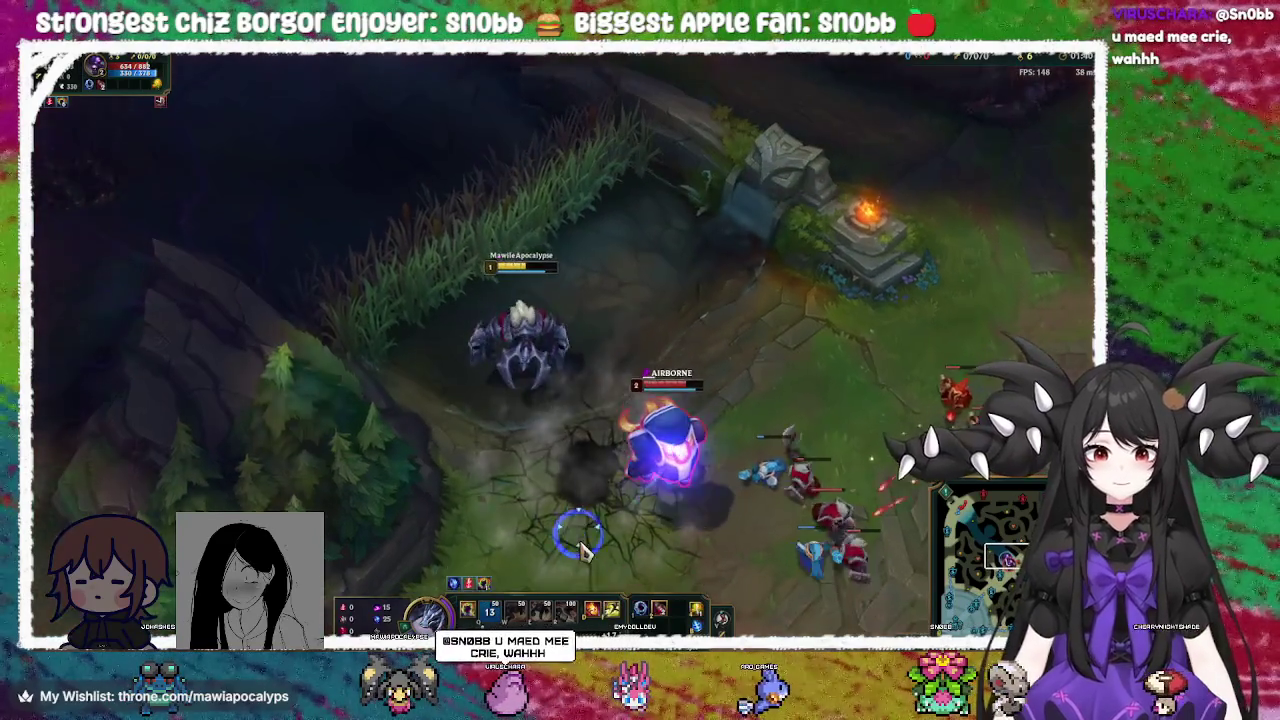
# Hit the enemy champion with Q, then fall back under the friendly tower
pyautogui.rightClick(571, 492)
pyautogui.press('q')
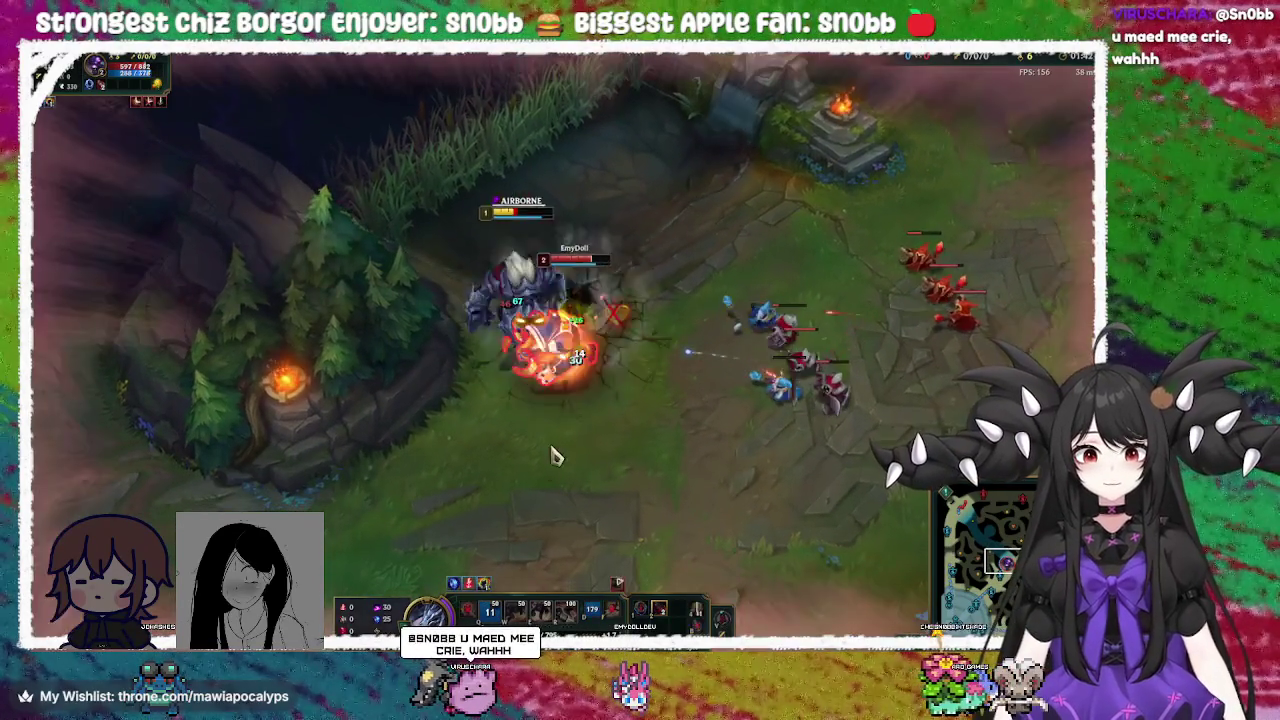
pyautogui.rightClick(451, 508)
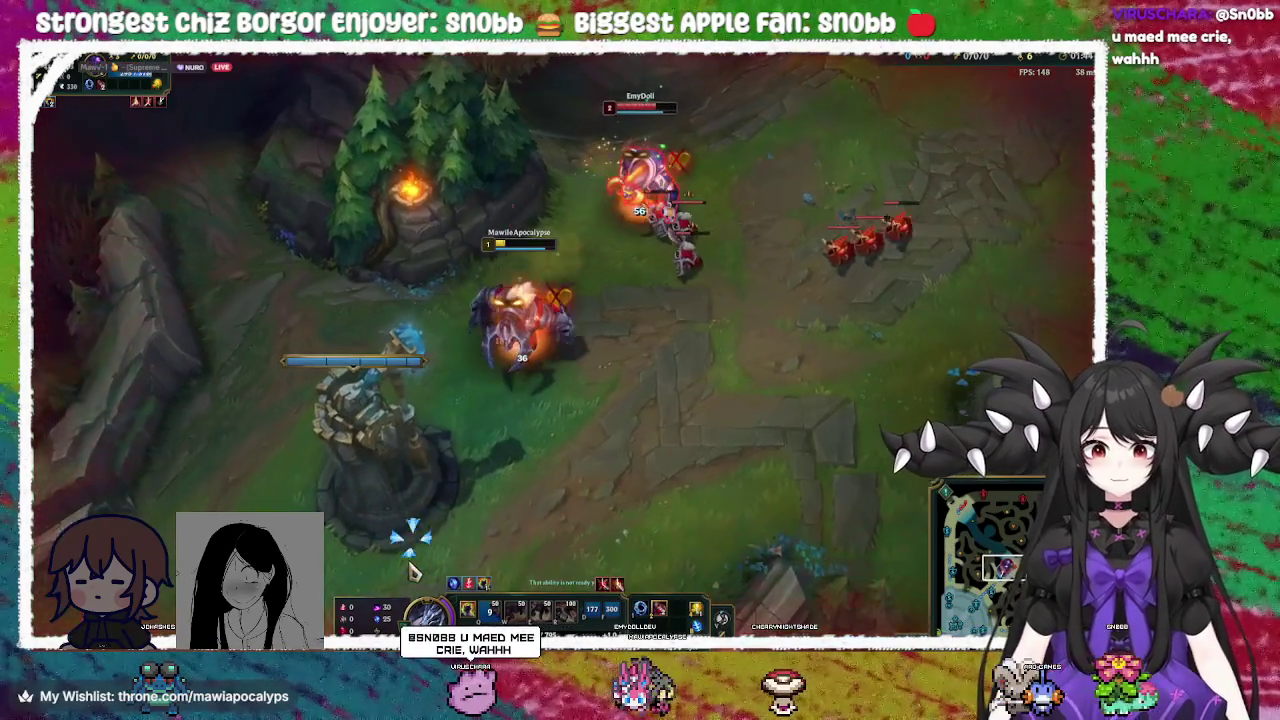
pyautogui.rightClick(372, 552)
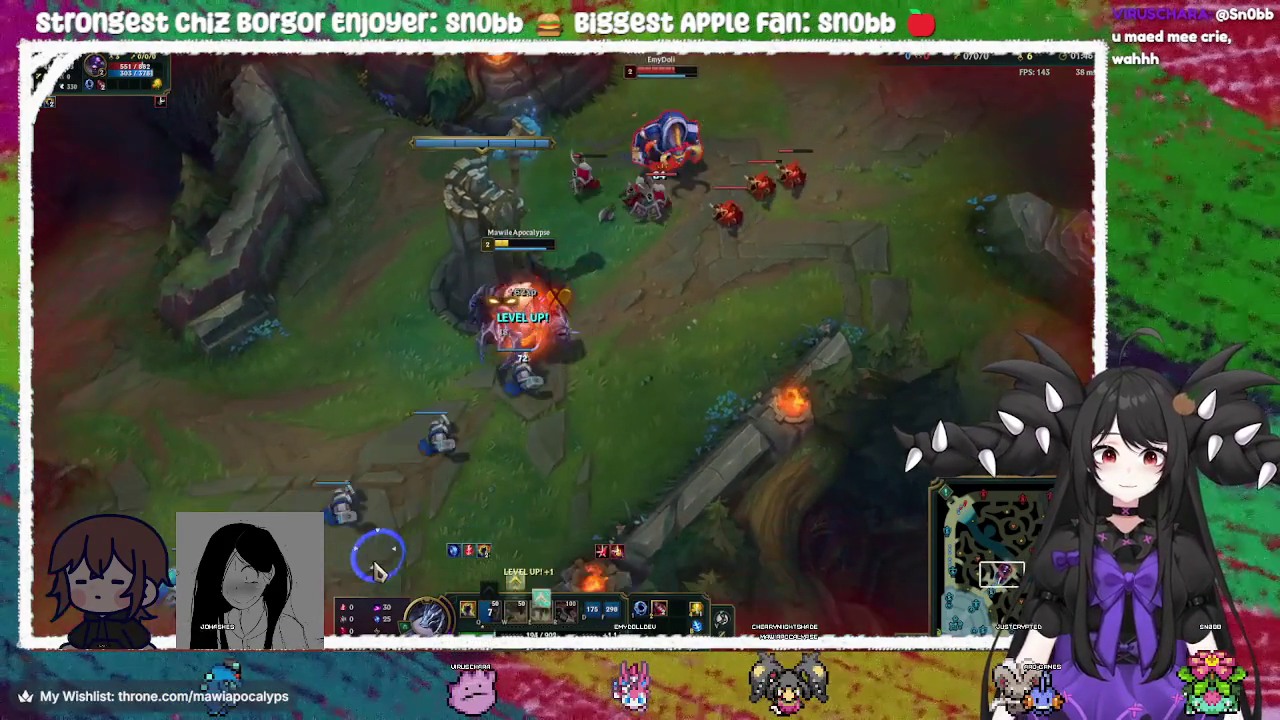
pyautogui.rightClick(560, 190)
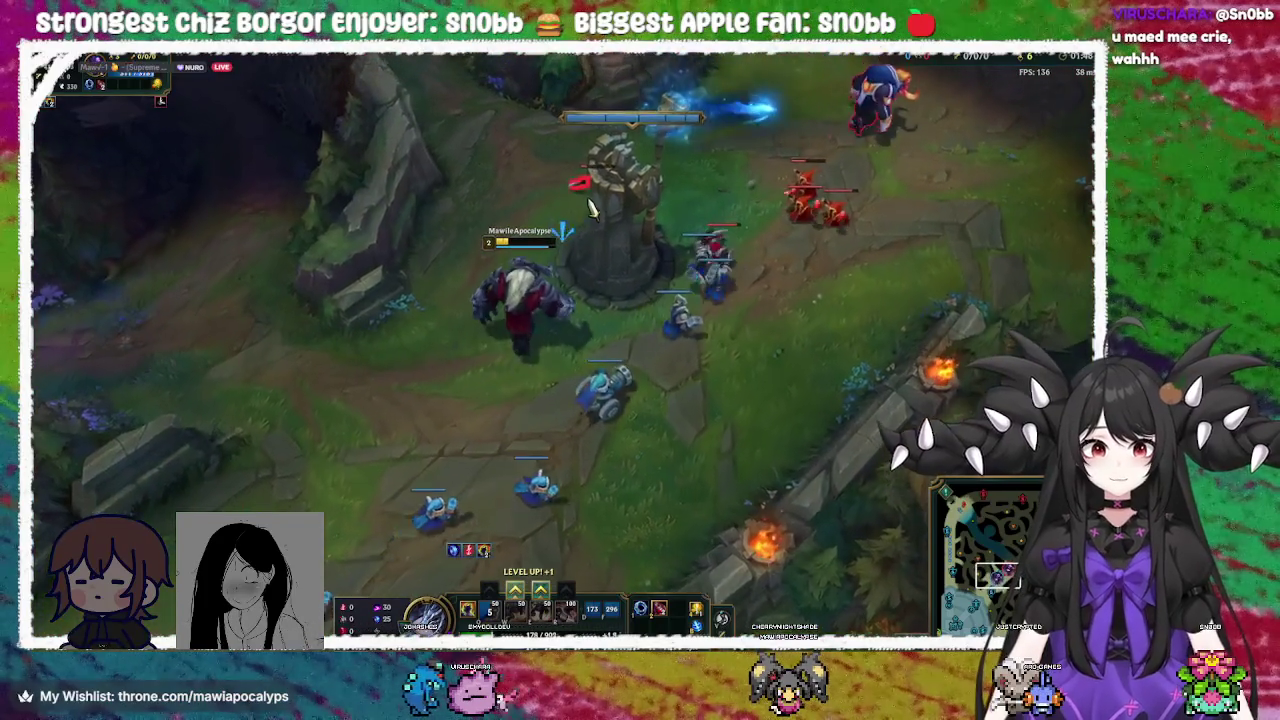
pyautogui.rightClick(588, 297)
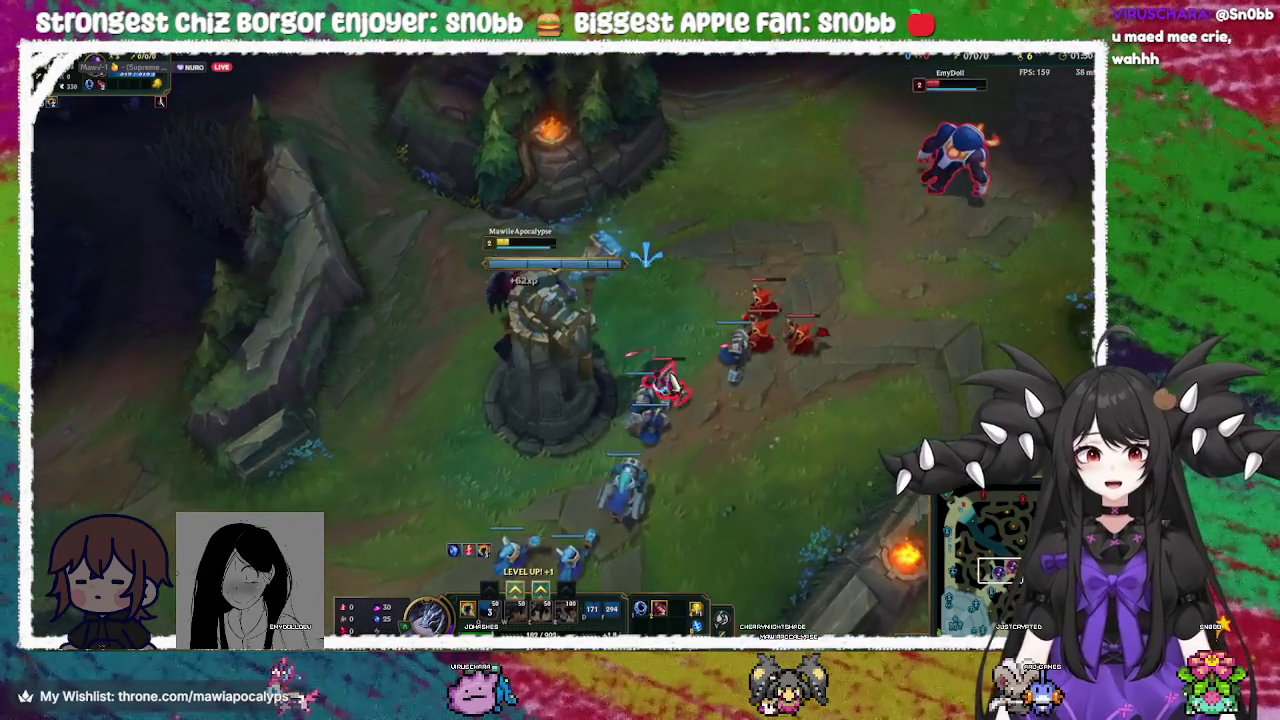
pyautogui.rightClick(679, 324)
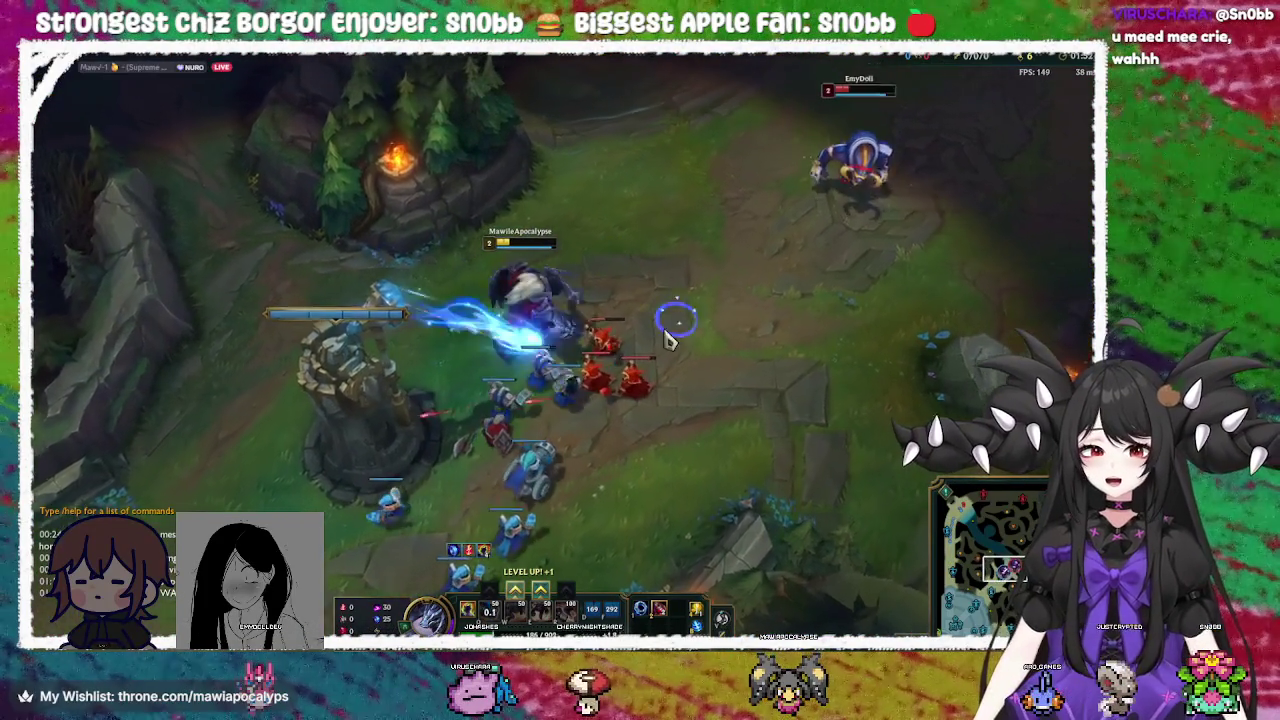
pyautogui.rightClick(235, 272)
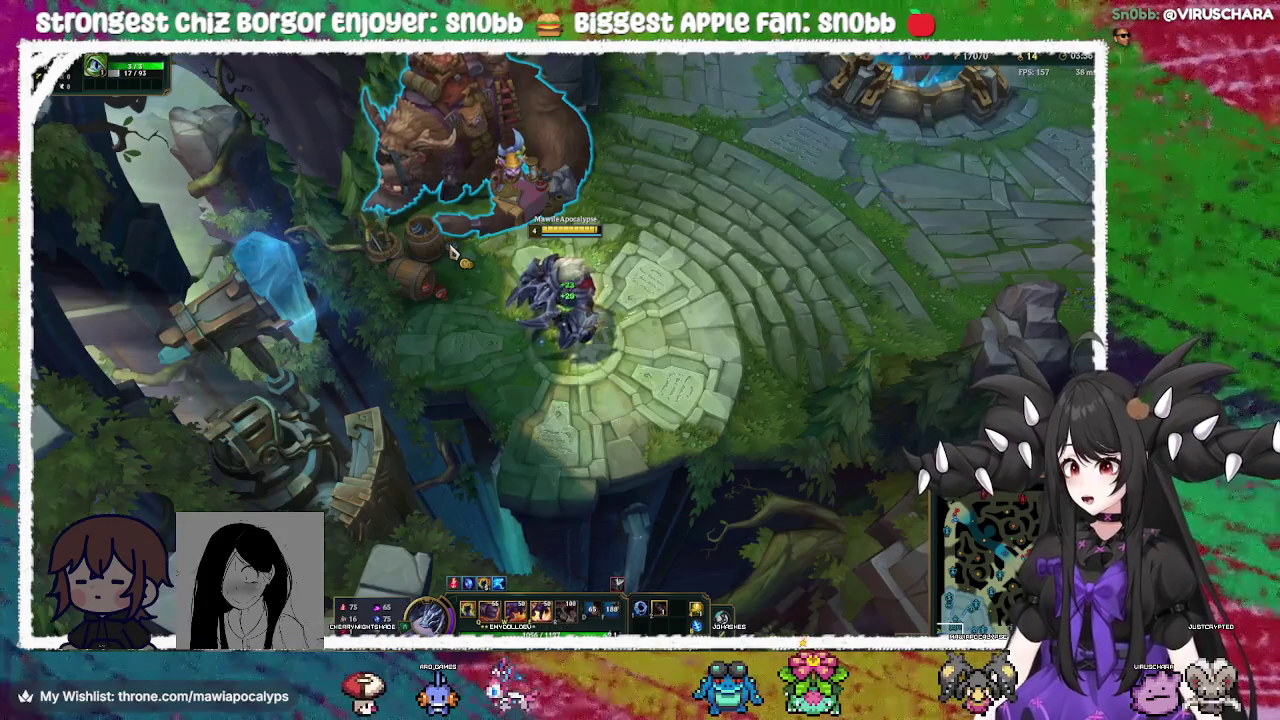
# Bring up the in-game menu with Esc and confirm LEAVE to exit the custom match
pyautogui.press('Escape')
pyautogui.click(372, 517)
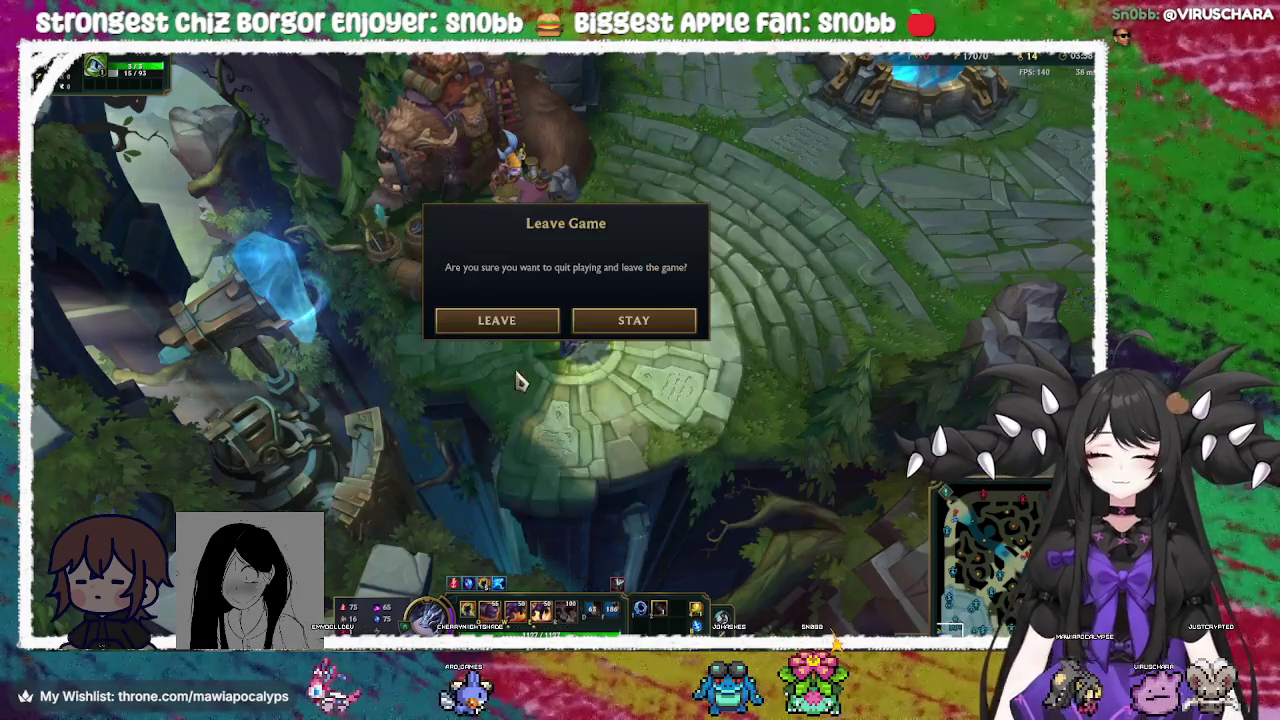
pyautogui.click(549, 316)
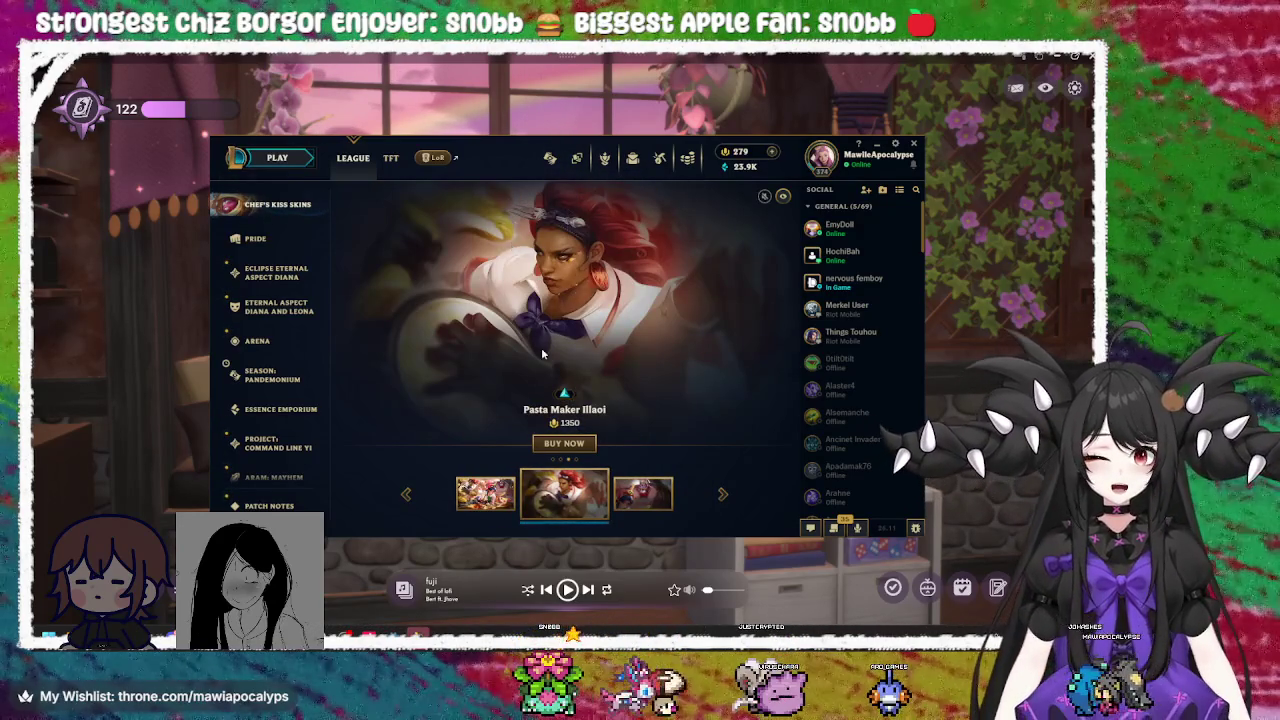
# Buy Zaahen from the store's Champions tab for 3150 Blue Essence and dismiss the confirmation
pyautogui.click(659, 162)
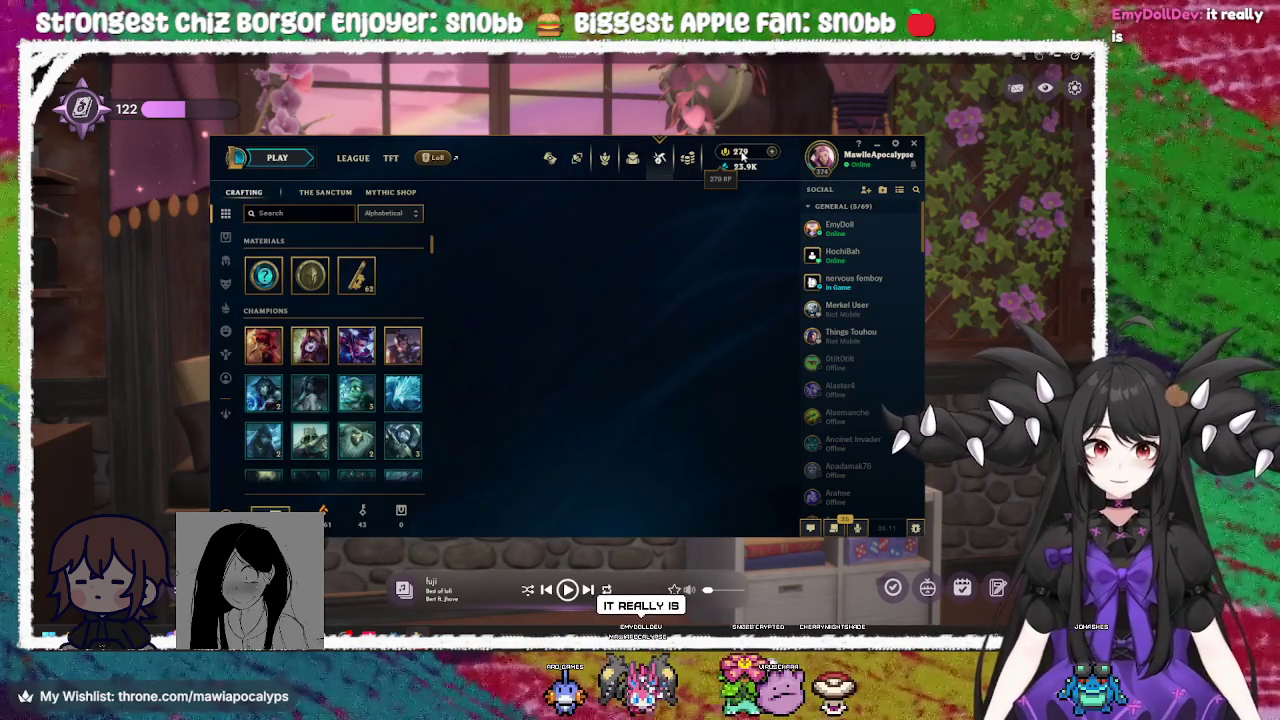
pyautogui.click(688, 158)
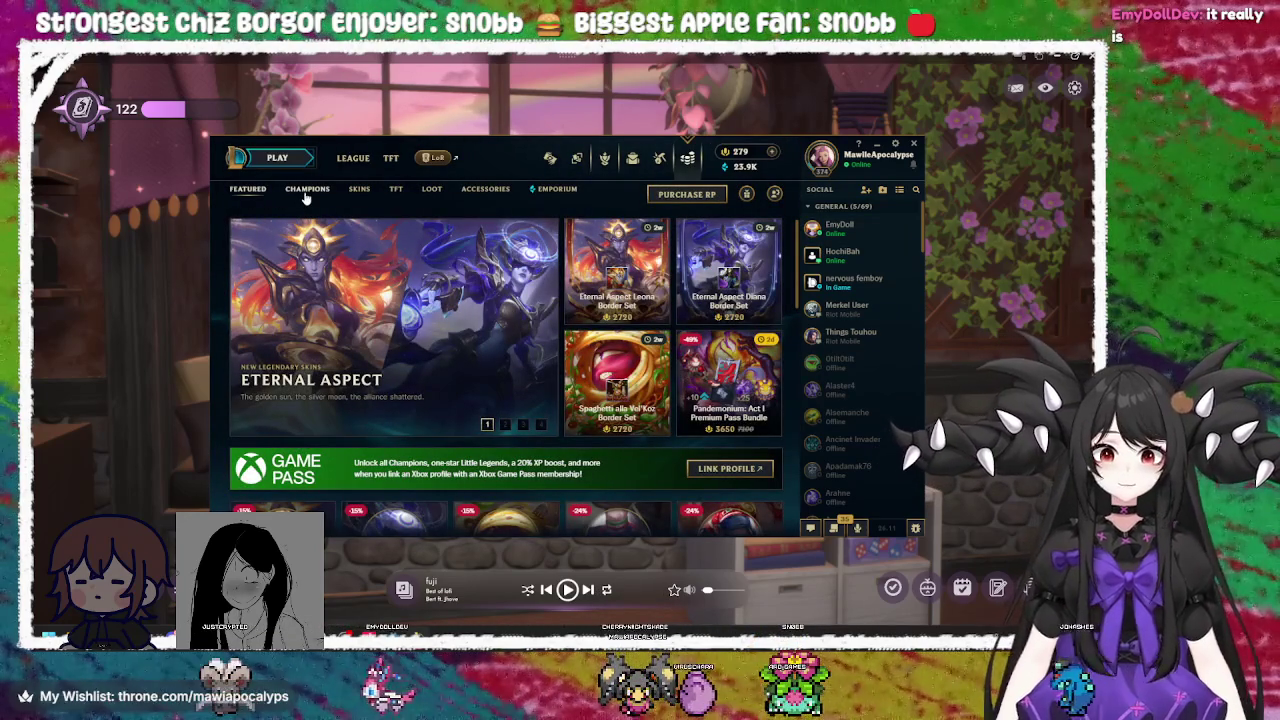
pyautogui.click(307, 194)
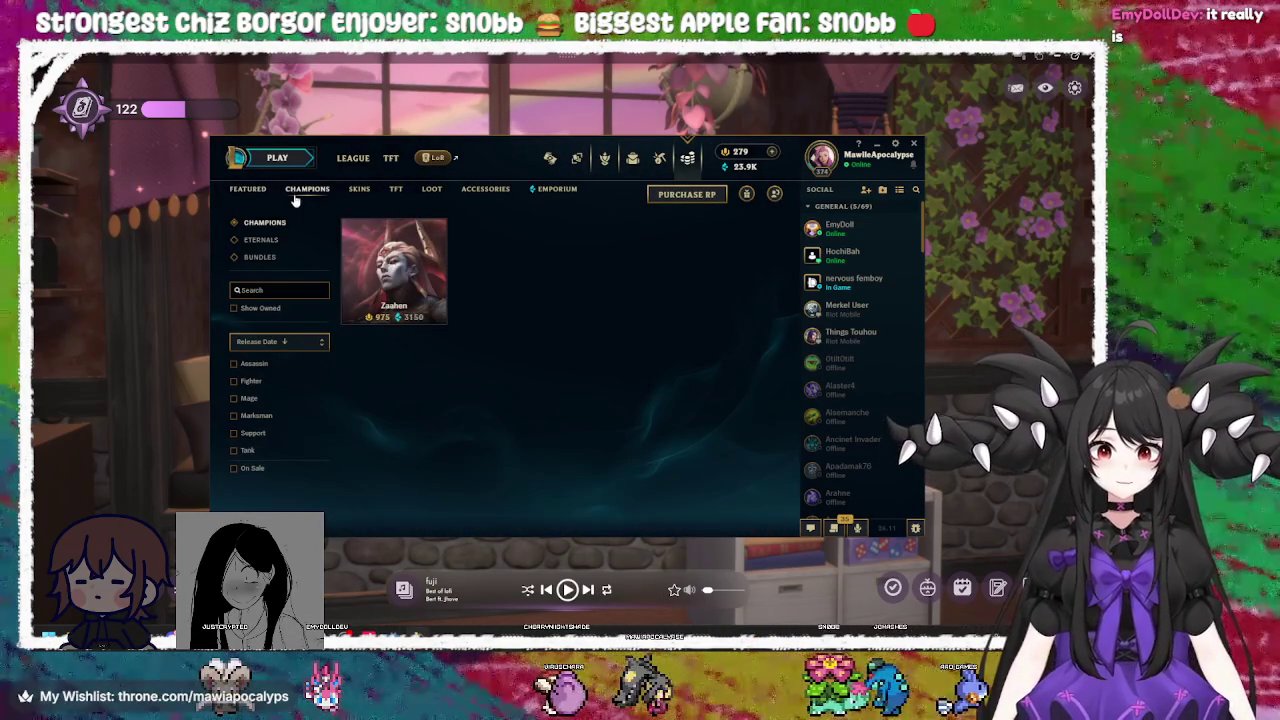
pyautogui.click(394, 270)
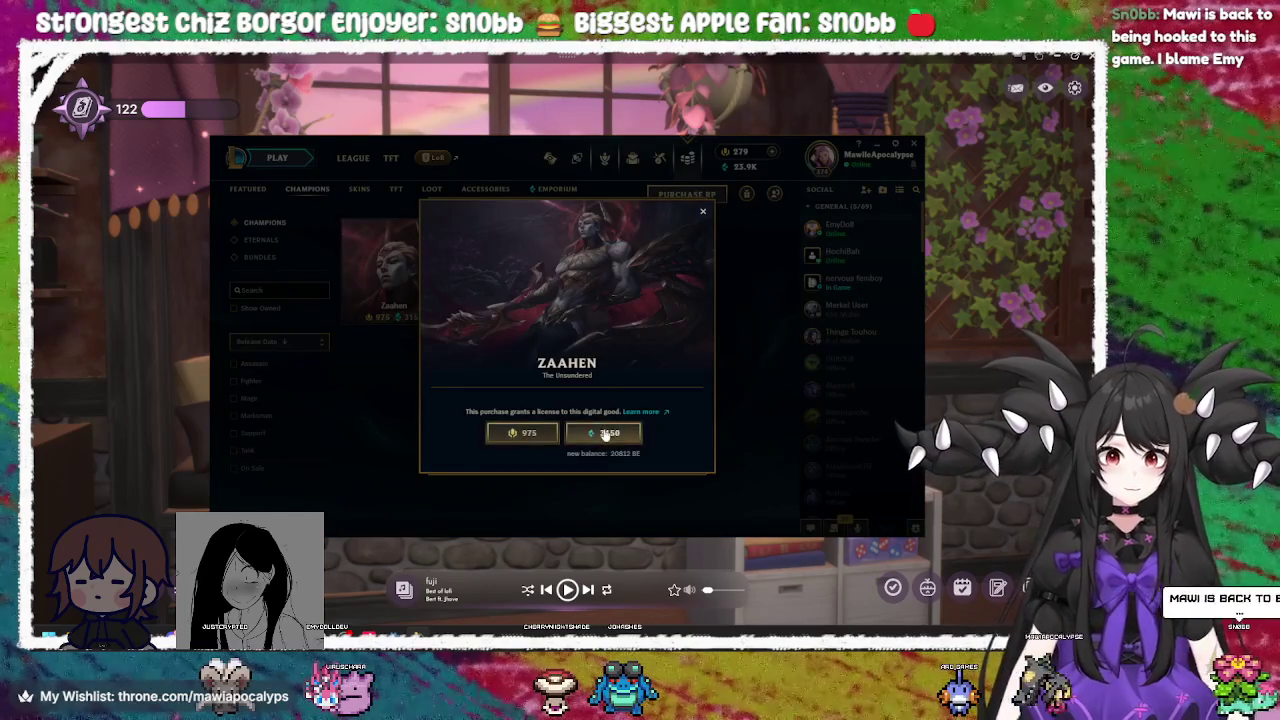
pyautogui.click(603, 432)
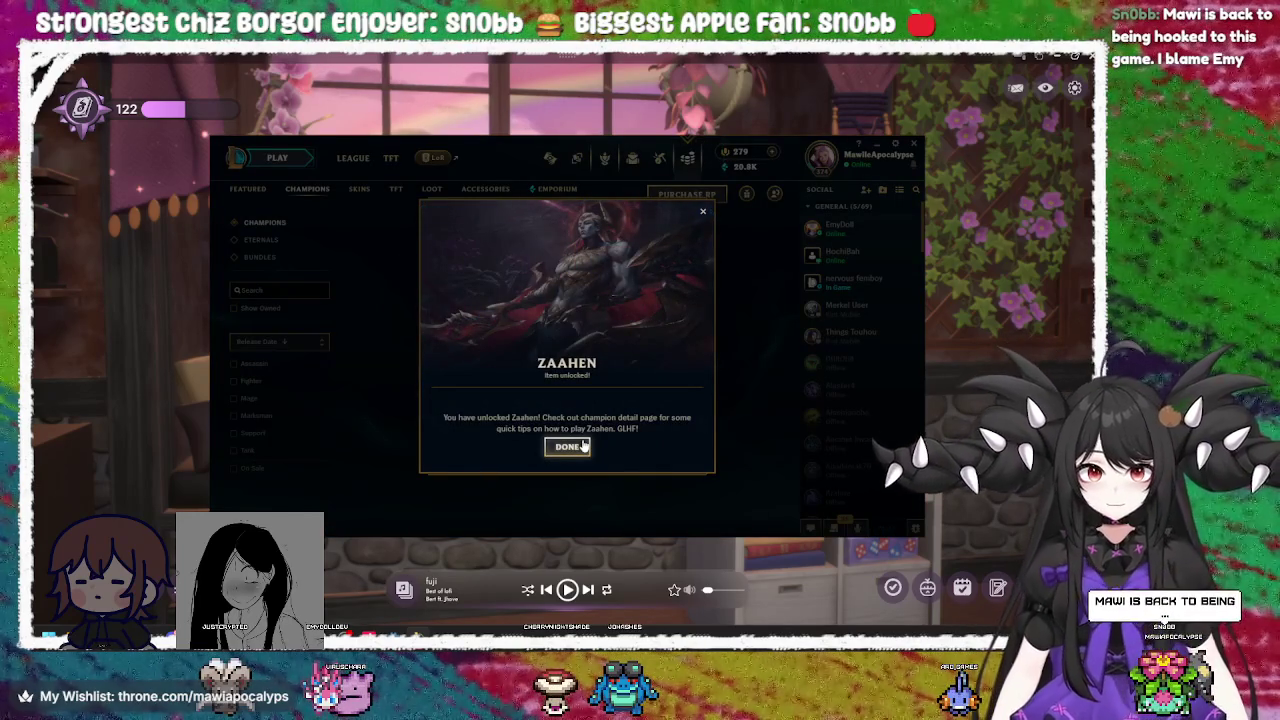
pyautogui.click(575, 445)
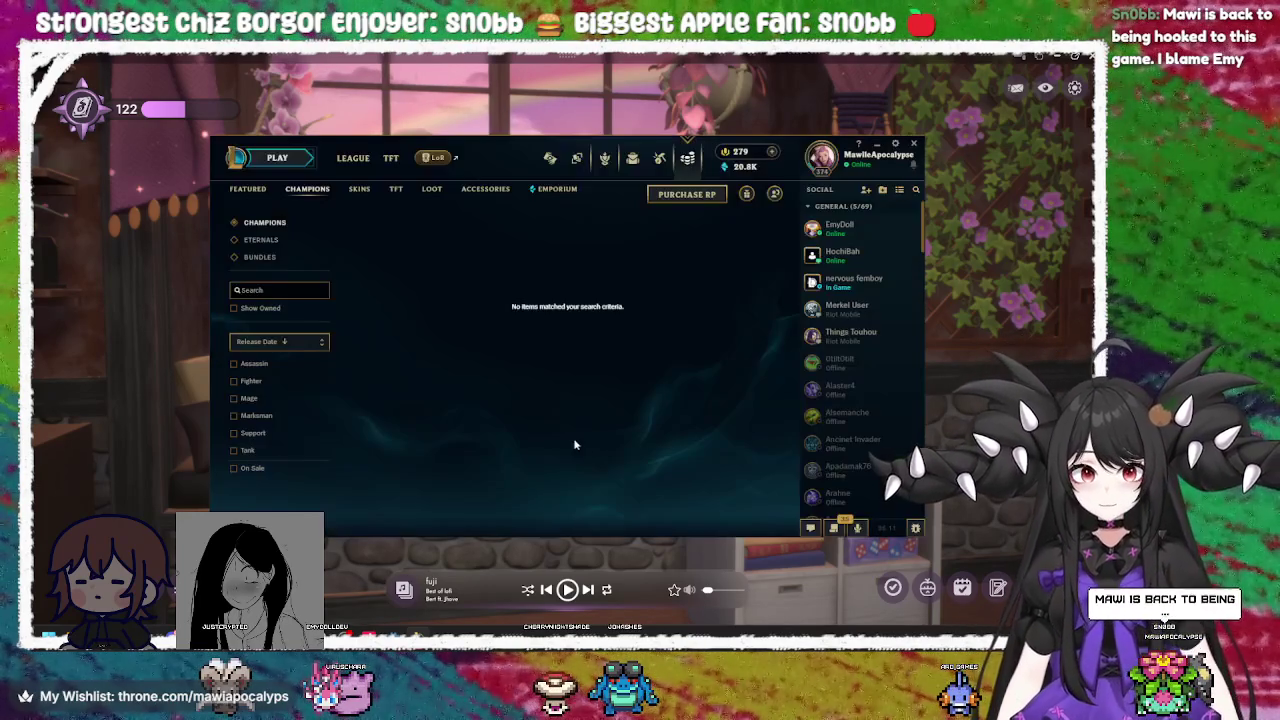
# Search the skin store for 'zoe' and attempt to buy Dark Star Zoe for 1350 RP
pyautogui.click(357, 190)
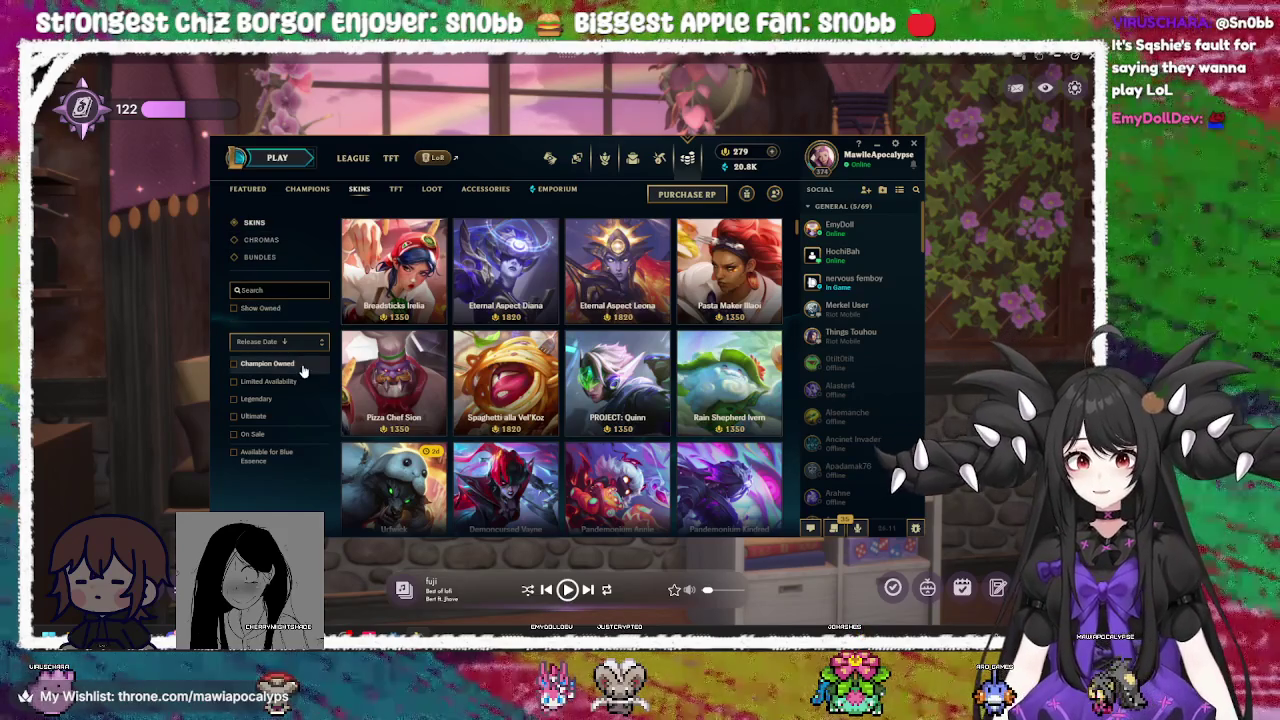
pyautogui.click(292, 292)
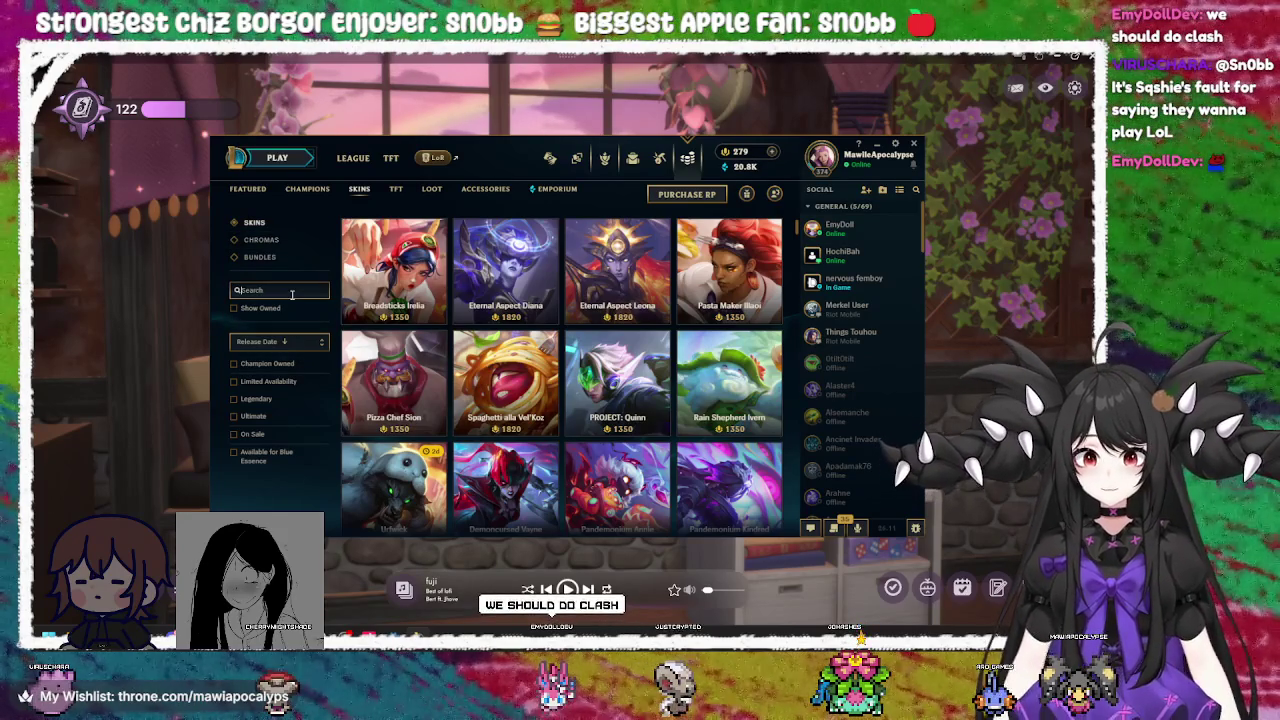
pyautogui.write('zoe')
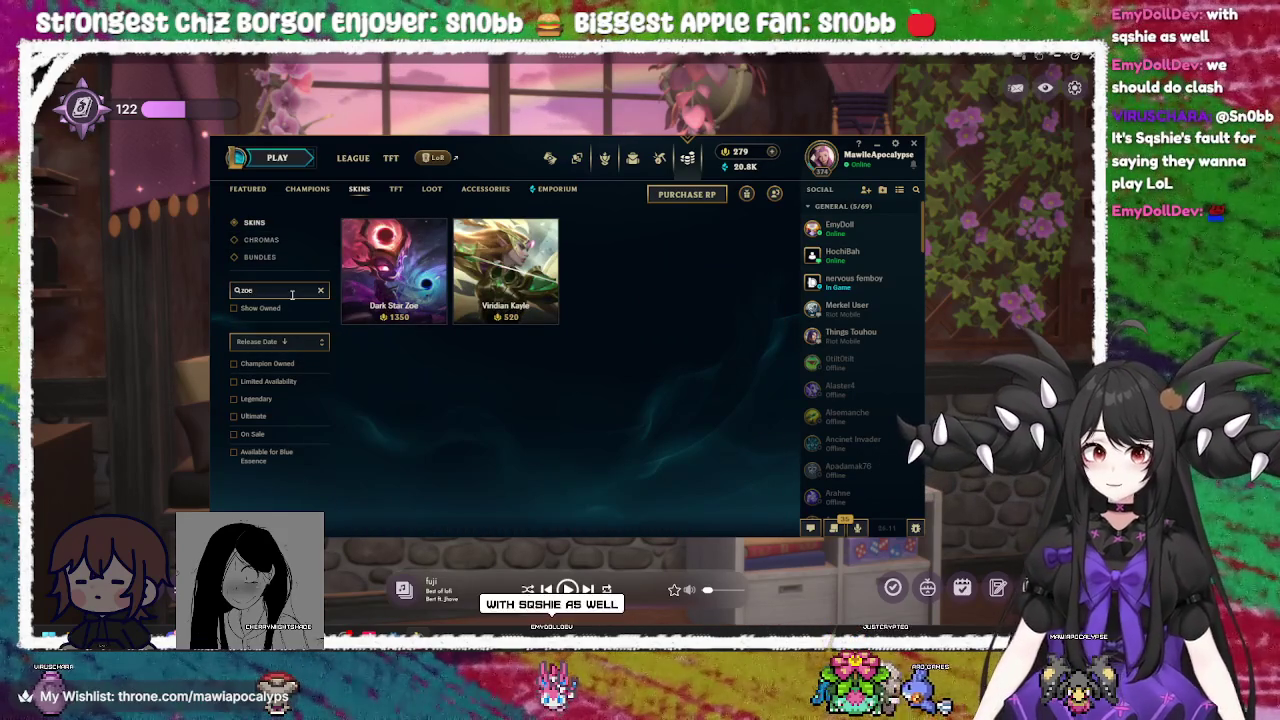
pyautogui.click(395, 275)
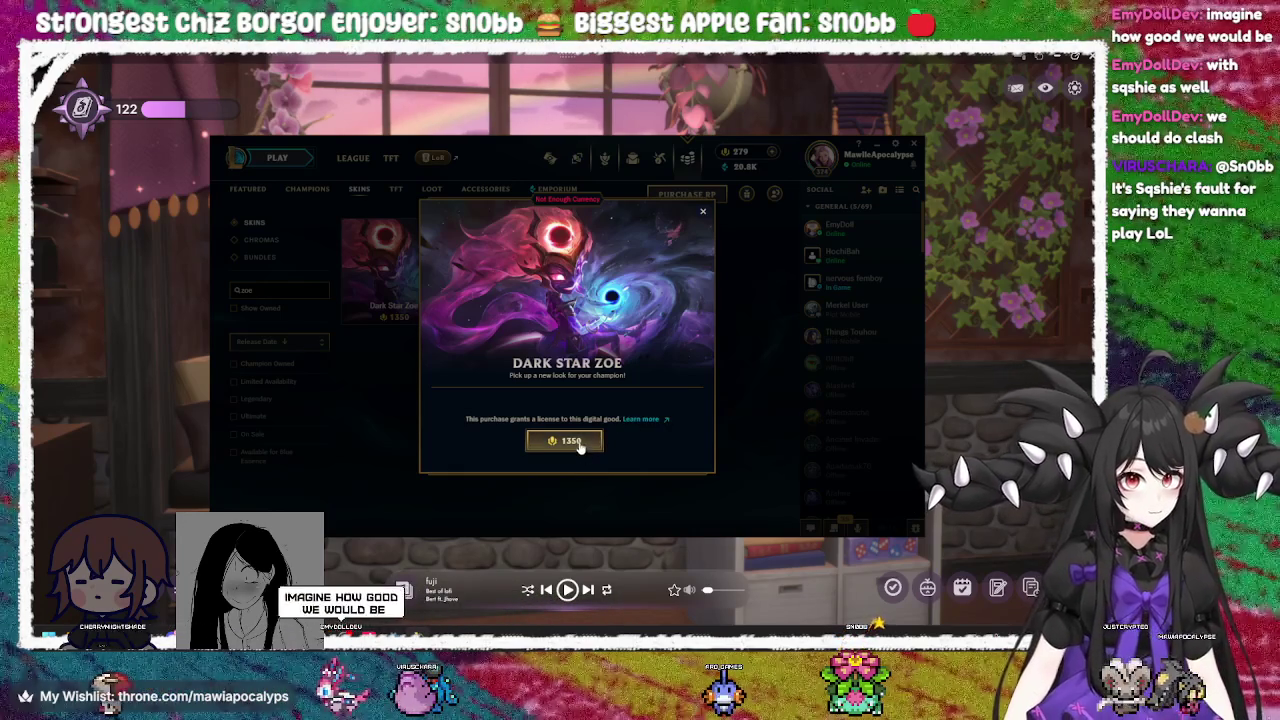
pyautogui.click(580, 445)
pyautogui.click(609, 381)
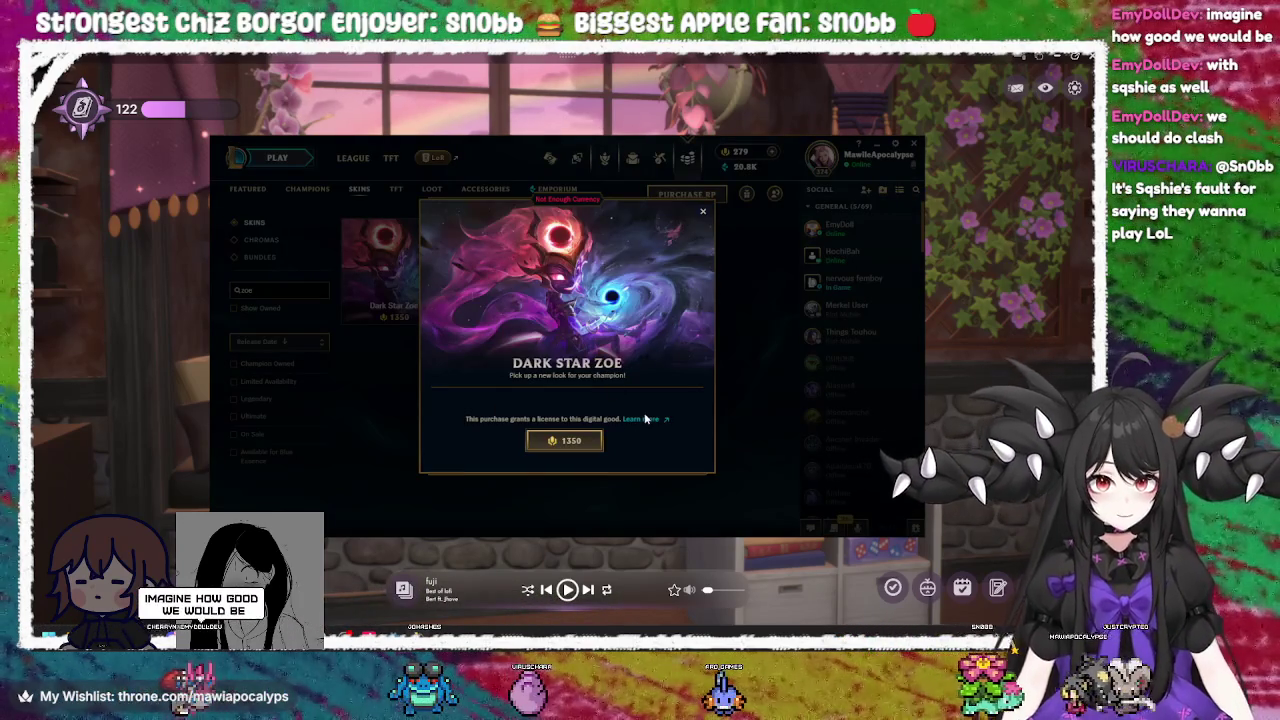
pyautogui.click(701, 214)
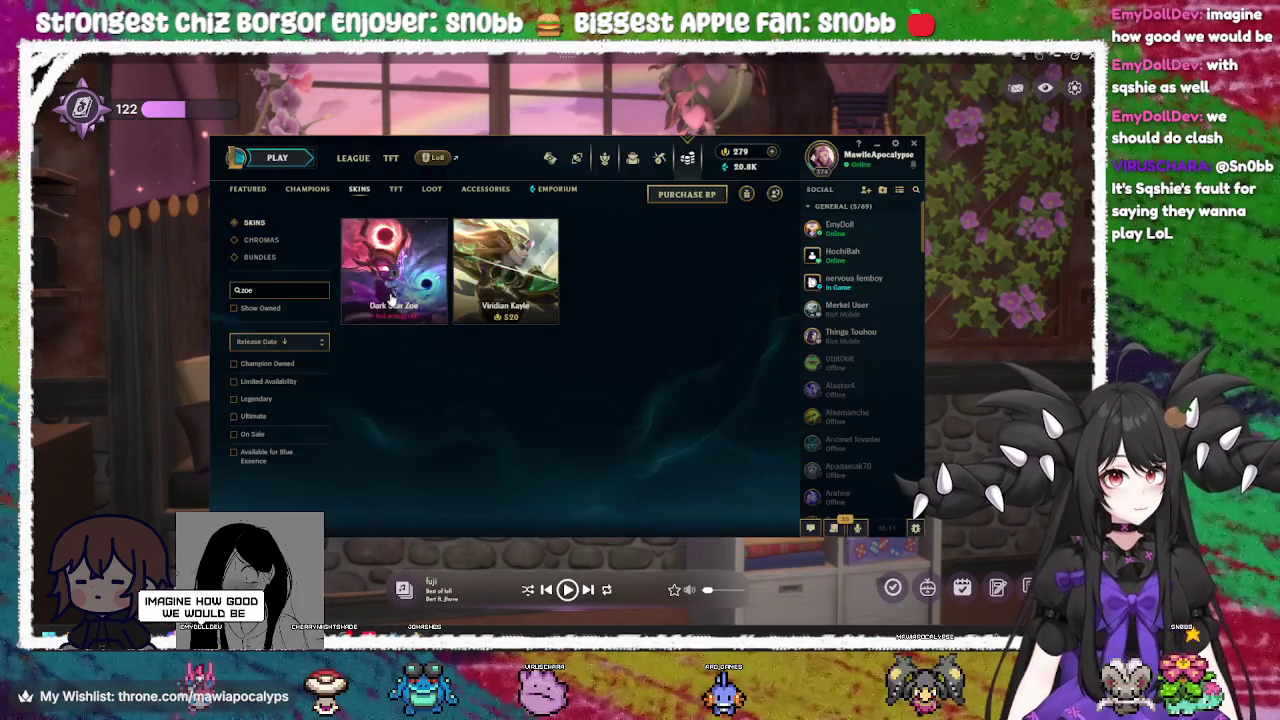
# Reopen Dark Star Zoe to read the purchase licence terms, then leave the store
pyautogui.click(390, 300)
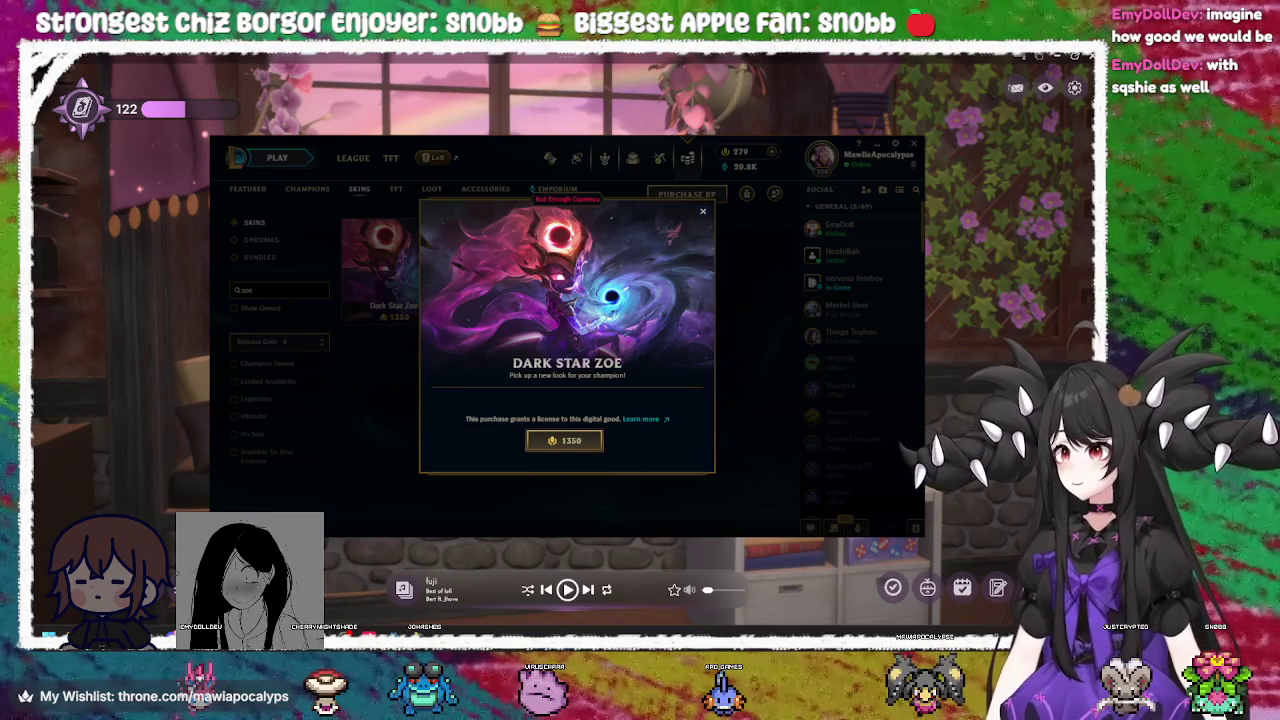
pyautogui.click(641, 418)
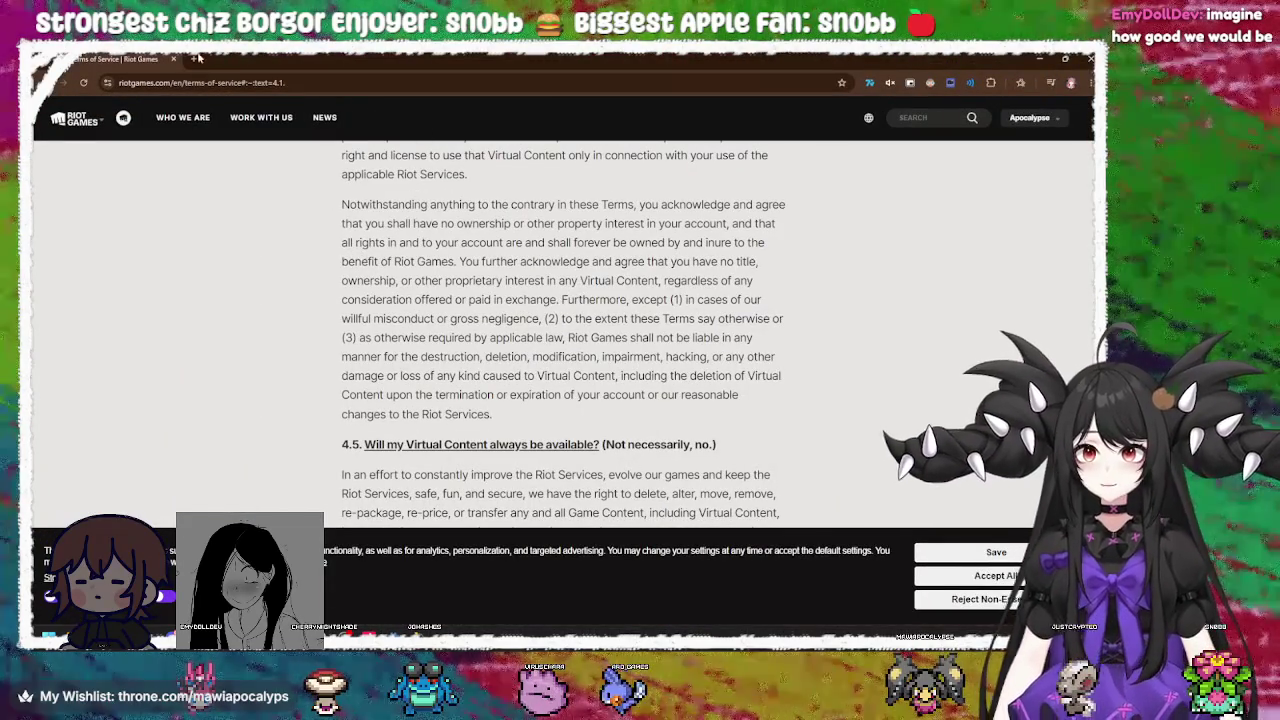
pyautogui.click(174, 61)
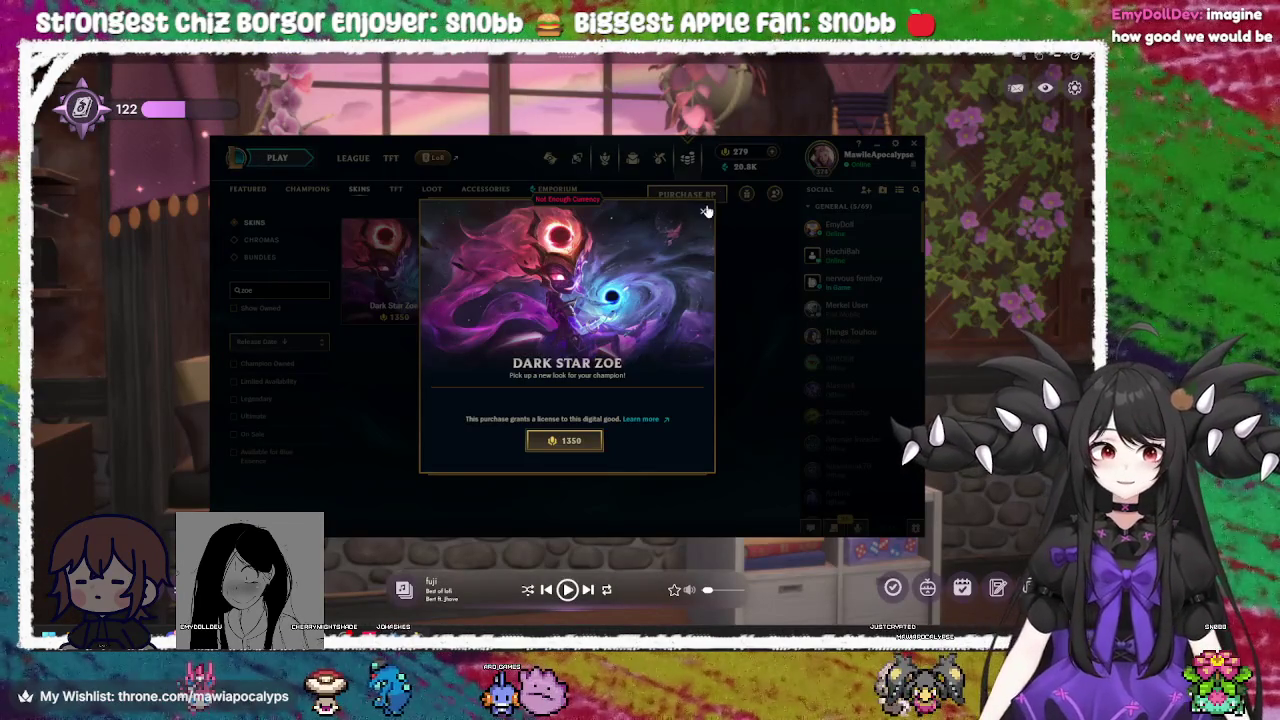
pyautogui.click(703, 211)
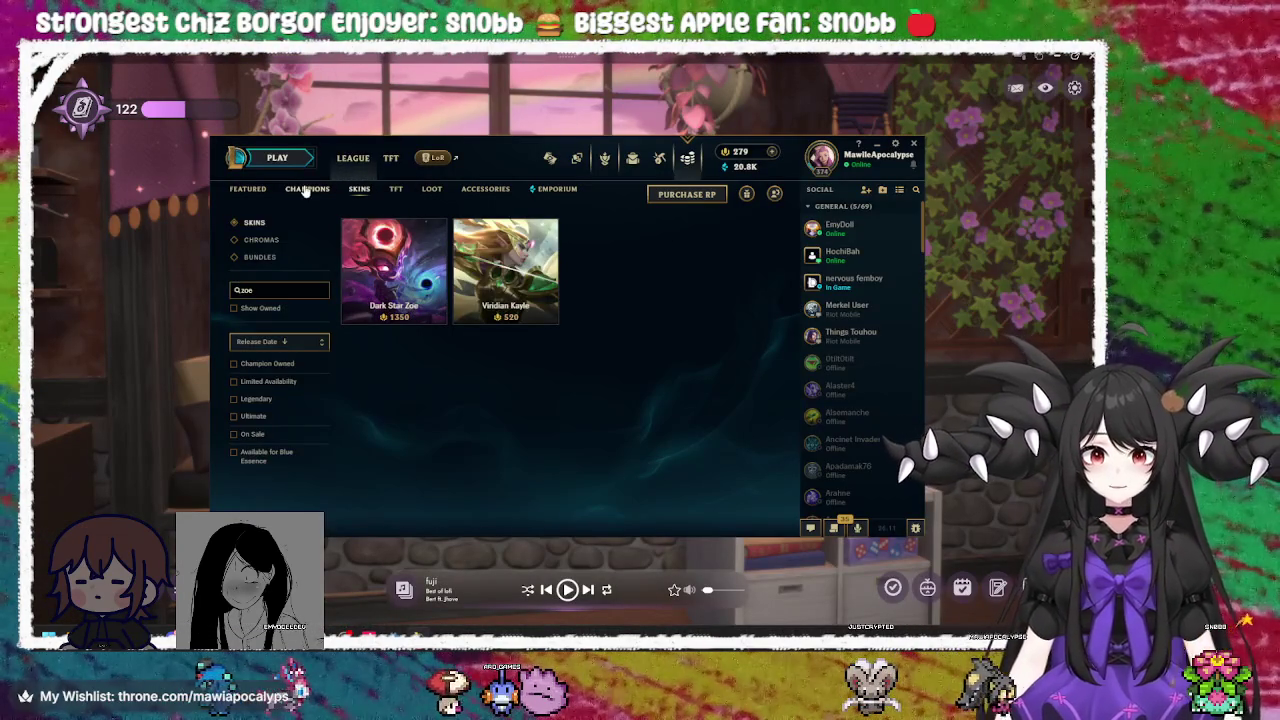
pyautogui.click(306, 190)
pyautogui.click(660, 160)
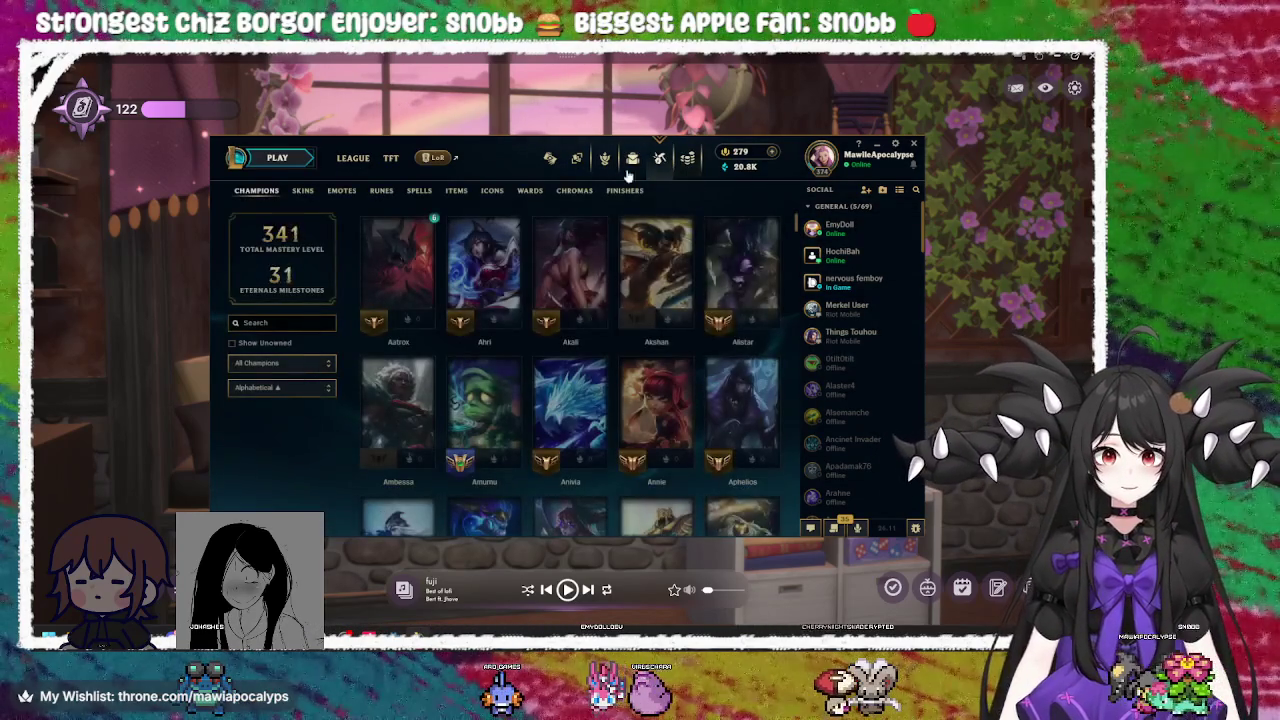
# Filter the collection with 'zo' and open Zoe's champion page on her skins
pyautogui.click(297, 318)
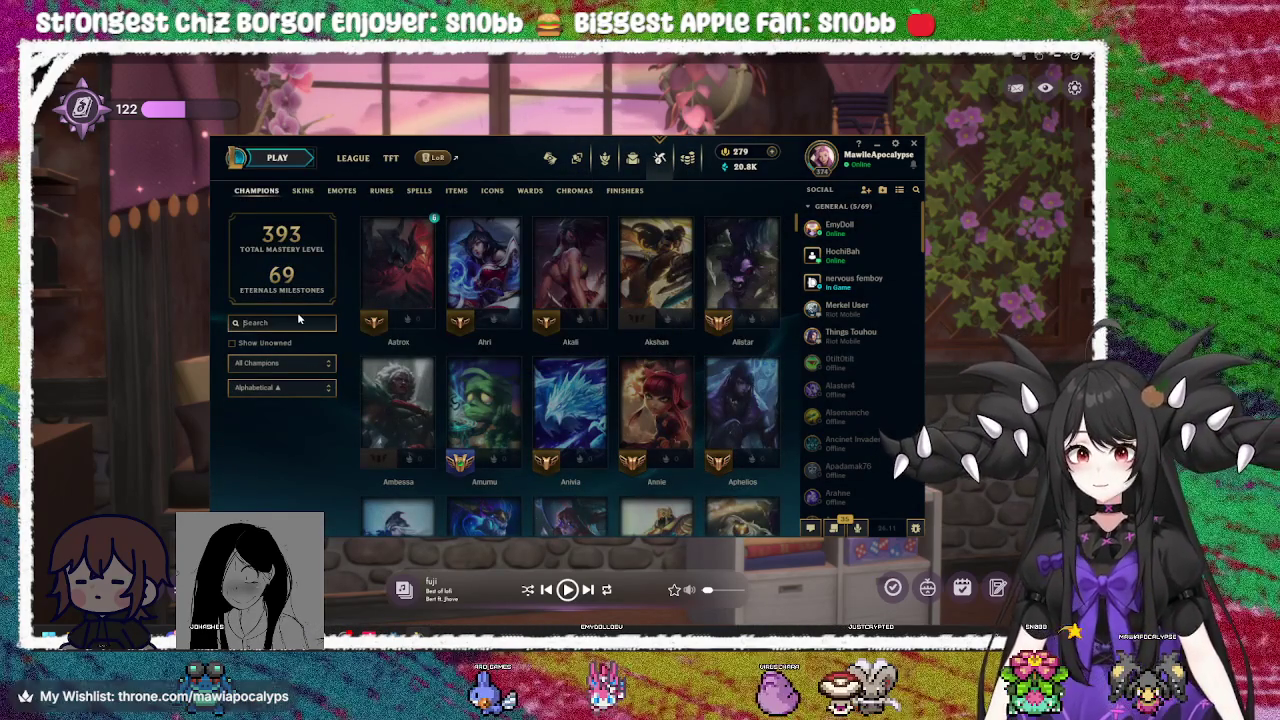
pyautogui.write('zoe')
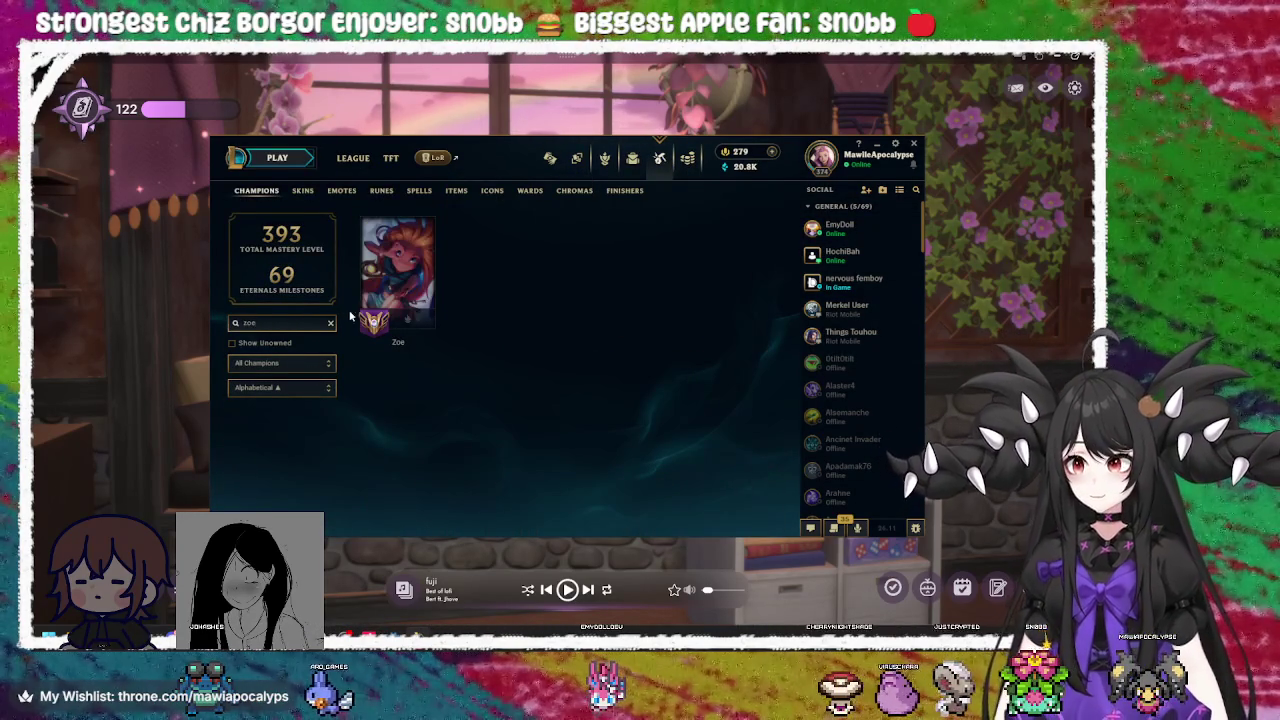
pyautogui.click(398, 268)
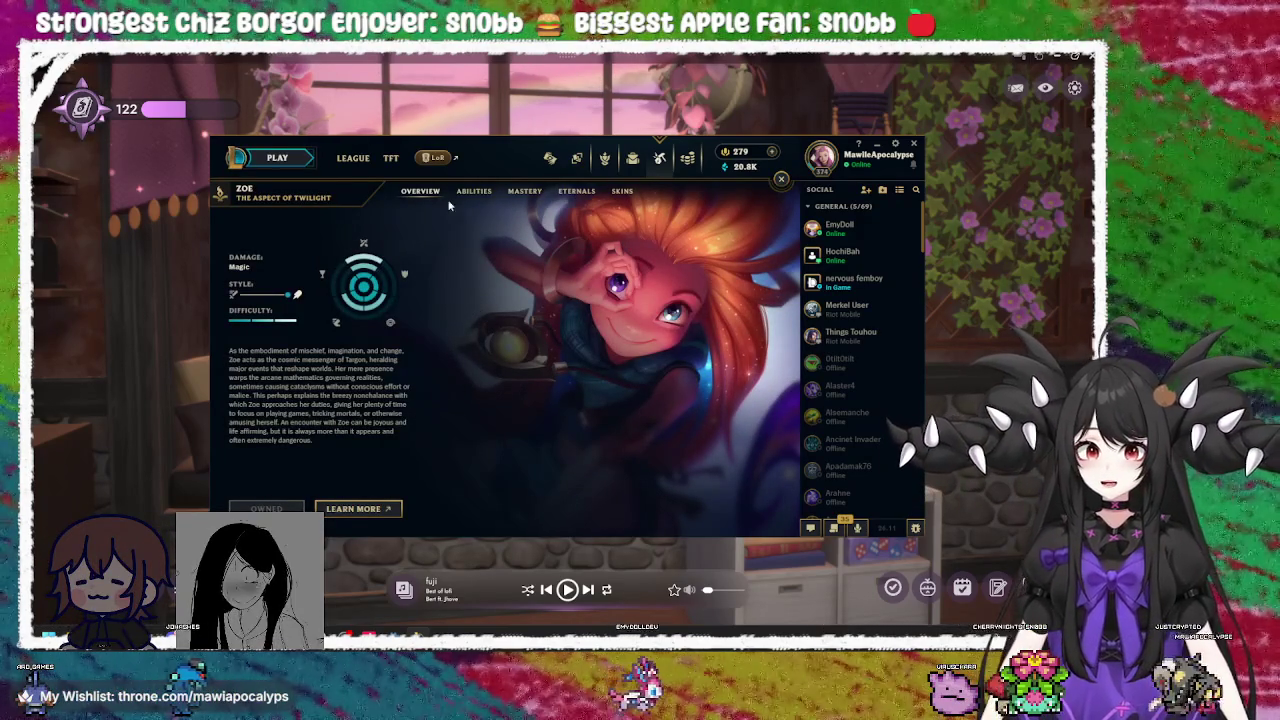
pyautogui.click(621, 191)
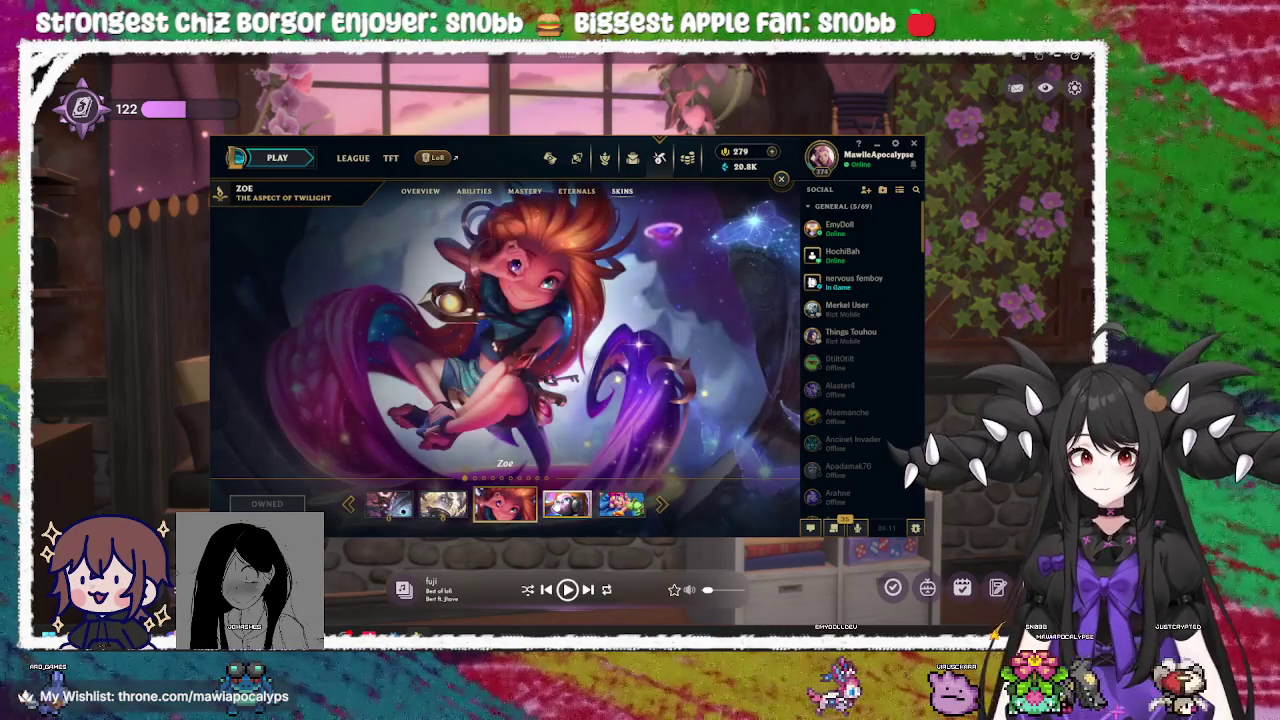
# Move the client window and cycle back through Zoe's skins from Prestige Eternal Aspect past EDG
pyautogui.click(443, 505)
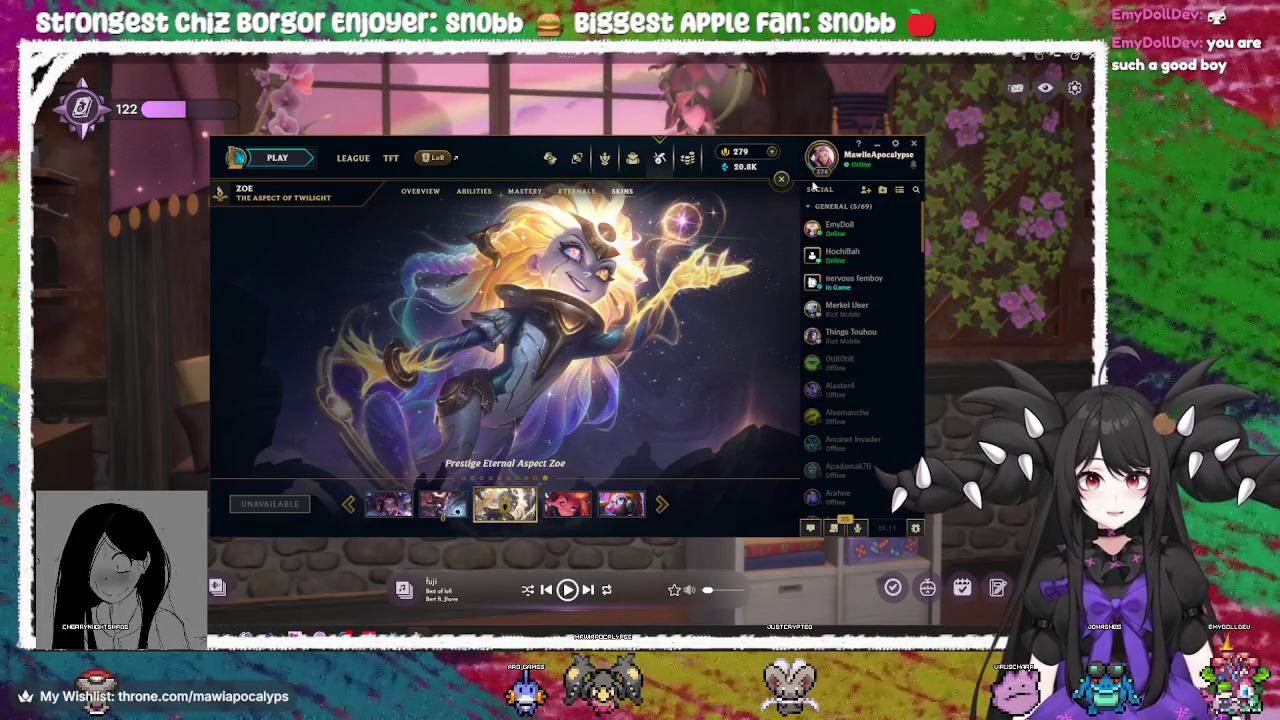
pyautogui.moveTo(730, 158); pyautogui.dragTo(712, 116)
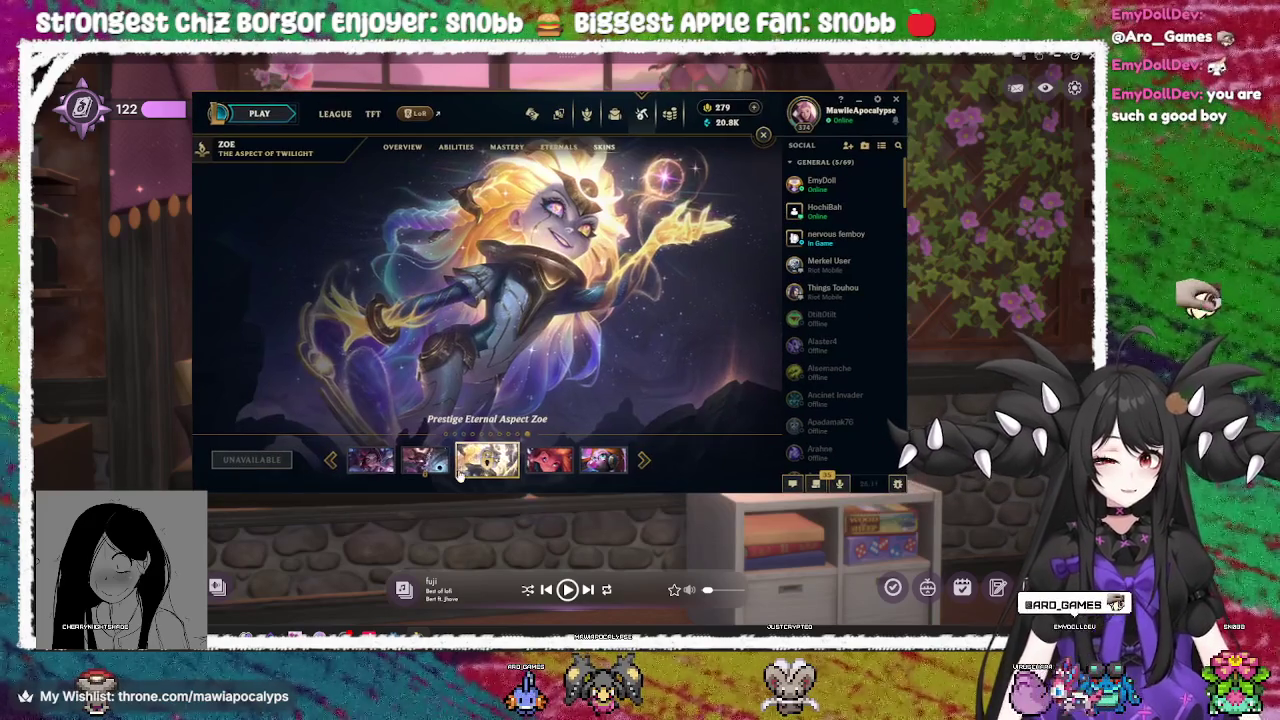
pyautogui.click(425, 460)
pyautogui.click(549, 460)
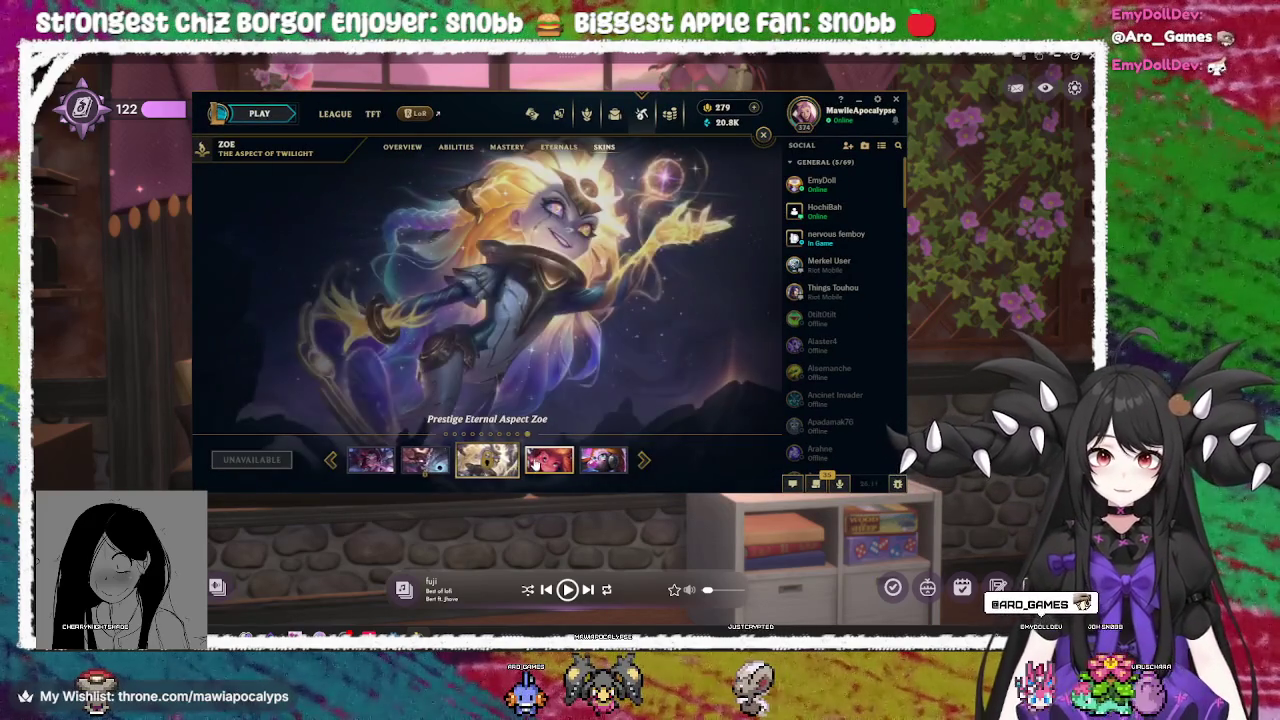
pyautogui.click(424, 465)
pyautogui.click(424, 465)
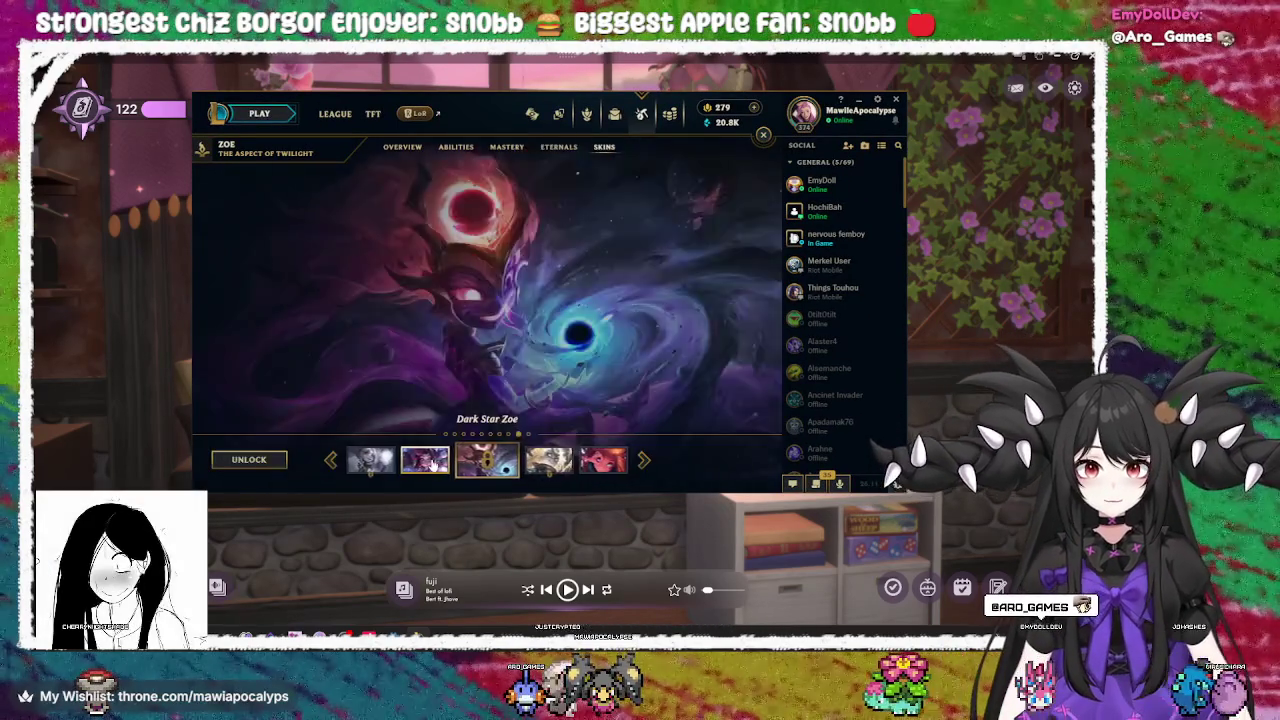
pyautogui.click(422, 466)
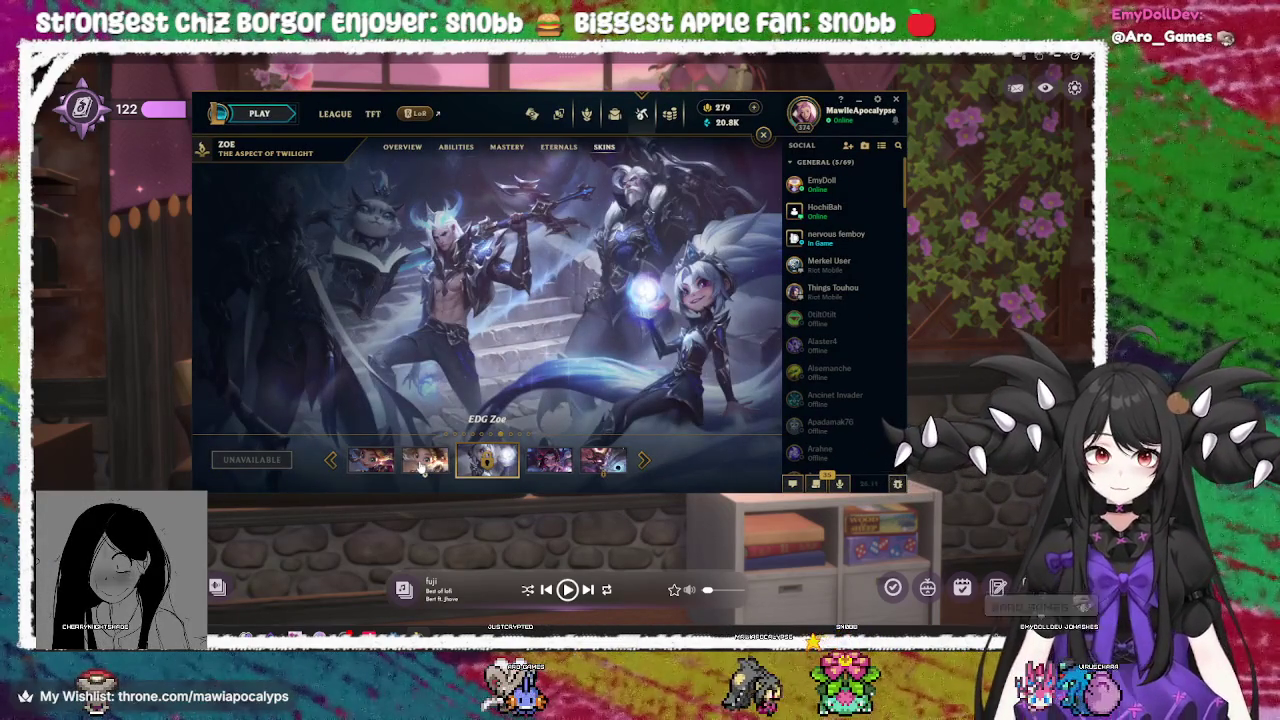
pyautogui.click(422, 466)
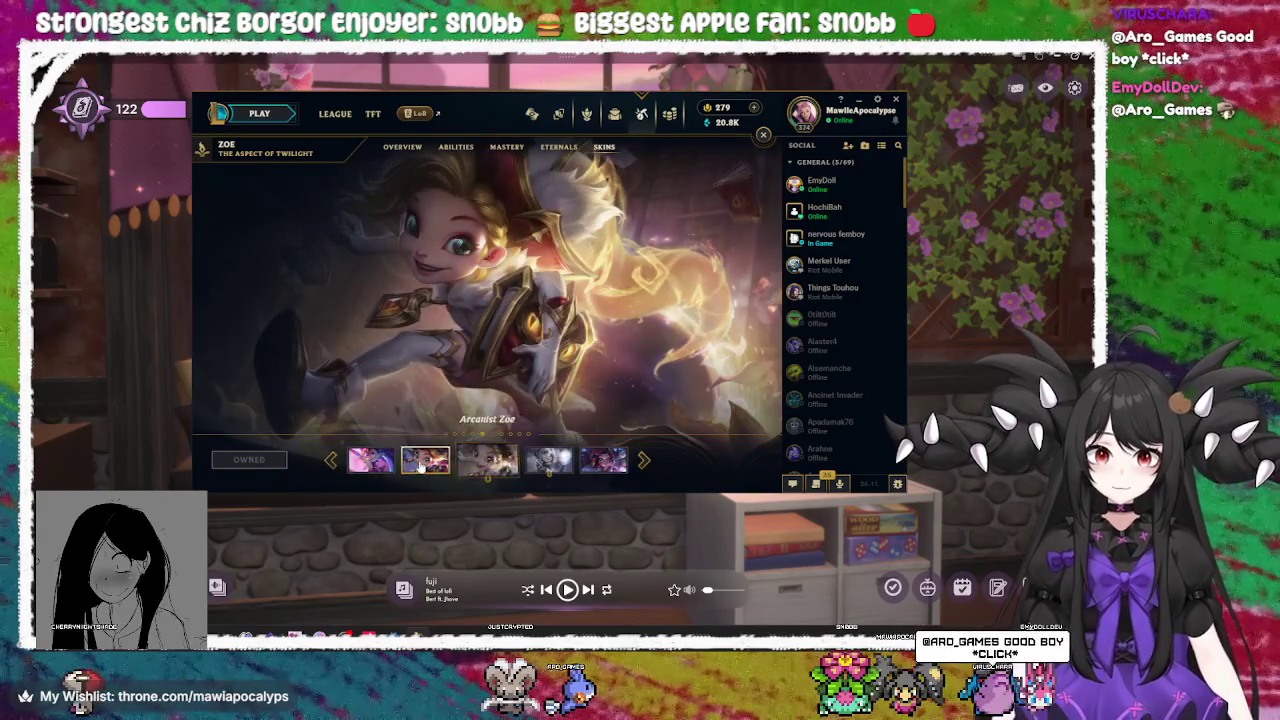
pyautogui.click(422, 466)
pyautogui.click(422, 466)
pyautogui.click(422, 466)
pyautogui.click(422, 466)
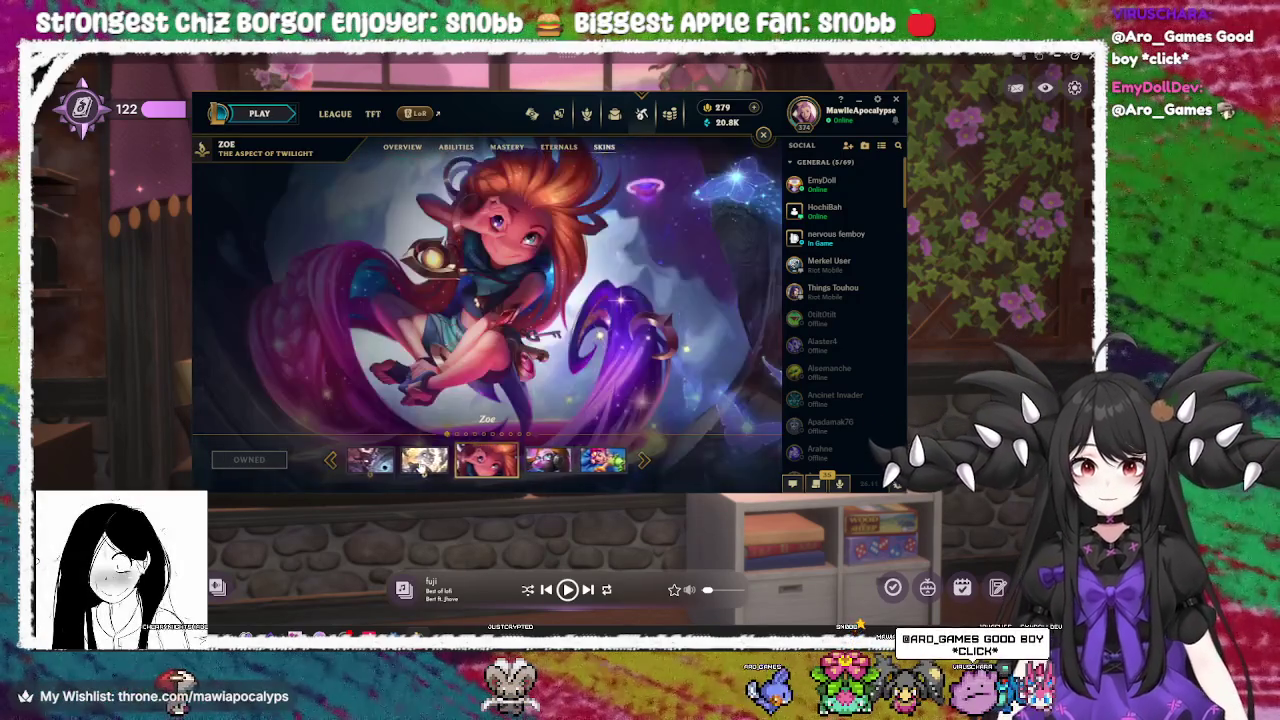
pyautogui.click(422, 466)
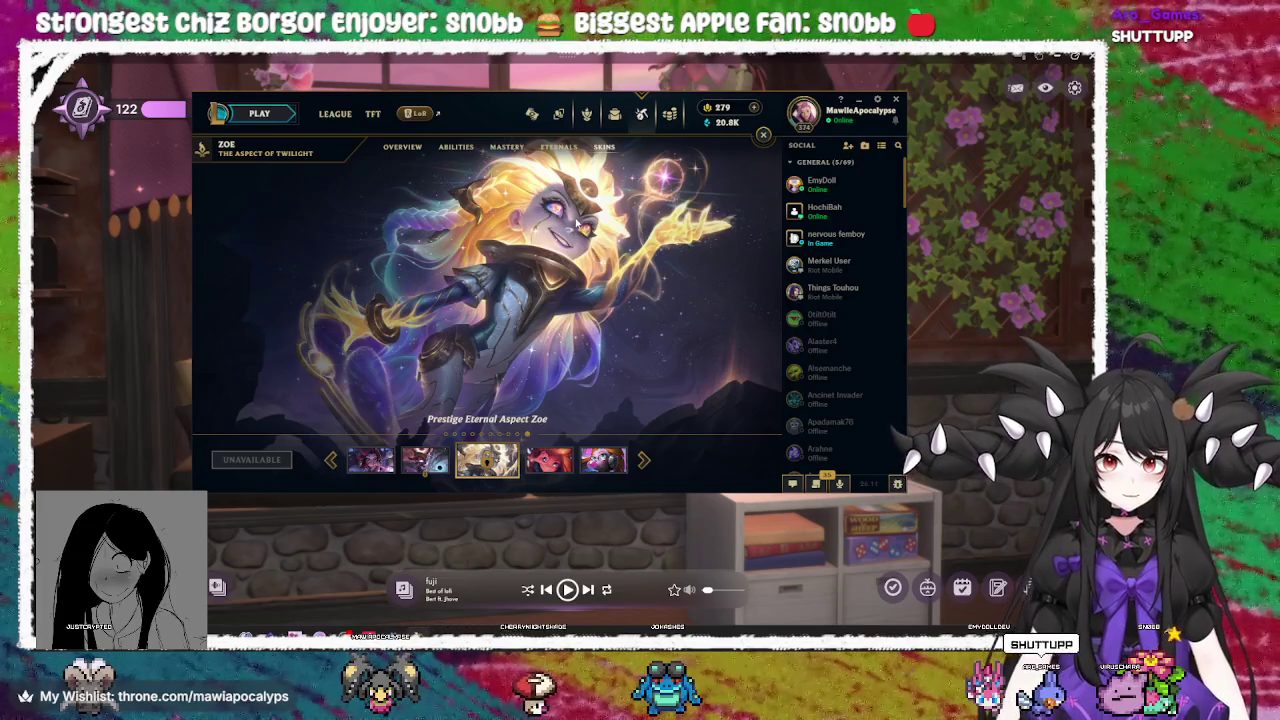
# View Dark Star, Winterblessed, EDG, Arcanist, Star Guardian and Pool Party Zoe, then close her page
pyautogui.click(425, 460)
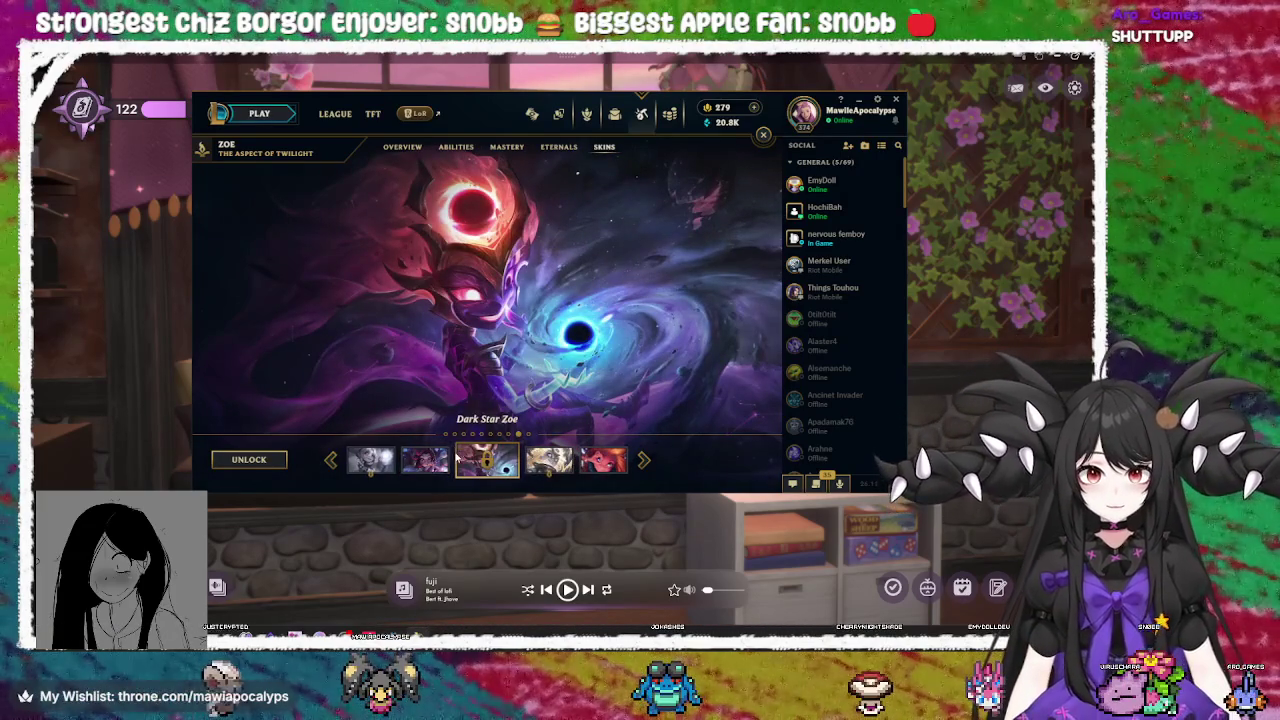
pyautogui.click(425, 460)
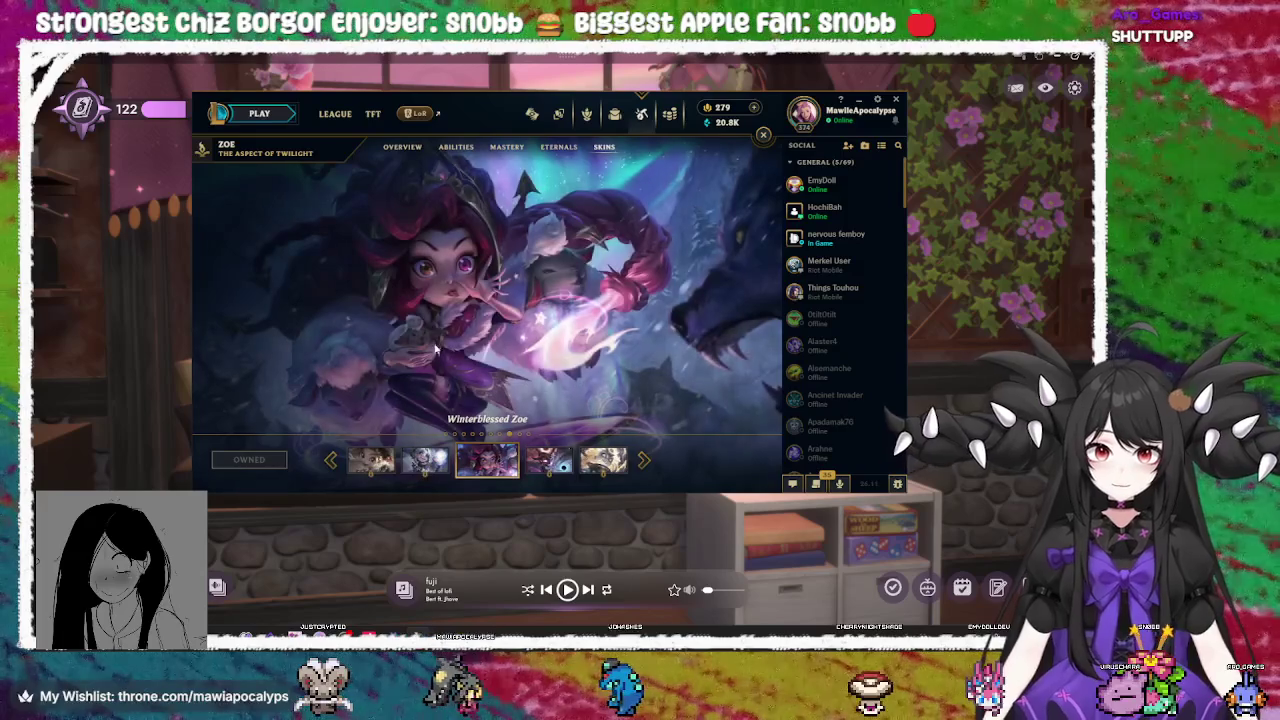
pyautogui.click(425, 460)
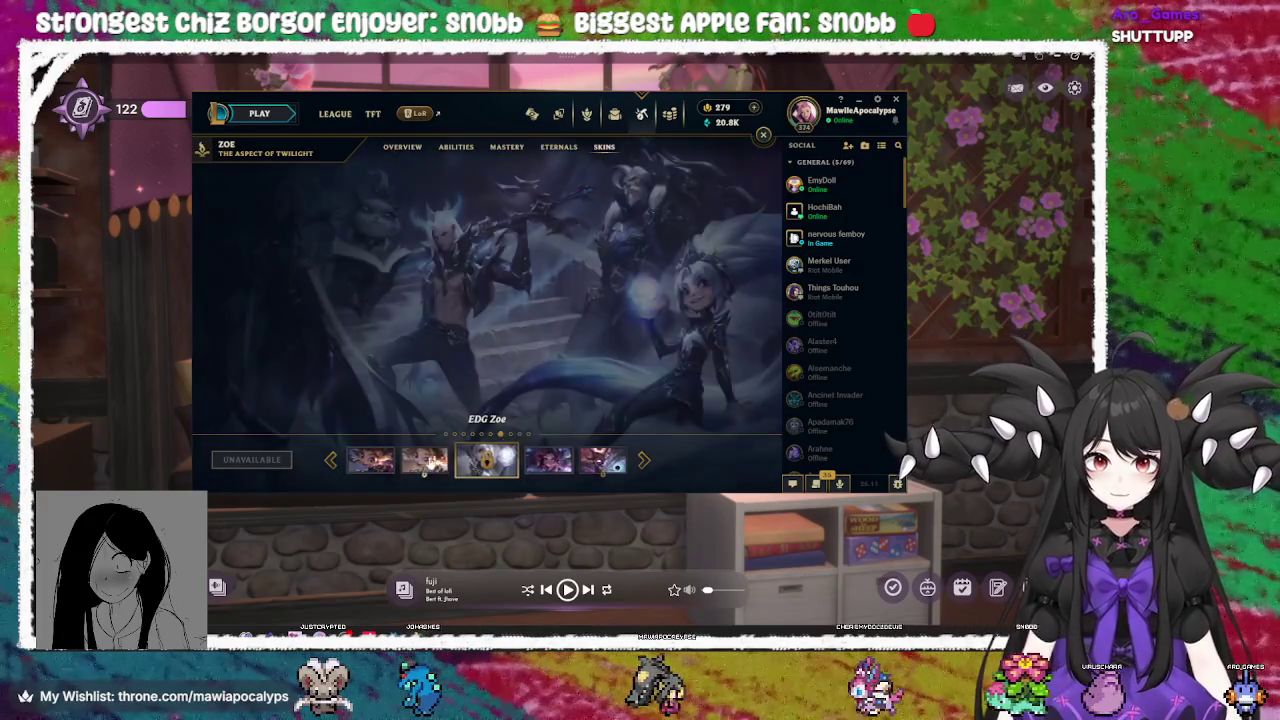
pyautogui.click(425, 460)
pyautogui.click(537, 461)
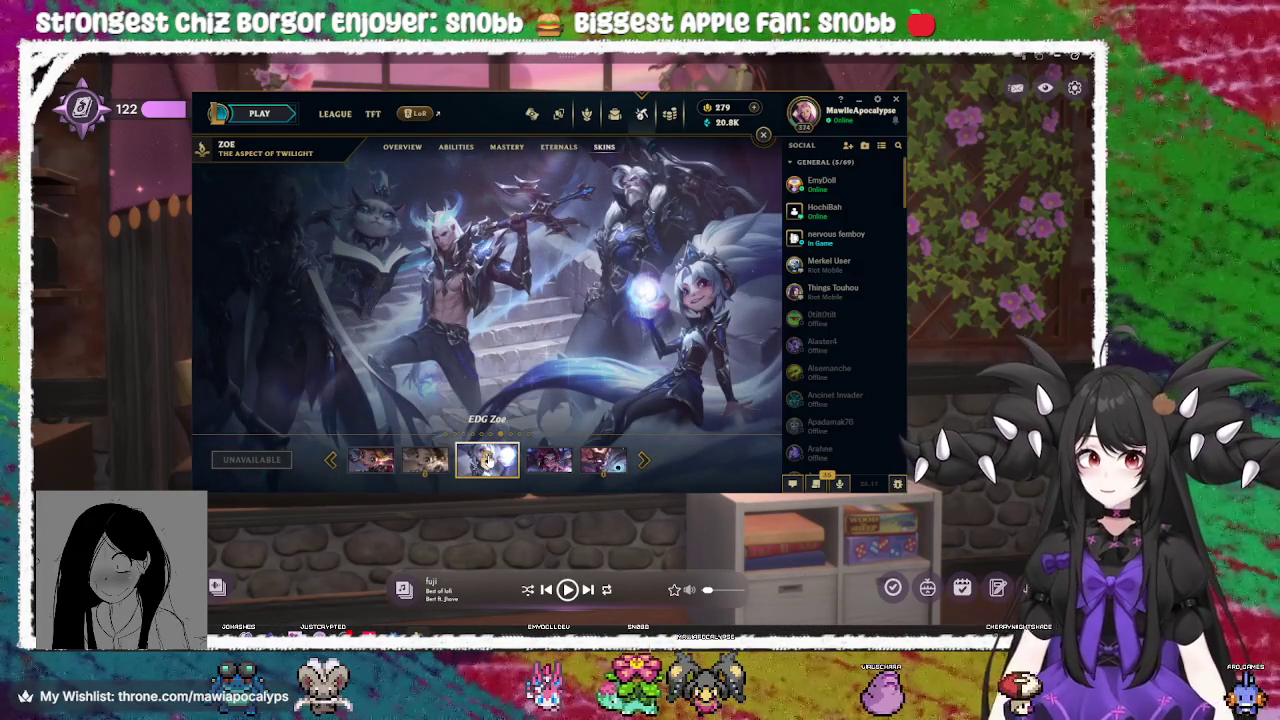
pyautogui.click(421, 470)
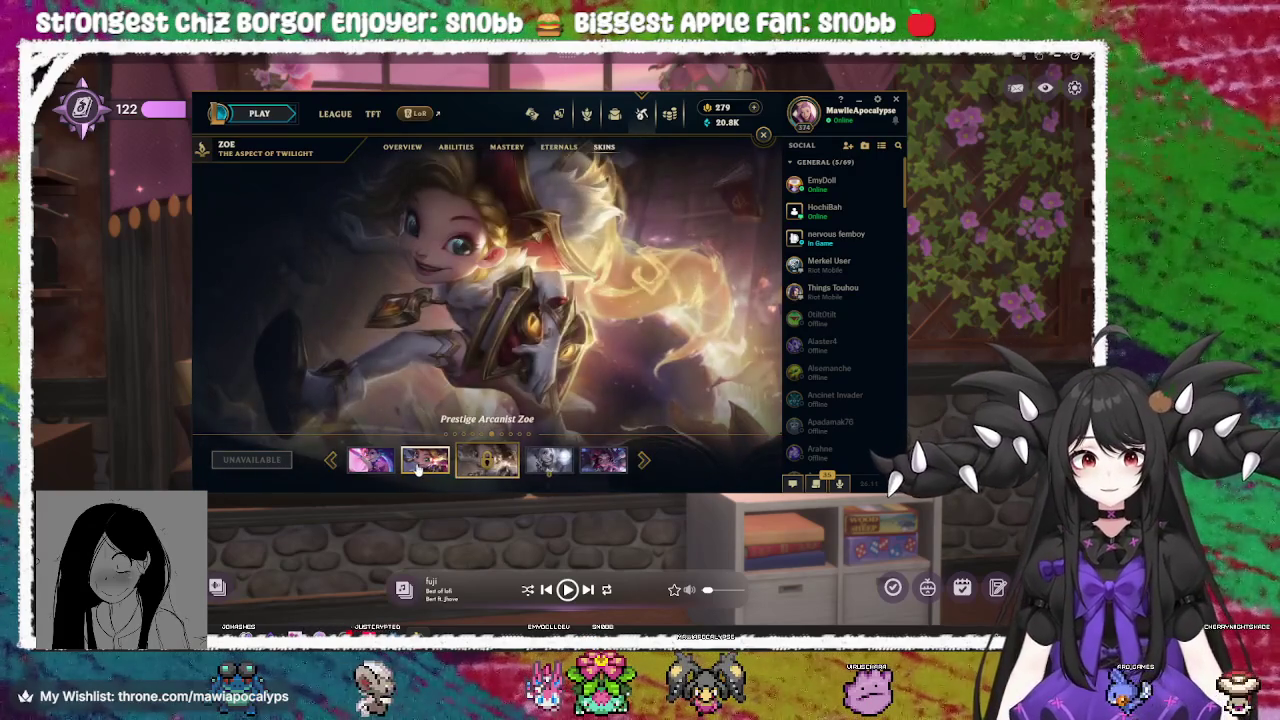
pyautogui.click(425, 465)
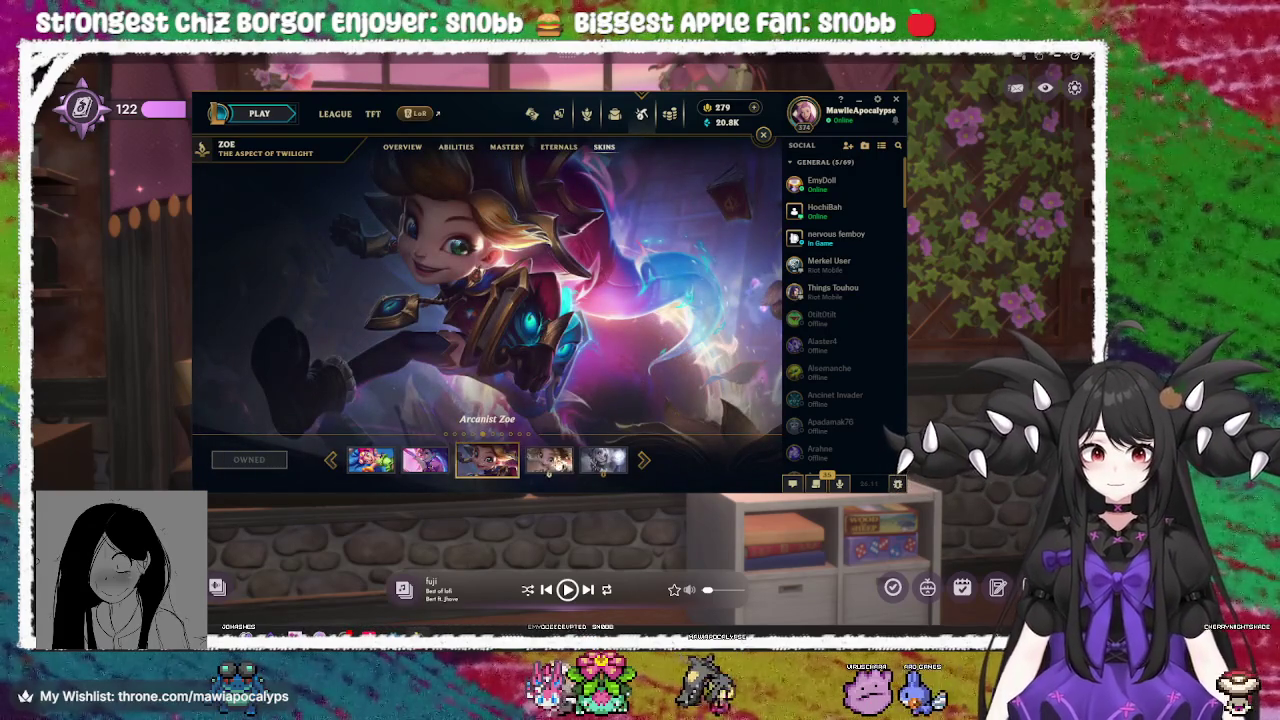
pyautogui.click(540, 468)
pyautogui.click(430, 465)
pyautogui.click(430, 465)
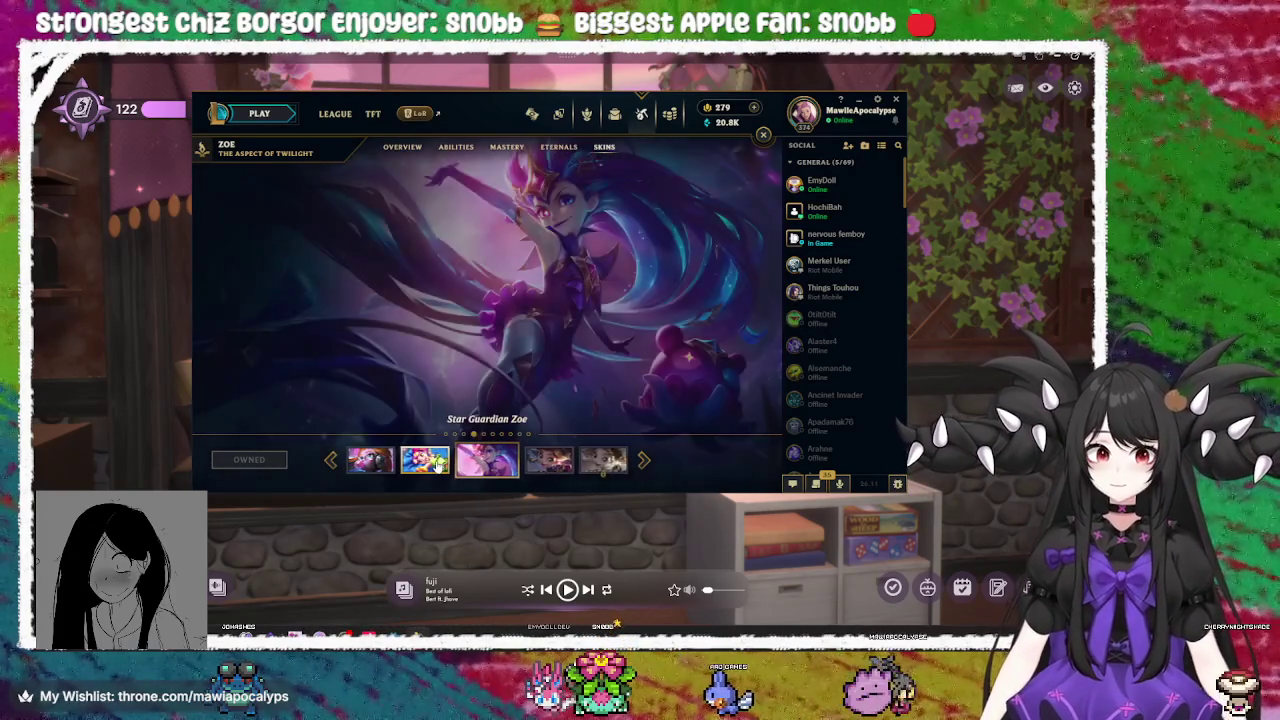
pyautogui.click(430, 465)
pyautogui.click(549, 460)
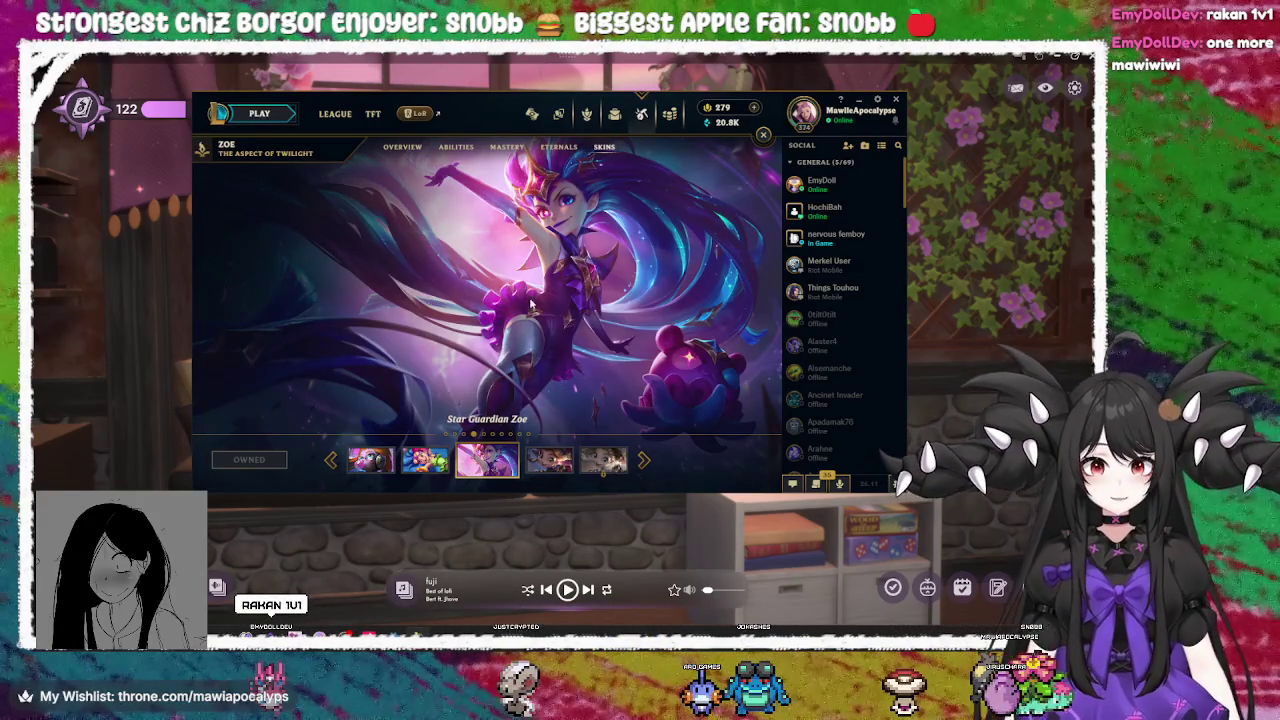
pyautogui.click(763, 134)
pyautogui.moveTo(395, 229)
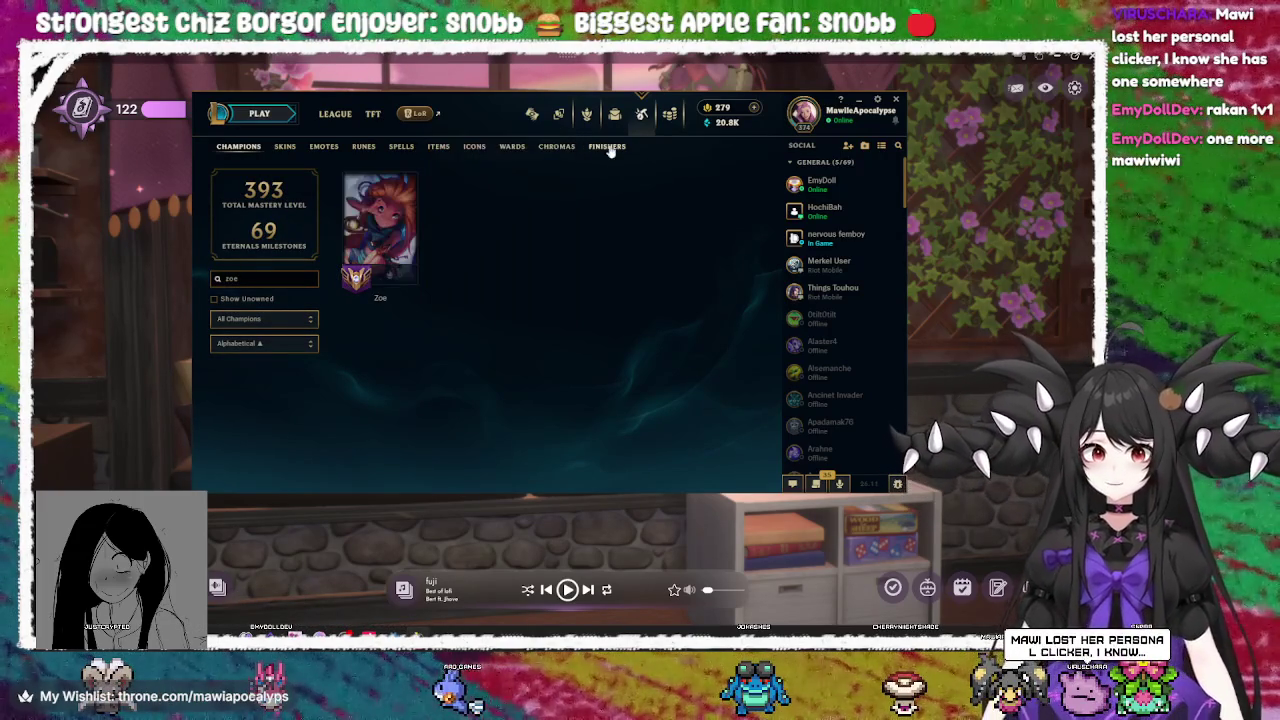
# Clear the Zoe filter, create a custom Summoner's Rift Blind Pick lobby and start it
pyautogui.click(614, 113)
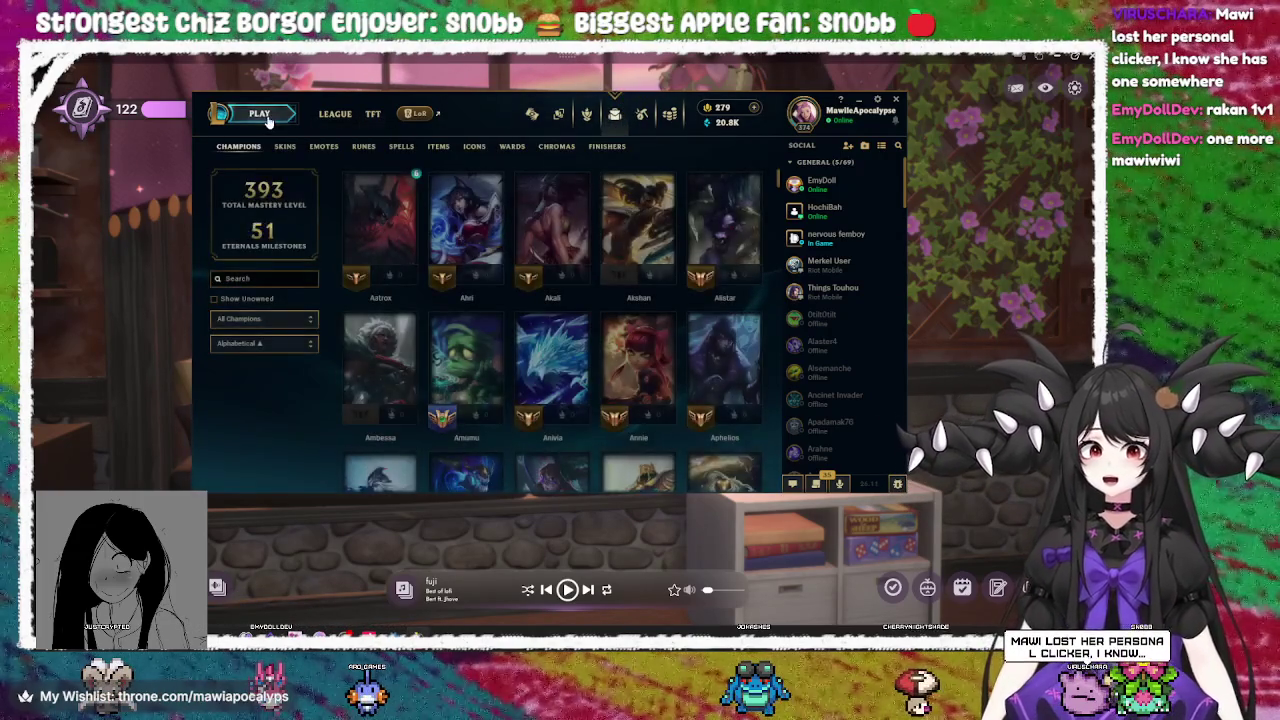
pyautogui.click(262, 113)
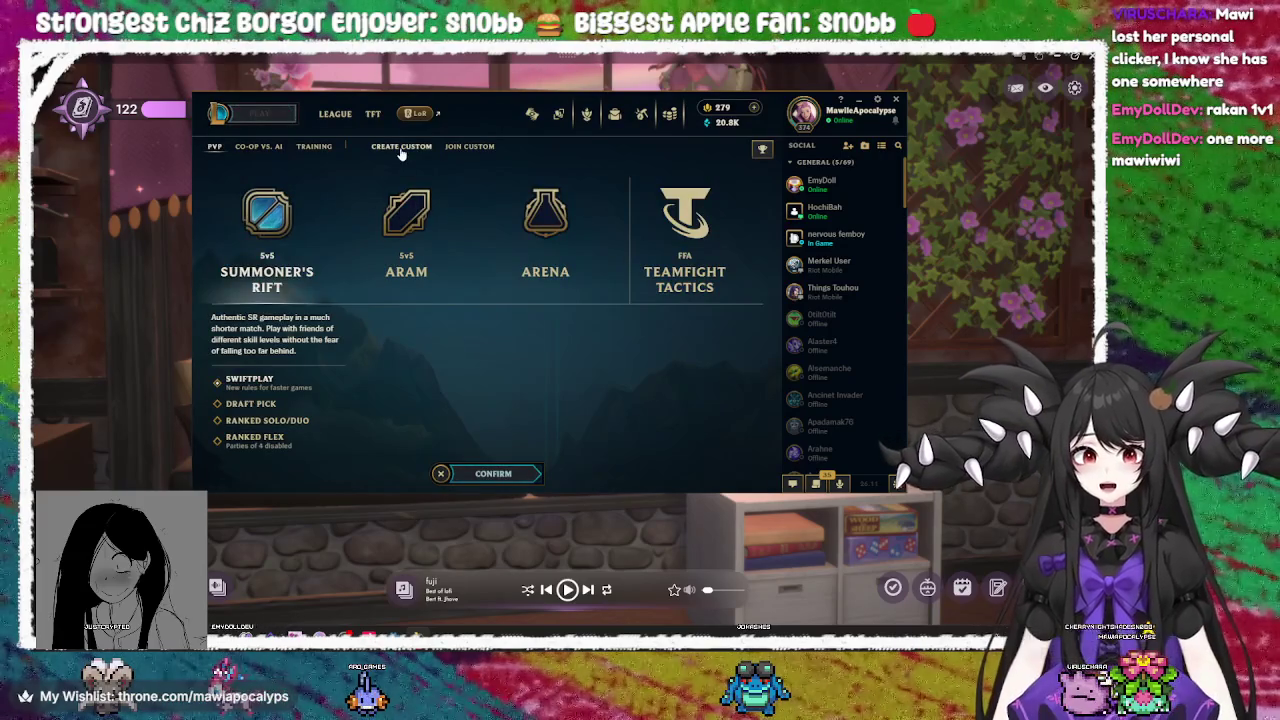
pyautogui.click(400, 148)
pyautogui.click(510, 472)
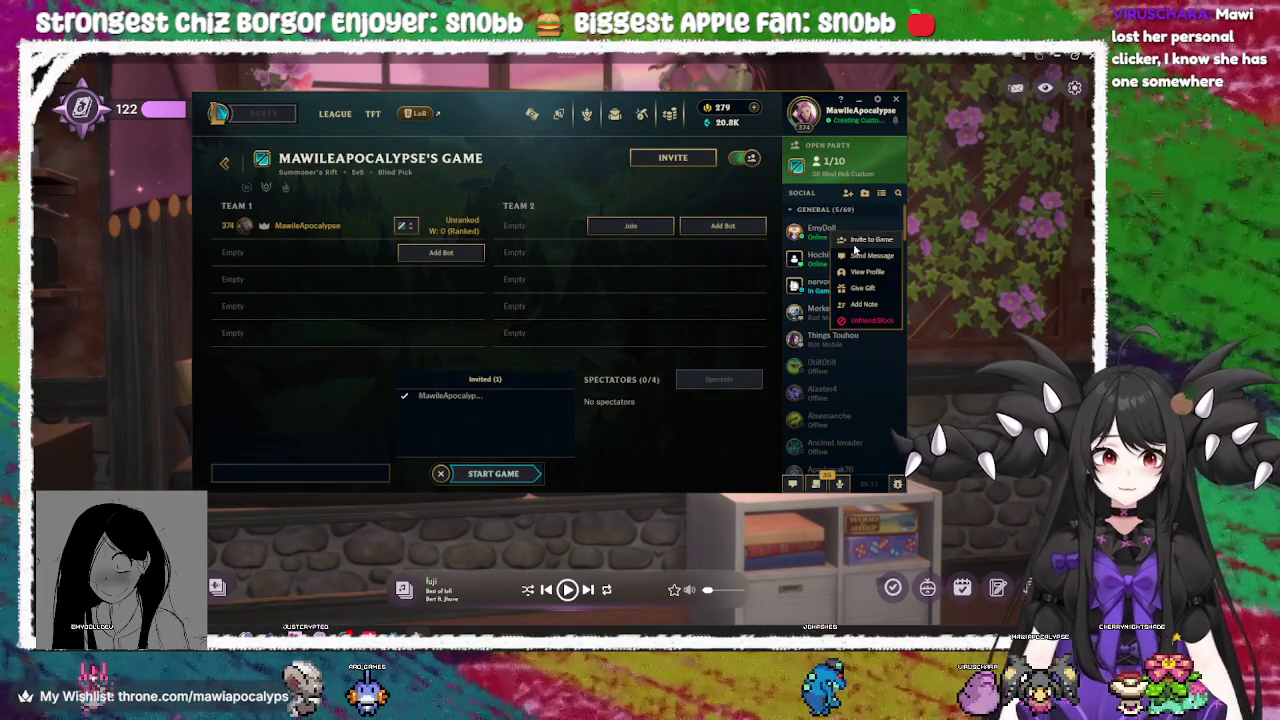
pyautogui.click(499, 475)
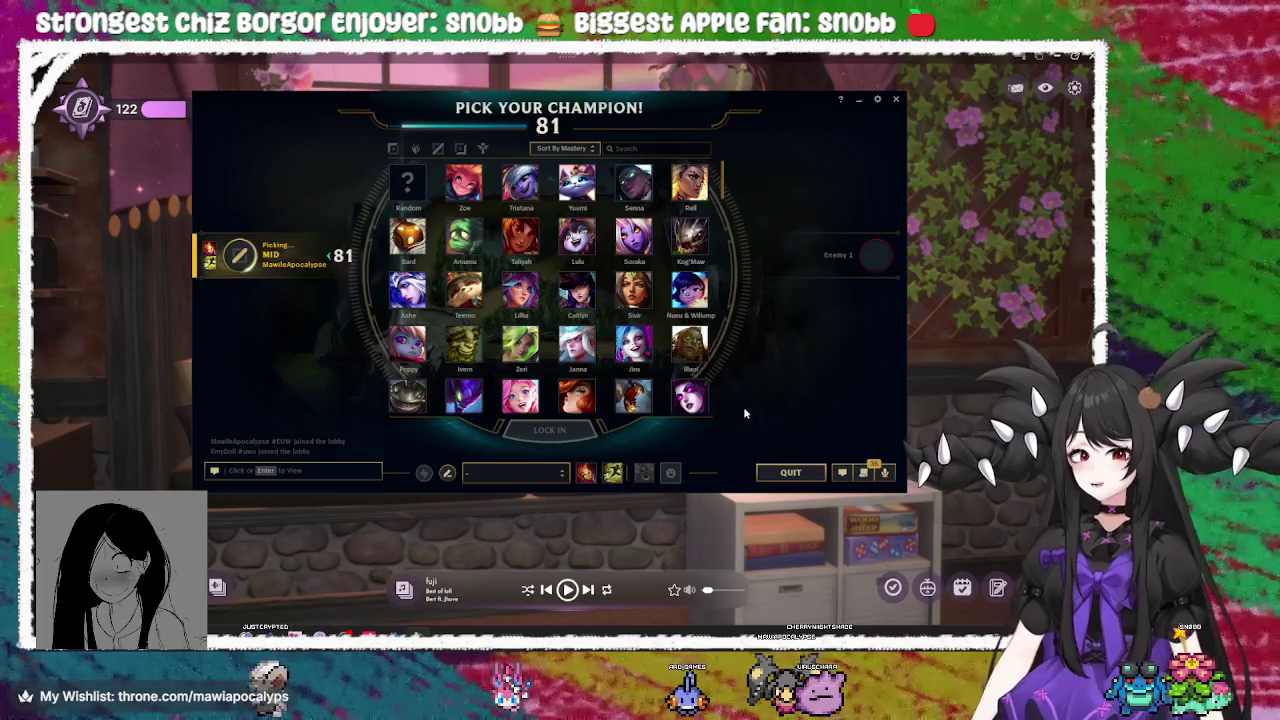
# Search 'raka' in champion select and pick Rakan
pyautogui.click(631, 149)
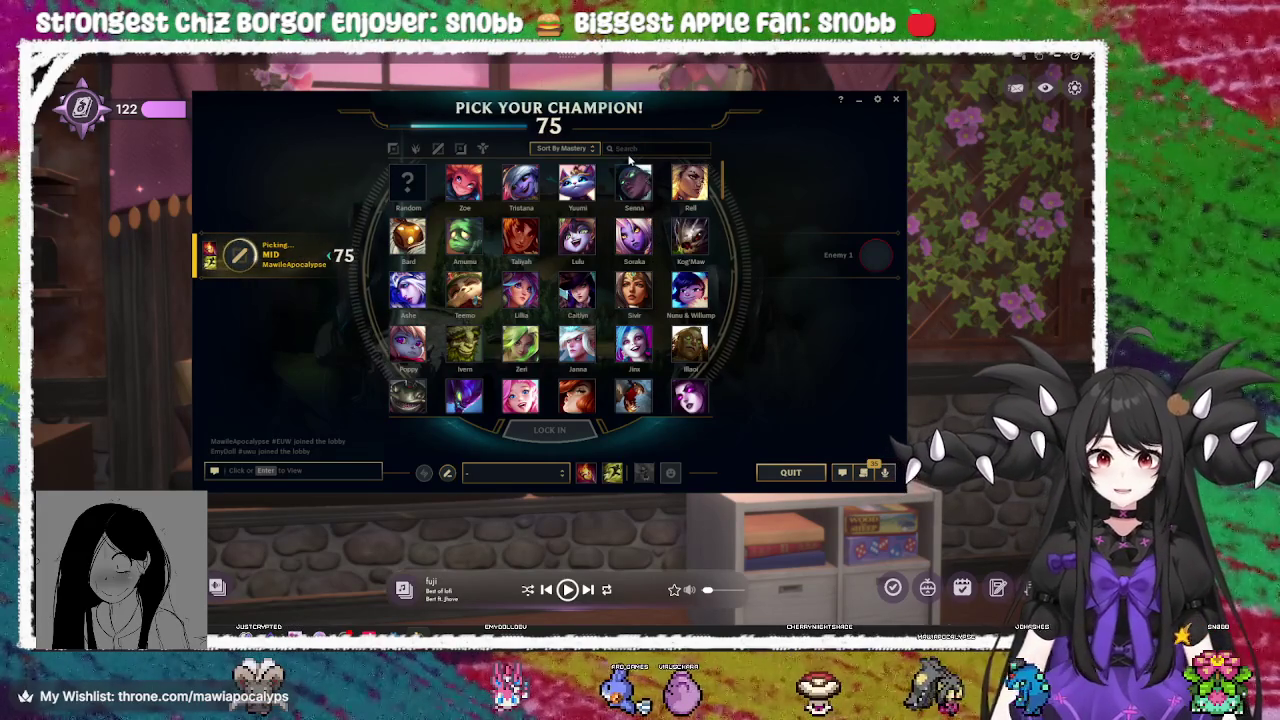
pyautogui.click(645, 149)
pyautogui.write('r')
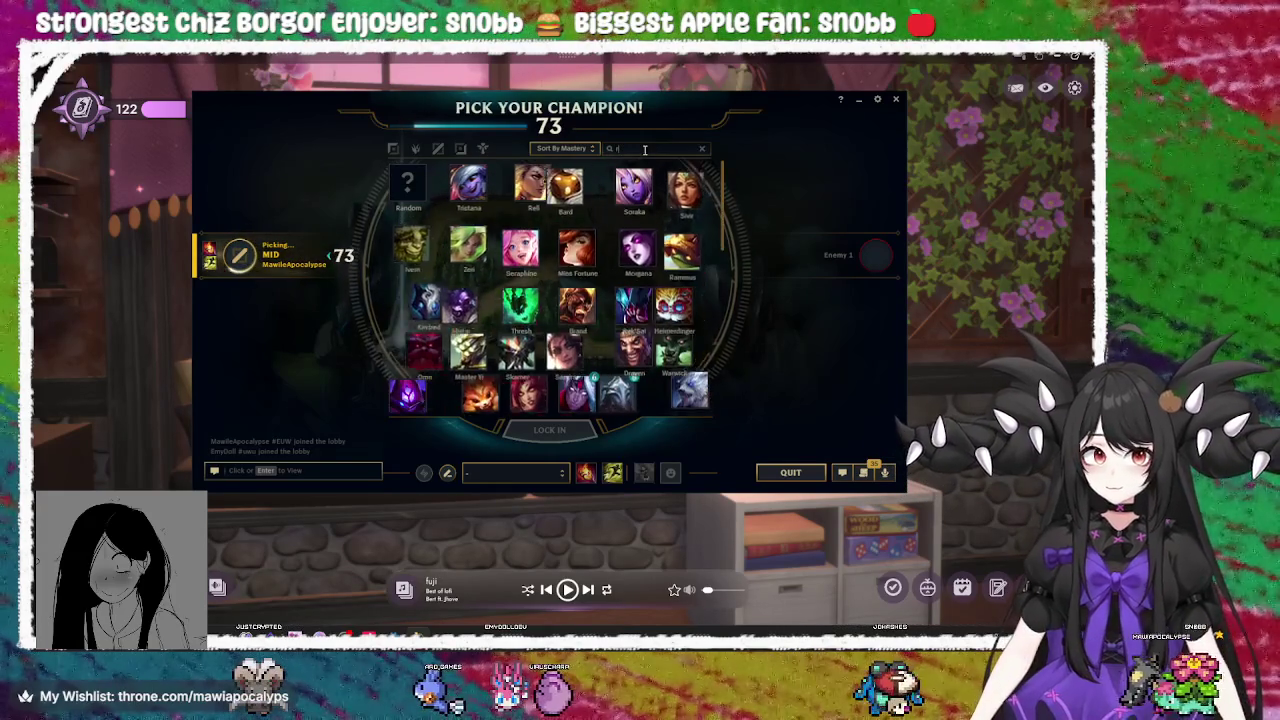
pyautogui.write('aka')
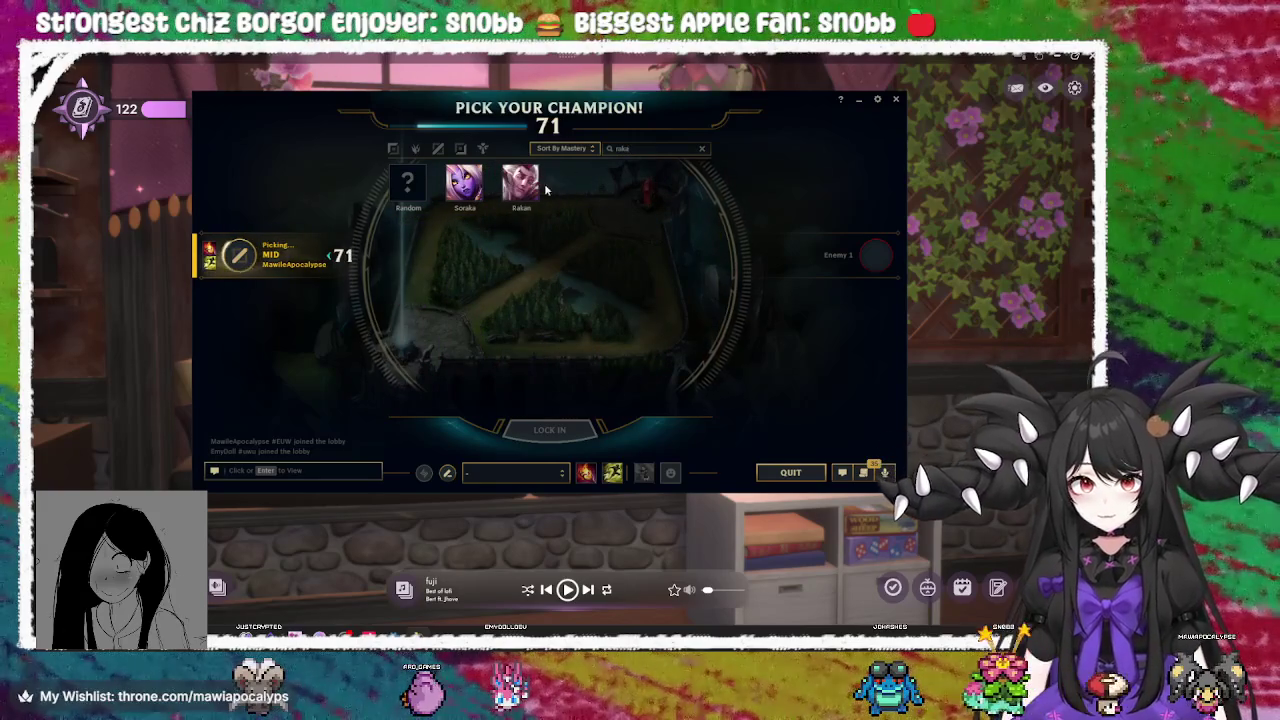
pyautogui.click(520, 183)
# Clear the search, filter to bottom-lane champions, and show Rakan's recommended rune pages
pyautogui.click(649, 148)
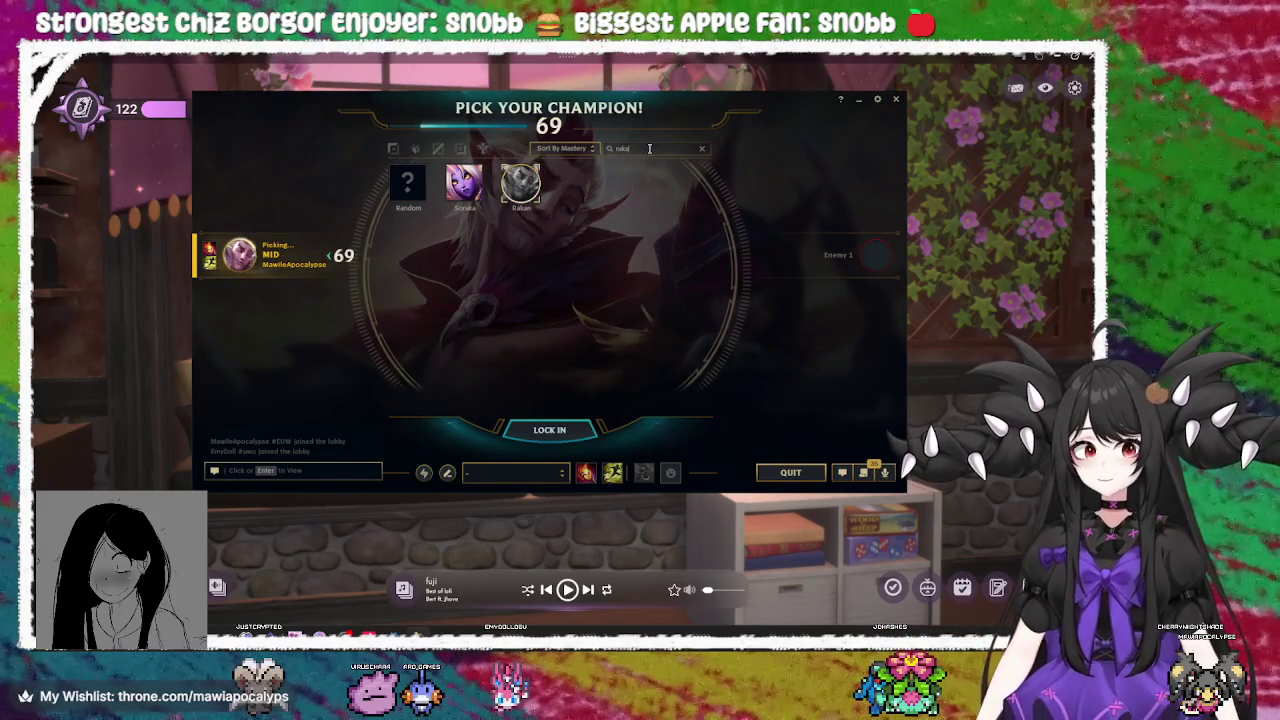
pyautogui.press('BackSpace')
pyautogui.press('BackSpace')
pyautogui.press('BackSpace')
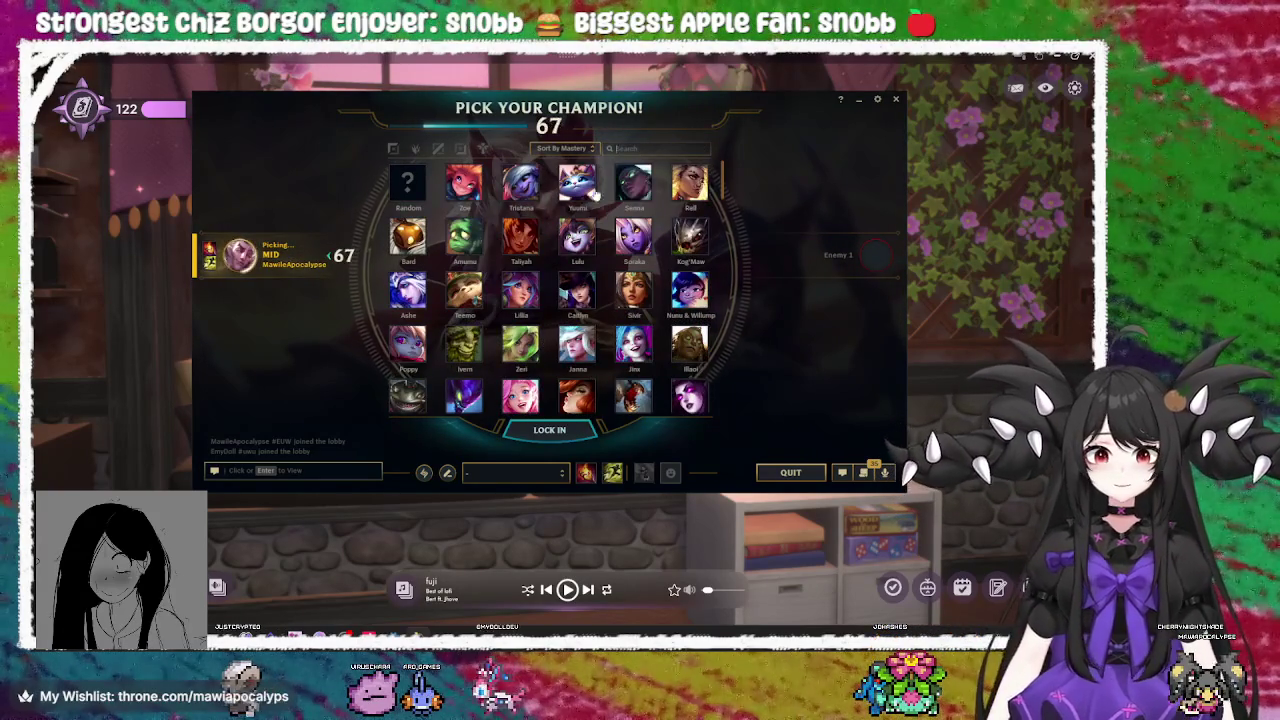
pyautogui.click(460, 148)
pyautogui.scroll(-1, 603, 220)
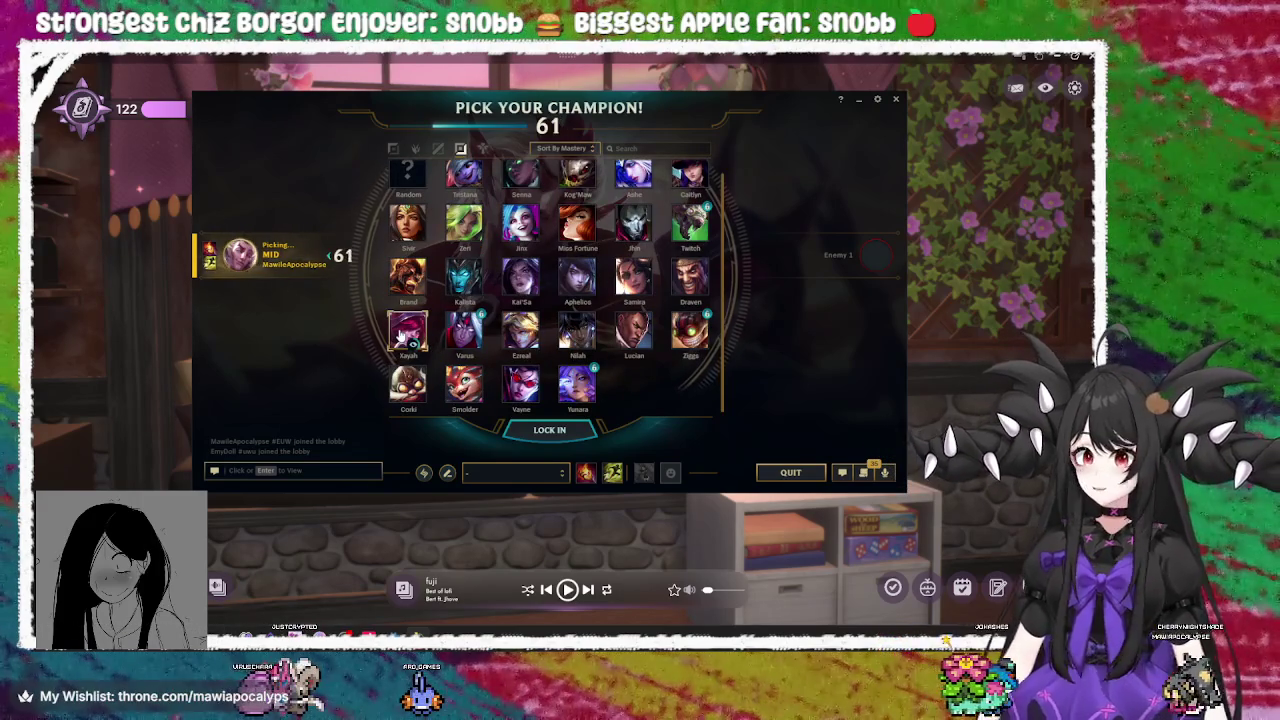
pyautogui.click(424, 473)
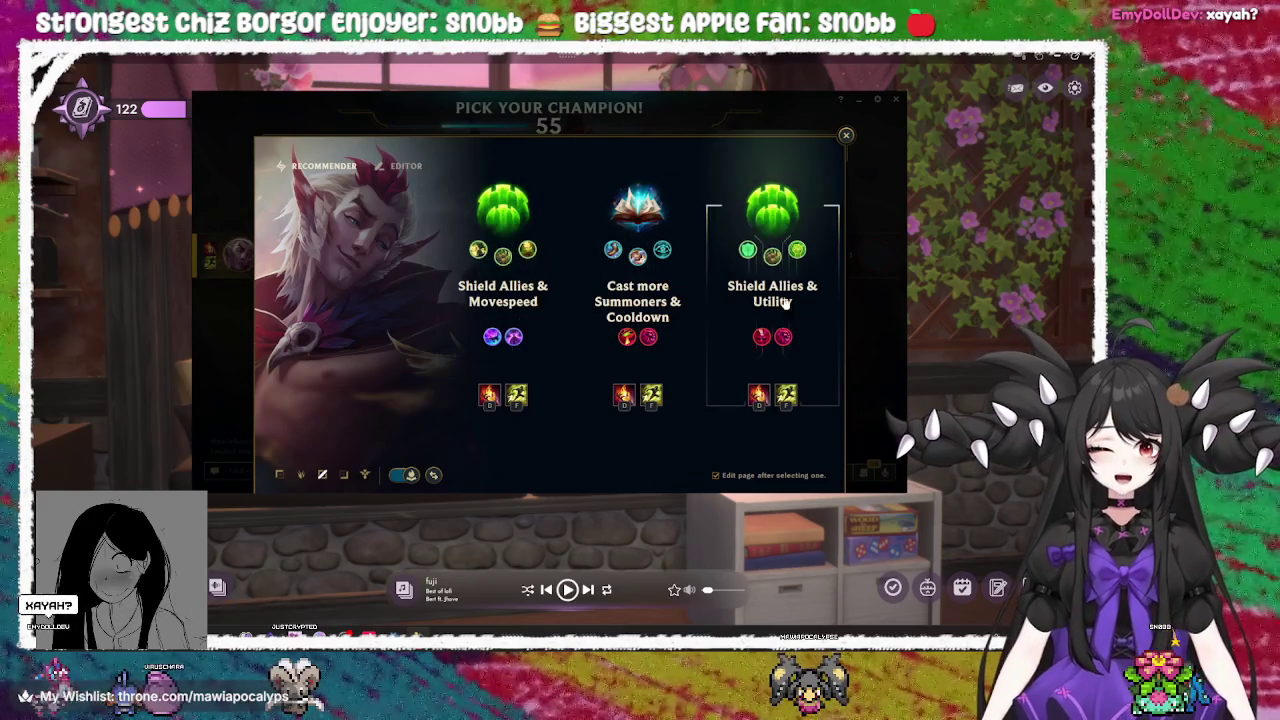
# Apply the Shield Allies & Movespeed 'Rakan - Guardian' rune page and lock in Rakan
pyautogui.click(503, 295)
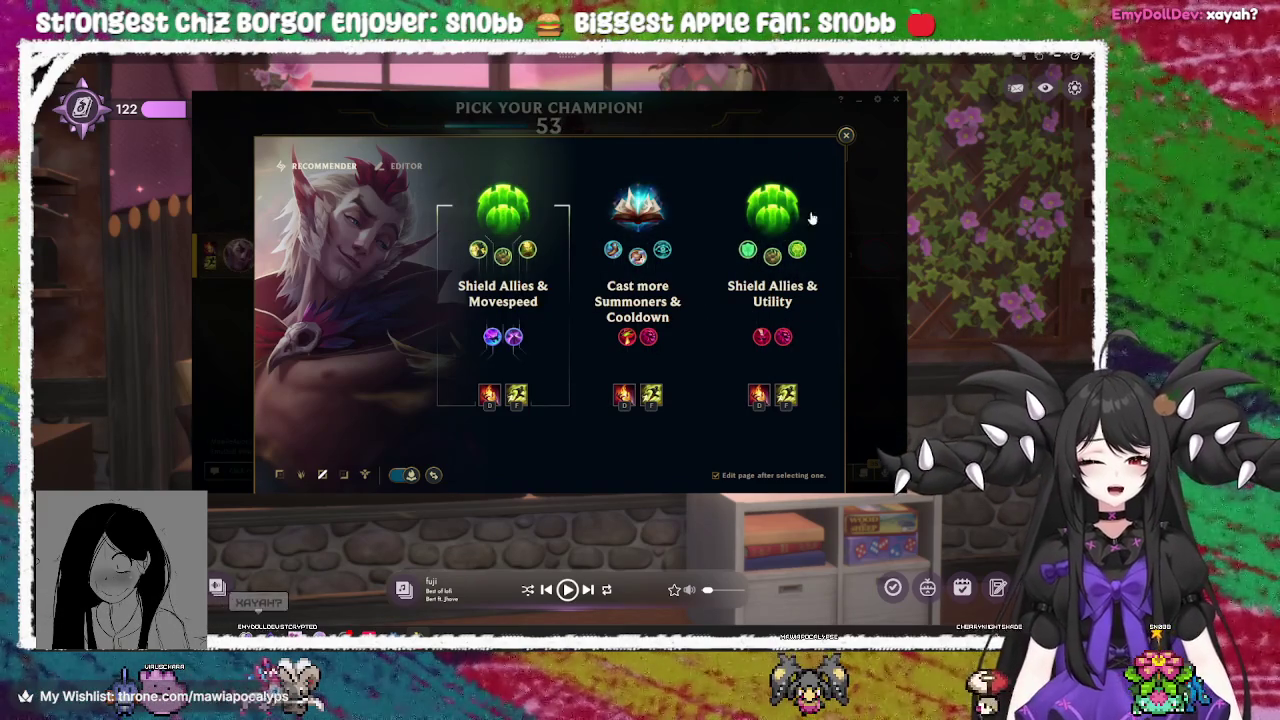
pyautogui.click(846, 136)
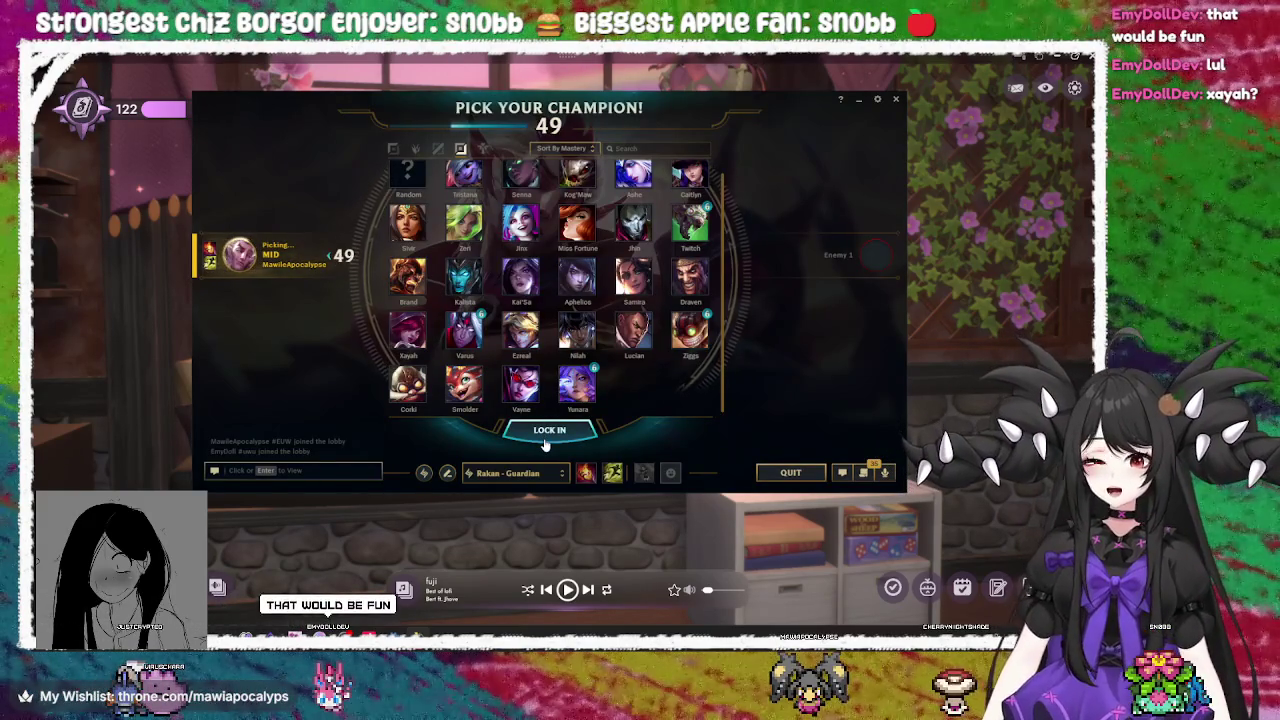
pyautogui.click(546, 440)
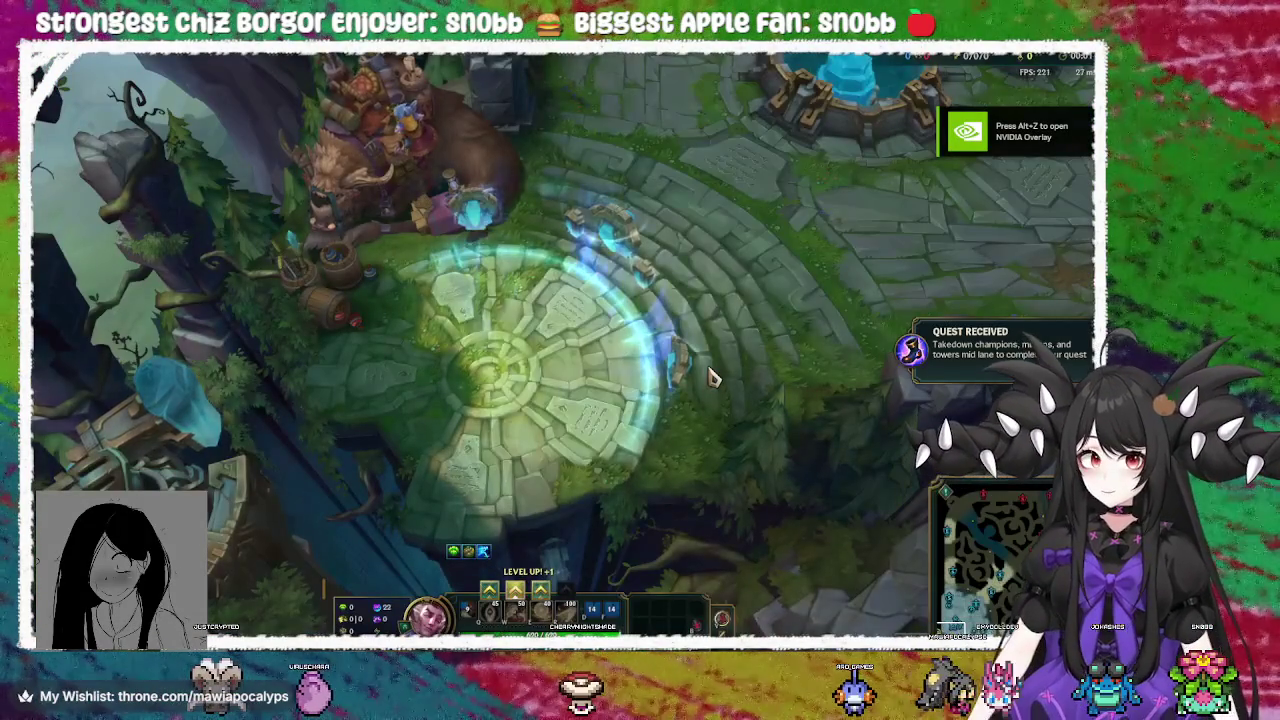
# After loading into base, open the item shop with P to see the 500-gold starters
pyautogui.moveTo(513, 620)
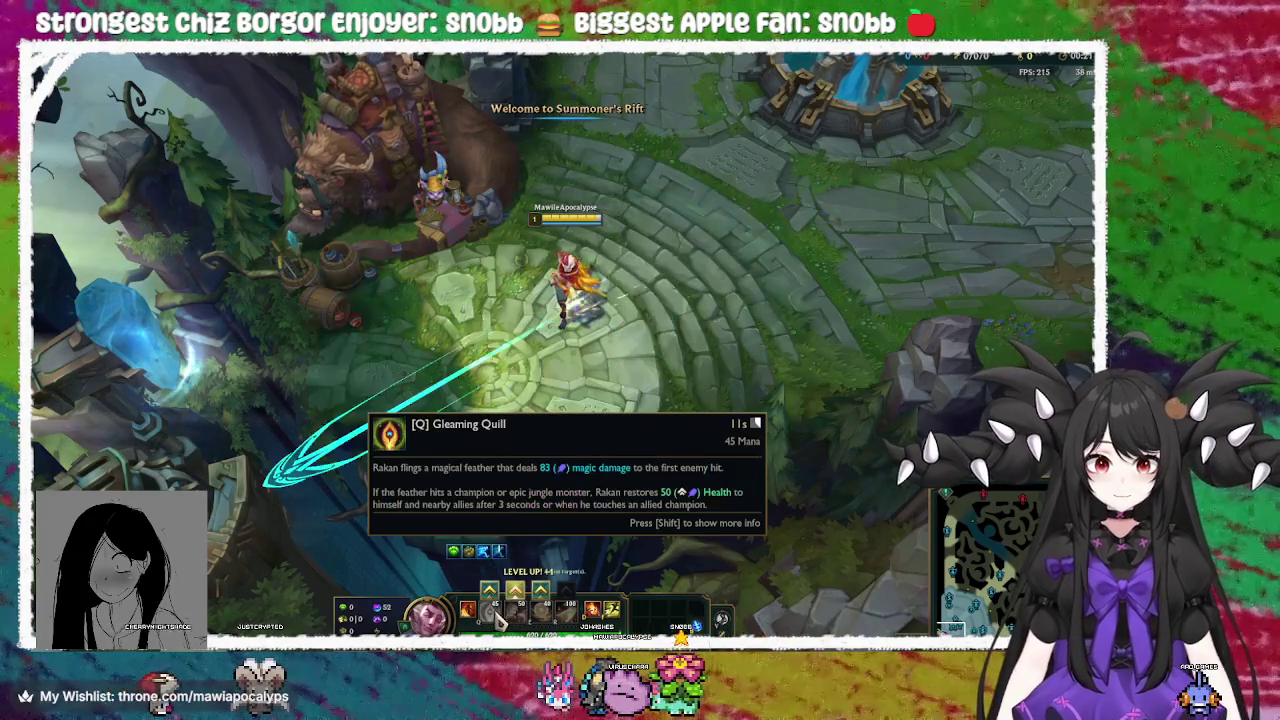
pyautogui.moveTo(496, 588)
pyautogui.press('p')
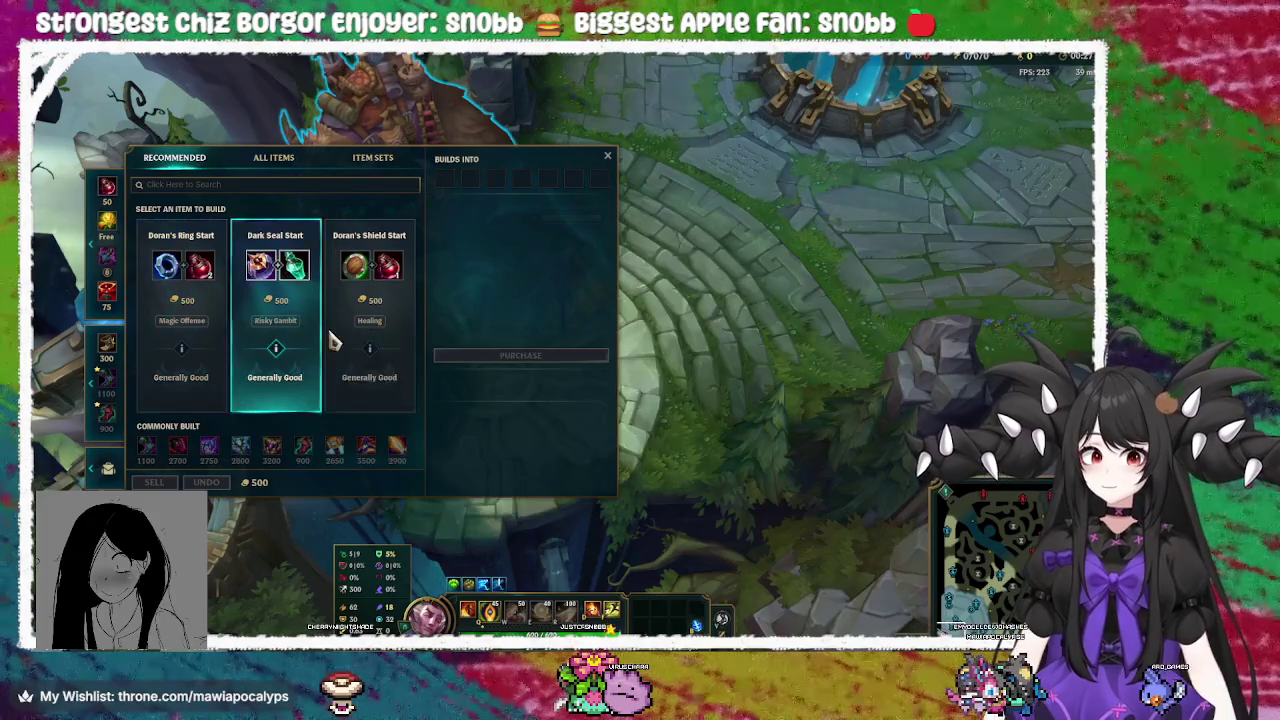
# Buy the 500-gold Dark Seal starter bundle, close the shop and head out of base
pyautogui.rightClick(380, 325)
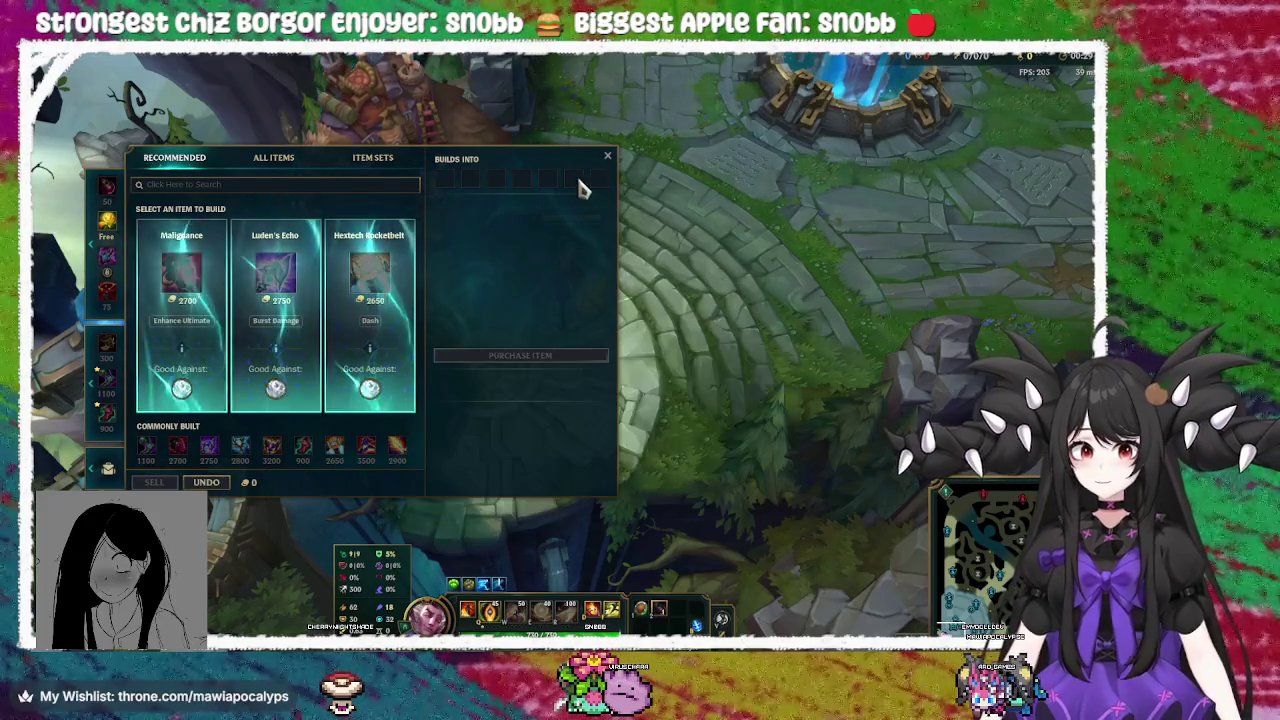
pyautogui.click(603, 153)
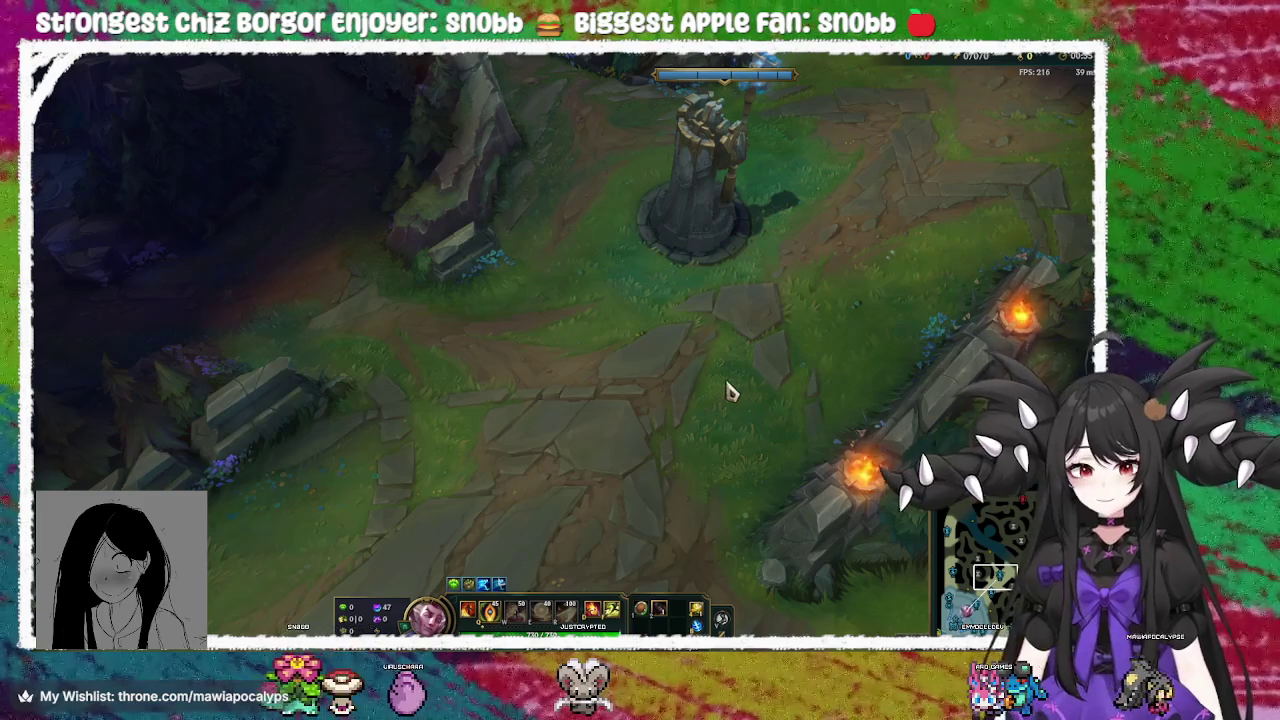
# Walk Rakan out past the turret and down into the mid lane
pyautogui.press('space')
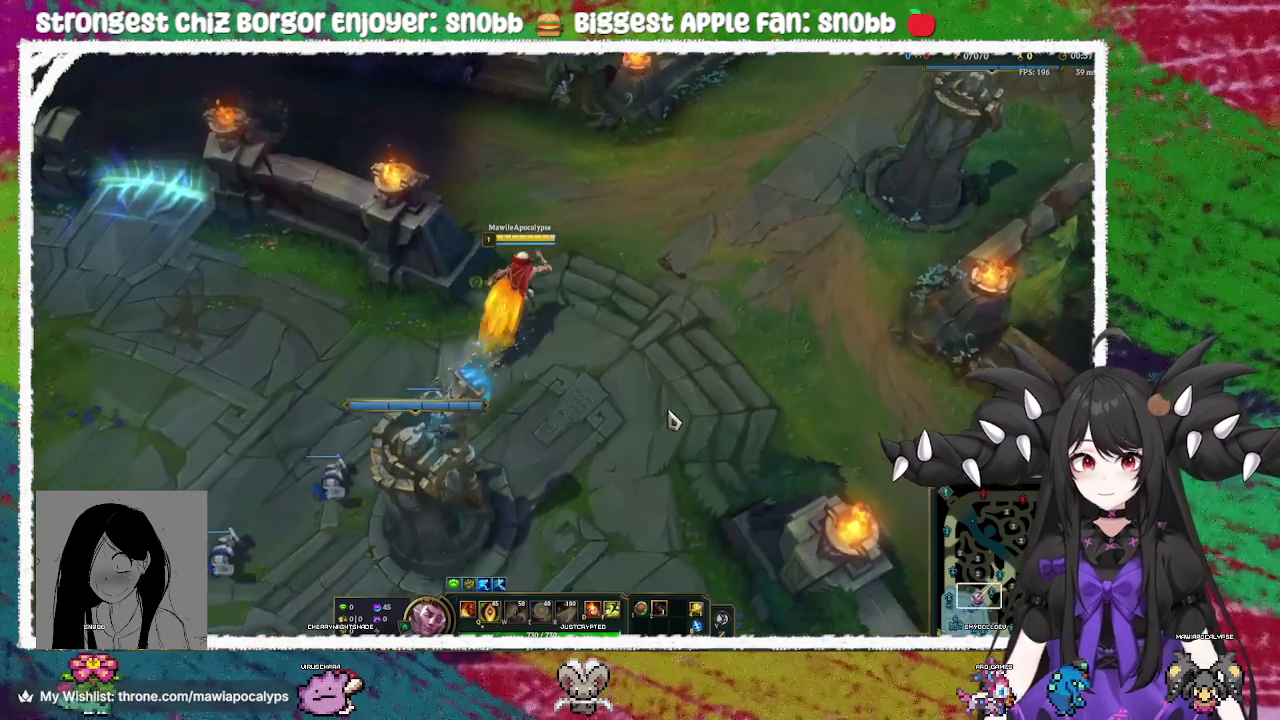
pyautogui.rightClick(657, 302)
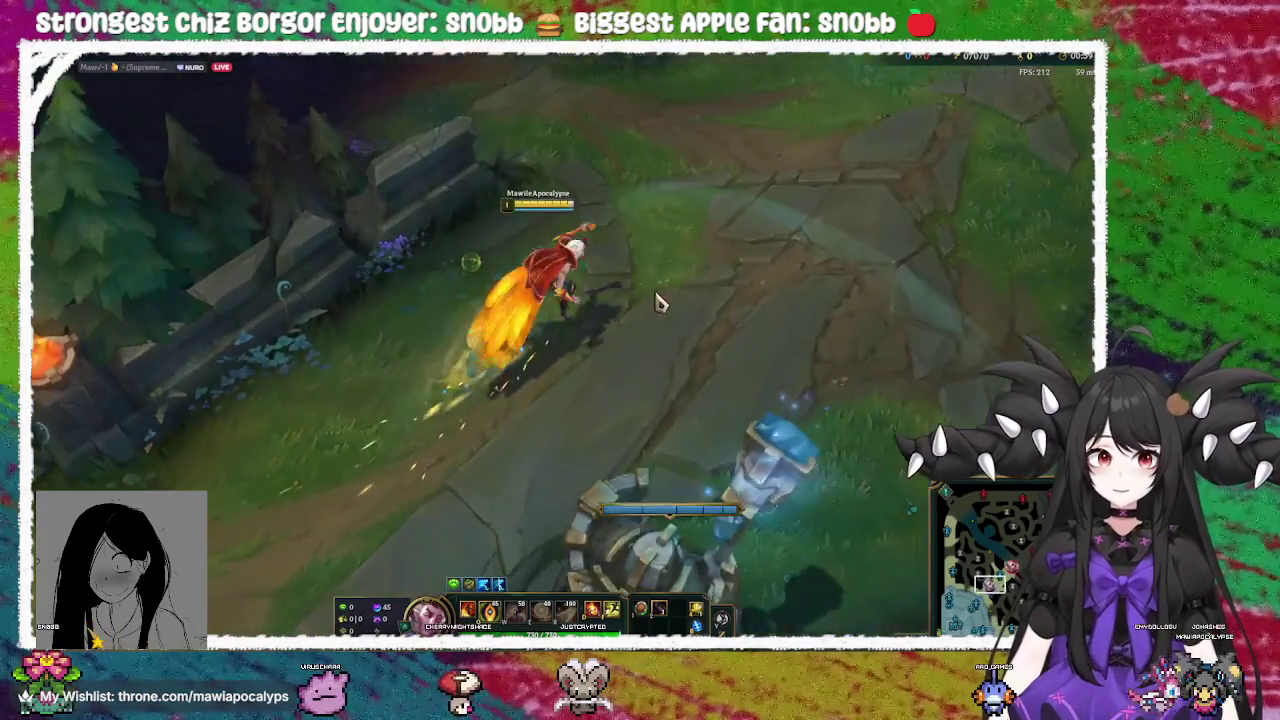
pyautogui.rightClick(623, 188)
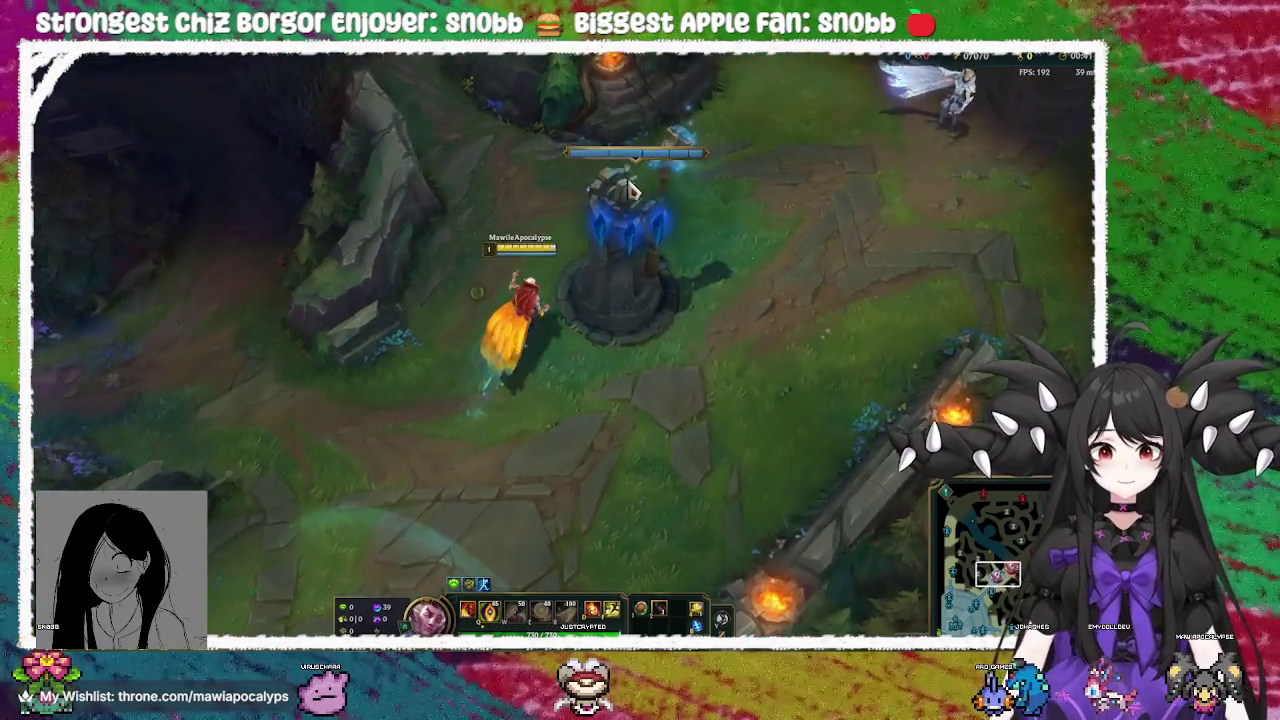
pyautogui.rightClick(686, 404)
pyautogui.rightClick(312, 138)
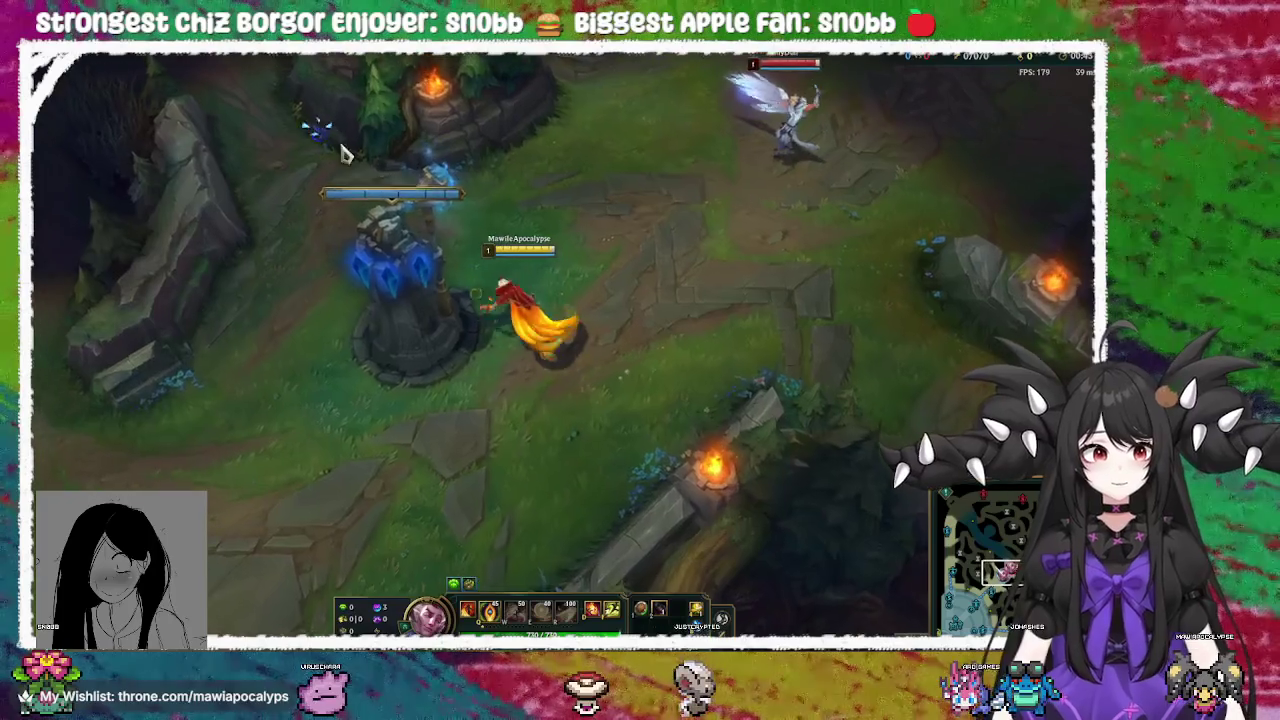
pyautogui.rightClick(576, 432)
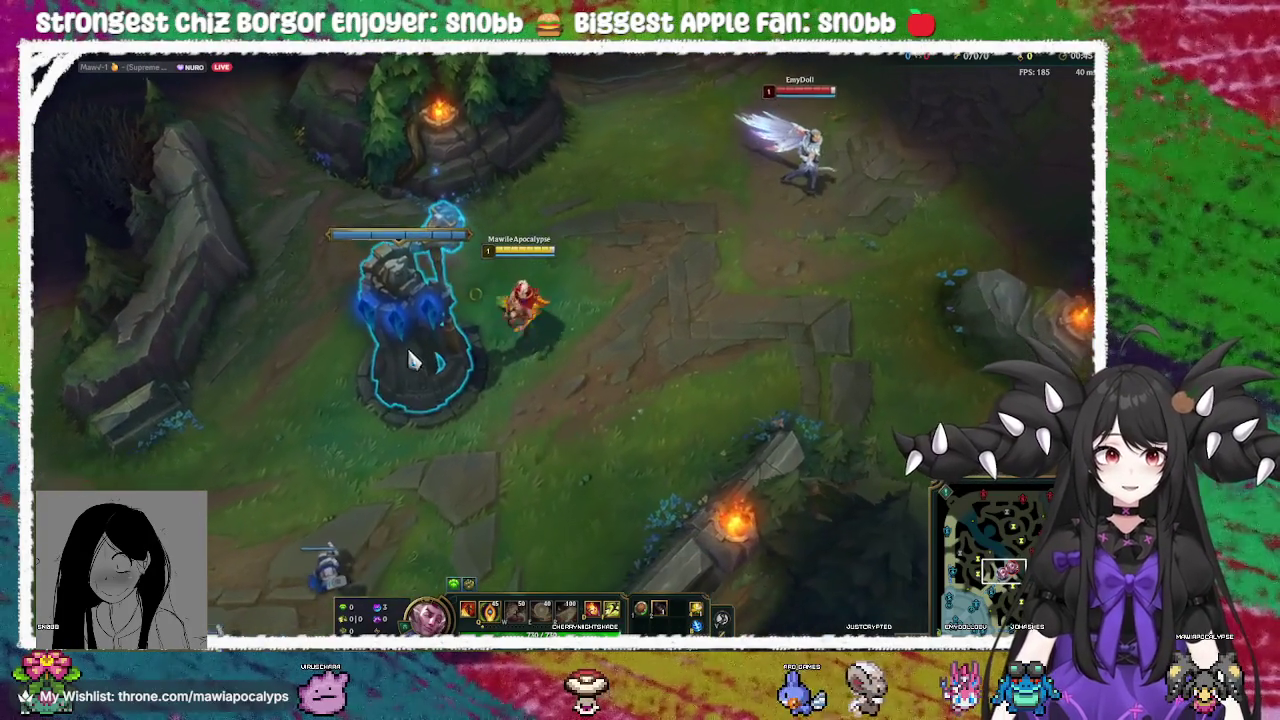
pyautogui.rightClick(609, 323)
pyautogui.rightClick(586, 449)
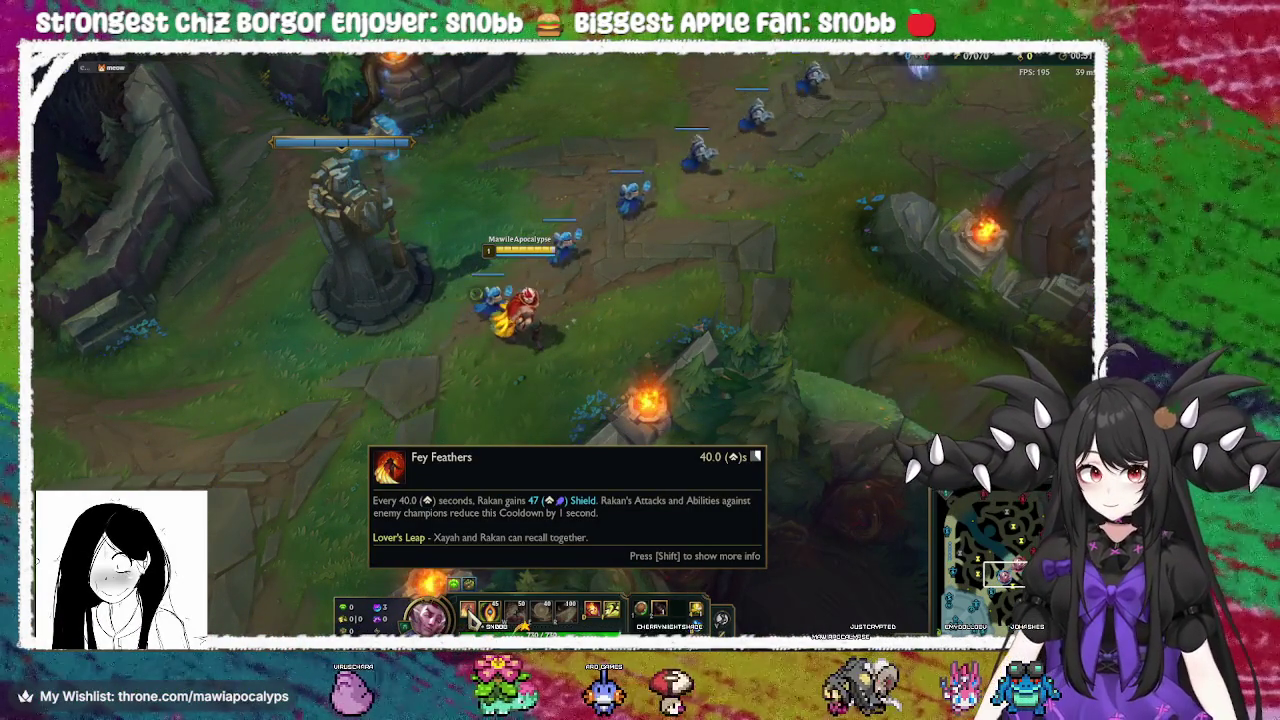
# Meet the first minion wave, attack the enemy champion and Q the minions
pyautogui.rightClick(613, 133)
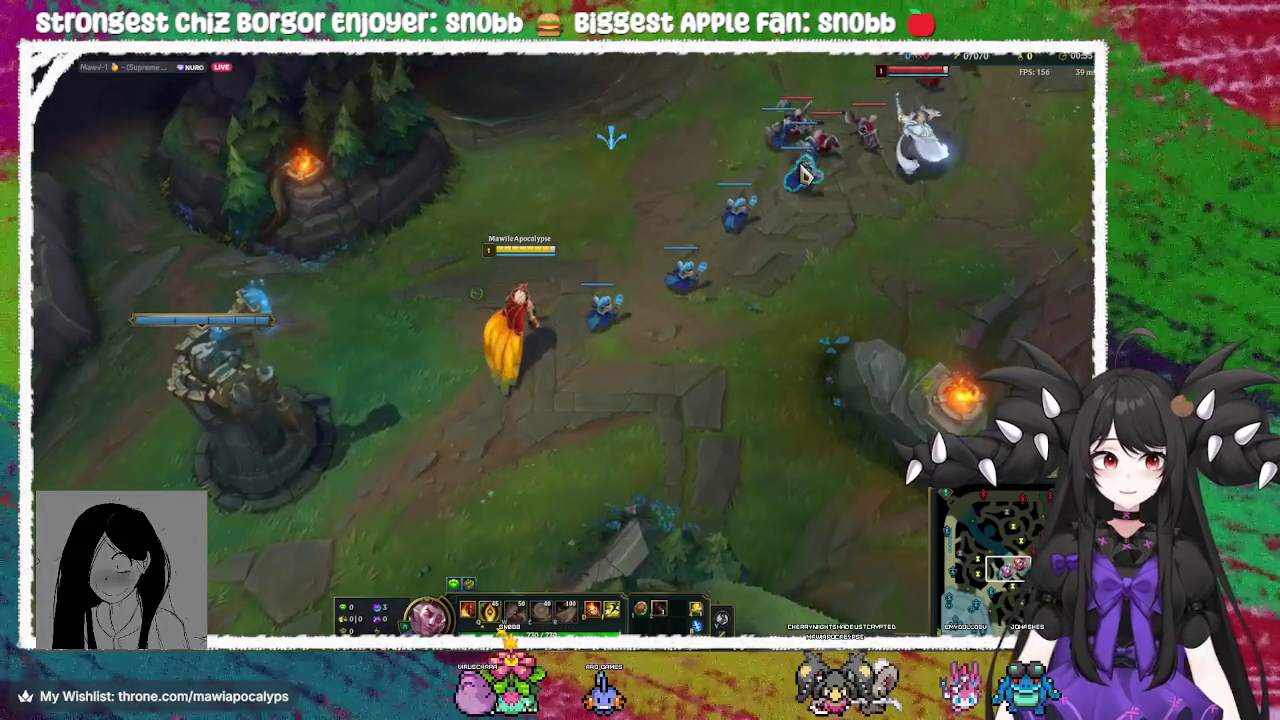
pyautogui.rightClick(695, 264)
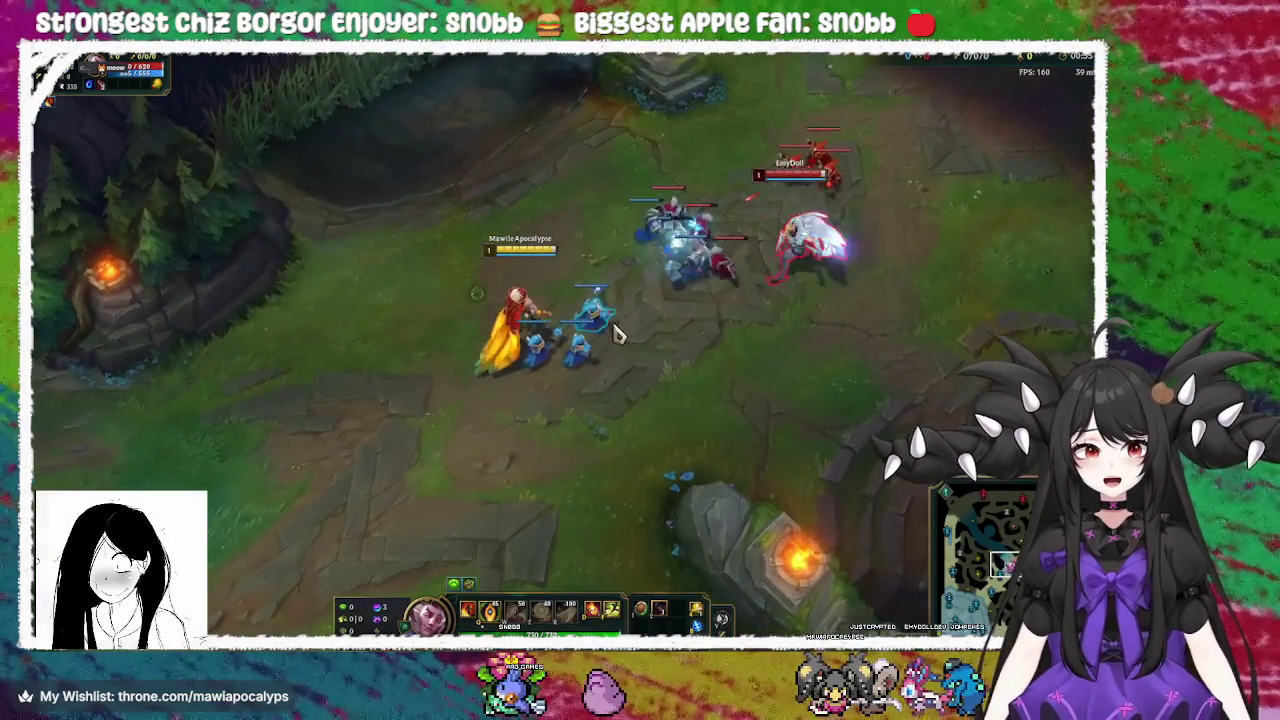
pyautogui.press('q')
pyautogui.rightClick(355, 485)
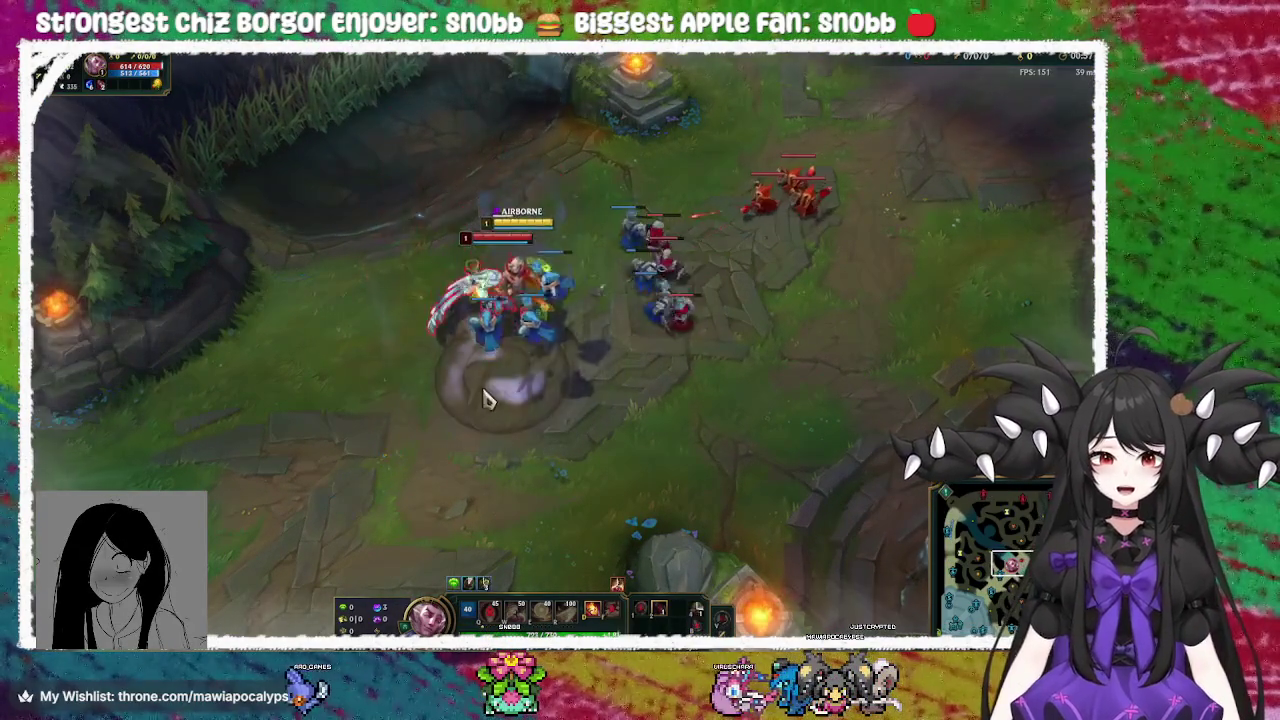
pyautogui.rightClick(483, 245)
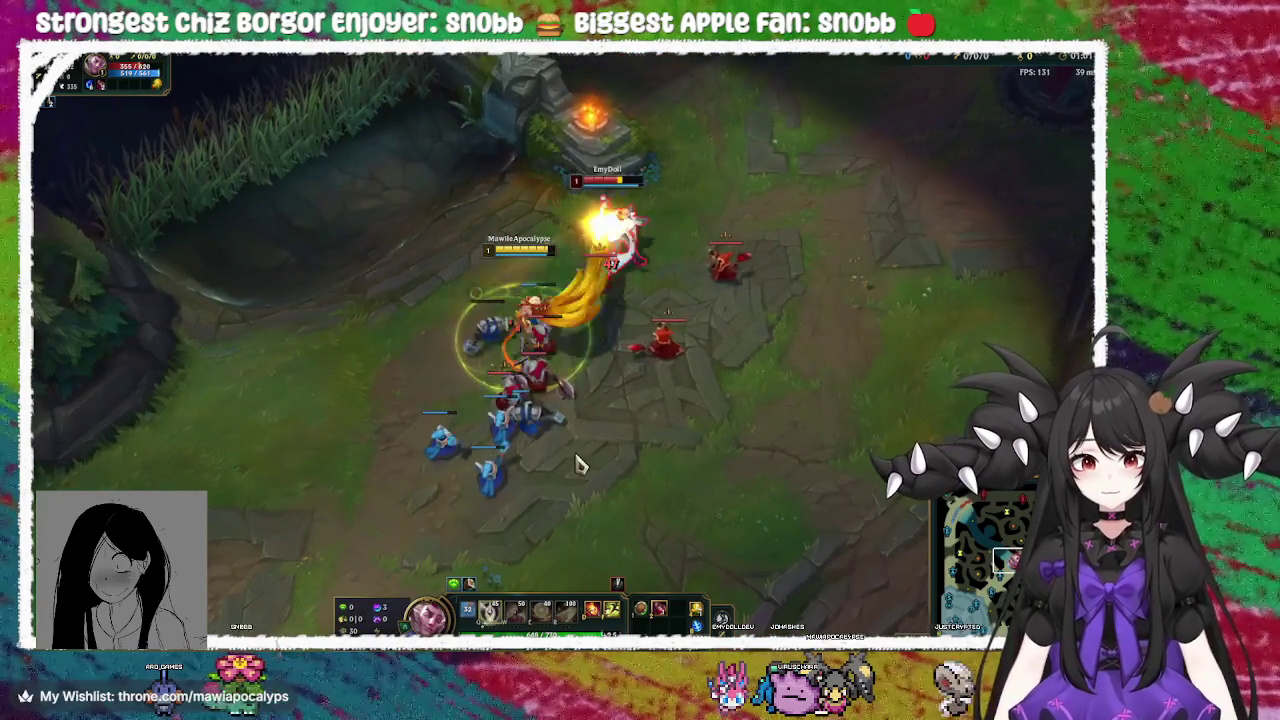
pyautogui.rightClick(593, 468)
pyautogui.rightClick(352, 497)
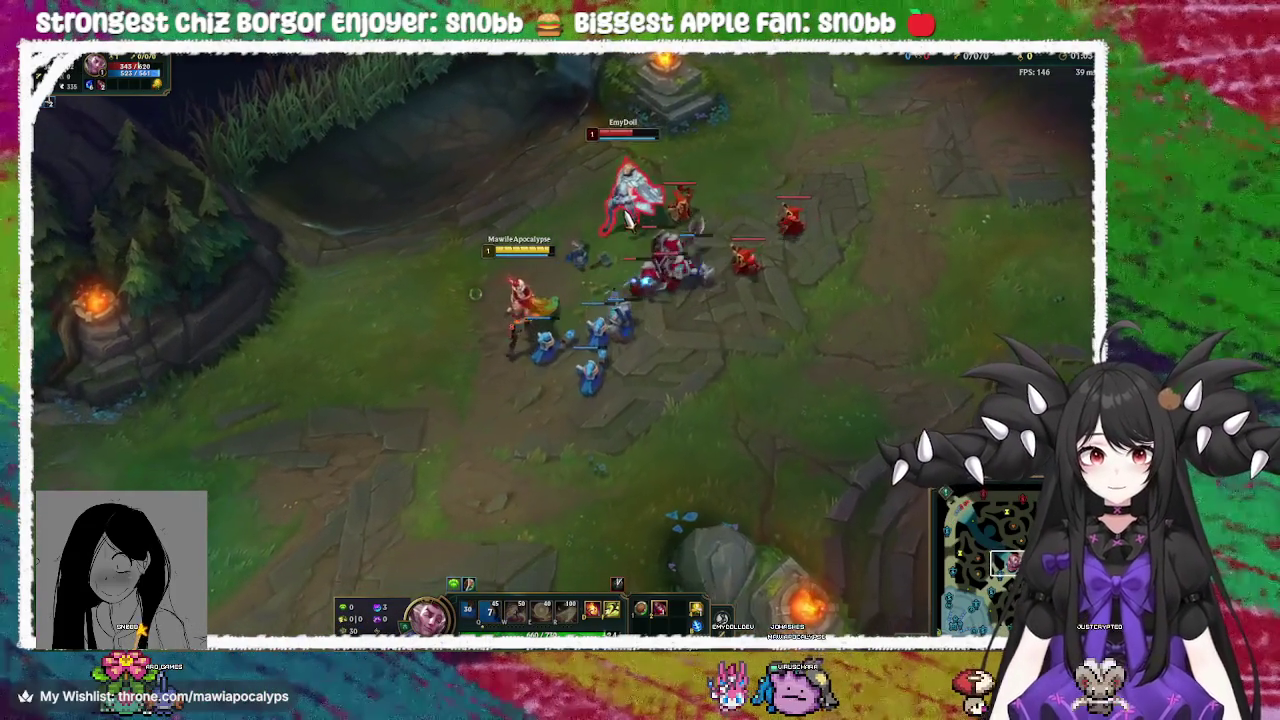
pyautogui.press('q')
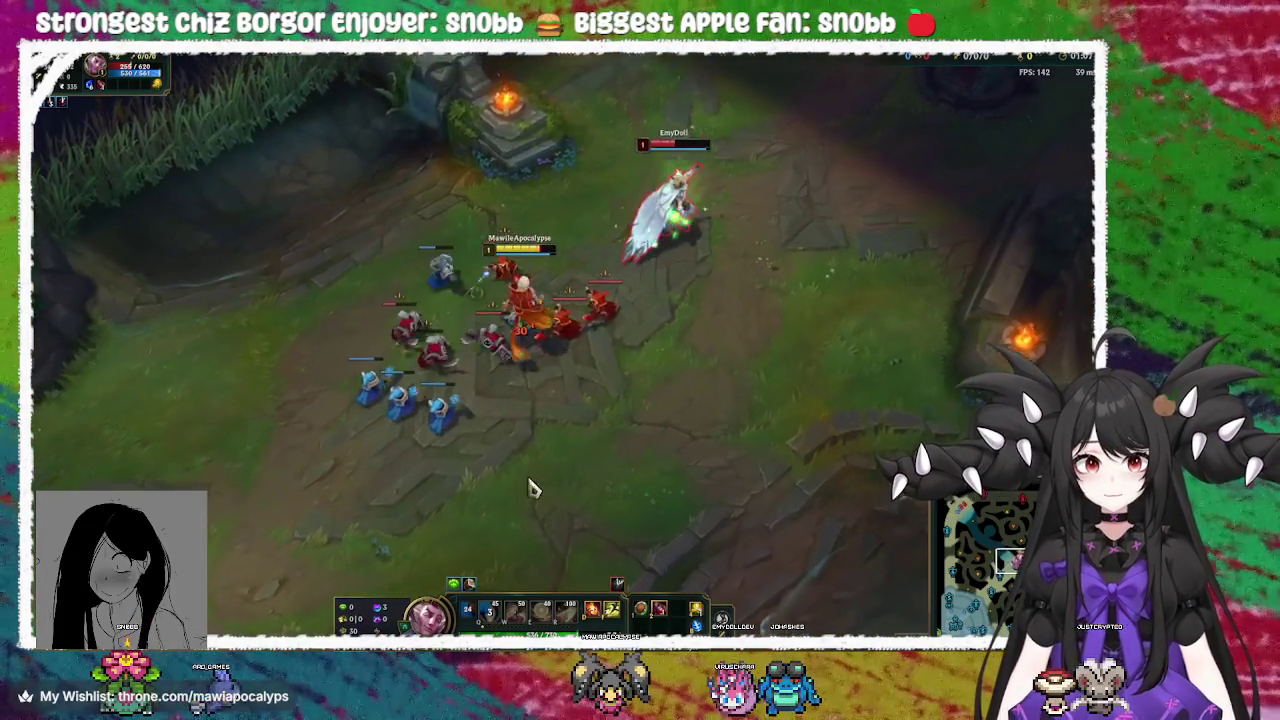
pyautogui.rightClick(457, 350)
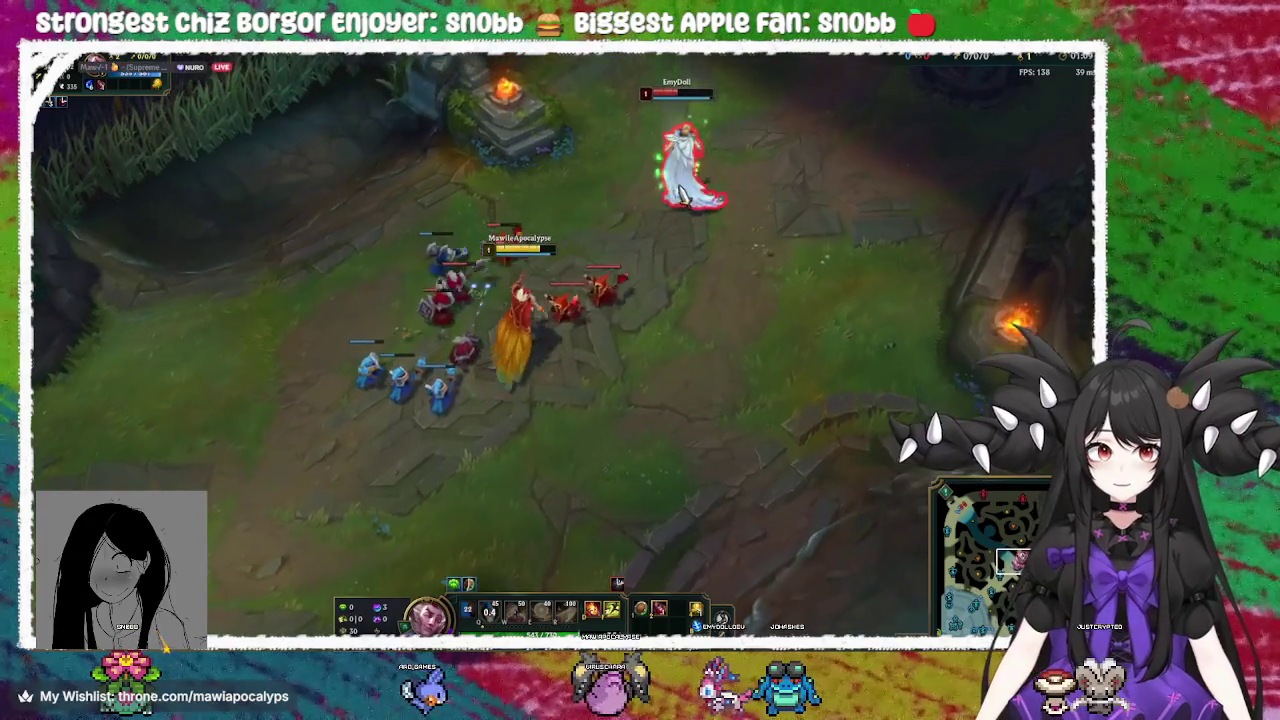
pyautogui.rightClick(553, 292)
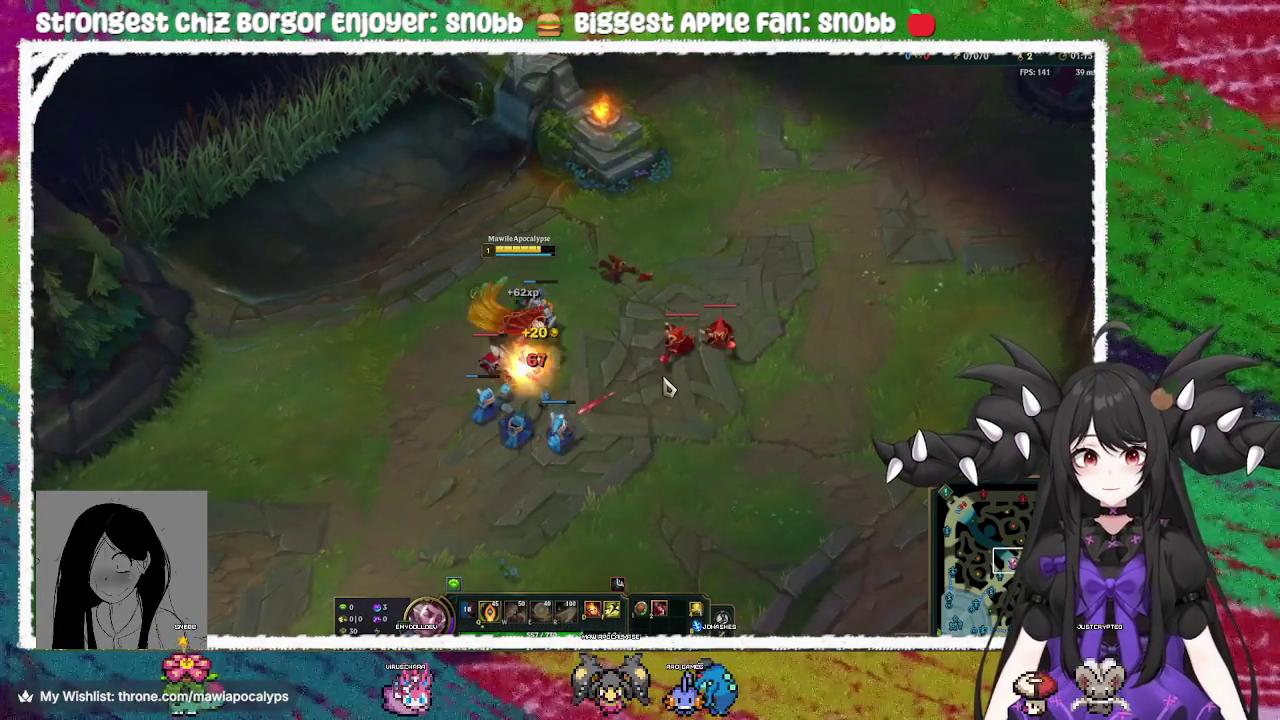
# Back off left, then advance again and attack enemy minions
pyautogui.rightClick(565, 283)
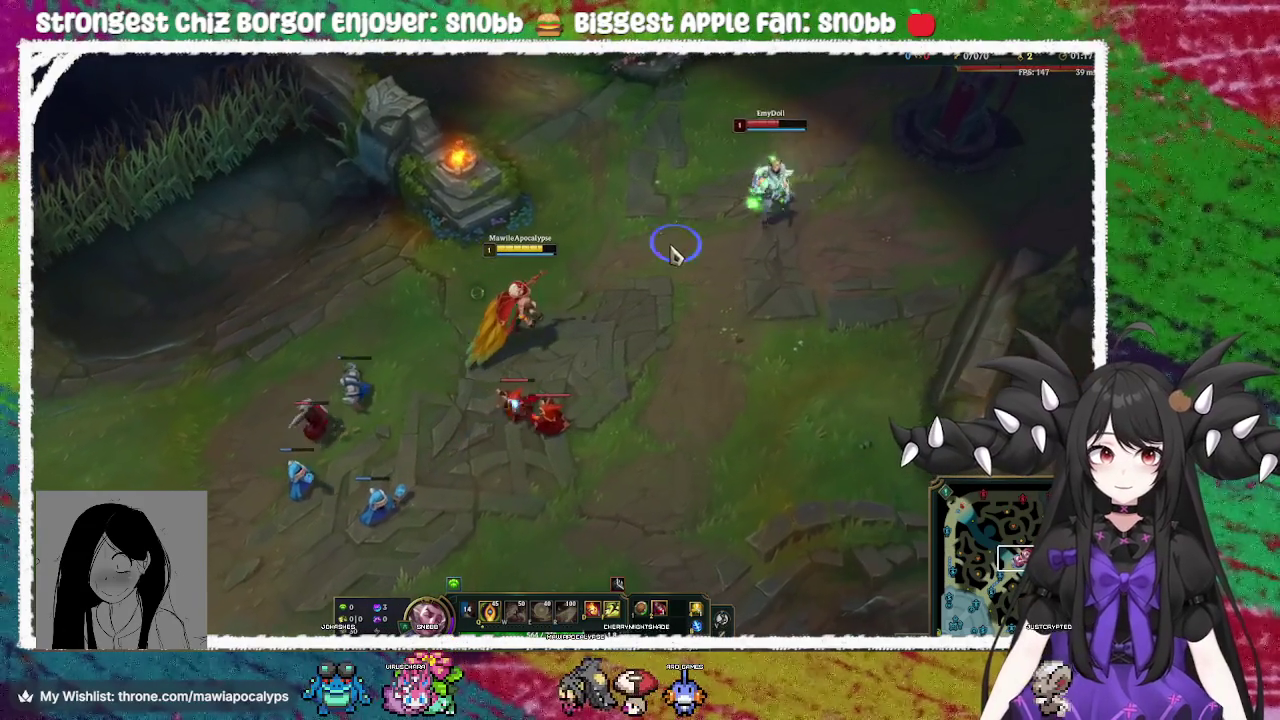
pyautogui.rightClick(606, 420)
pyautogui.rightClick(228, 248)
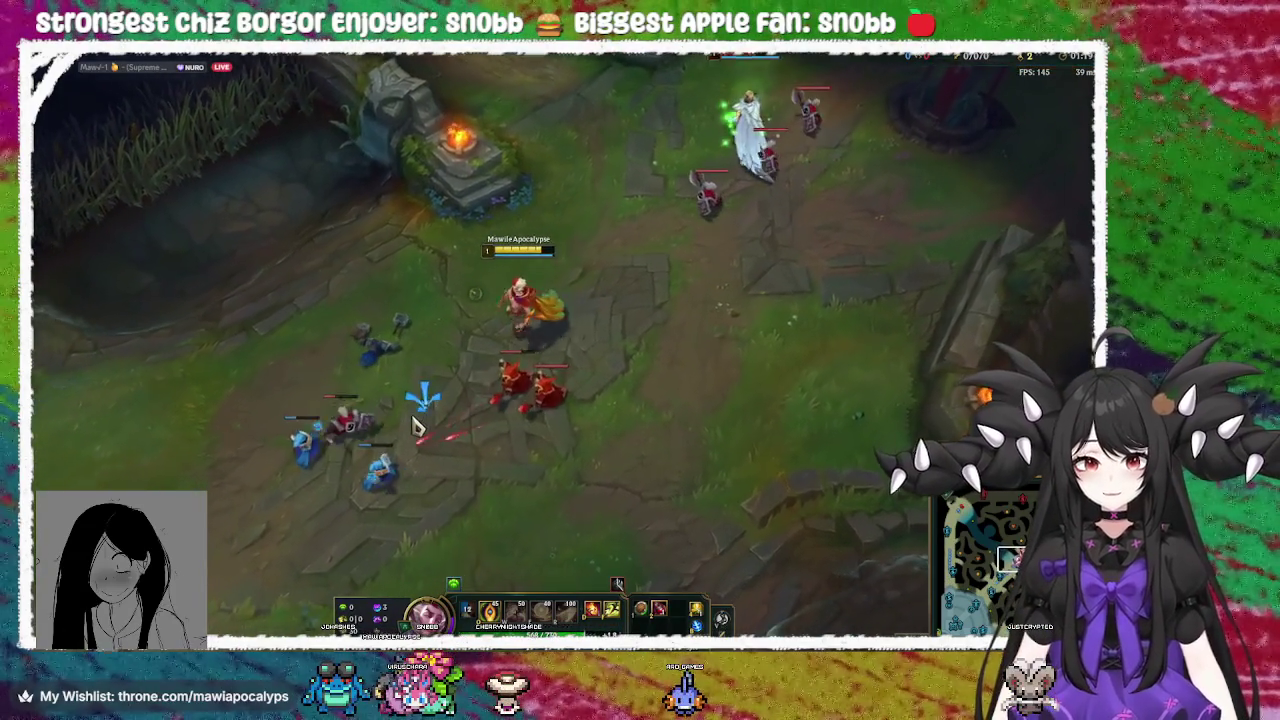
pyautogui.rightClick(455, 312)
pyautogui.rightClick(445, 216)
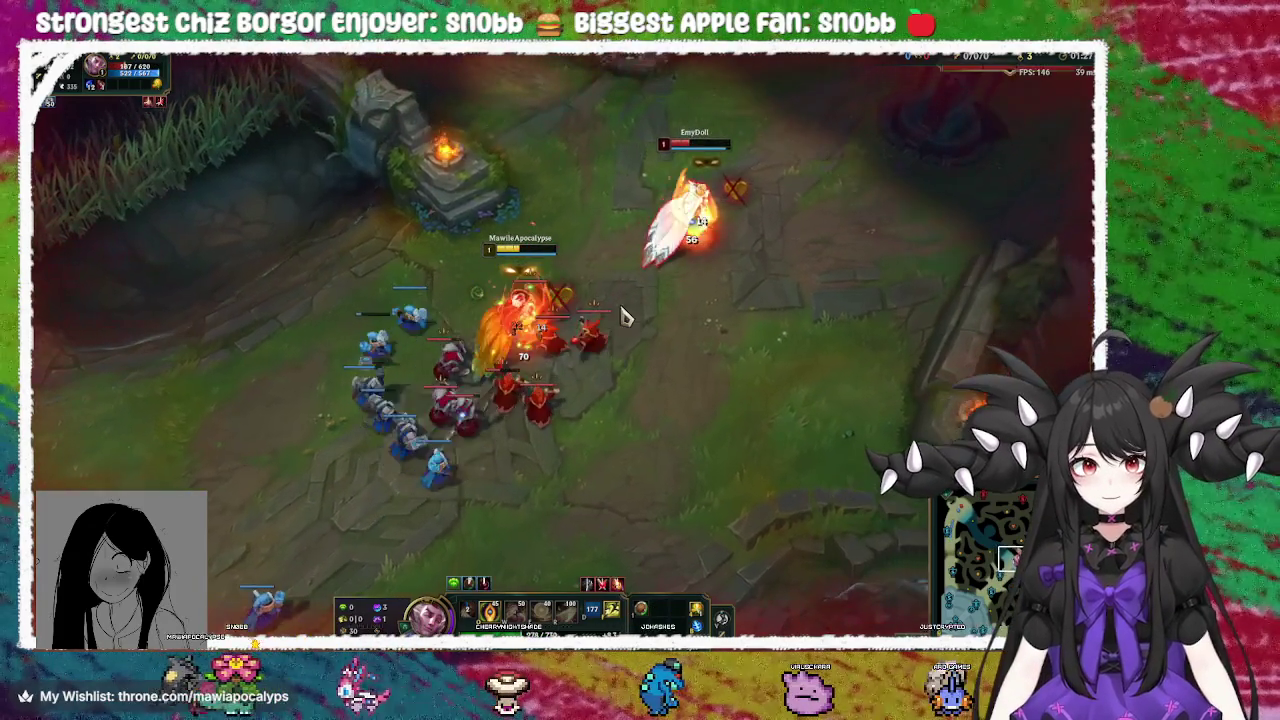
pyautogui.rightClick(737, 257)
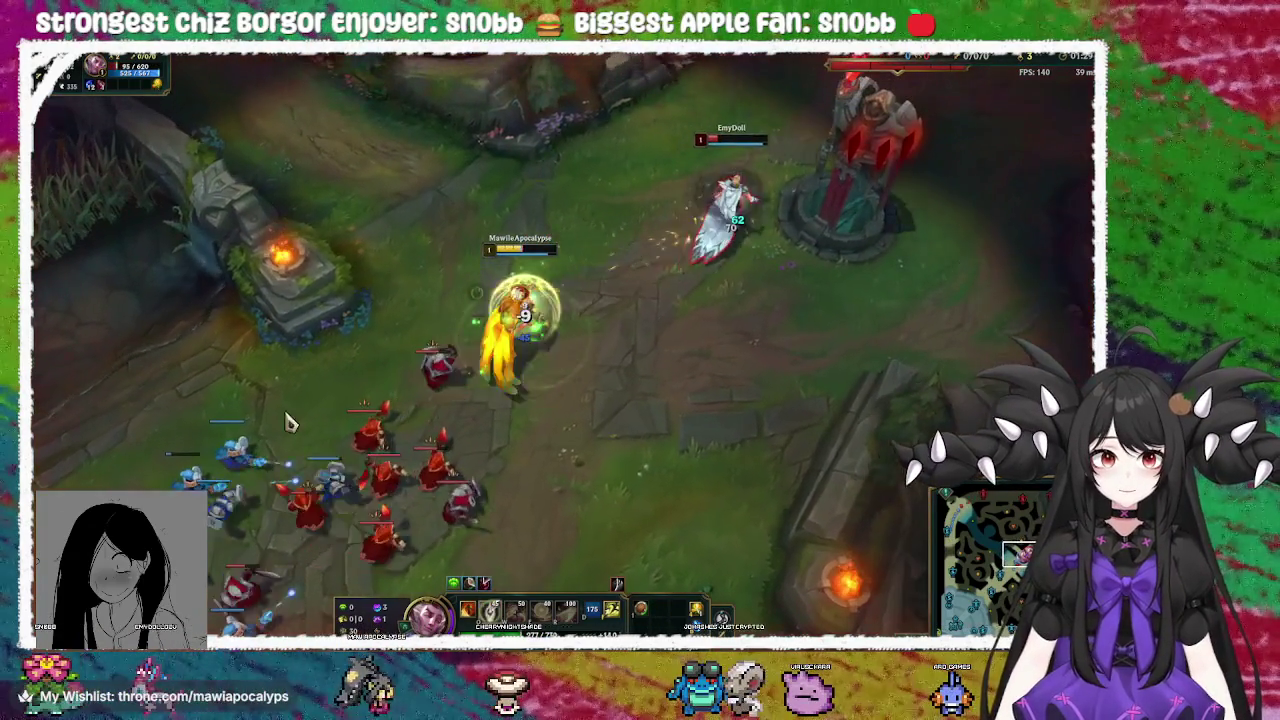
pyautogui.rightClick(282, 468)
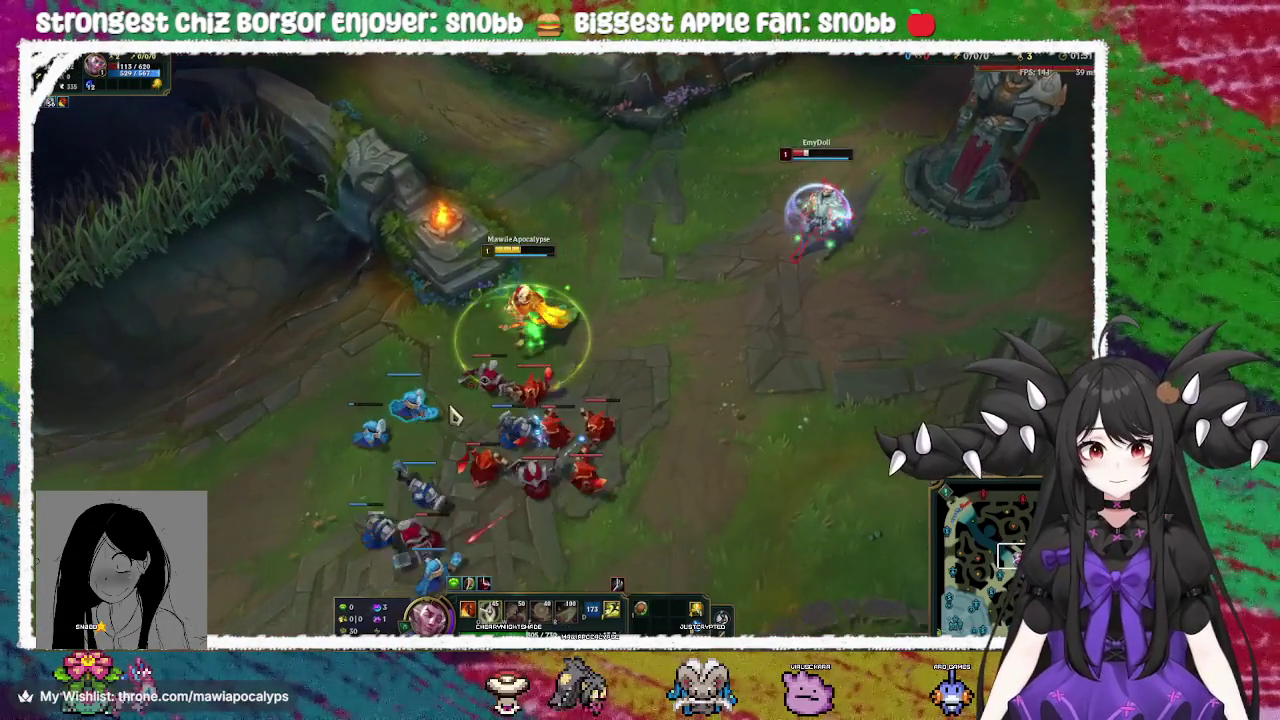
pyautogui.rightClick(357, 500)
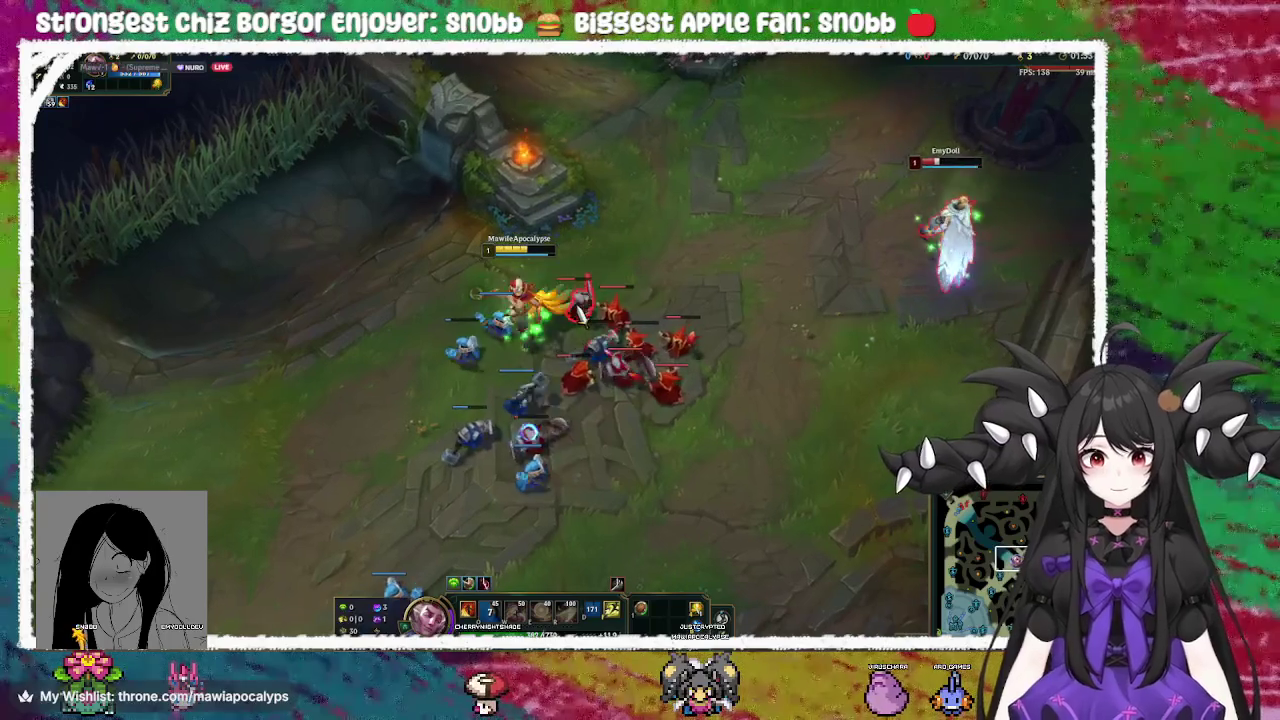
pyautogui.rightClick(622, 337)
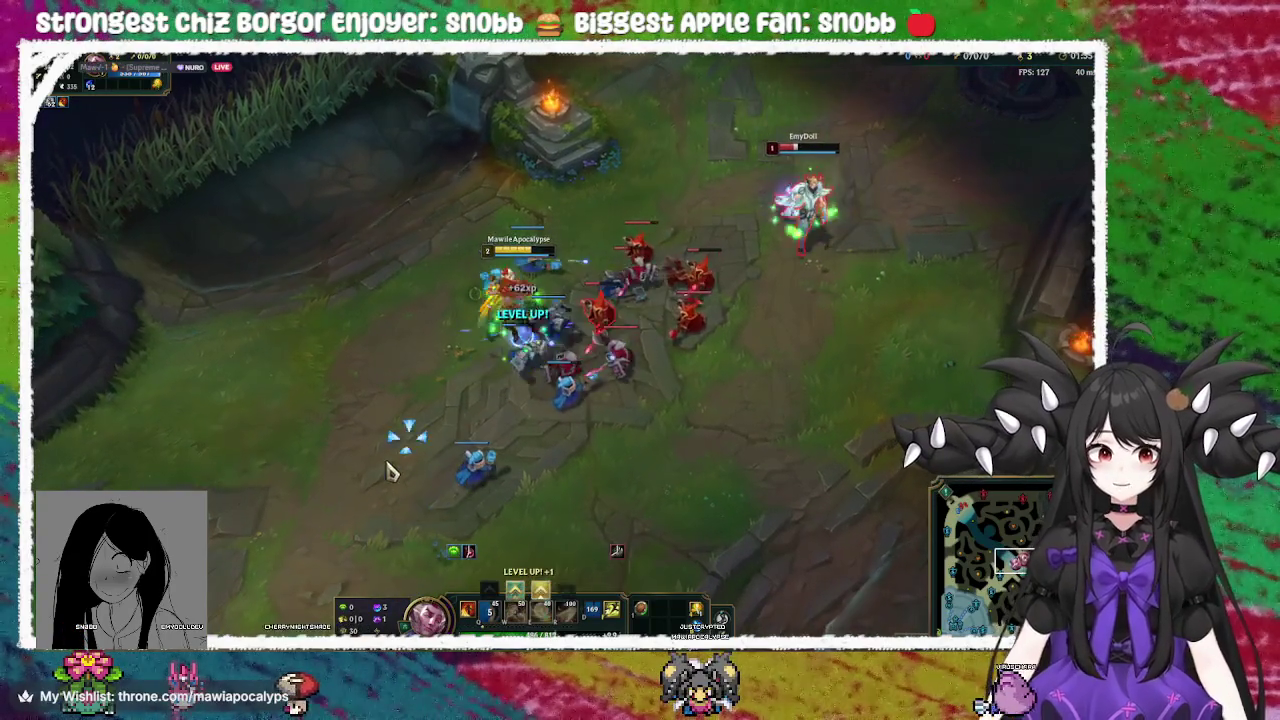
pyautogui.rightClick(620, 315)
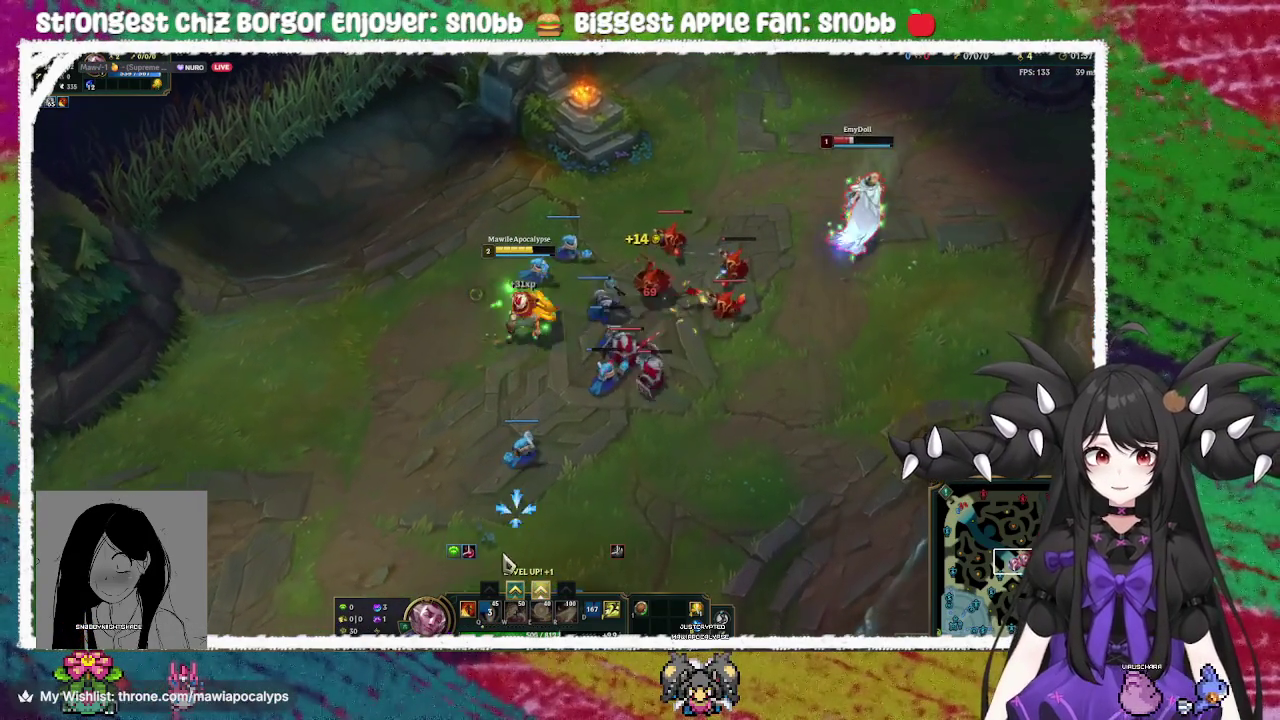
# Learn Grand Entrance, feather the minion cluster with Q and probe toward the enemy turret
pyautogui.click(514, 590)
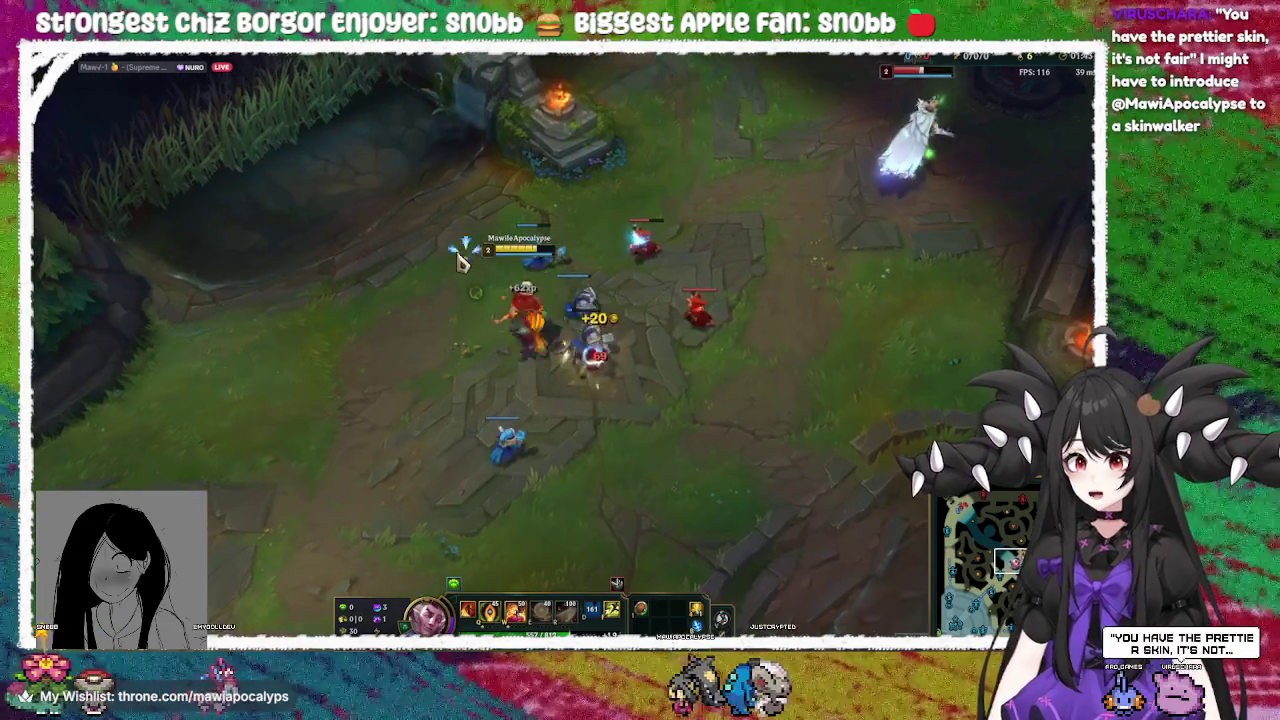
pyautogui.rightClick(593, 250)
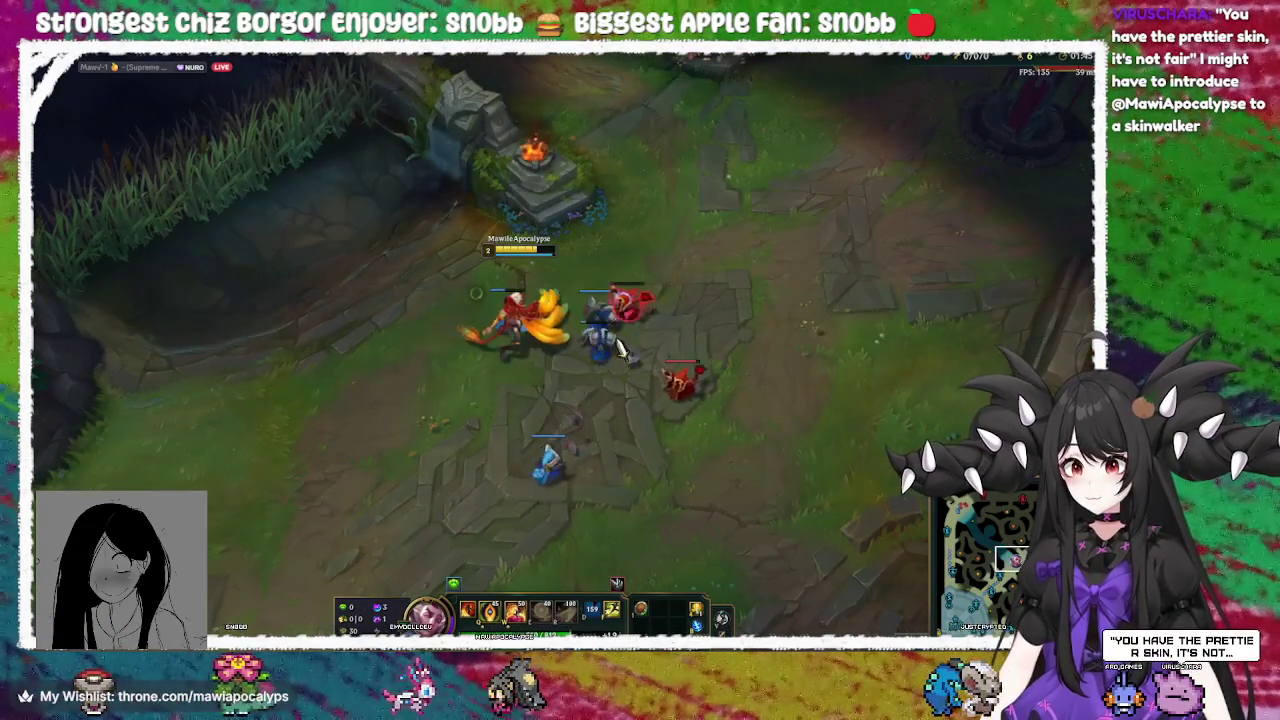
pyautogui.rightClick(614, 344)
pyautogui.press('q')
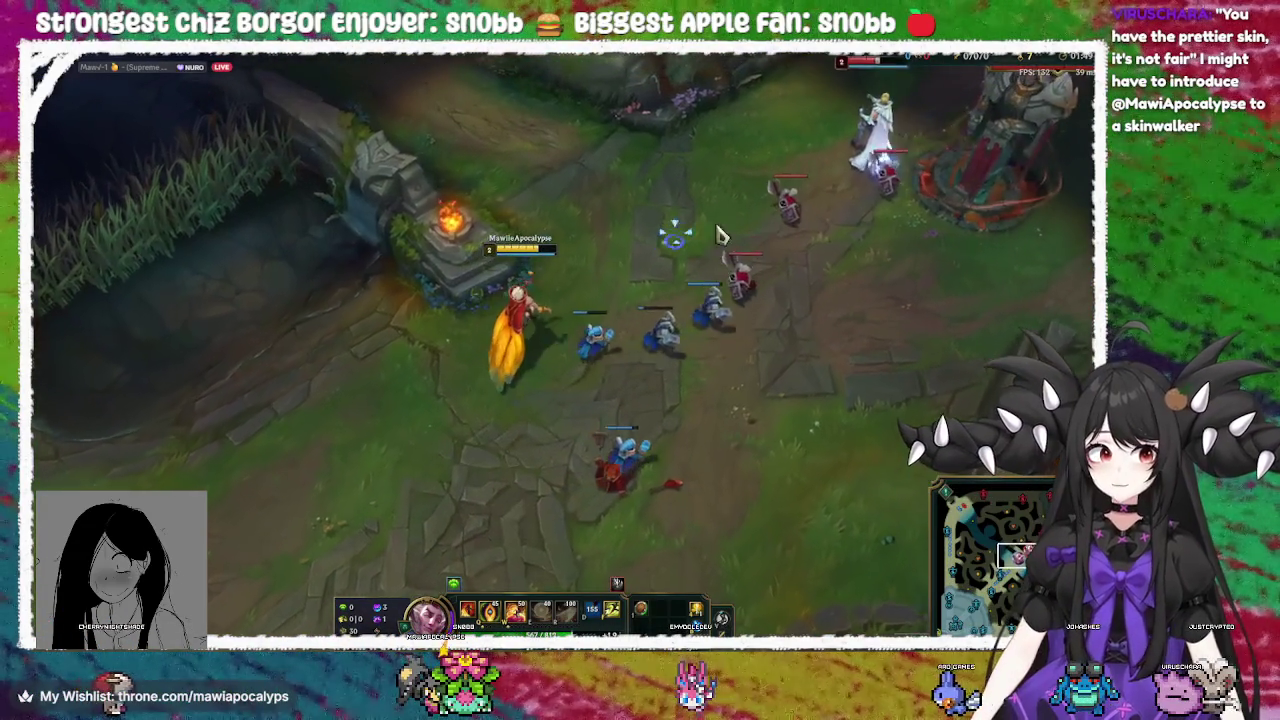
pyautogui.rightClick(808, 186)
pyautogui.rightClick(349, 434)
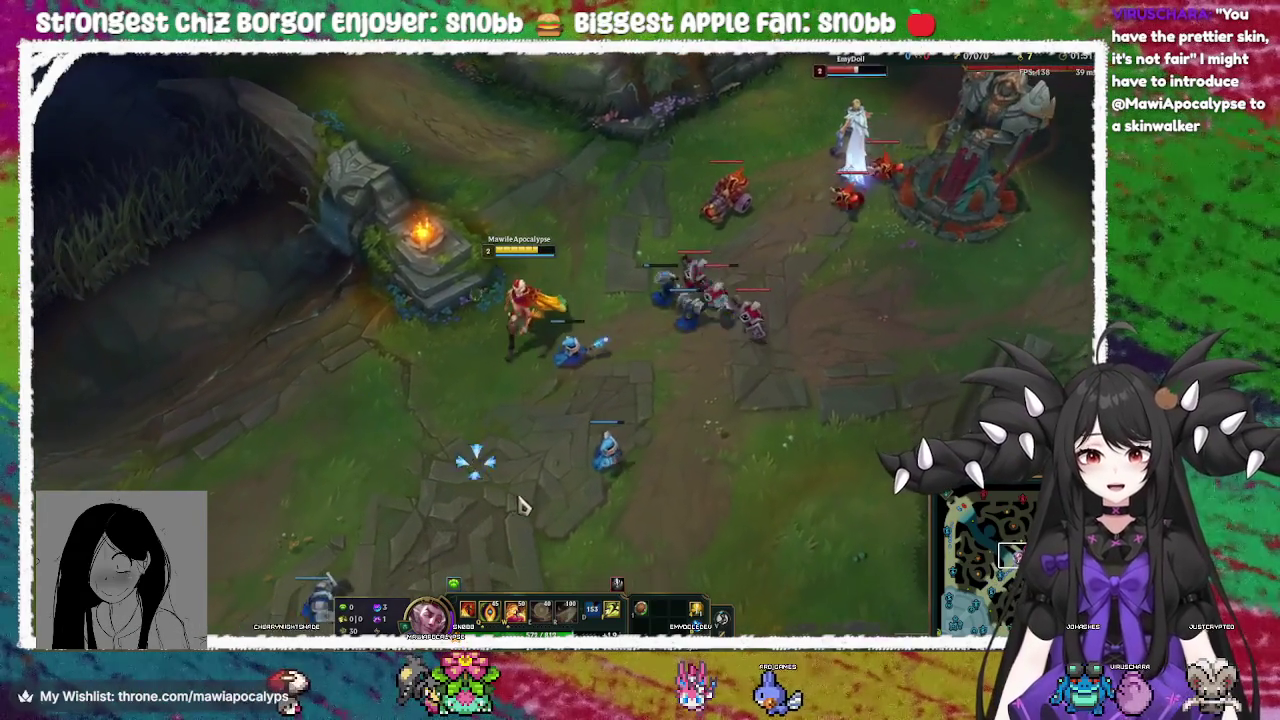
pyautogui.rightClick(522, 495)
pyautogui.rightClick(643, 429)
pyautogui.rightClick(451, 443)
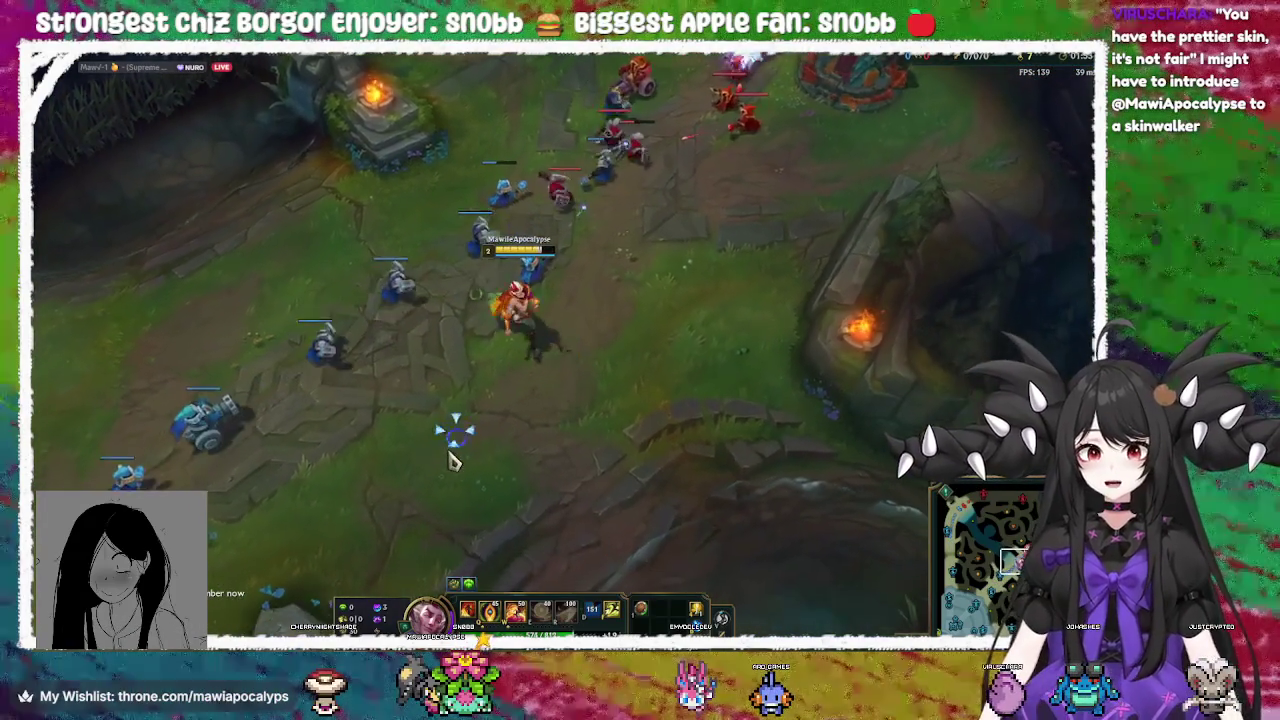
pyautogui.rightClick(621, 197)
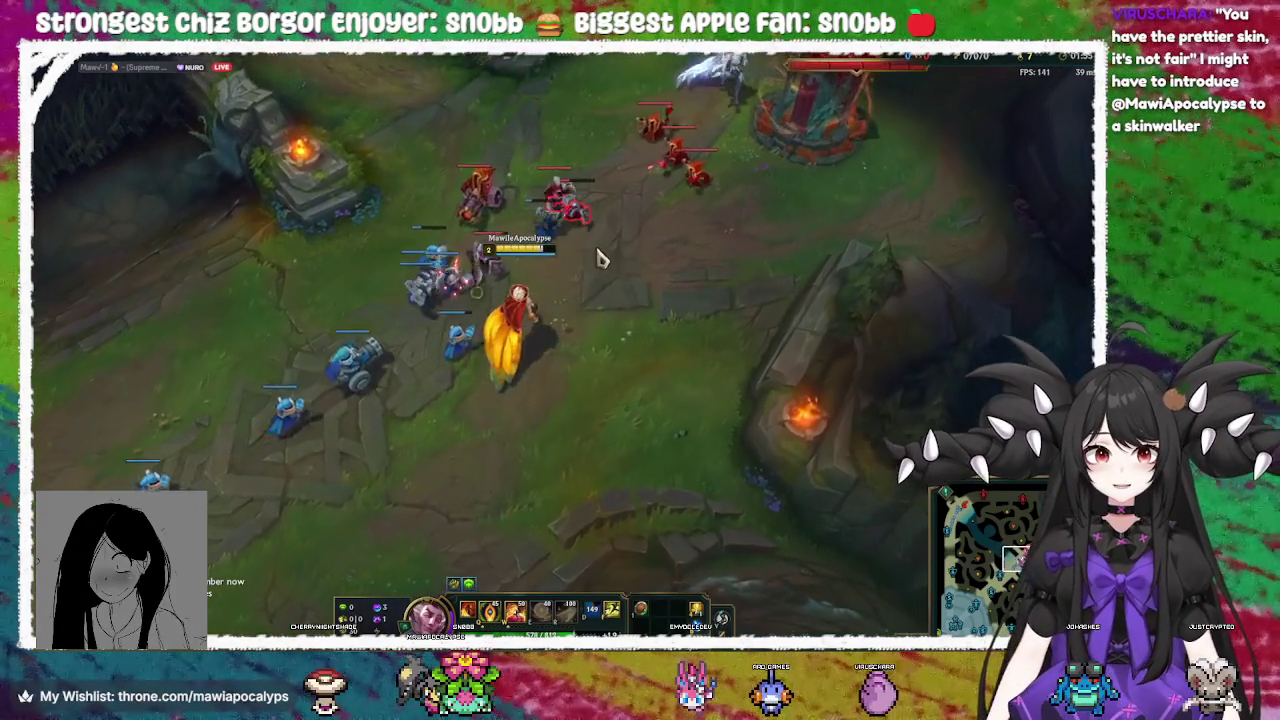
pyautogui.rightClick(436, 362)
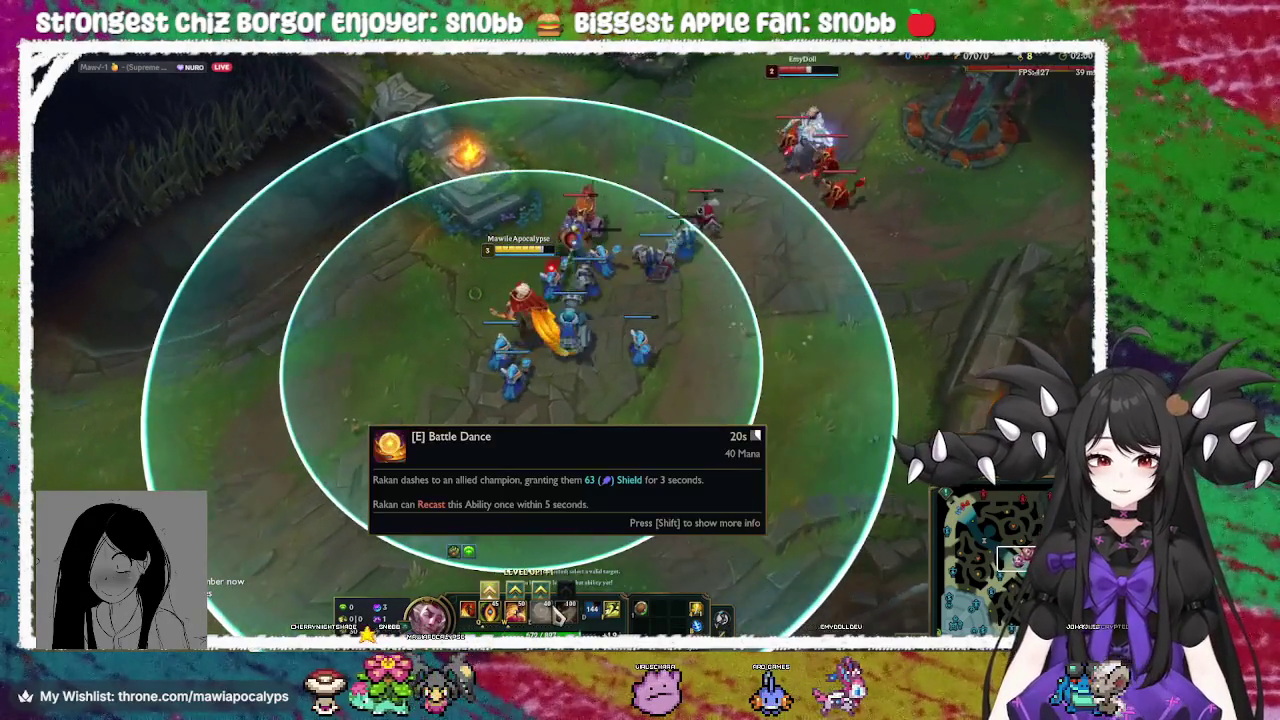
# Spend the next level-up point, then stay behind allied minions and last-hit an enemy minion
pyautogui.click(540, 590)
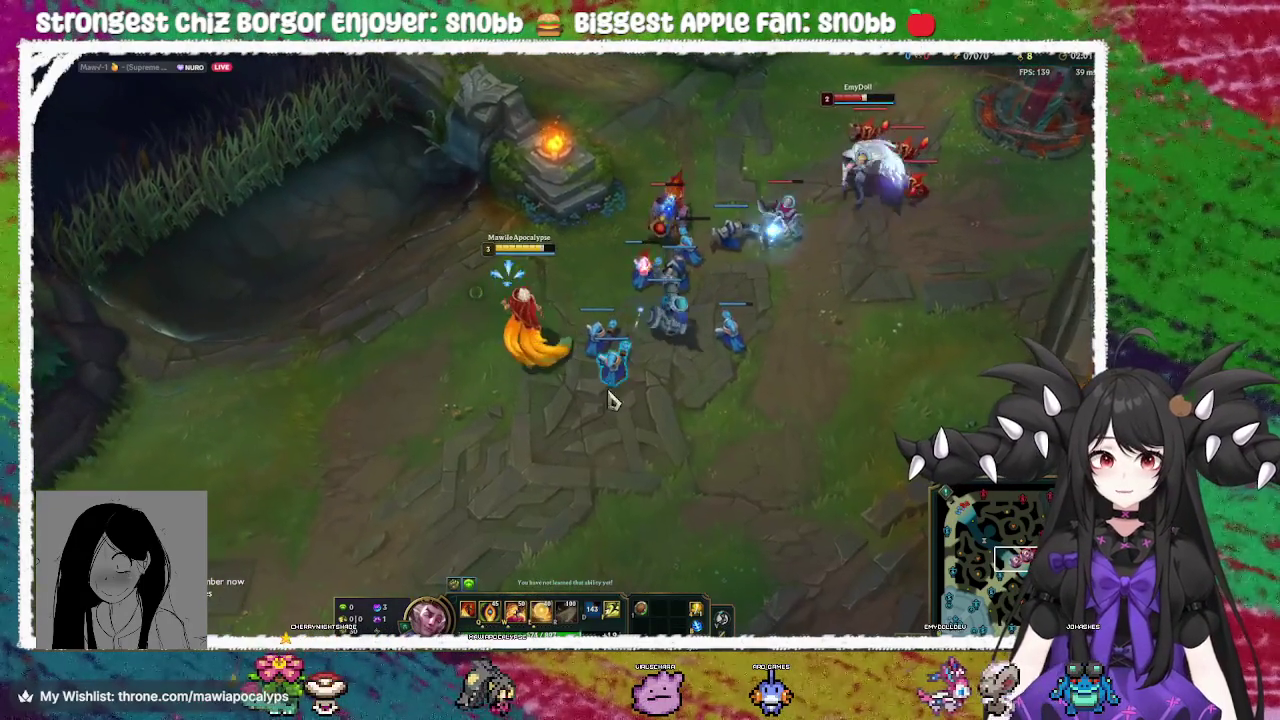
pyautogui.rightClick(491, 491)
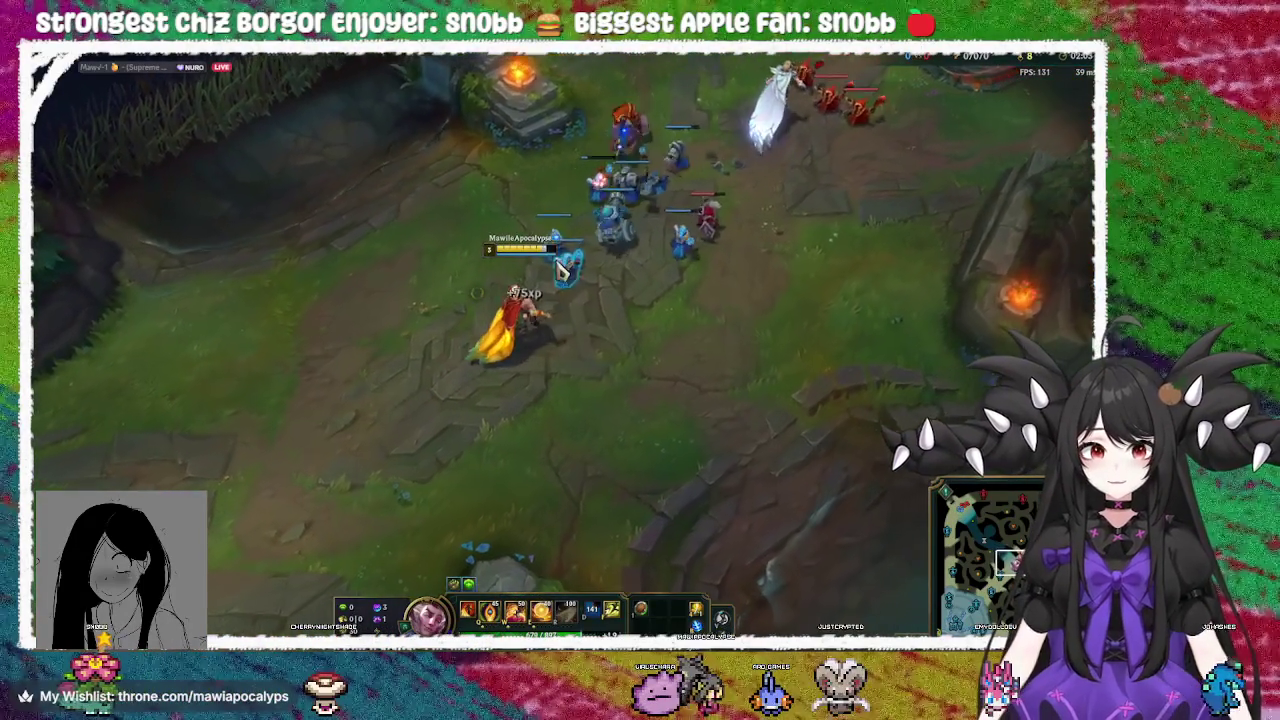
pyautogui.rightClick(340, 163)
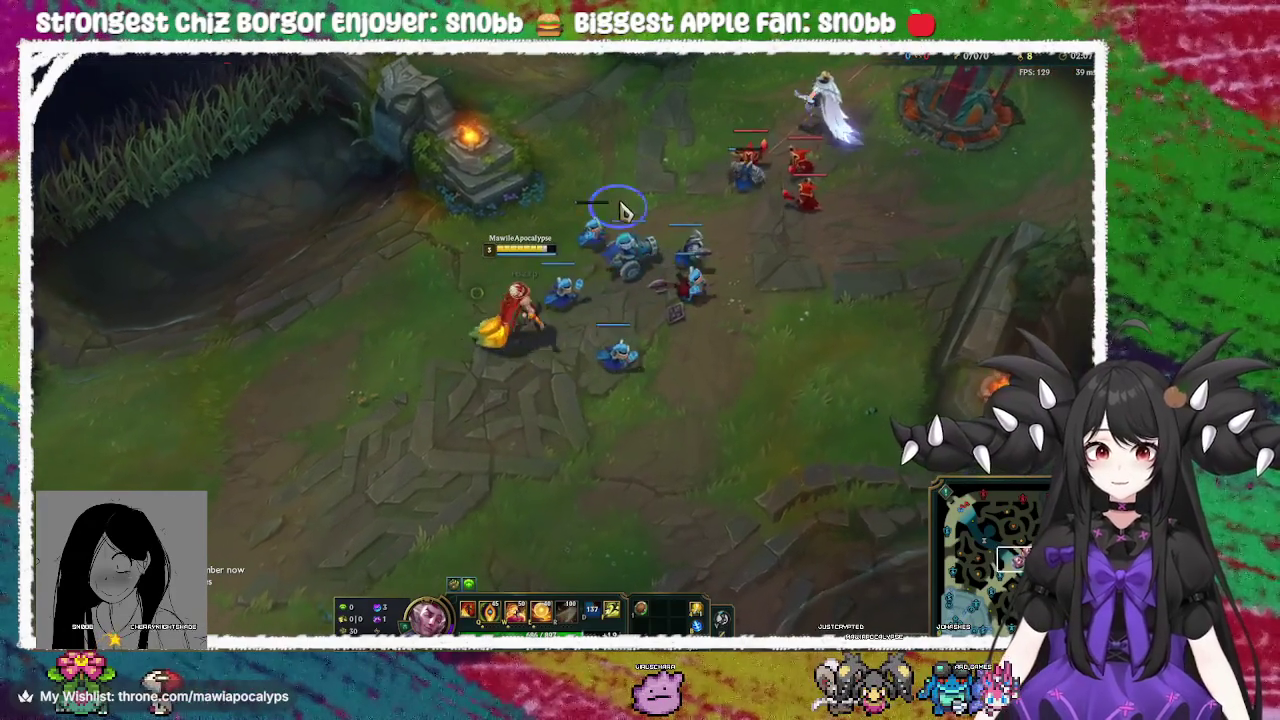
pyautogui.rightClick(540, 400)
pyautogui.rightClick(483, 386)
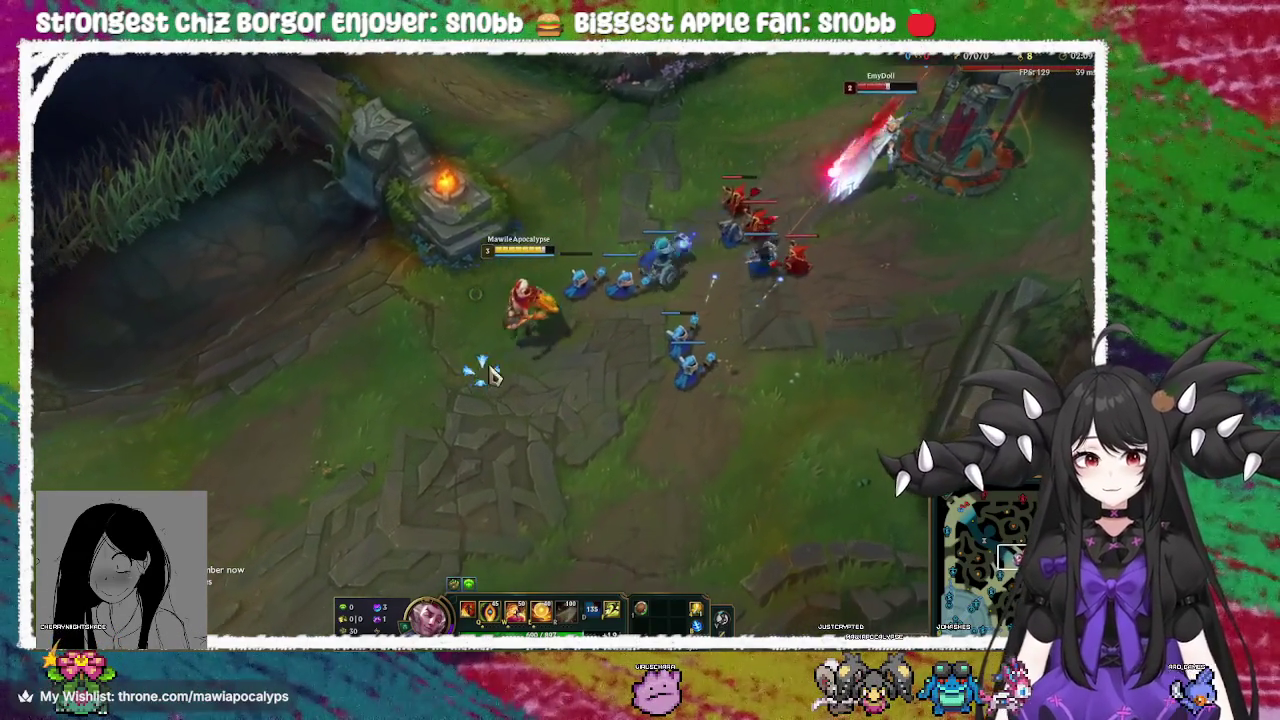
pyautogui.rightClick(457, 429)
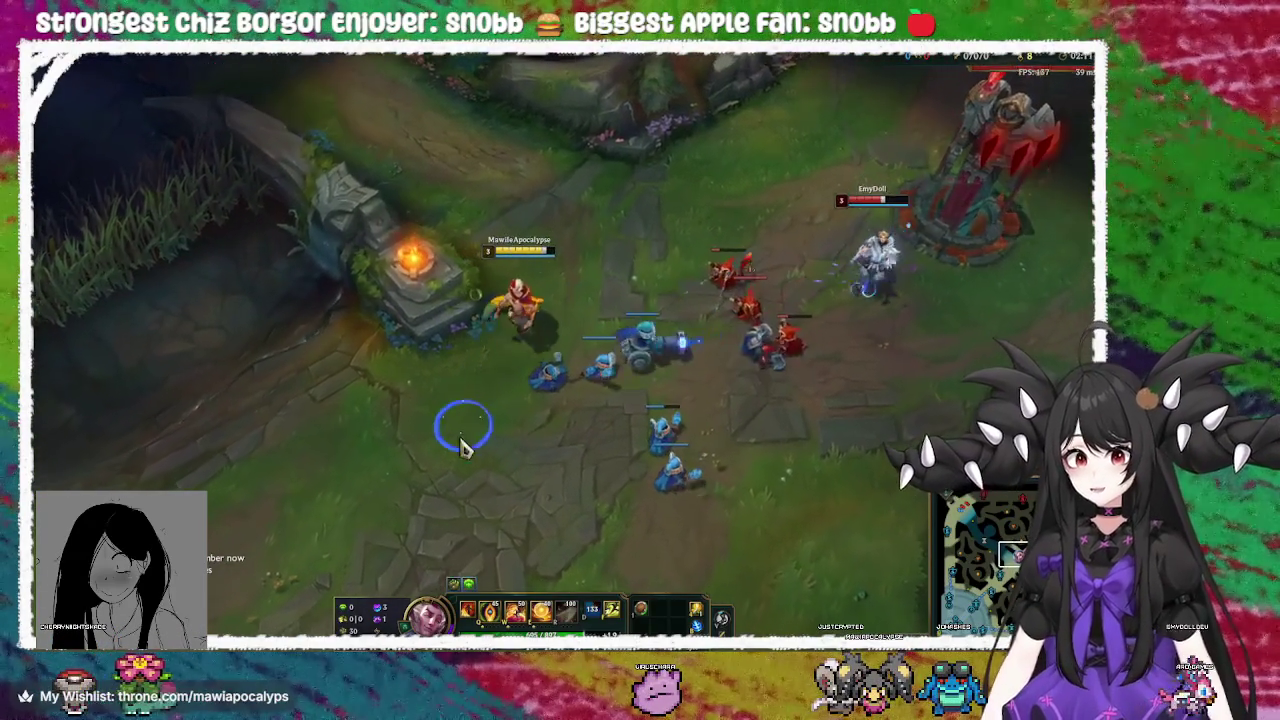
pyautogui.rightClick(772, 388)
pyautogui.rightClick(612, 228)
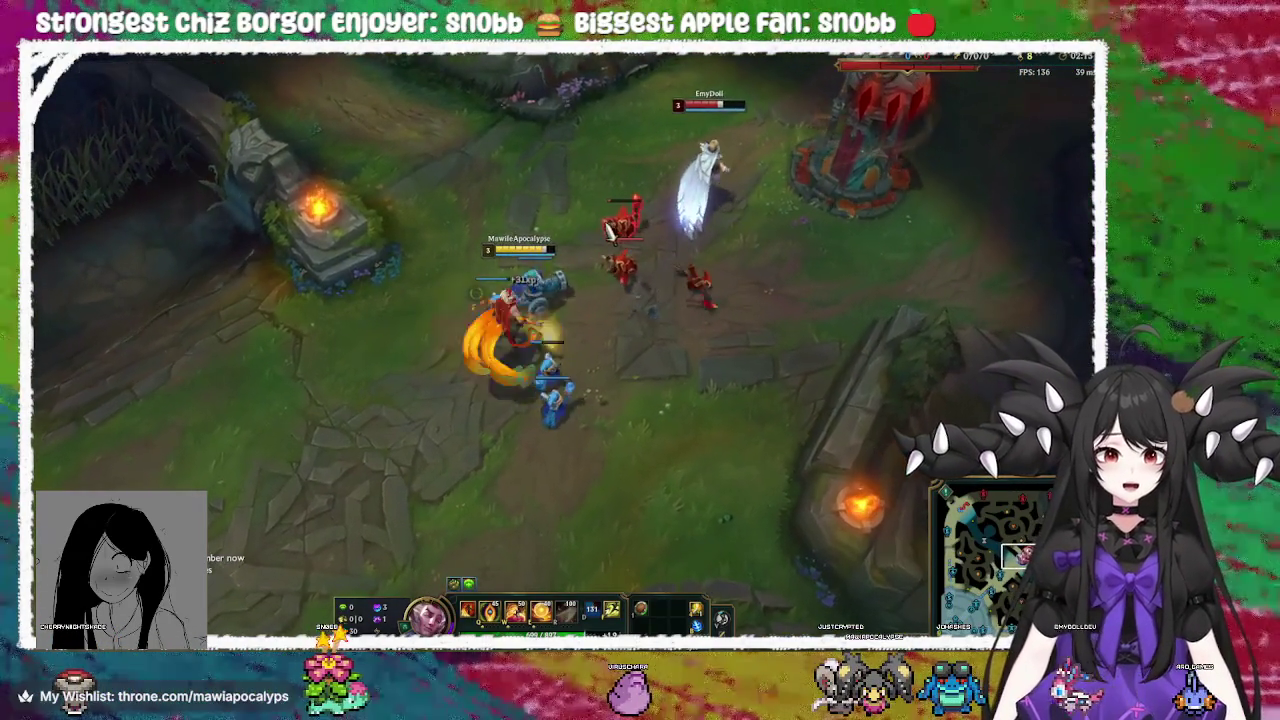
pyautogui.rightClick(608, 330)
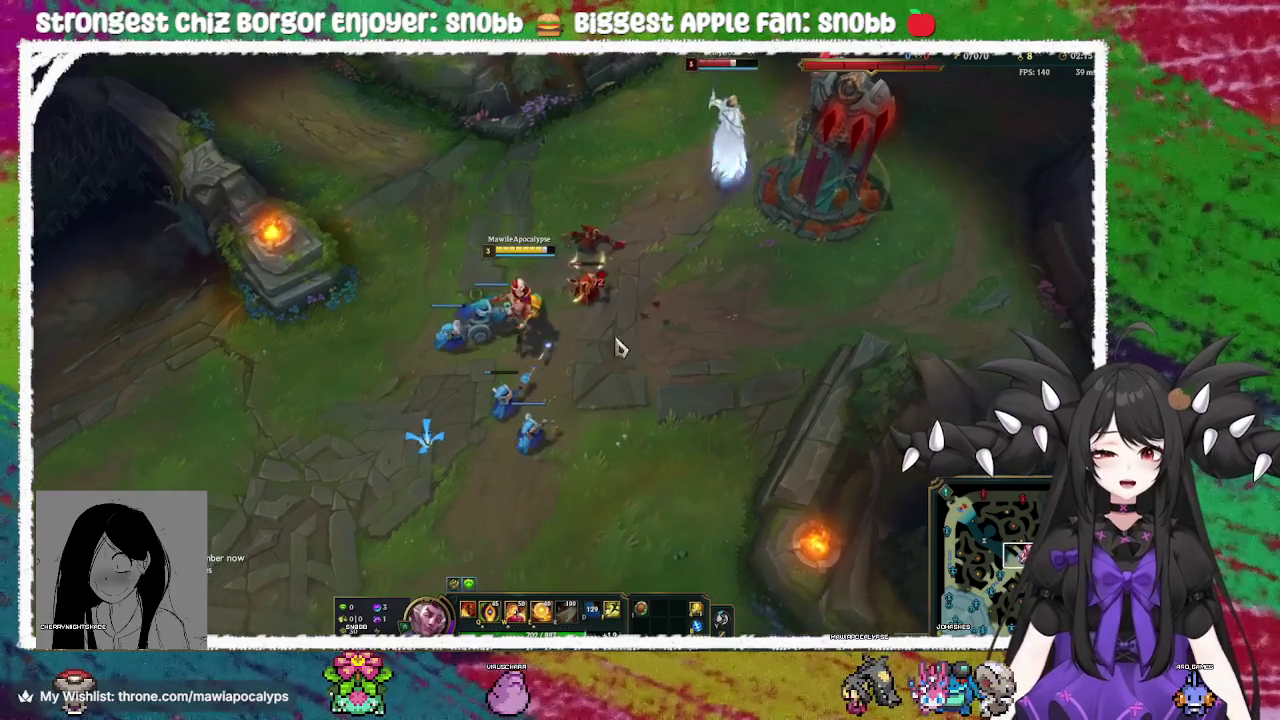
pyautogui.rightClick(614, 446)
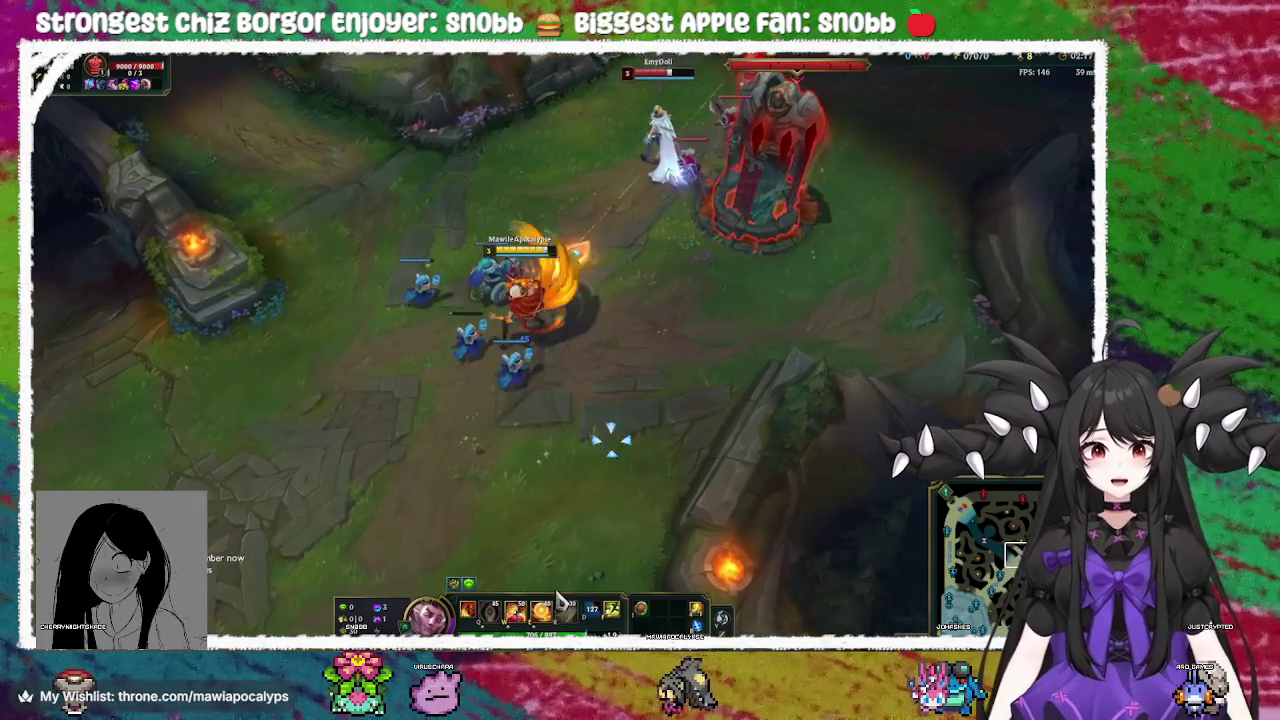
pyautogui.rightClick(431, 471)
pyautogui.rightClick(360, 368)
# Weave through the minion wave, then chase the enemy champion up to their tower
pyautogui.rightClick(405, 353)
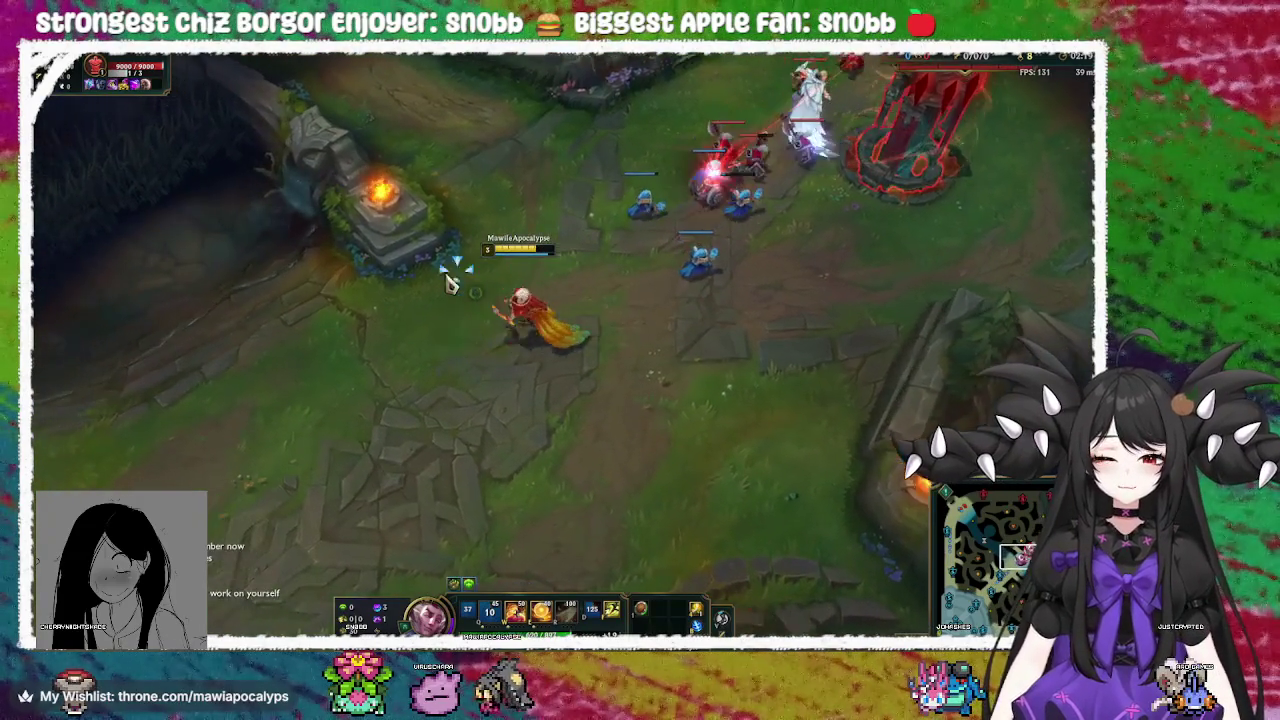
pyautogui.rightClick(540, 412)
pyautogui.rightClick(457, 449)
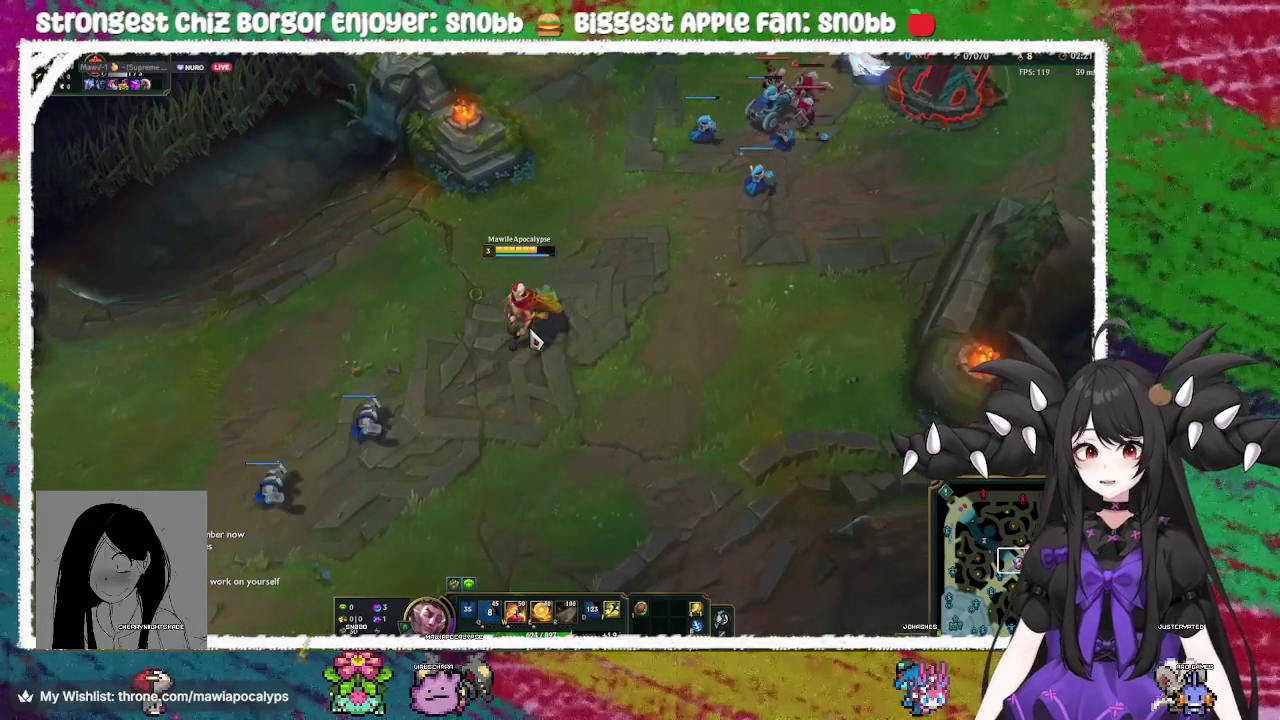
pyautogui.rightClick(548, 222)
pyautogui.rightClick(738, 192)
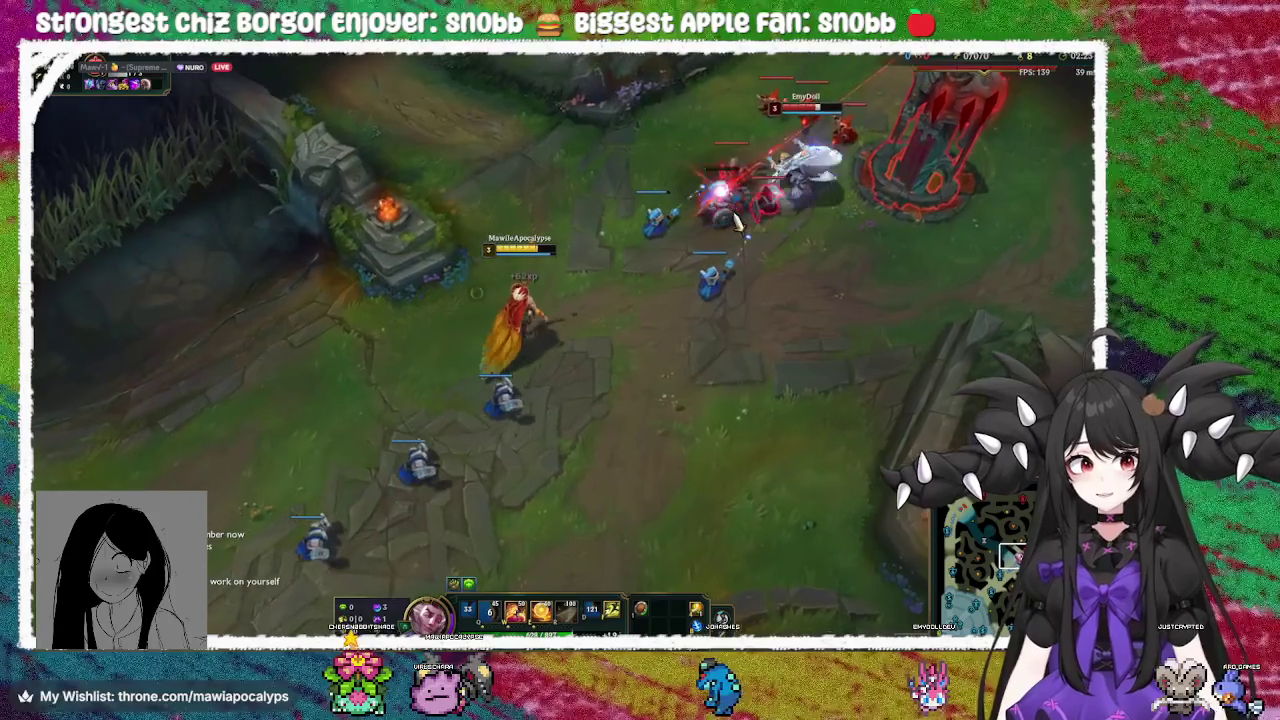
pyautogui.rightClick(440, 435)
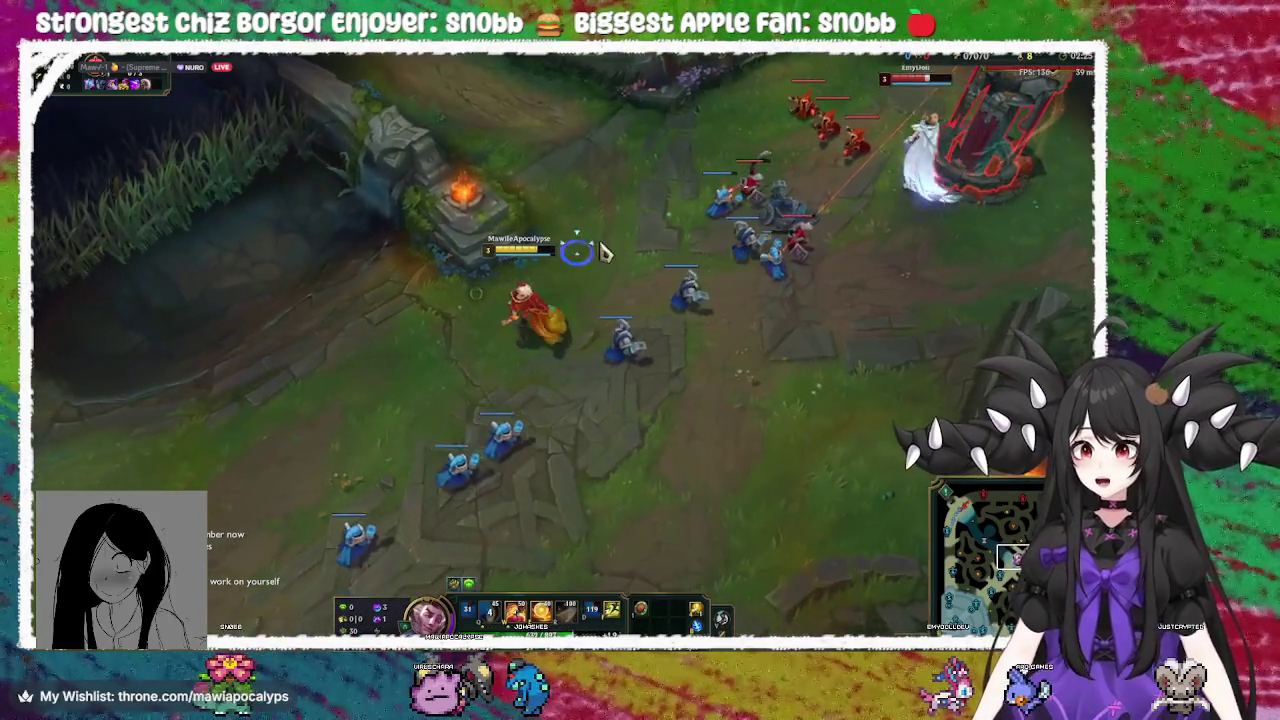
pyautogui.rightClick(478, 510)
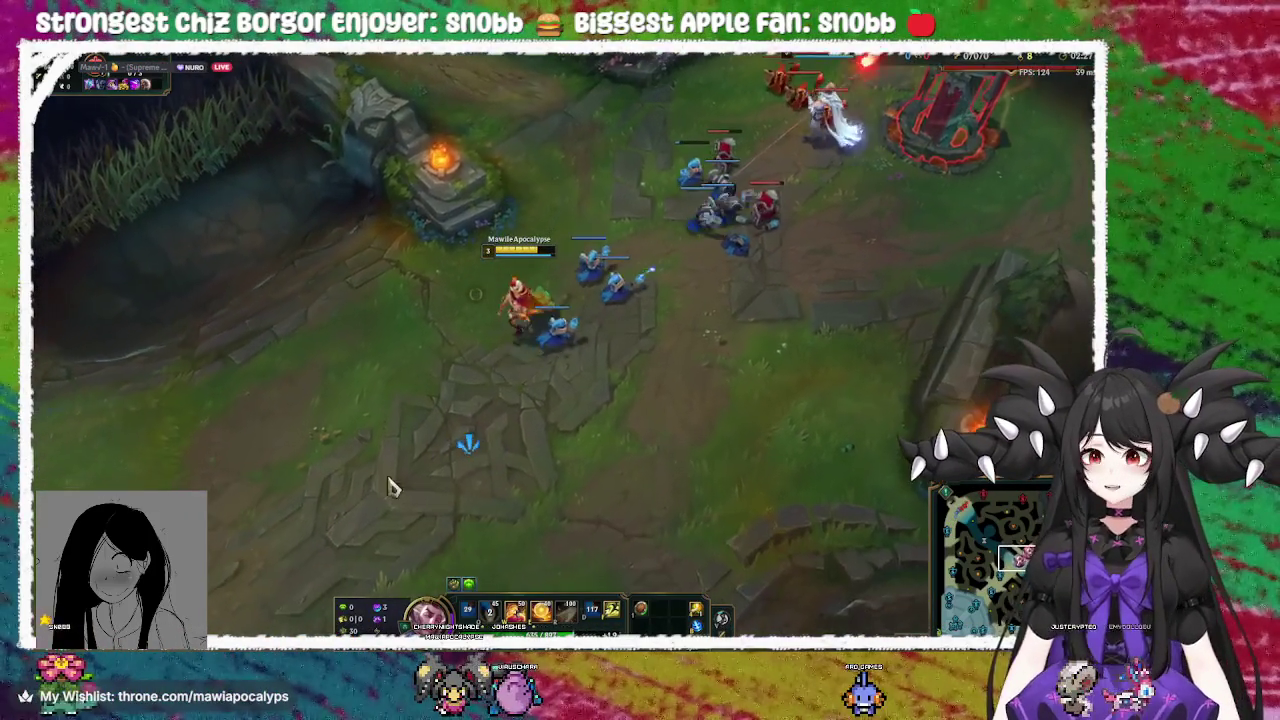
pyautogui.rightClick(512, 220)
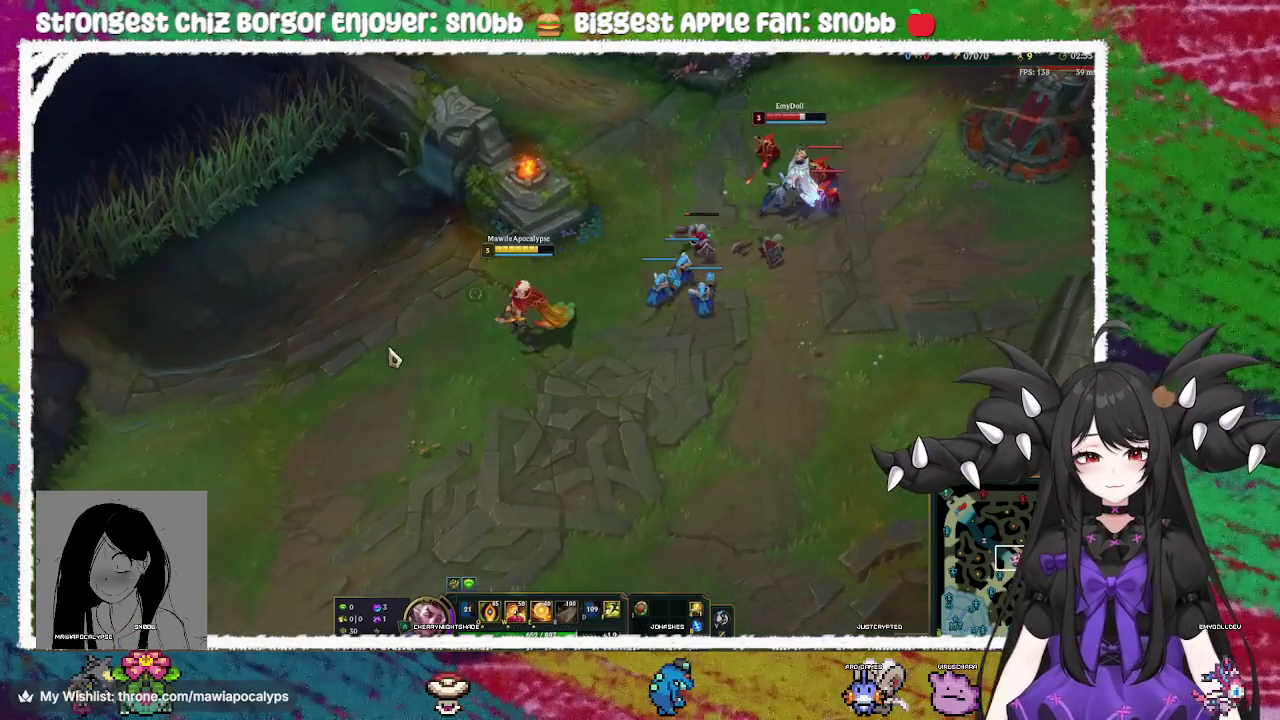
pyautogui.rightClick(636, 260)
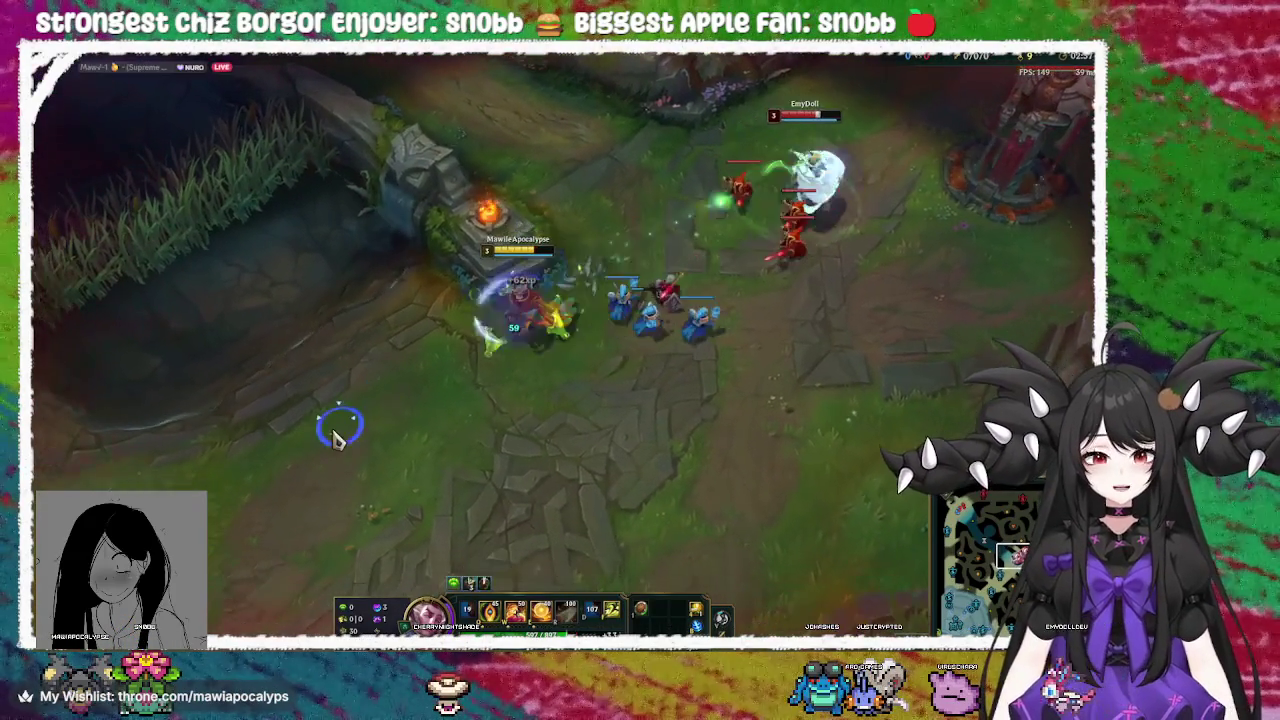
pyautogui.rightClick(748, 392)
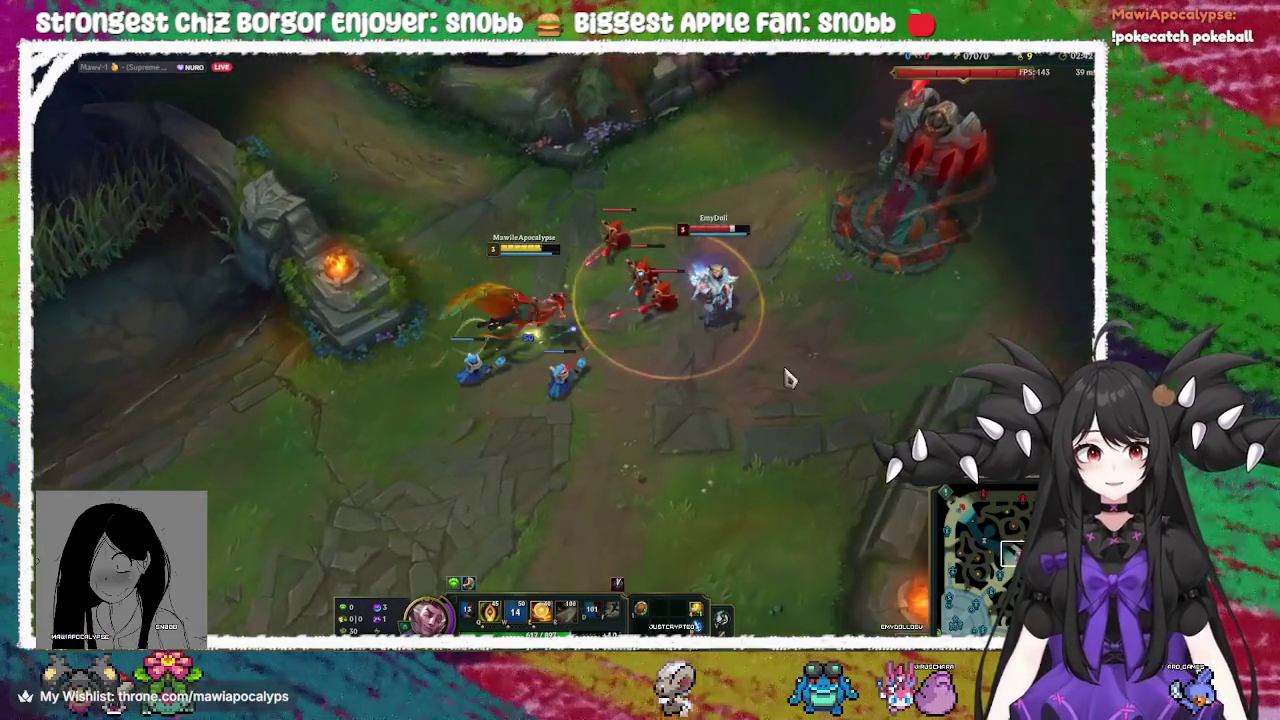
pyautogui.rightClick(548, 462)
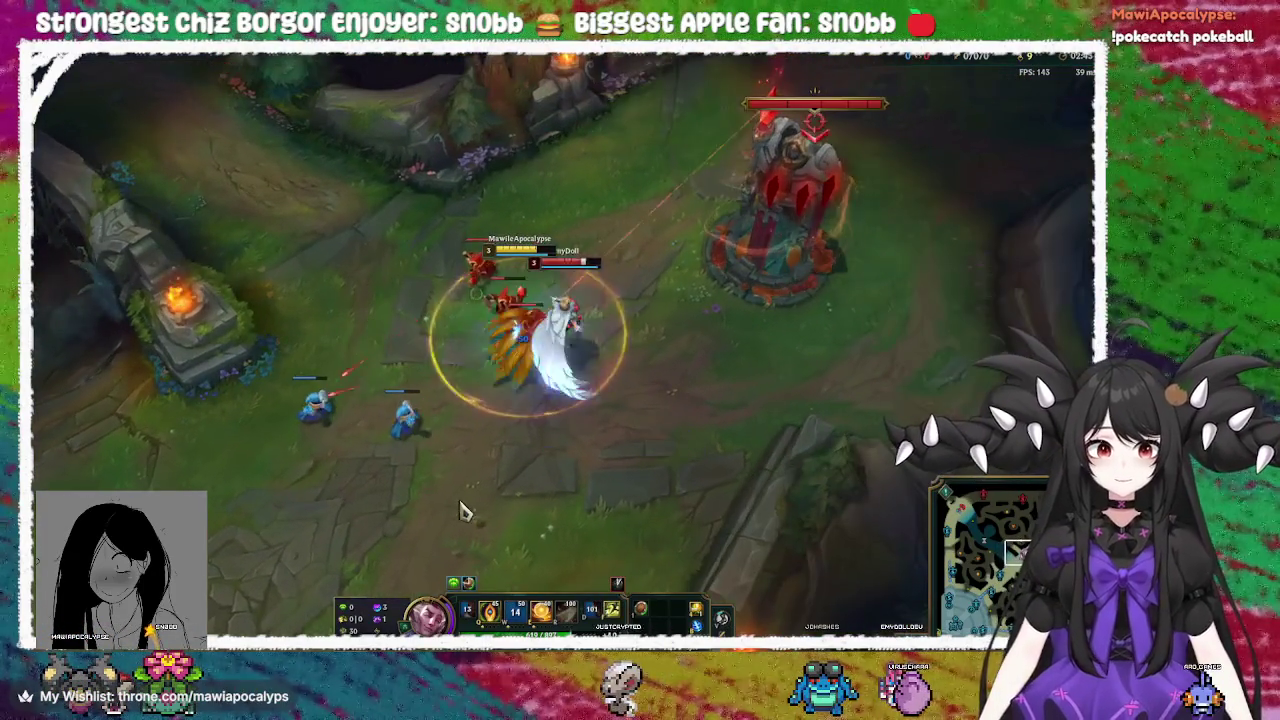
# Trade auto-attacks with the enemy champion near their tower, then retreat
pyautogui.rightClick(430, 512)
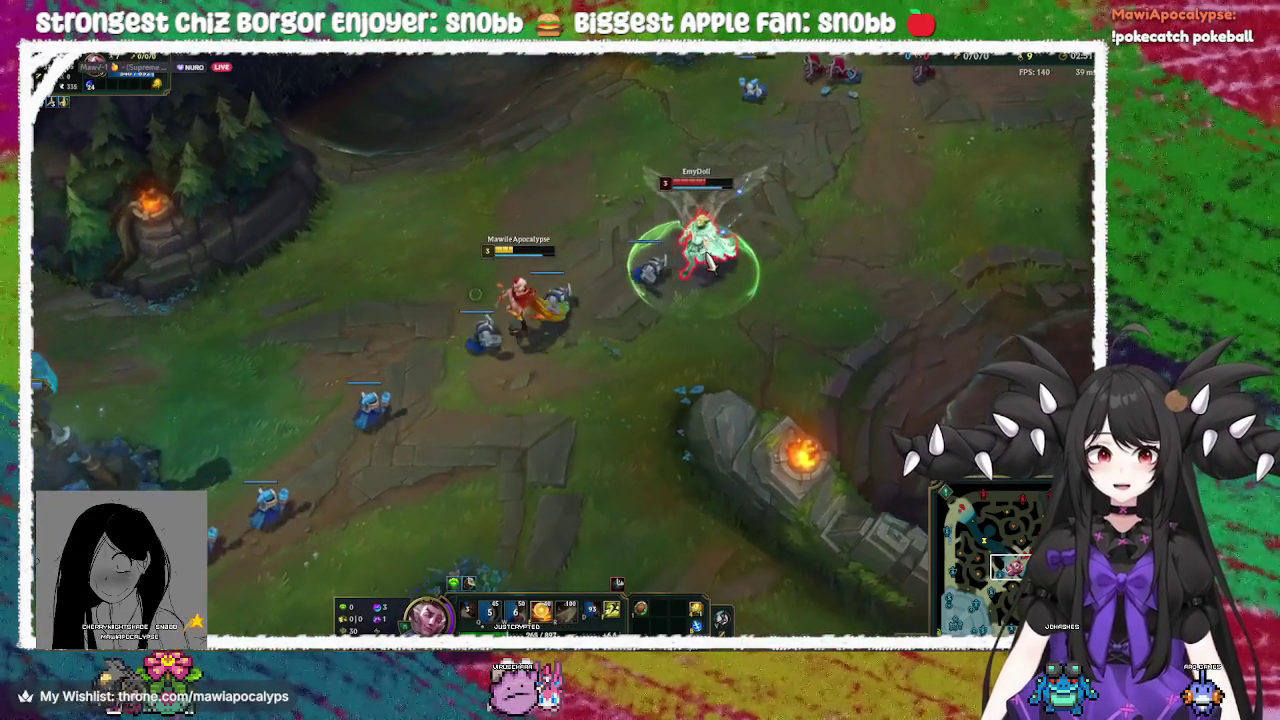
pyautogui.rightClick(683, 305)
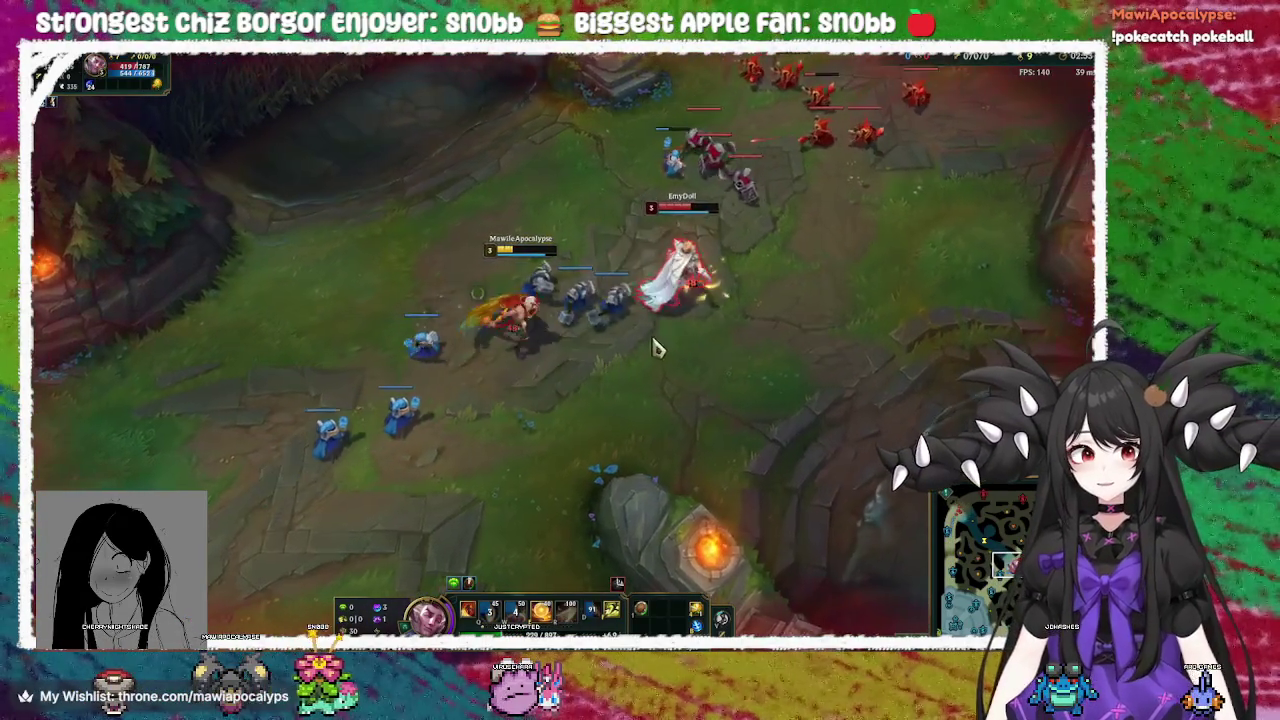
pyautogui.rightClick(808, 295)
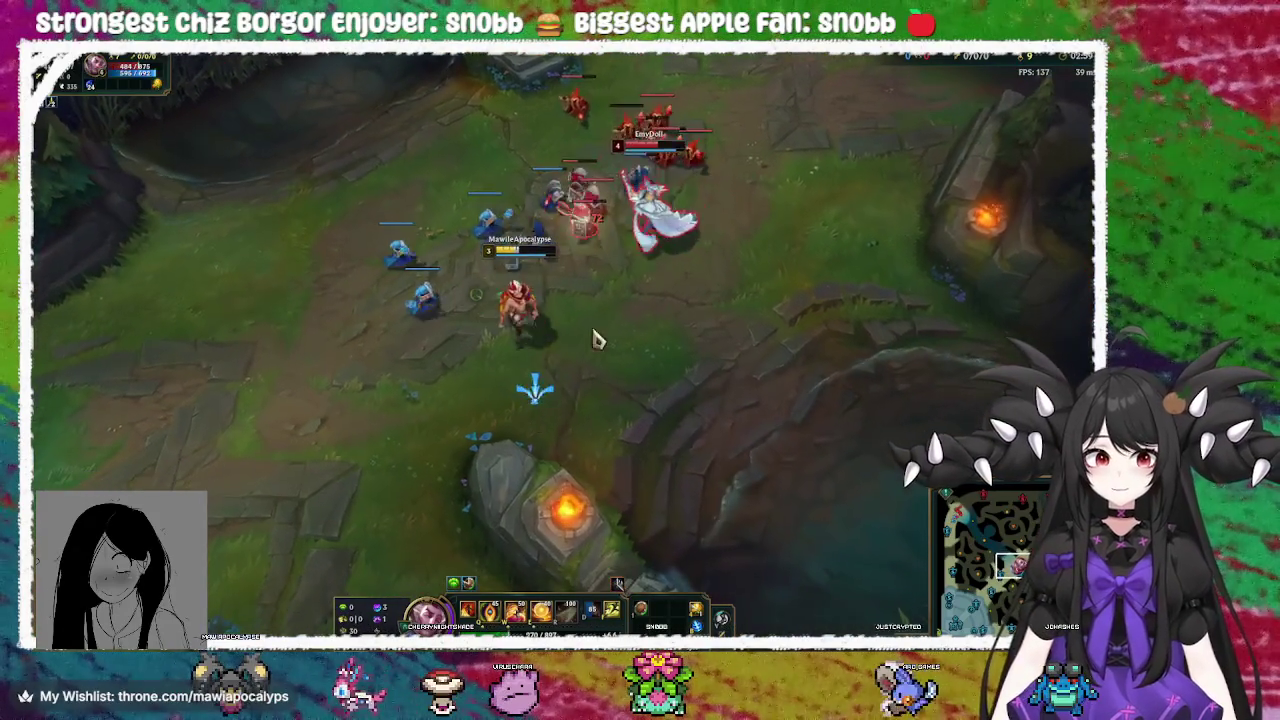
pyautogui.rightClick(343, 266)
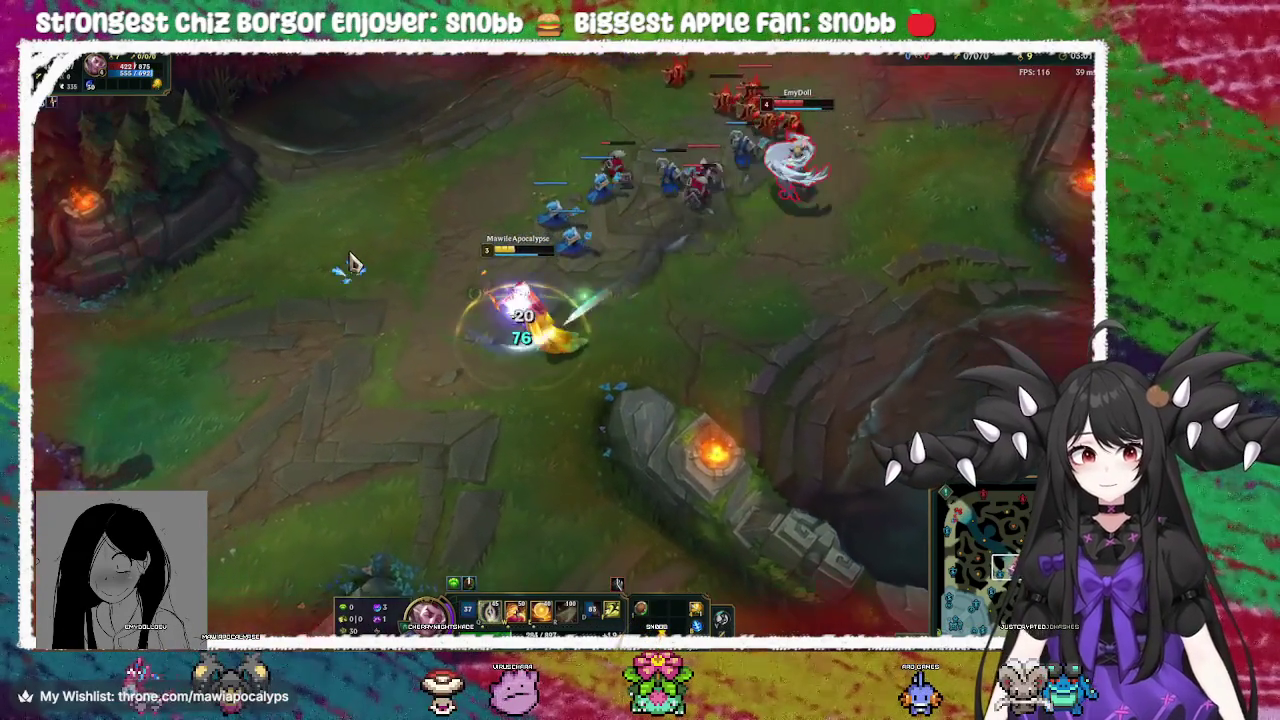
pyautogui.rightClick(567, 200)
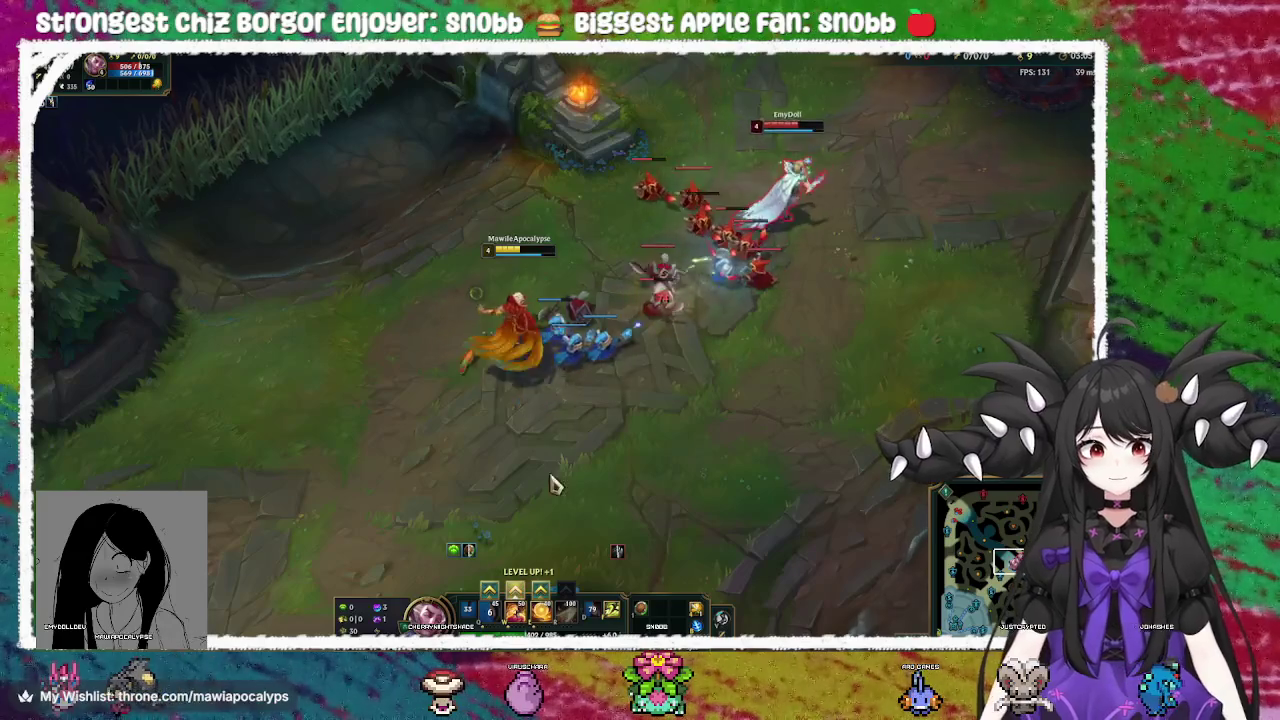
# Spend the level-4 point on W and fall back toward the allied turret
pyautogui.click(514, 590)
pyautogui.rightClick(405, 530)
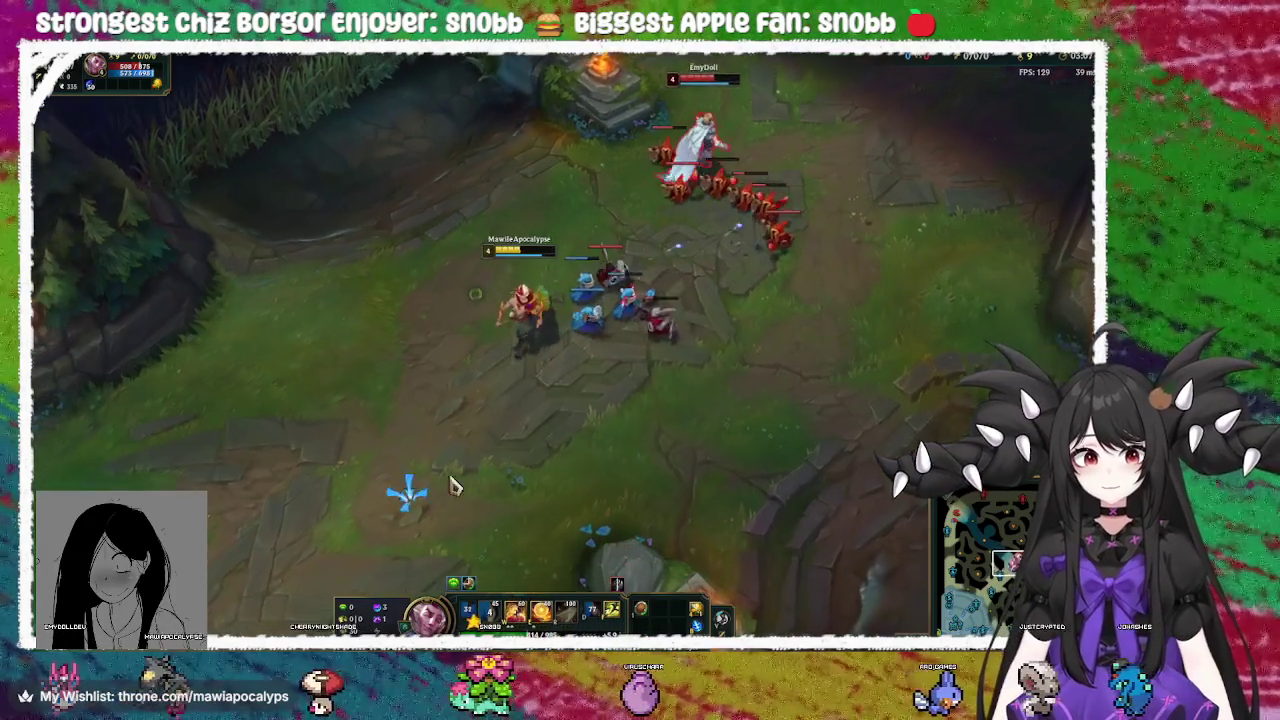
pyautogui.rightClick(510, 400)
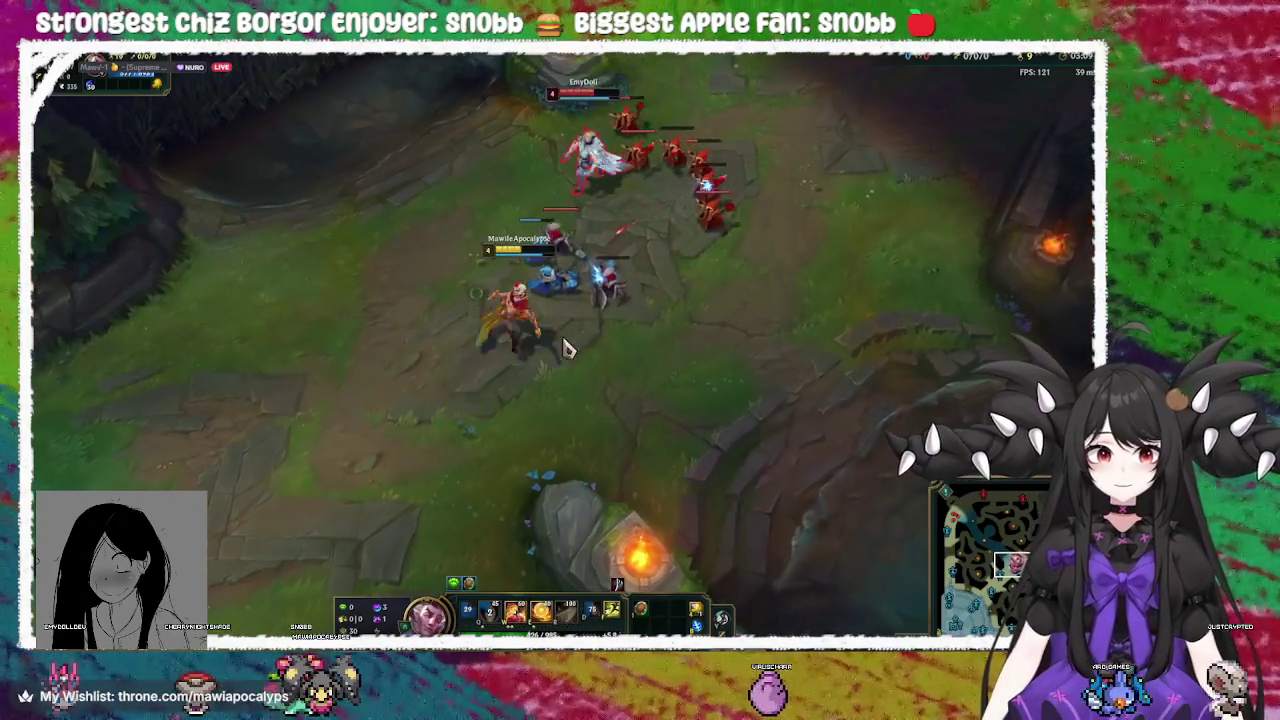
pyautogui.rightClick(366, 255)
pyautogui.rightClick(371, 318)
pyautogui.rightClick(371, 432)
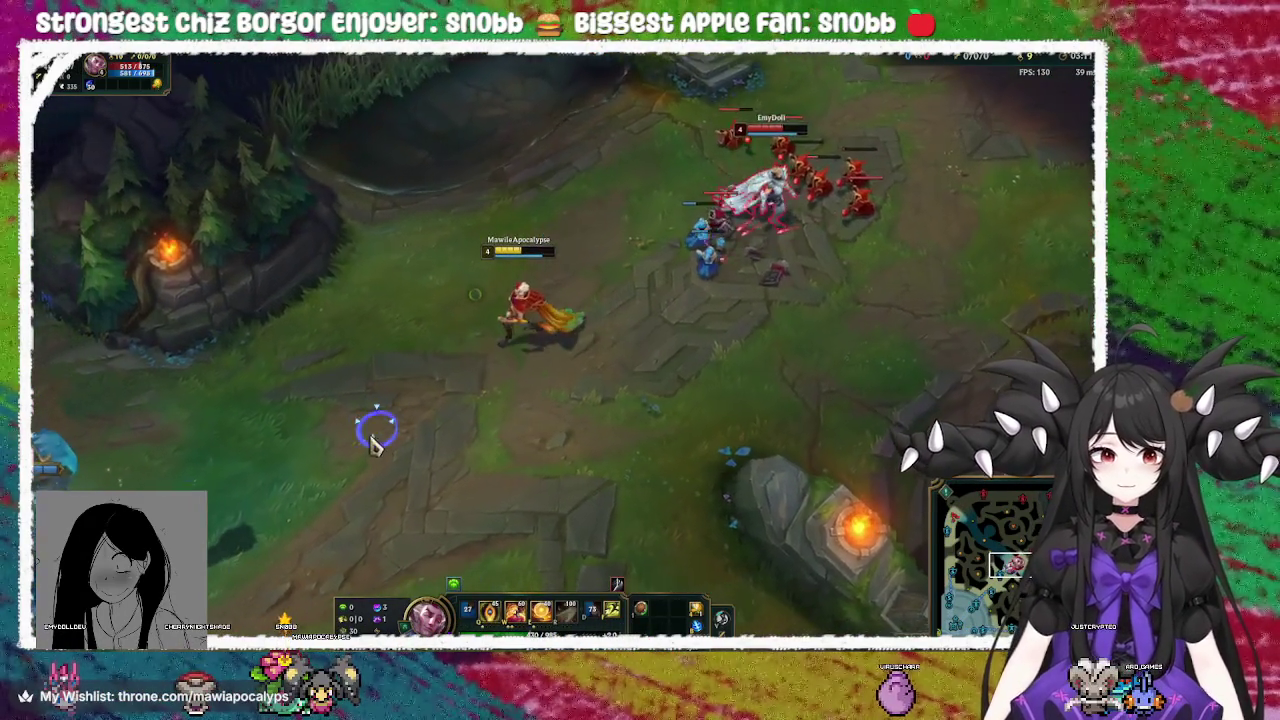
pyautogui.rightClick(434, 440)
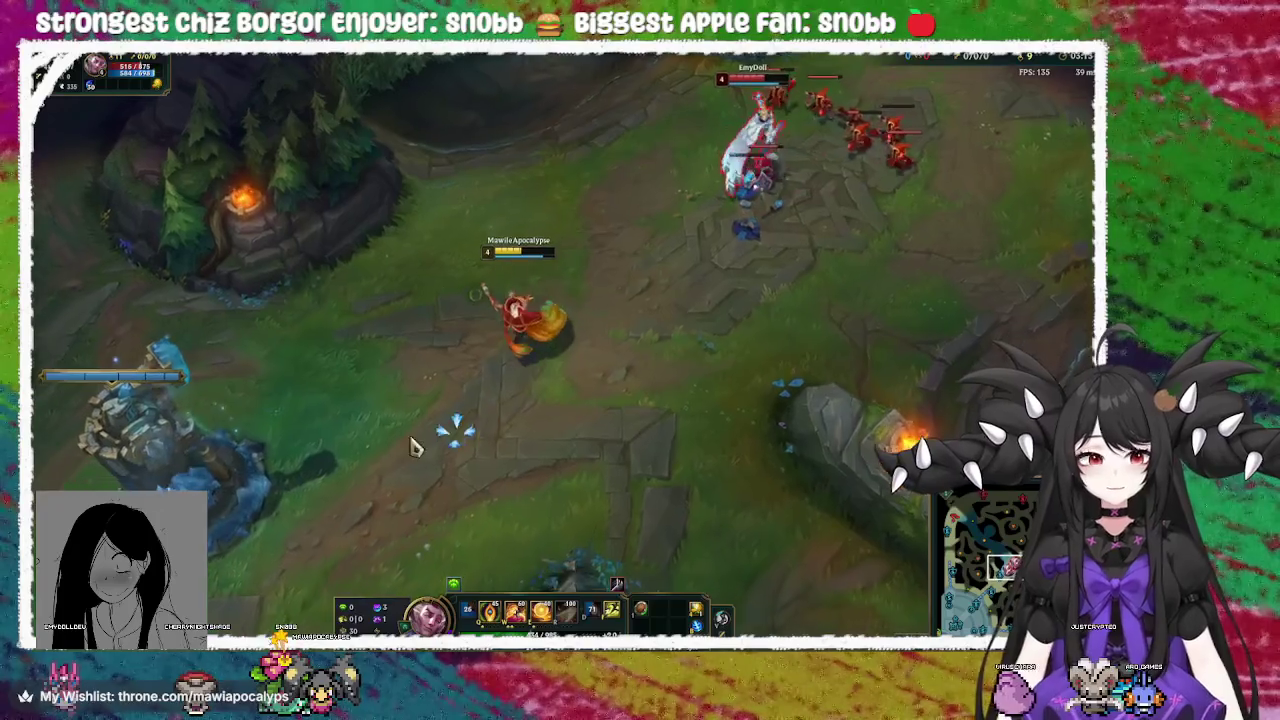
# Knock up the enemy champion with E, then retreat toward the allied tower
pyautogui.rightClick(366, 429)
pyautogui.rightClick(430, 457)
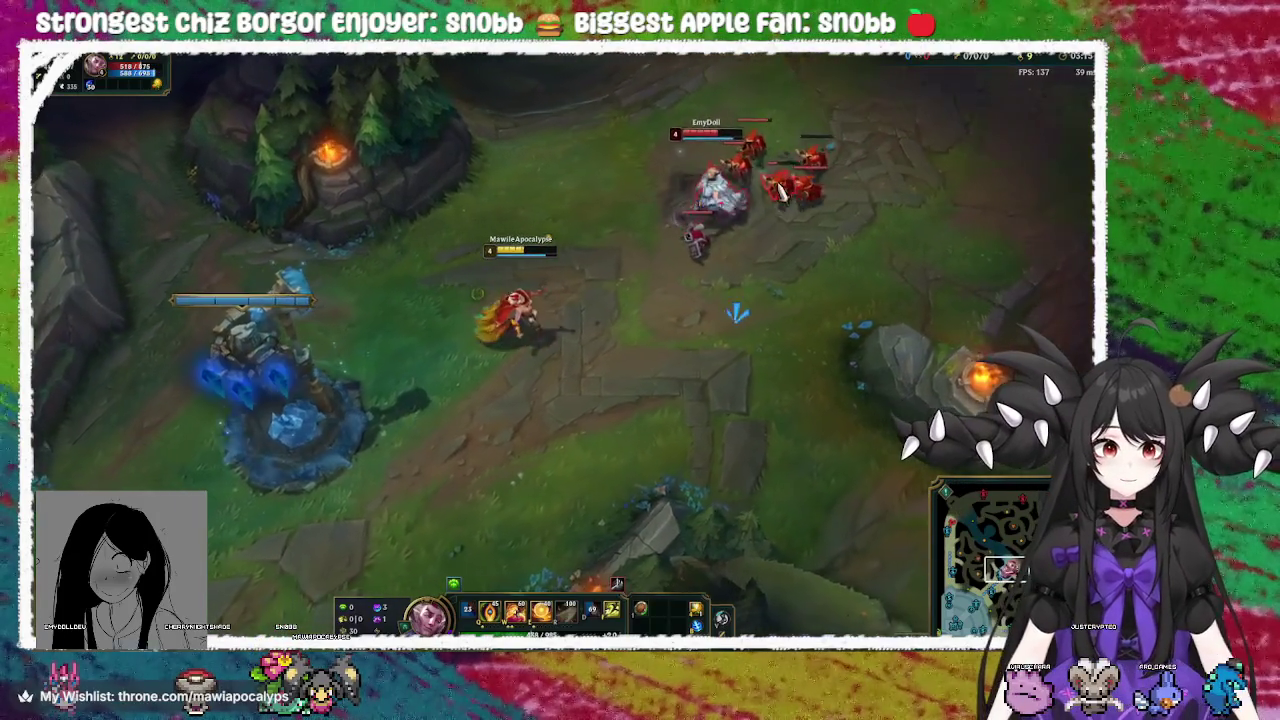
pyautogui.rightClick(778, 218)
pyautogui.rightClick(400, 523)
pyautogui.rightClick(440, 470)
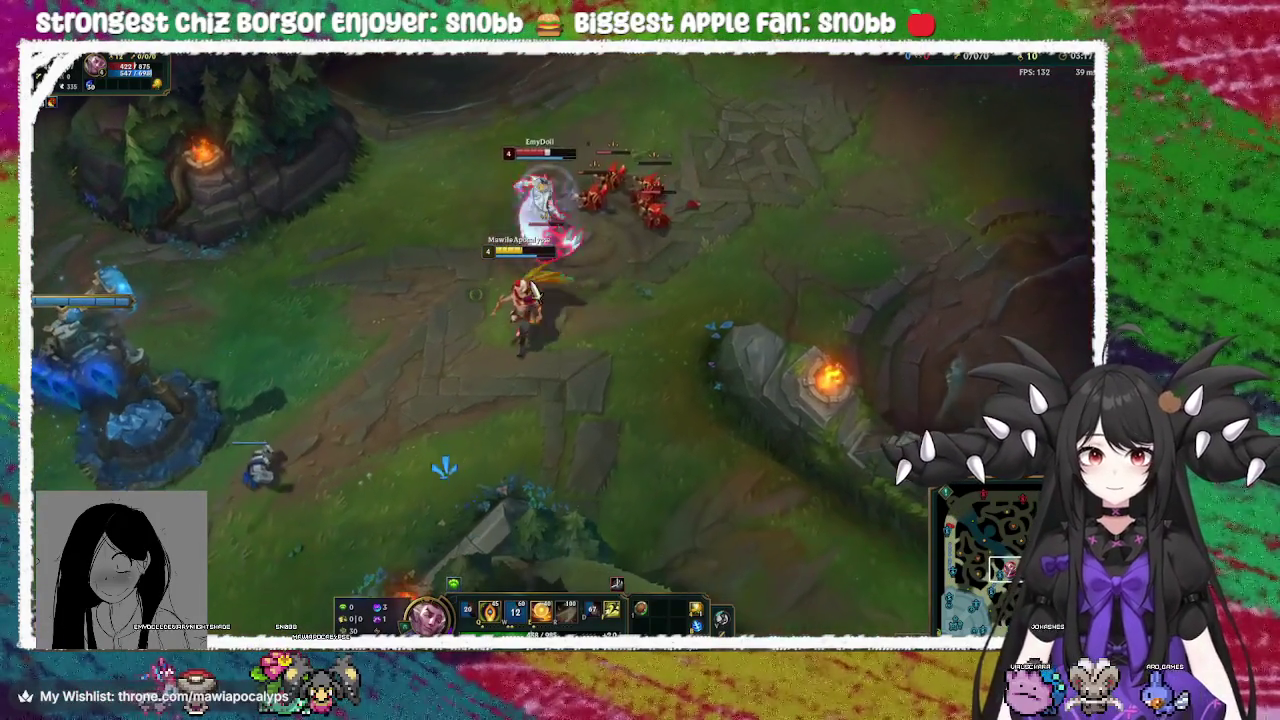
pyautogui.press('e')
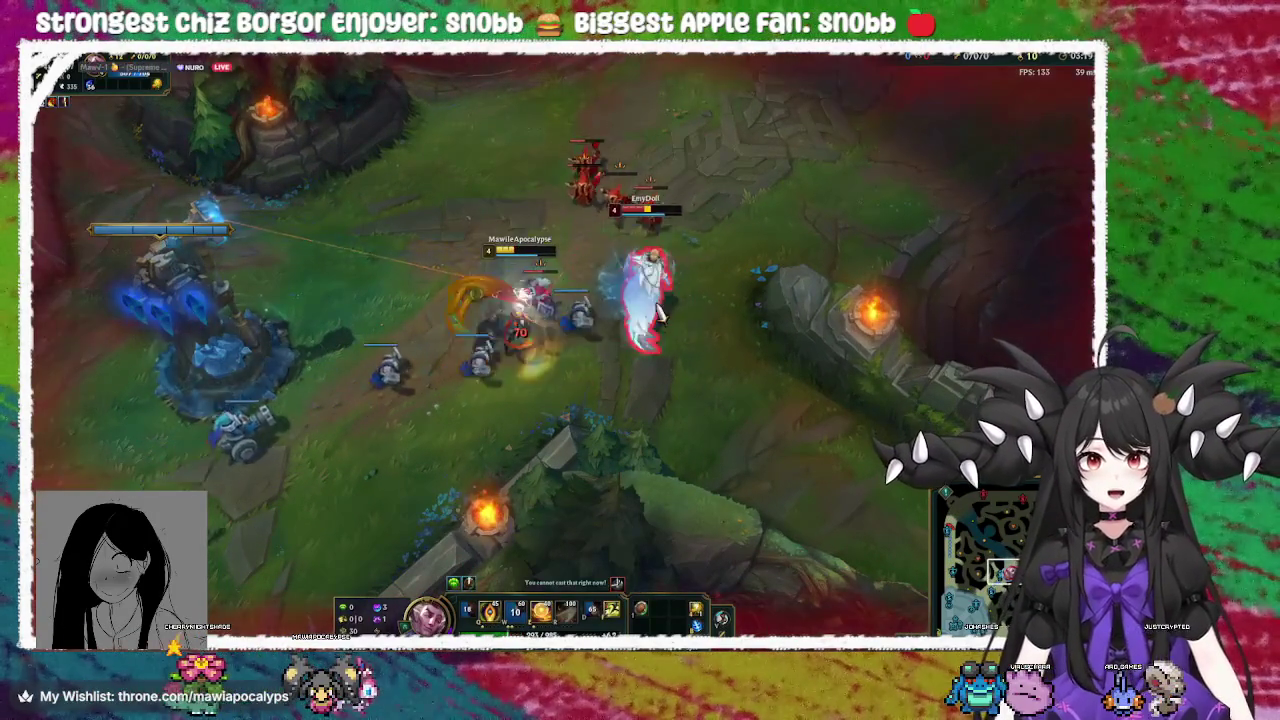
pyautogui.rightClick(316, 594)
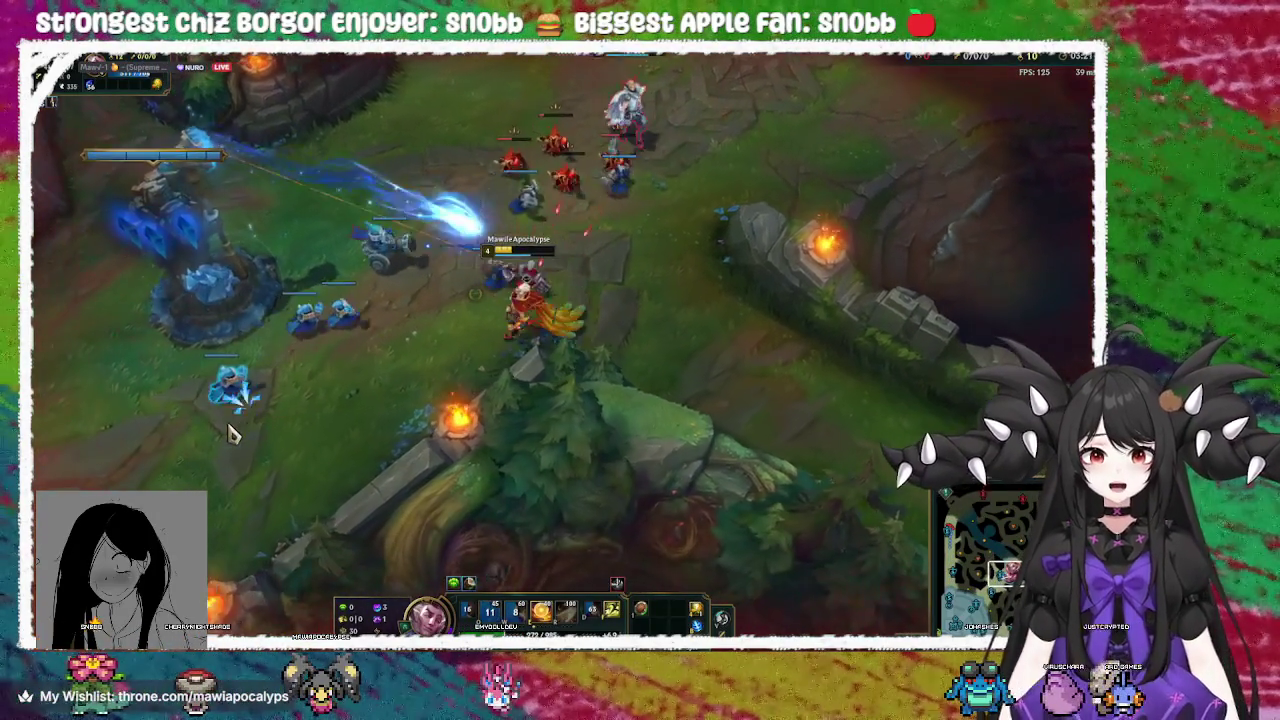
pyautogui.rightClick(676, 204)
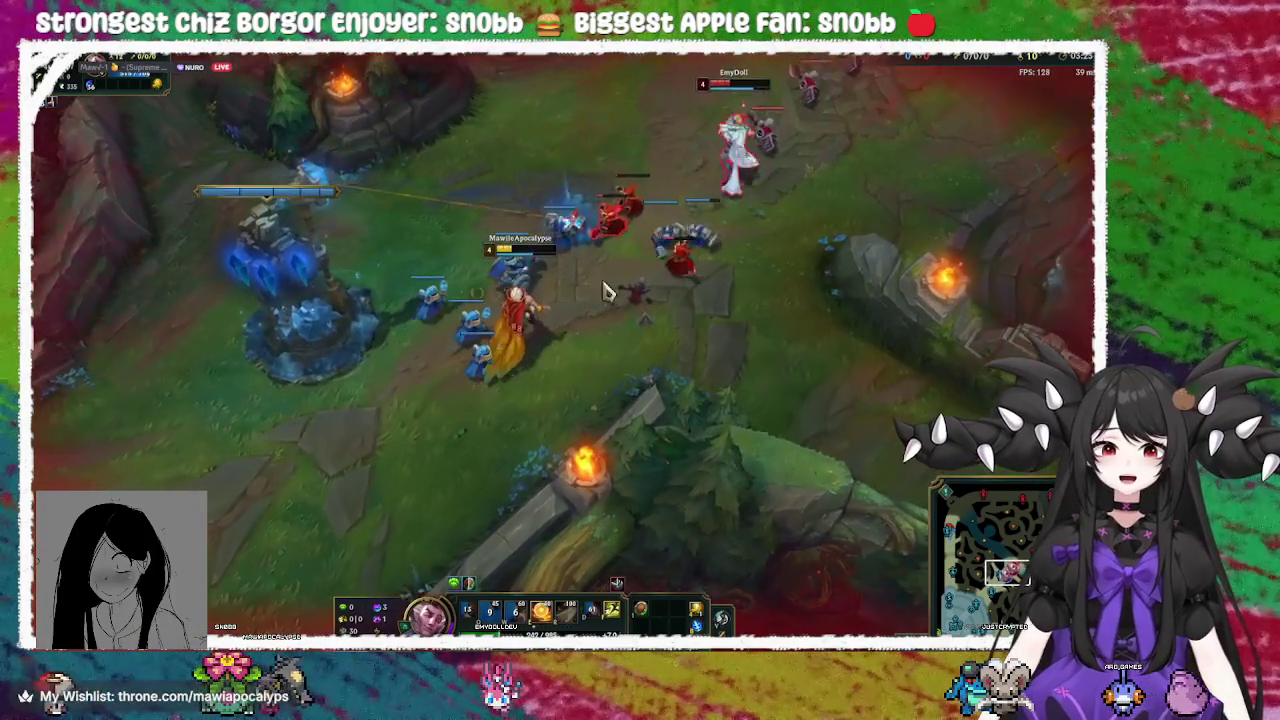
pyautogui.rightClick(395, 445)
pyautogui.rightClick(512, 203)
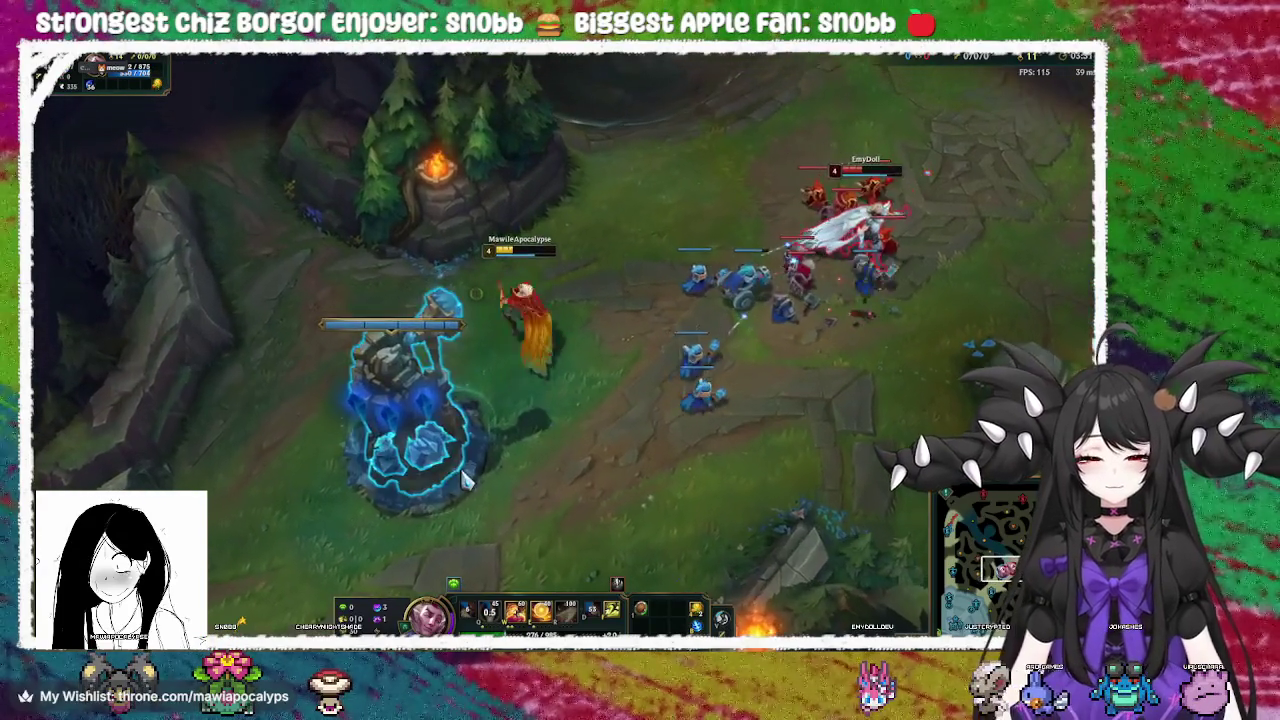
# Hold position beside the allied mid tower while the enemy wave arrives
pyautogui.rightClick(468, 455)
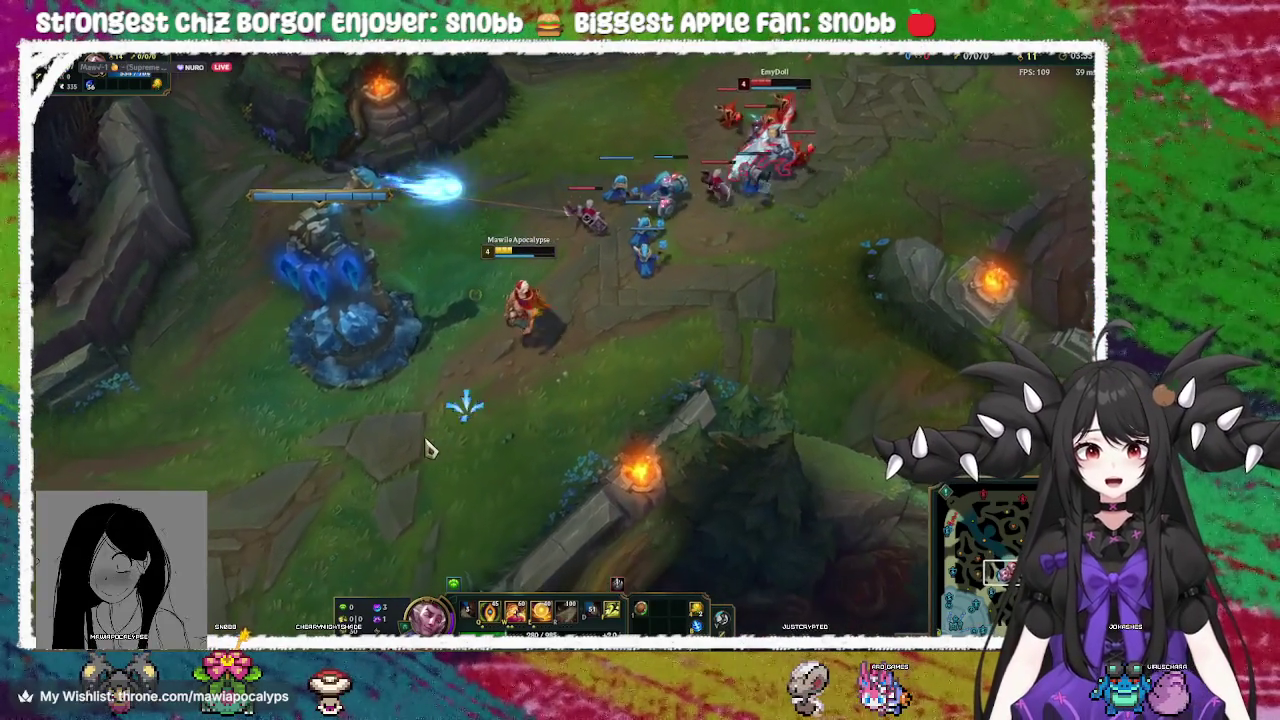
pyautogui.rightClick(497, 450)
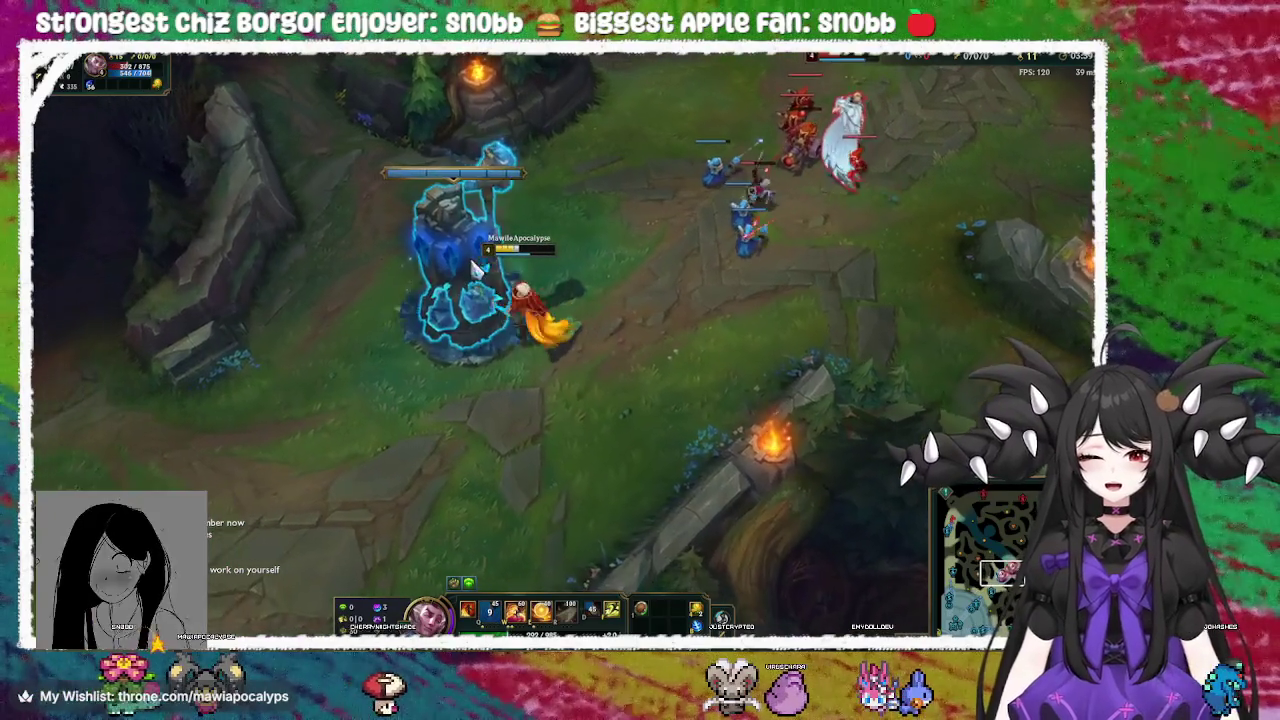
pyautogui.rightClick(420, 342)
pyautogui.rightClick(622, 314)
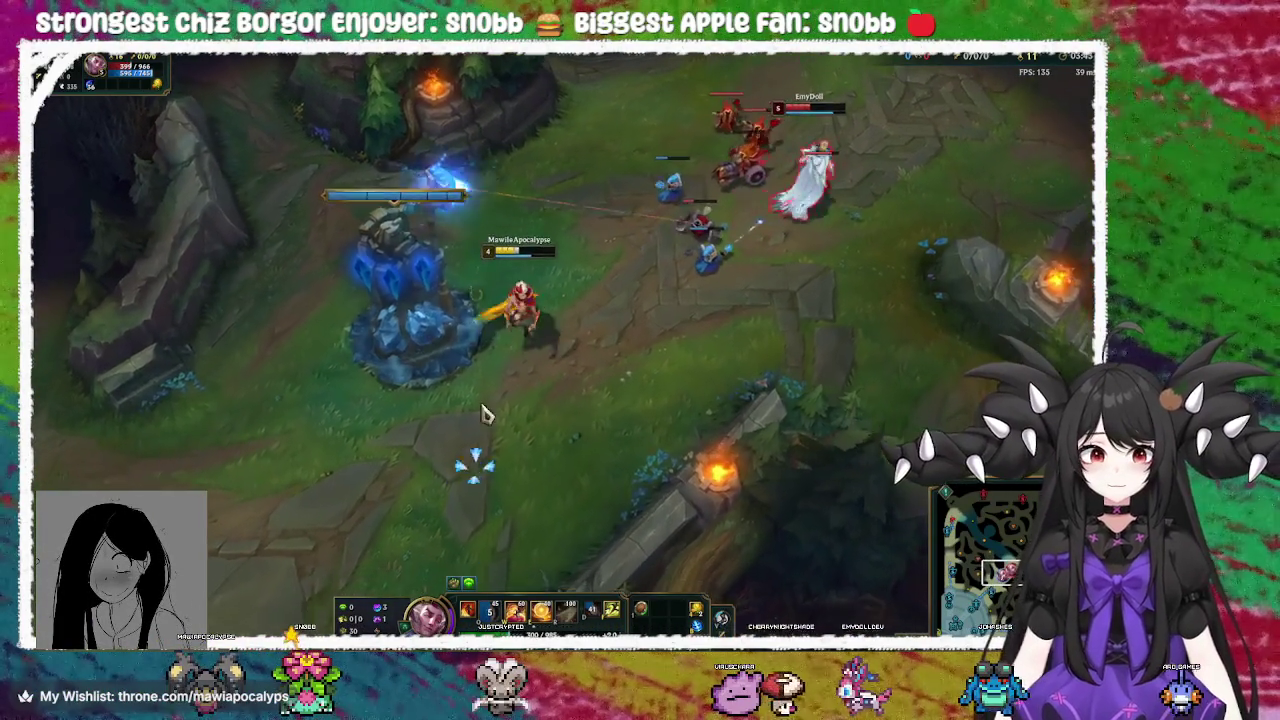
pyautogui.rightClick(484, 280)
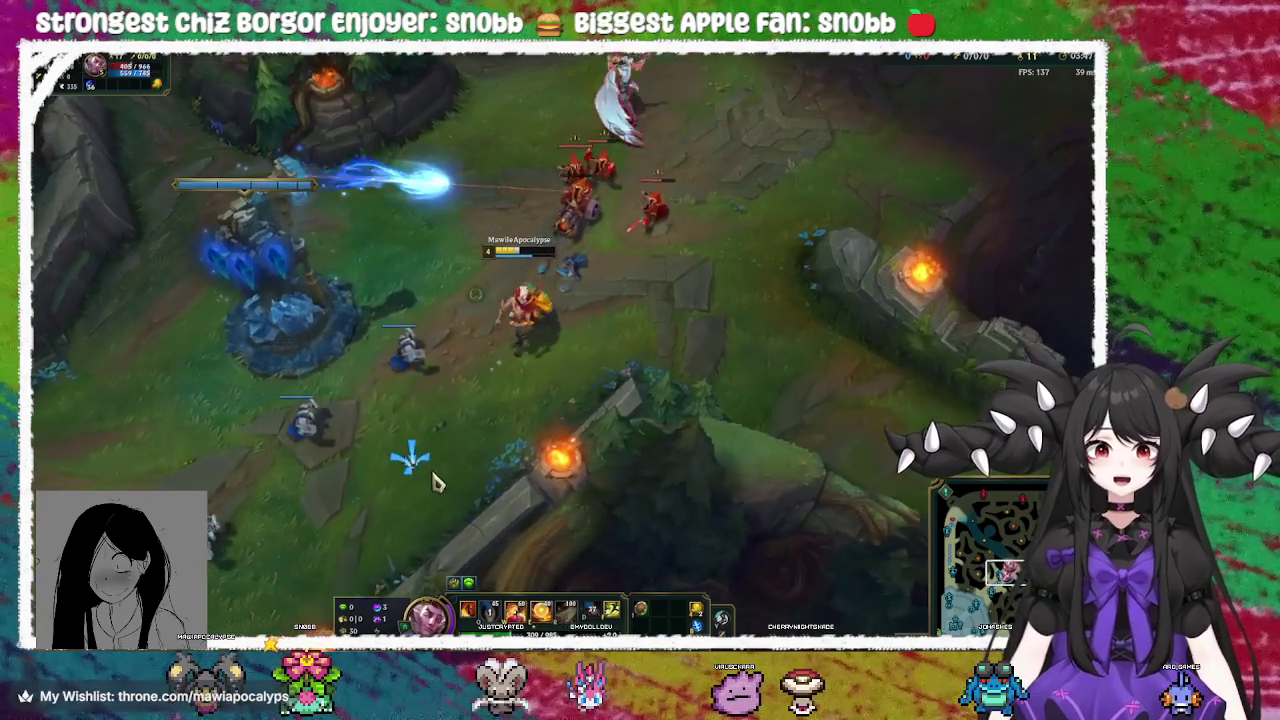
pyautogui.rightClick(561, 118)
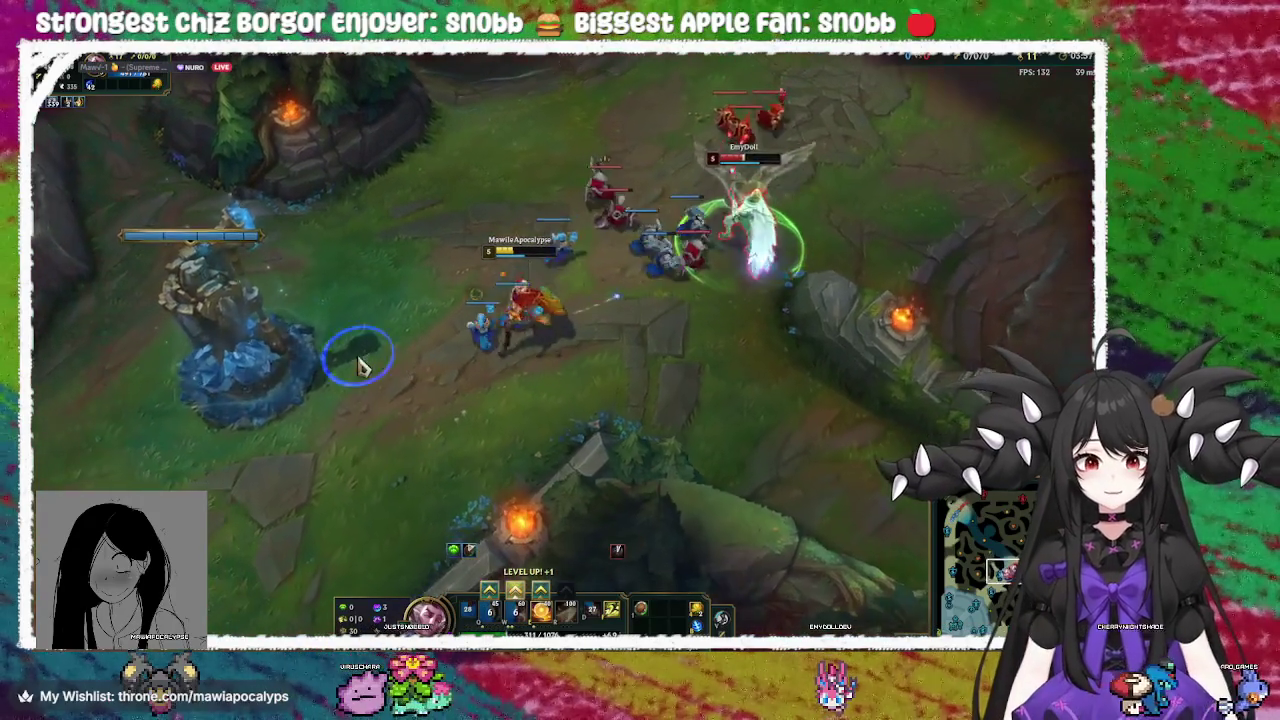
pyautogui.rightClick(368, 293)
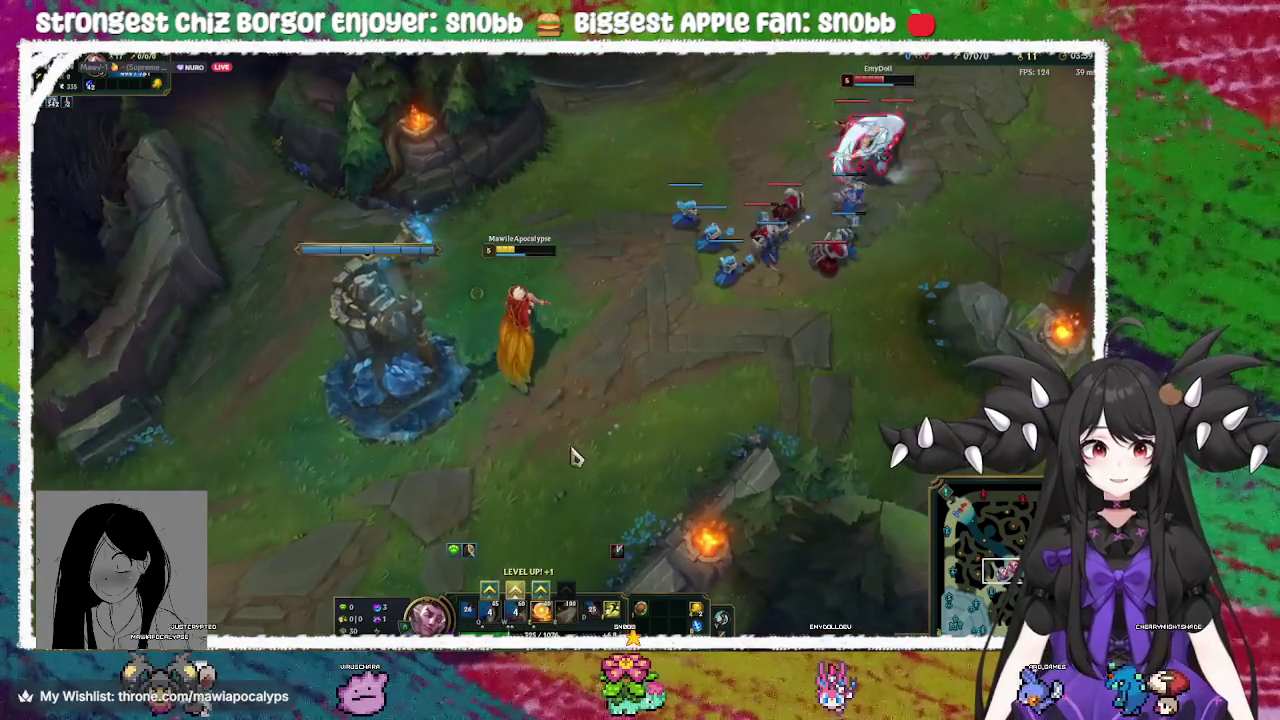
# Level up W, then hit the minion wave with two Q golden slashes
pyautogui.click(514, 589)
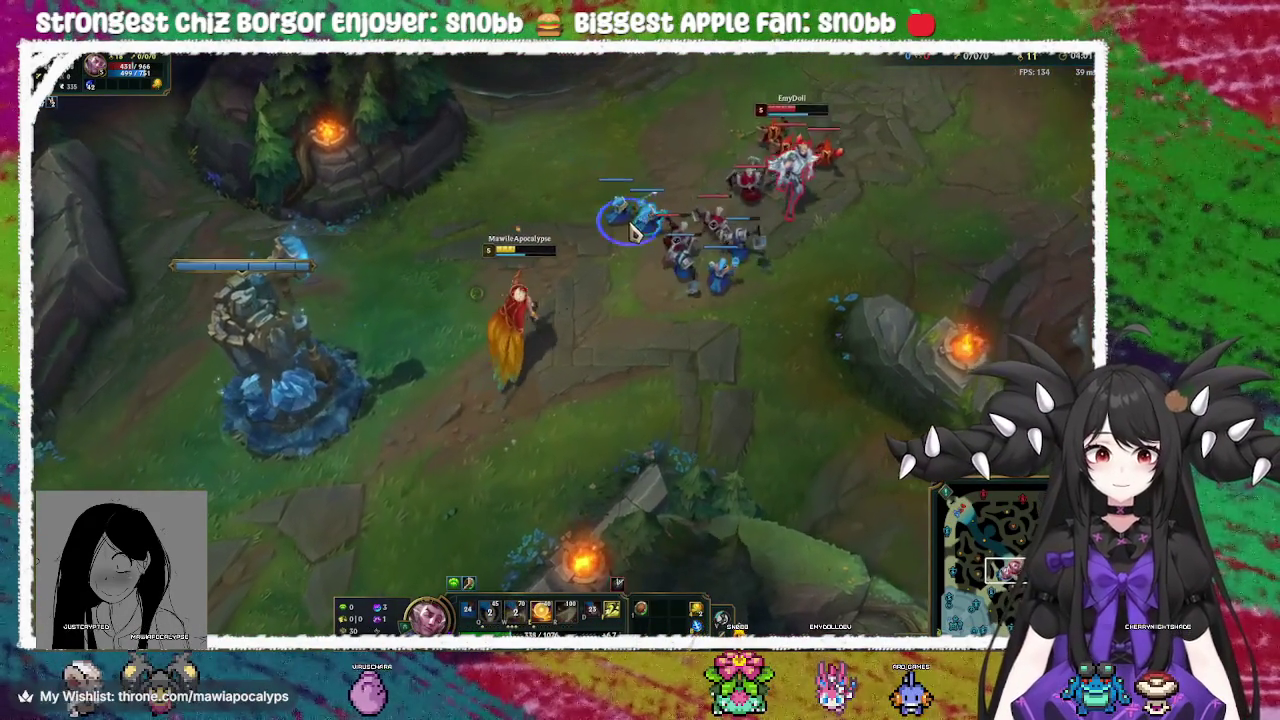
pyautogui.rightClick(600, 312)
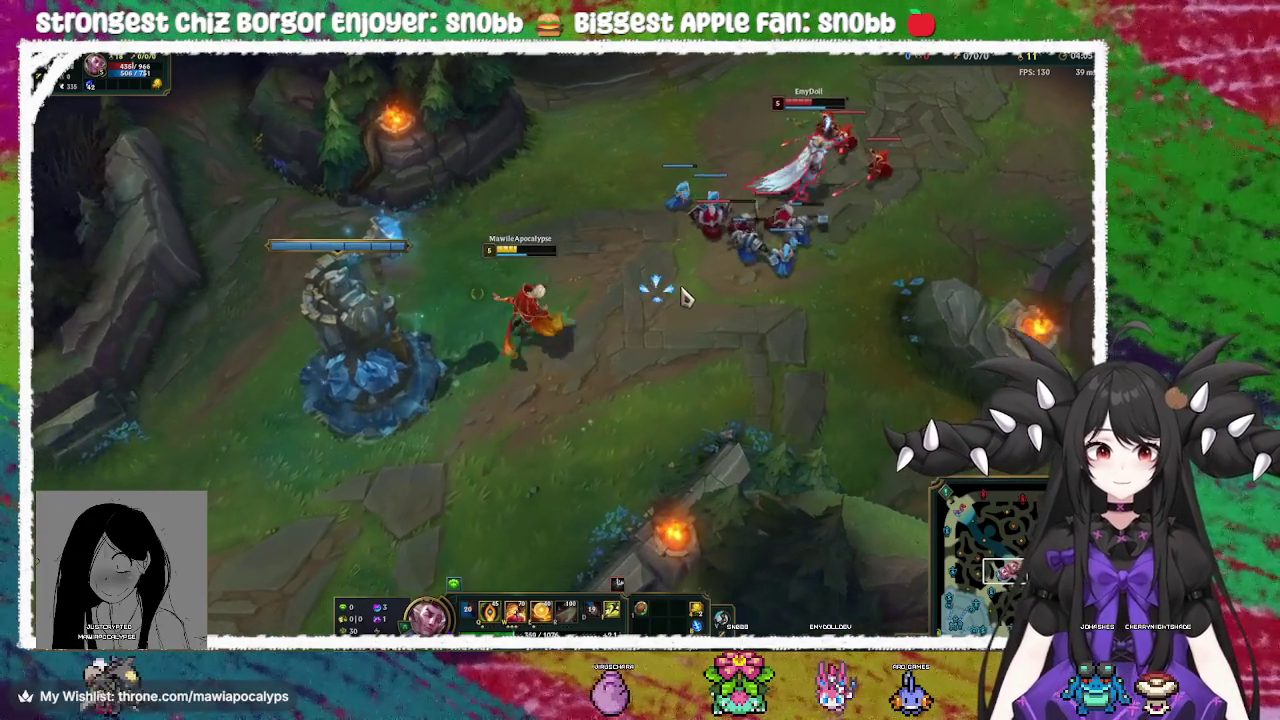
pyautogui.rightClick(700, 330)
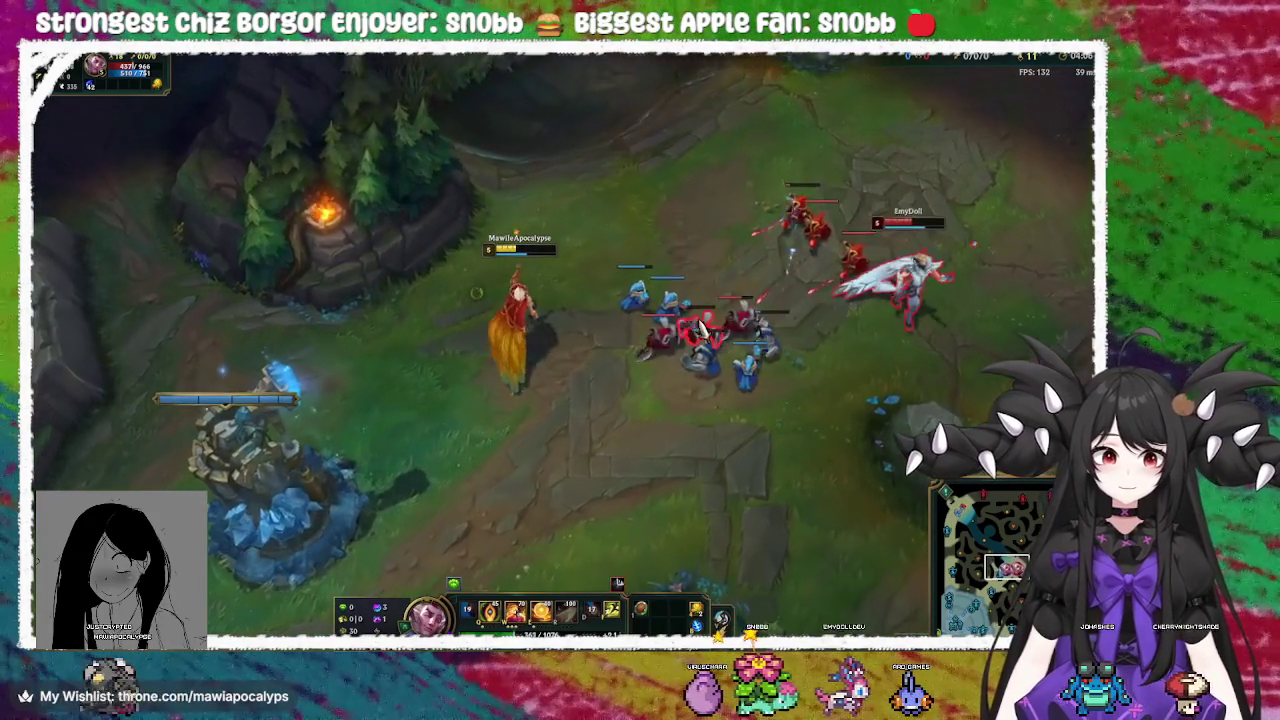
pyautogui.press('q')
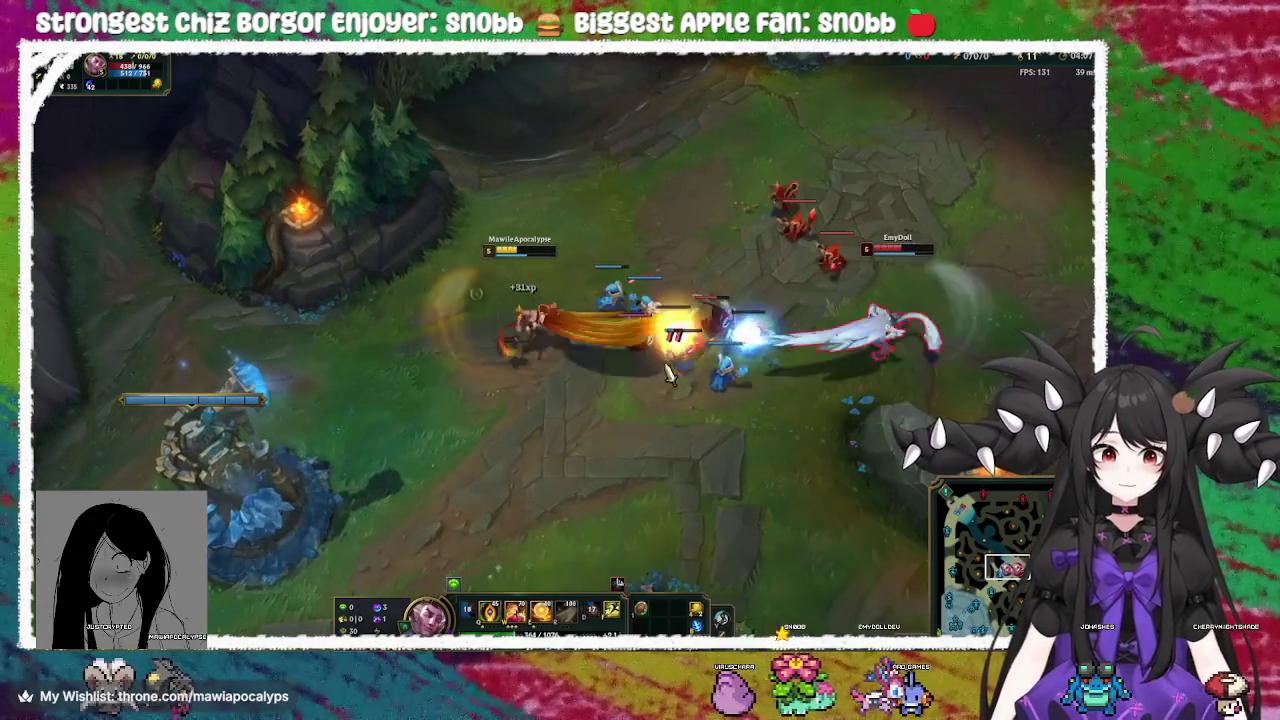
pyautogui.rightClick(632, 343)
pyautogui.press('Tab')
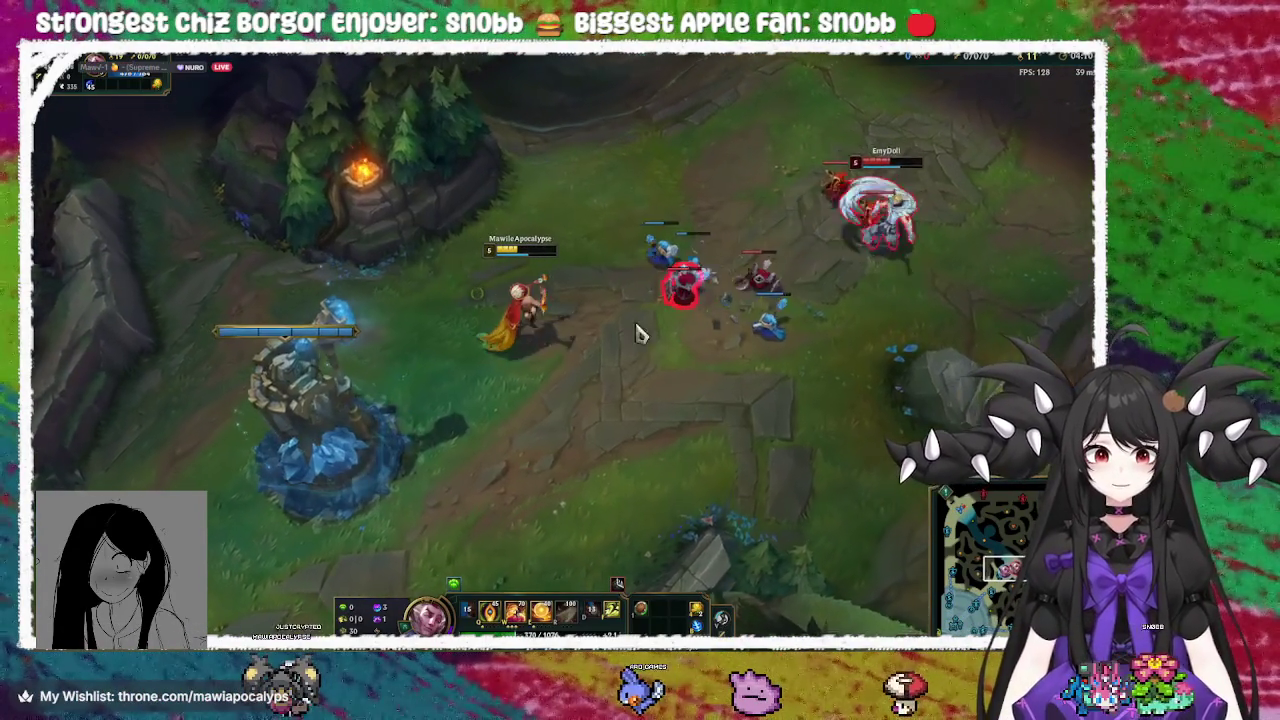
pyautogui.press('q')
pyautogui.rightClick(420, 425)
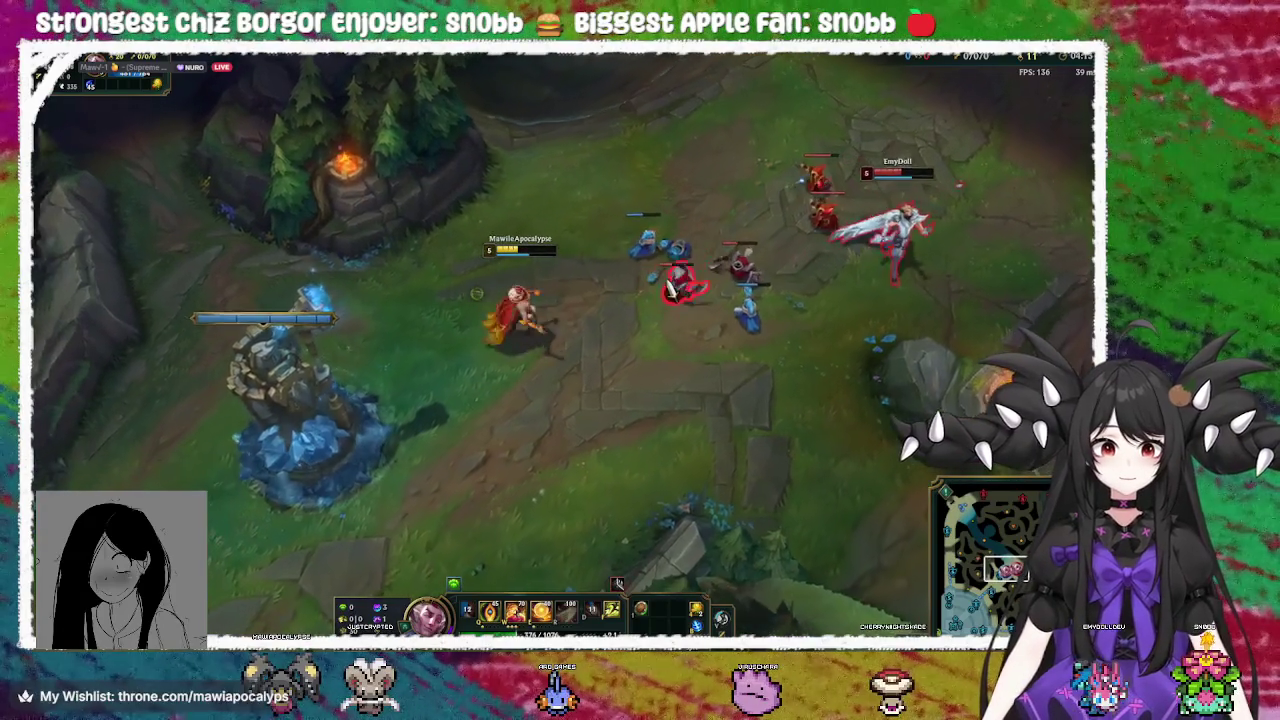
# Trade with the enemy champion around the allied tower, lunging in and stepping back
pyautogui.rightClick(395, 558)
pyautogui.rightClick(185, 228)
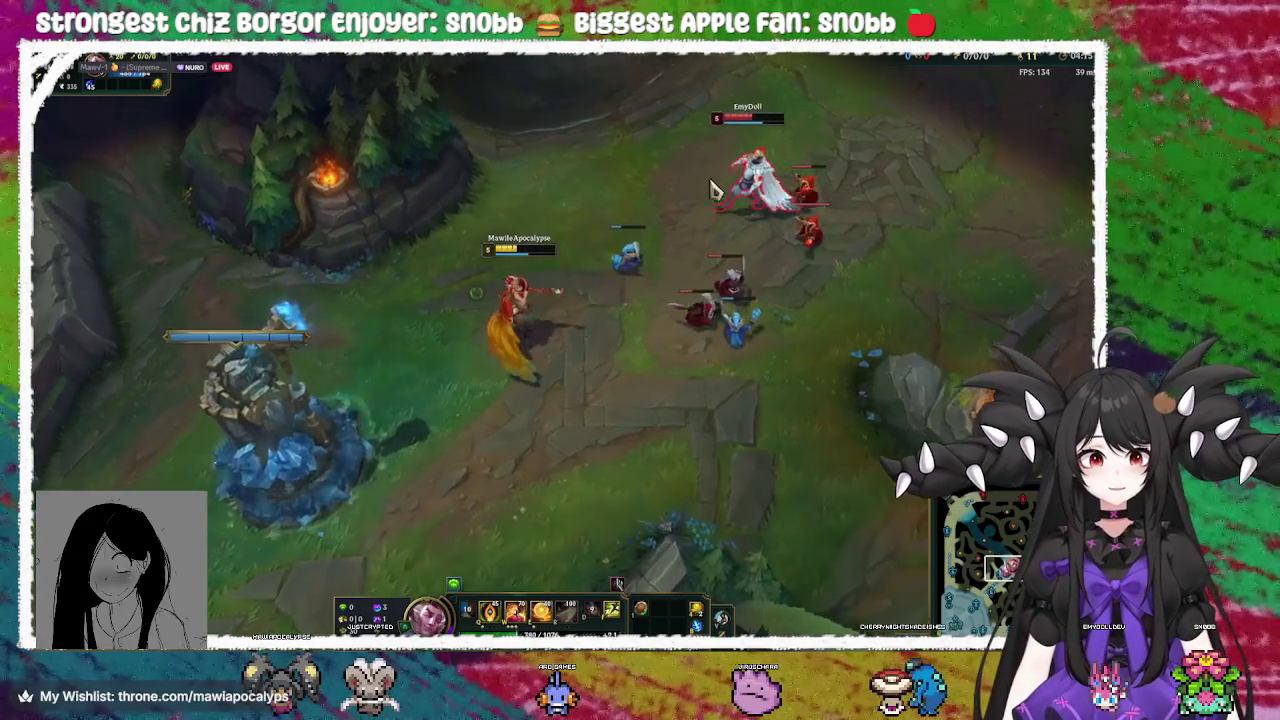
pyautogui.rightClick(598, 487)
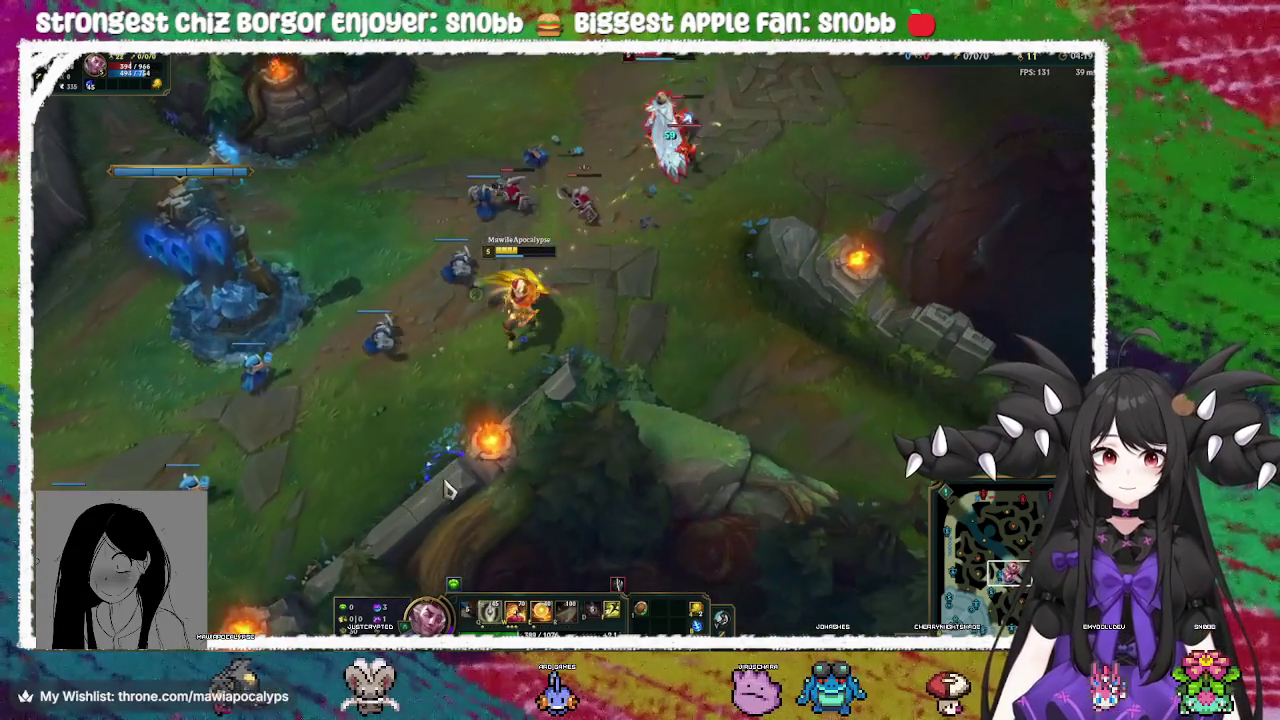
pyautogui.rightClick(372, 392)
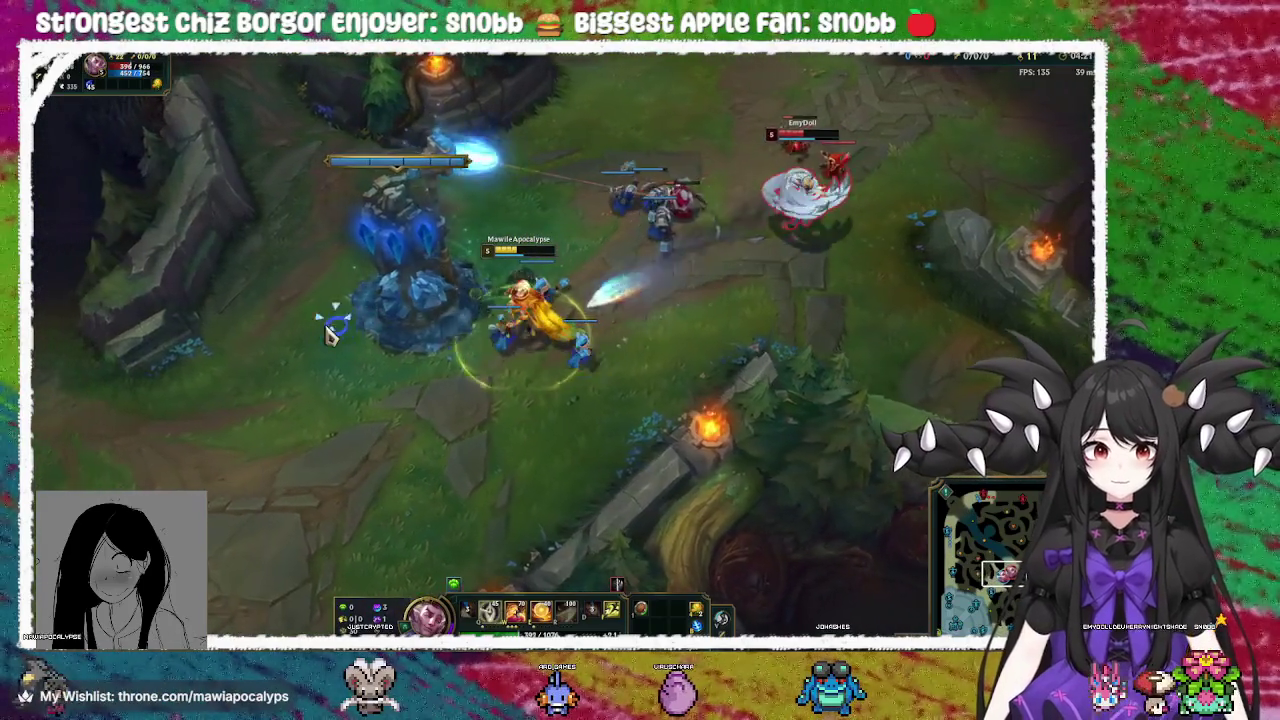
pyautogui.rightClick(880, 272)
pyautogui.rightClick(300, 520)
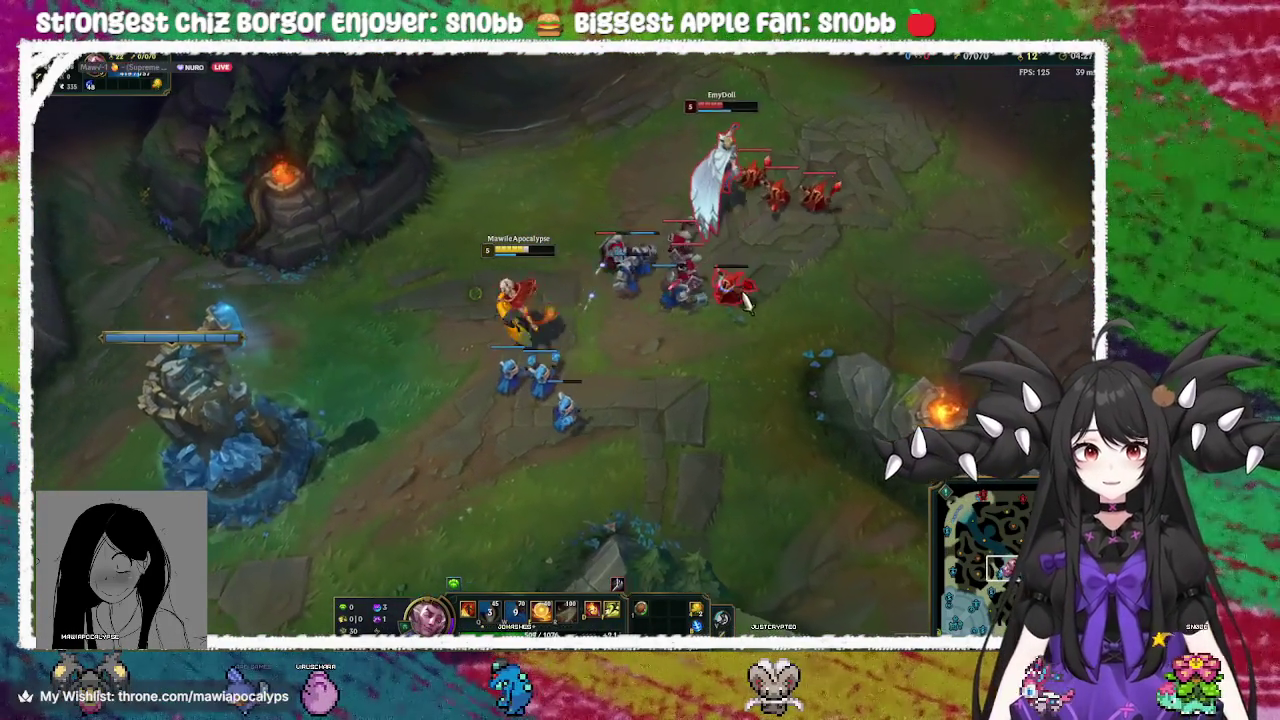
pyautogui.rightClick(382, 290)
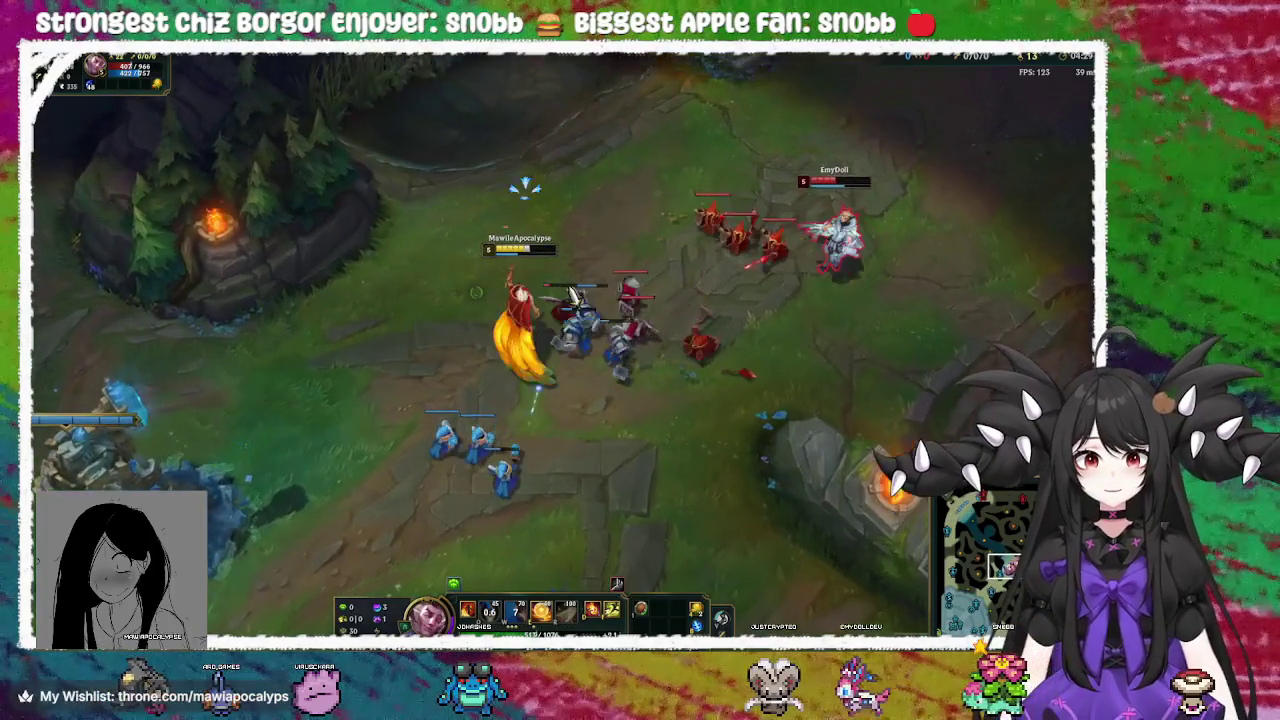
pyautogui.rightClick(562, 333)
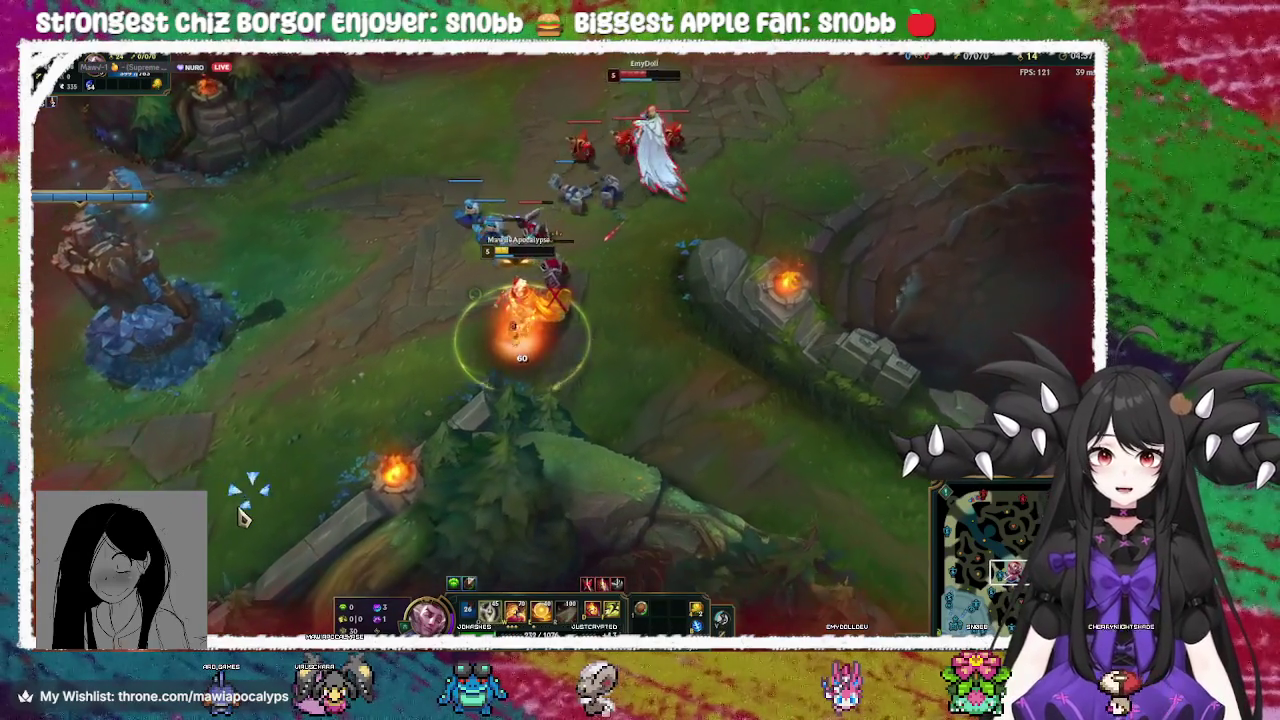
# Keep kiting around the allied tower, advancing on the enemy wave and attacking
pyautogui.rightClick(300, 405)
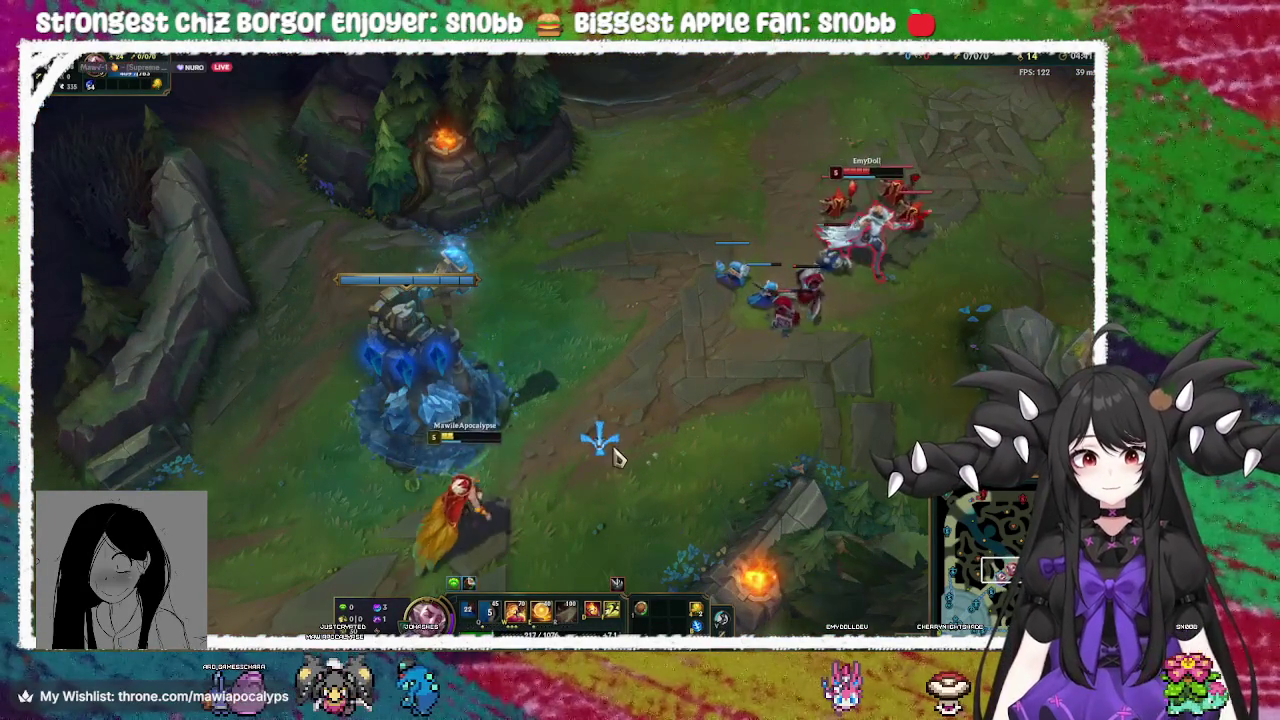
pyautogui.rightClick(623, 491)
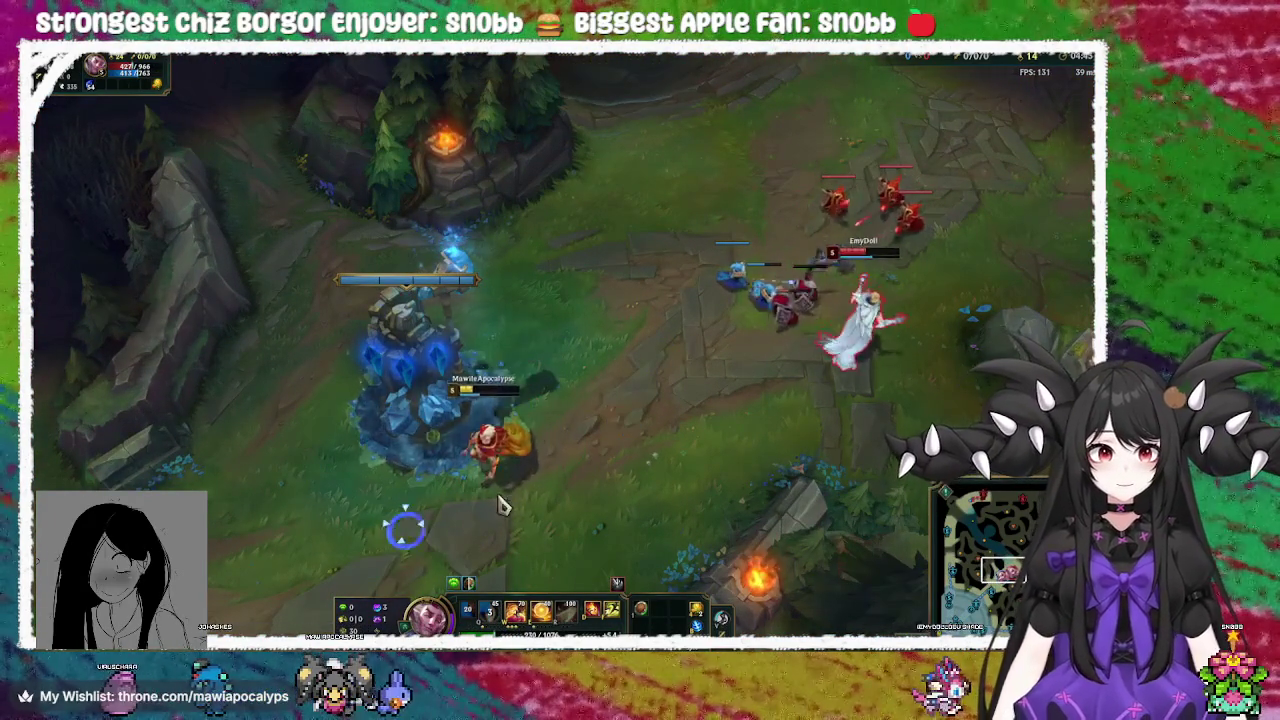
pyautogui.rightClick(468, 485)
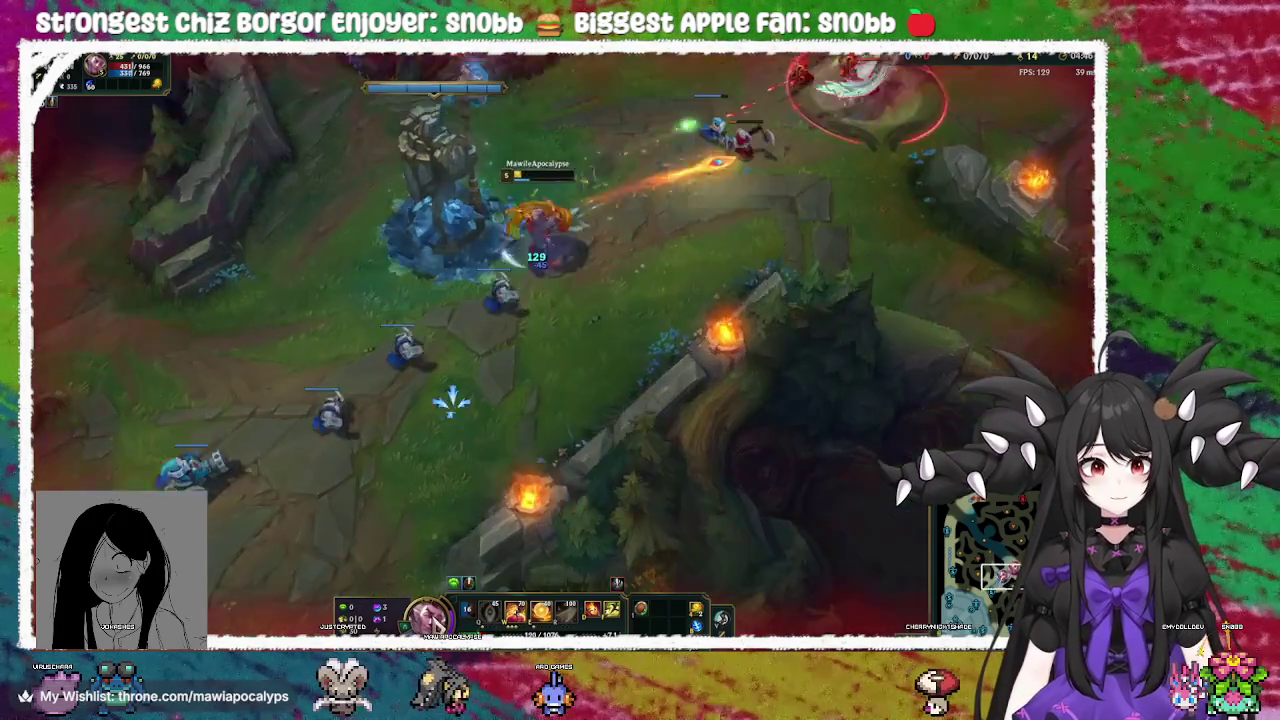
pyautogui.rightClick(449, 349)
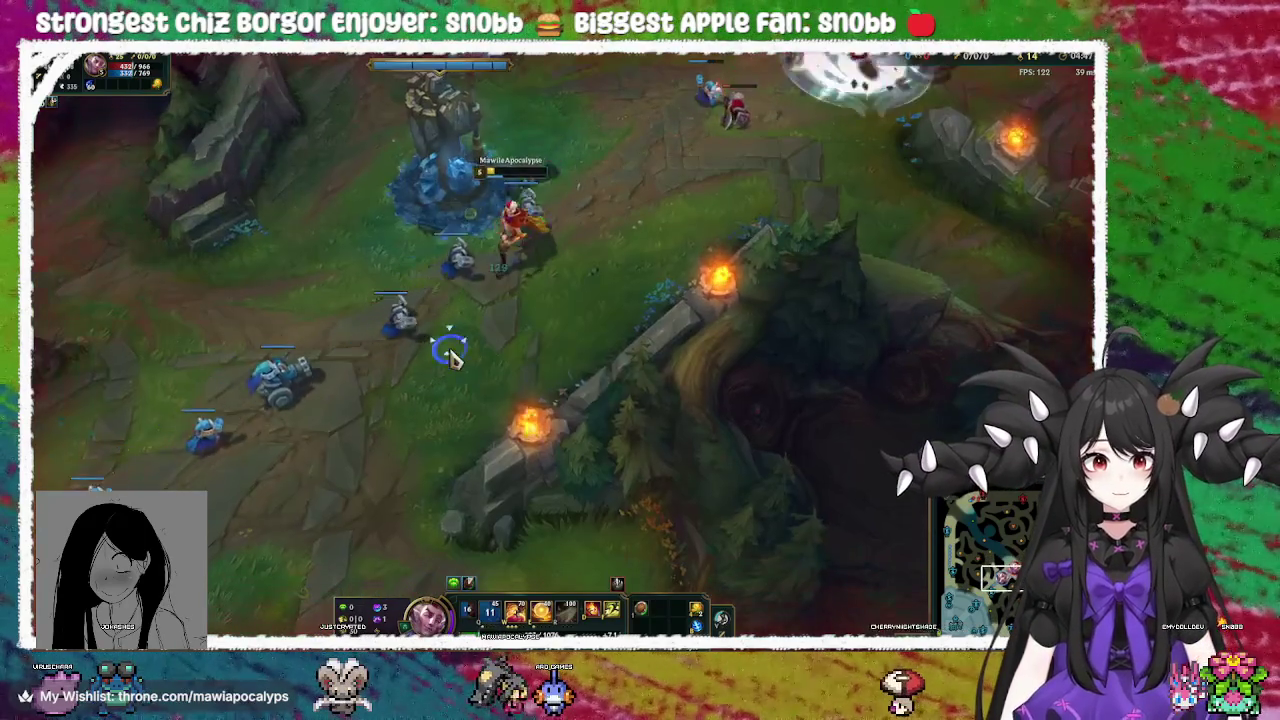
pyautogui.rightClick(770, 168)
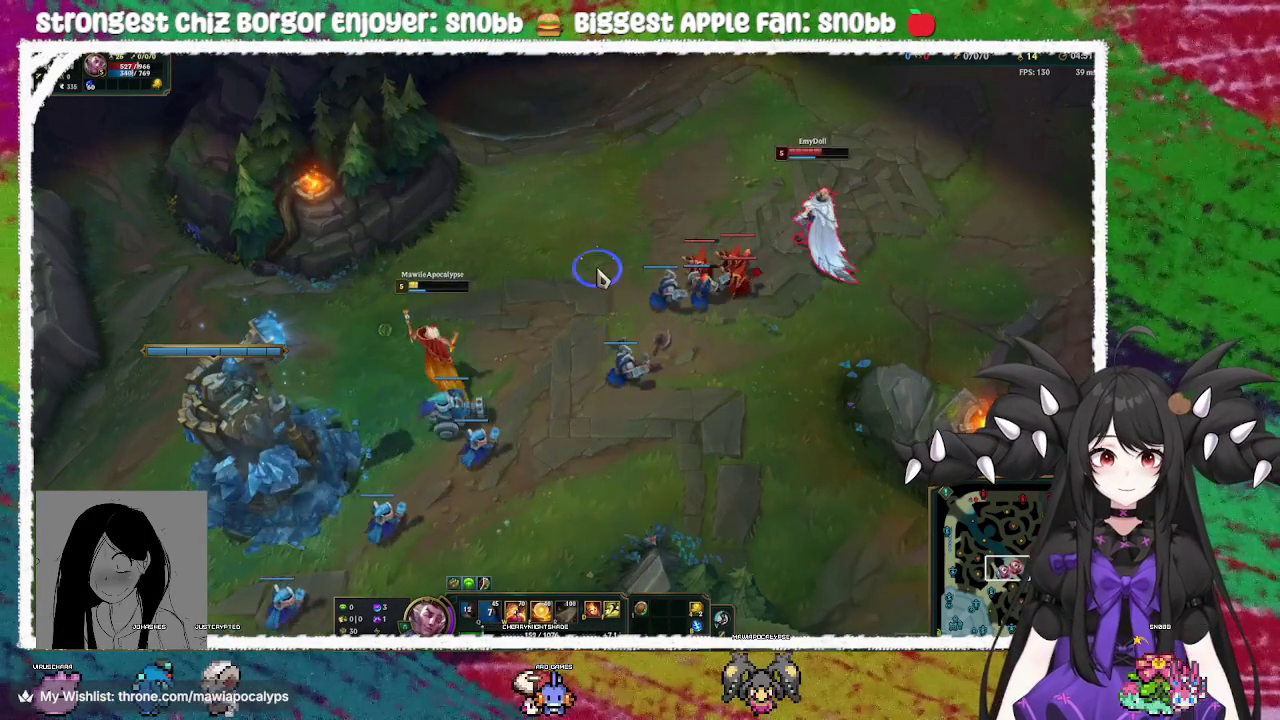
pyautogui.rightClick(612, 280)
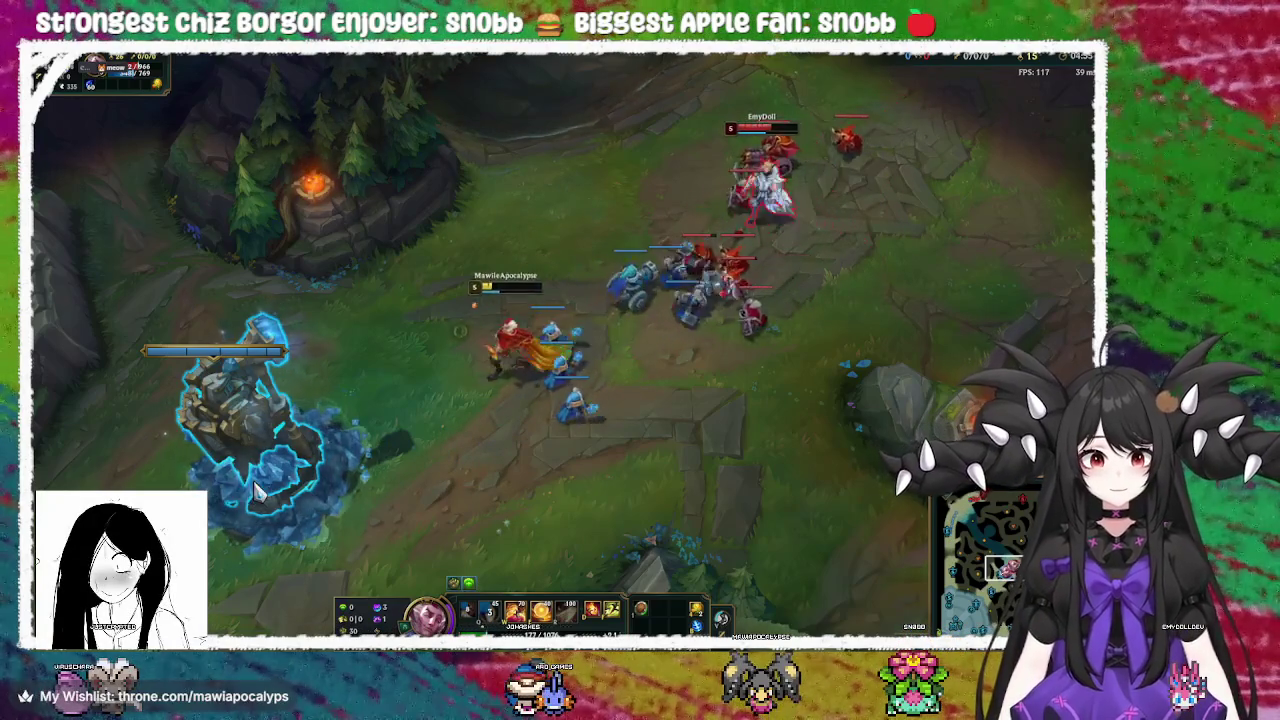
pyautogui.rightClick(529, 286)
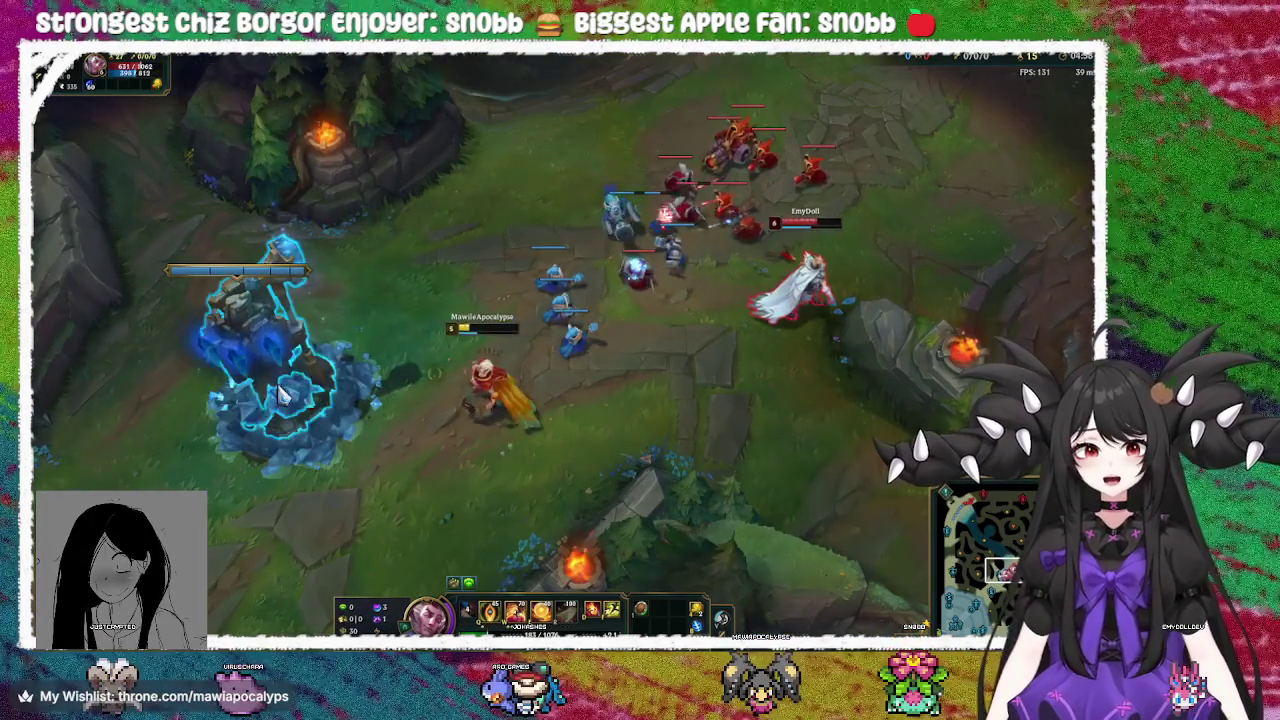
pyautogui.rightClick(338, 292)
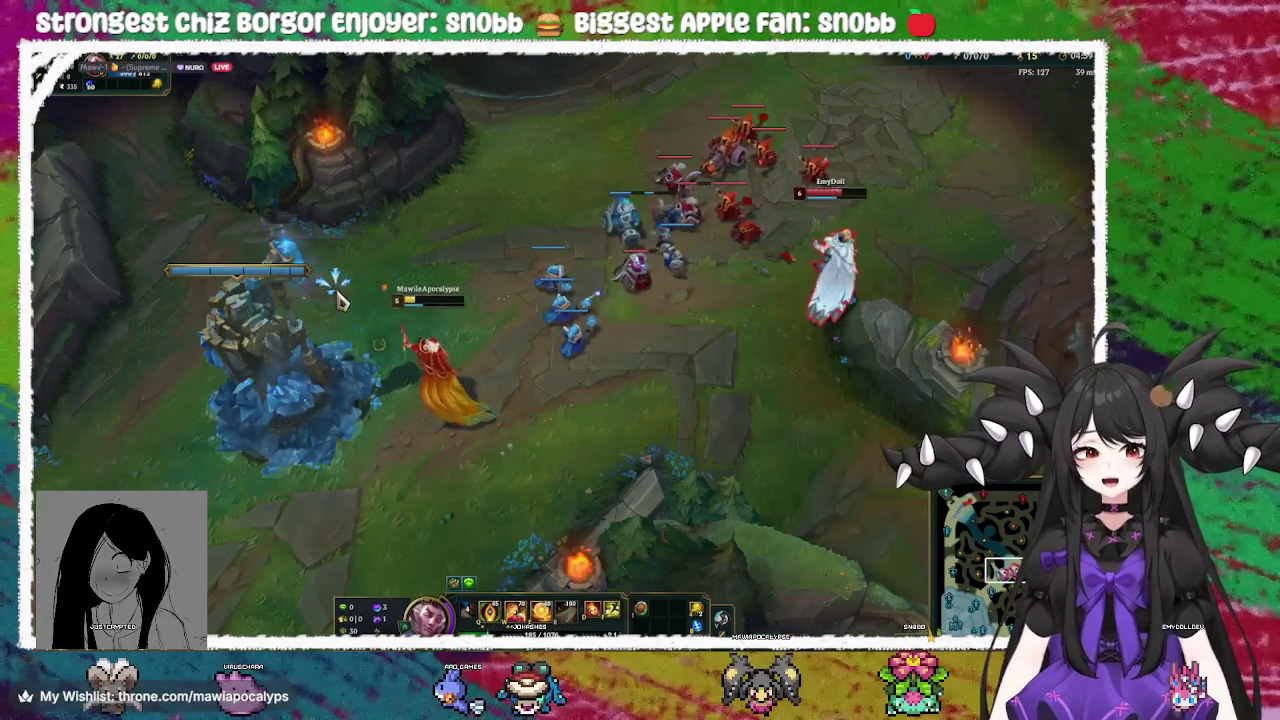
pyautogui.rightClick(632, 300)
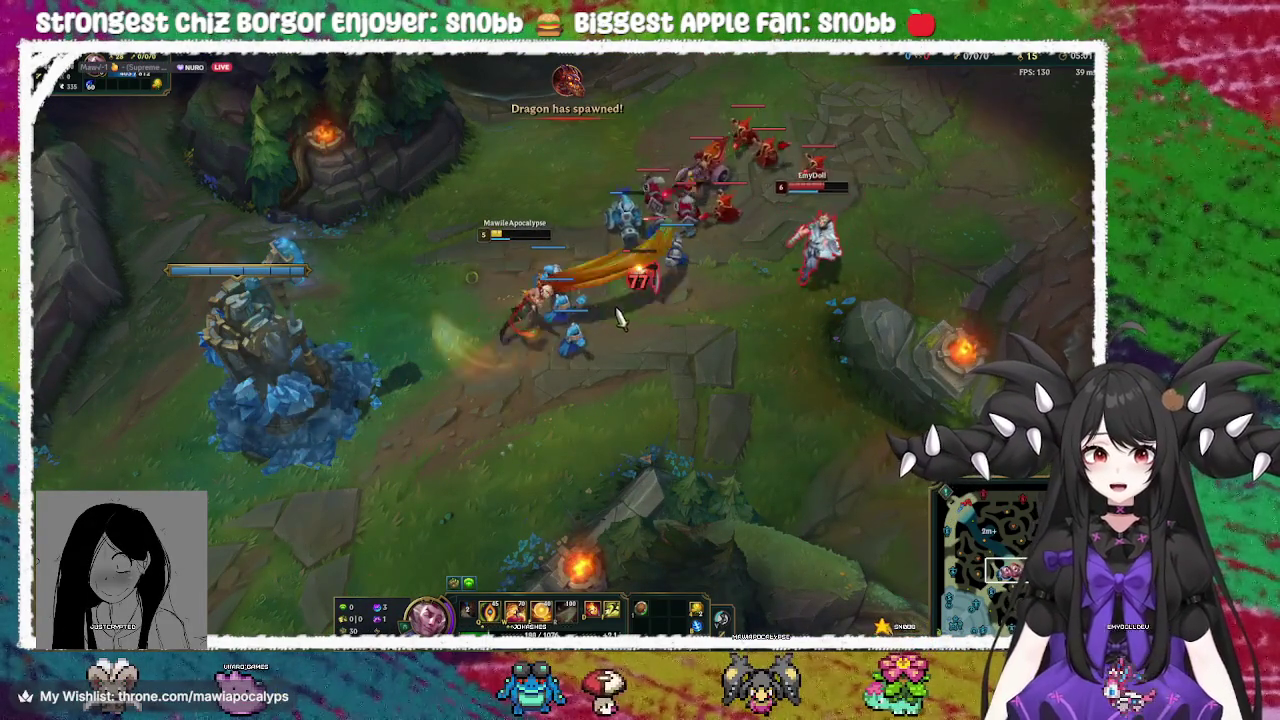
pyautogui.rightClick(660, 414)
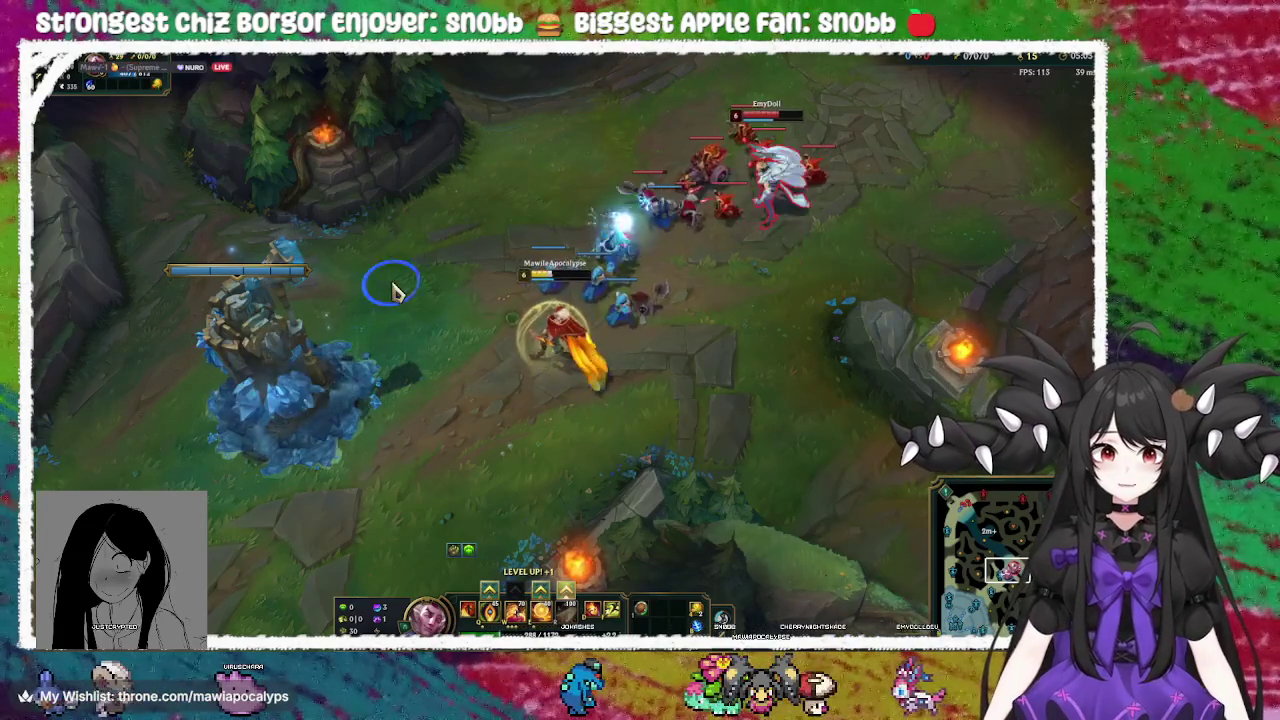
# Kite around the blue mid tower and knock up the enemy group with W
pyautogui.rightClick(577, 410)
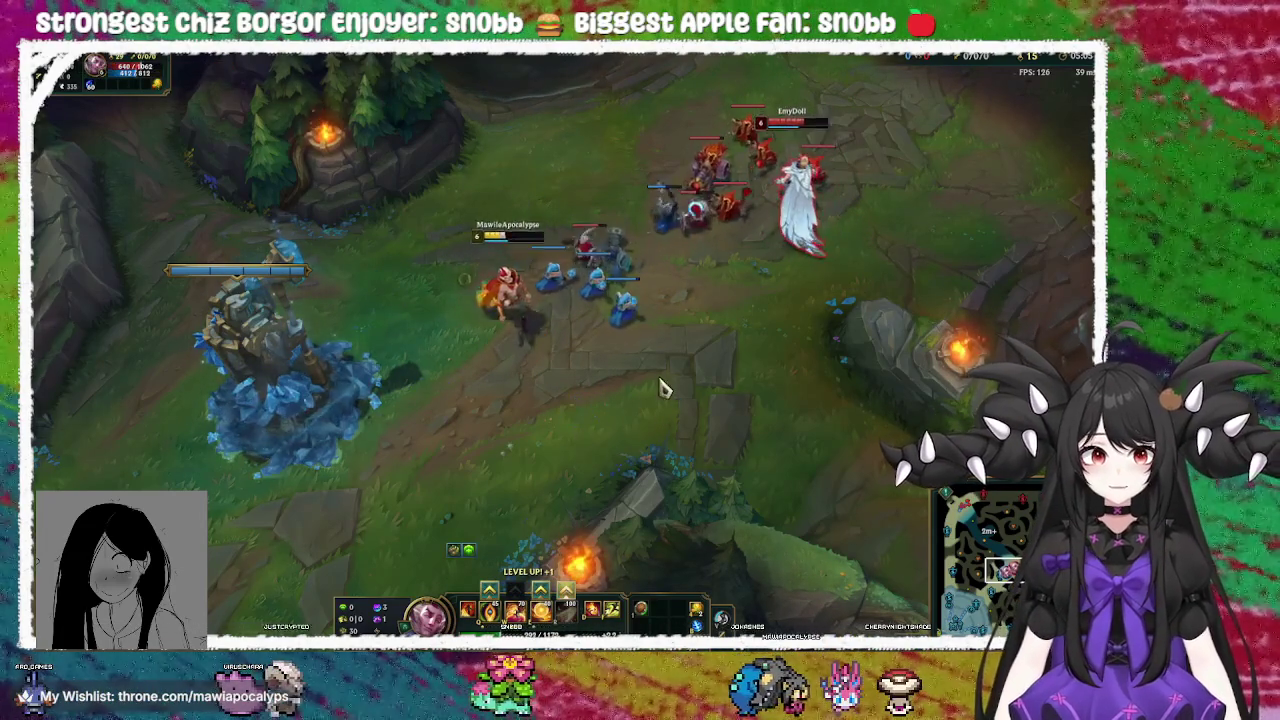
pyautogui.rightClick(714, 432)
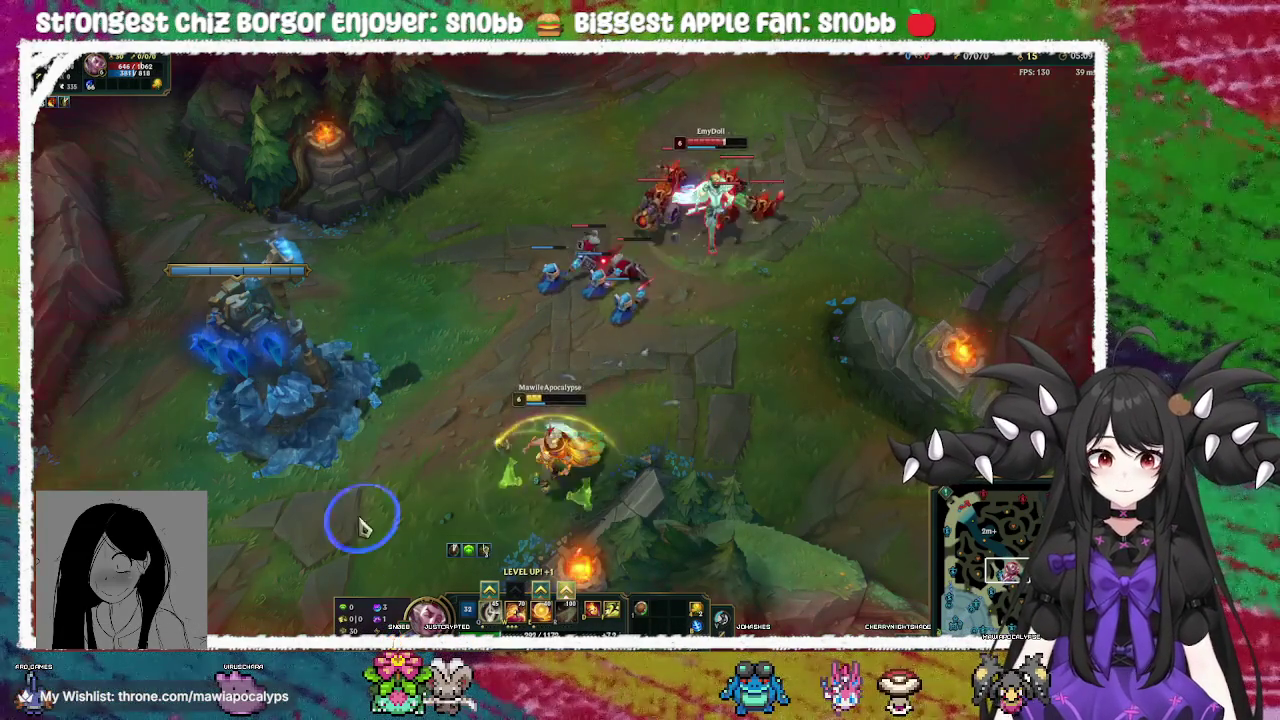
pyautogui.rightClick(283, 527)
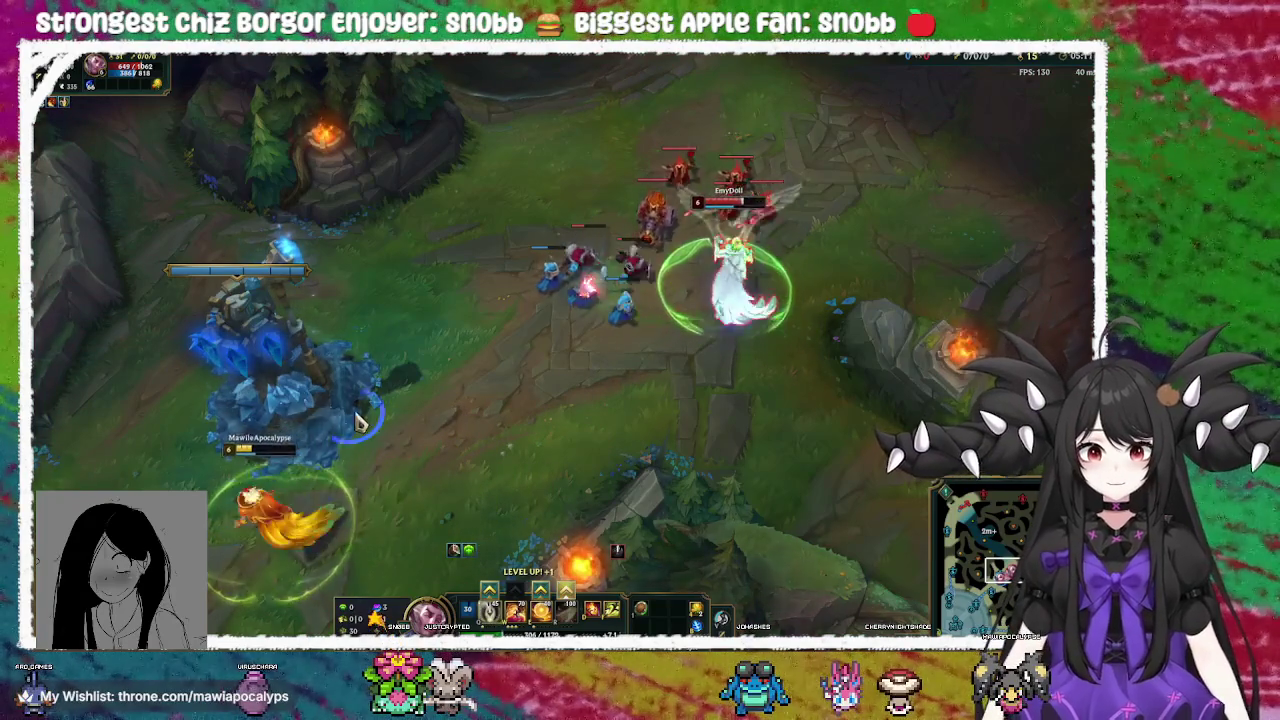
pyautogui.rightClick(395, 320)
pyautogui.rightClick(355, 430)
pyautogui.press('w')
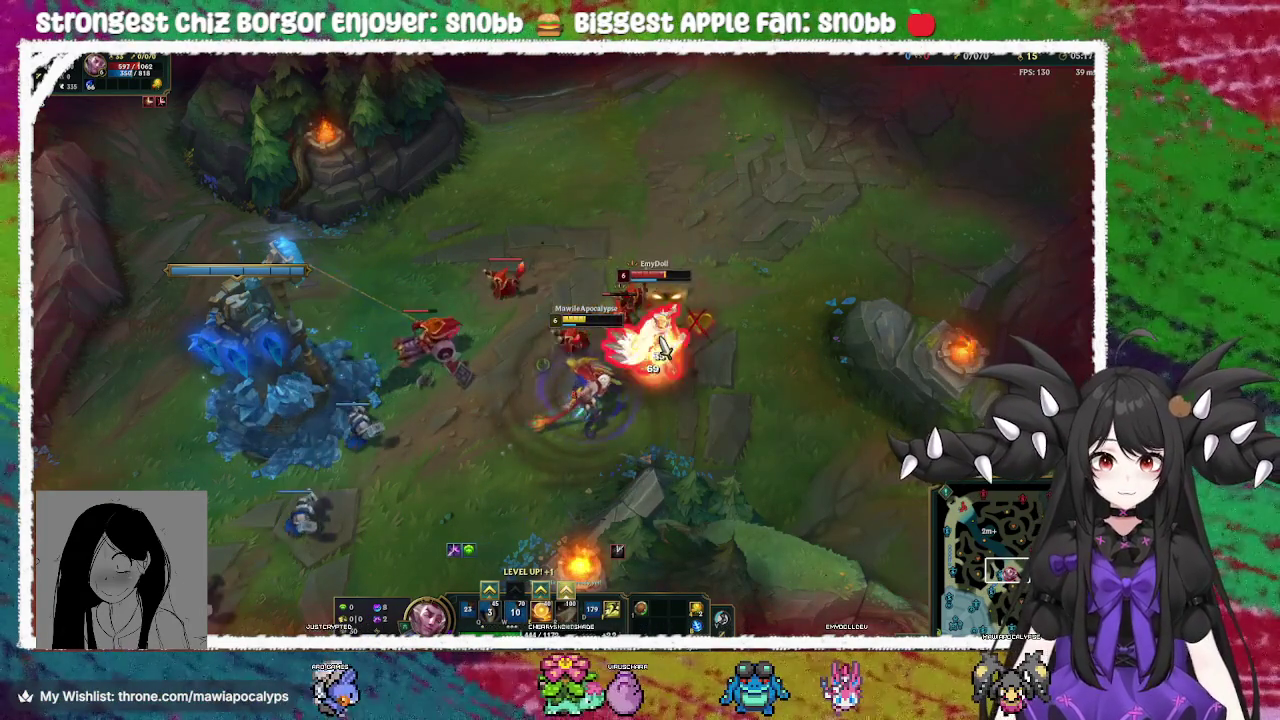
pyautogui.rightClick(420, 494)
pyautogui.rightClick(290, 507)
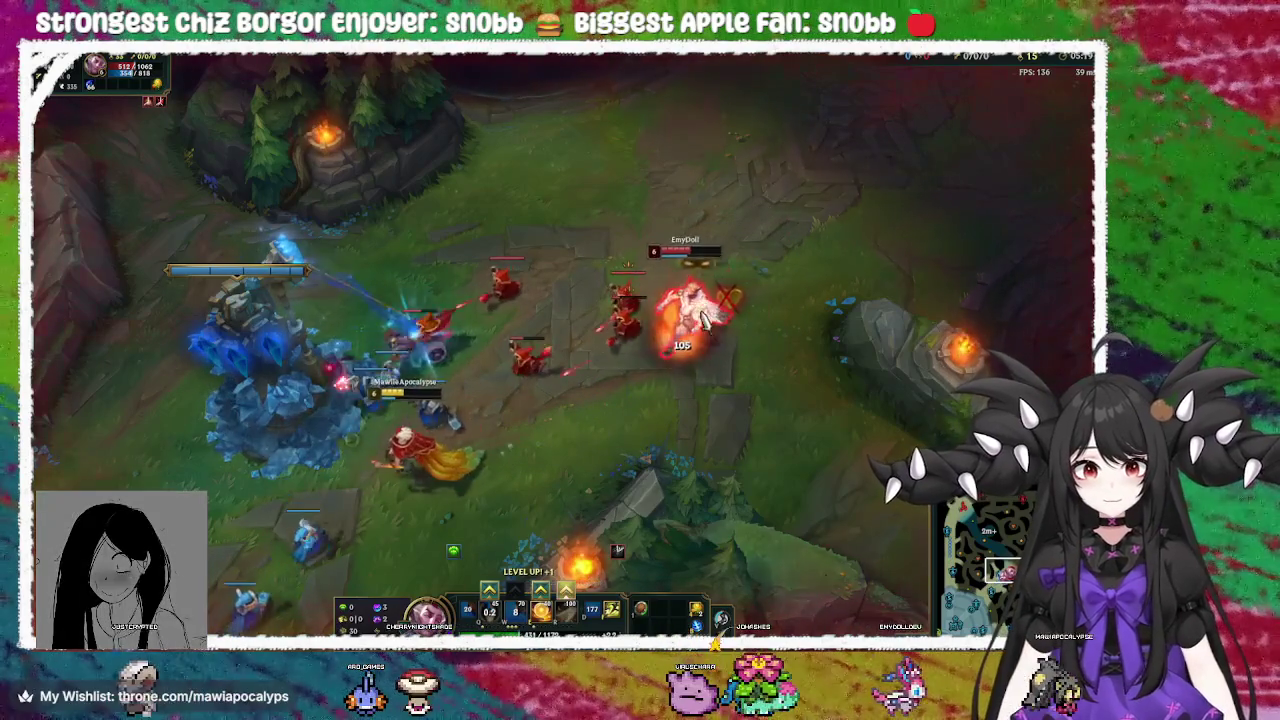
pyautogui.press('f')
pyautogui.press('space')
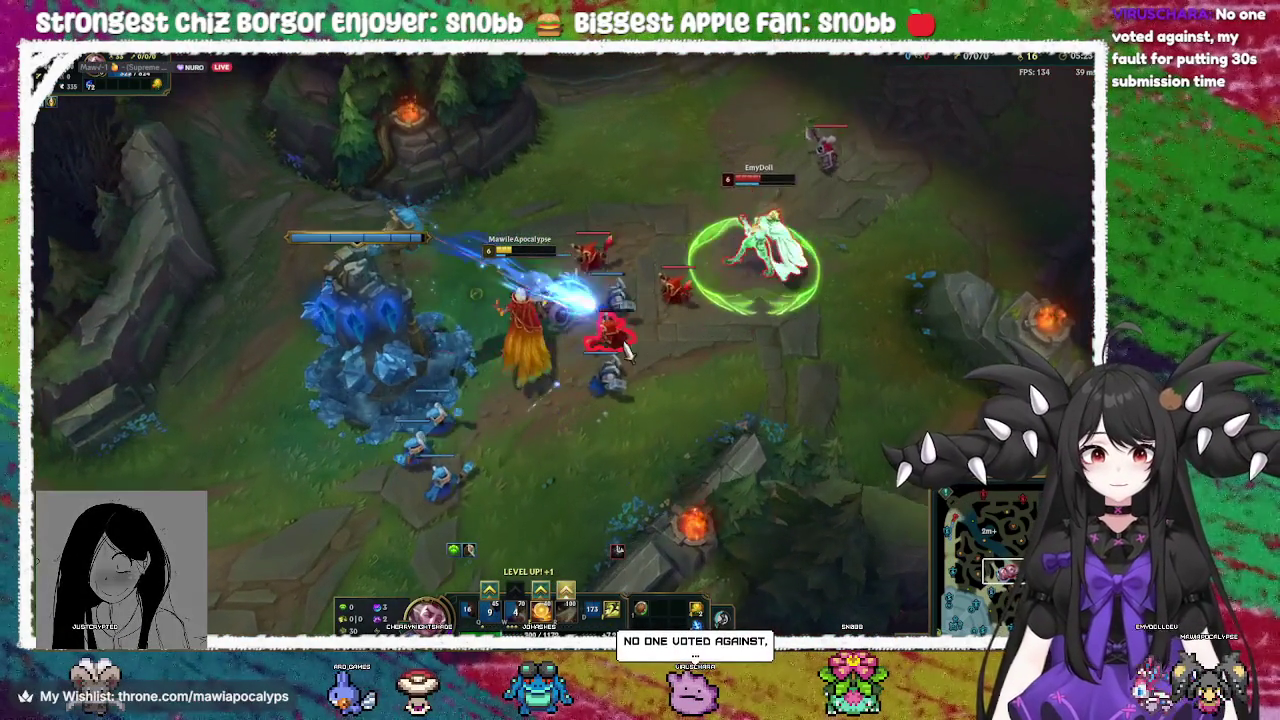
# Attack the enemy near the tower and learn the ultimate The Quickness at level 6
pyautogui.rightClick(569, 358)
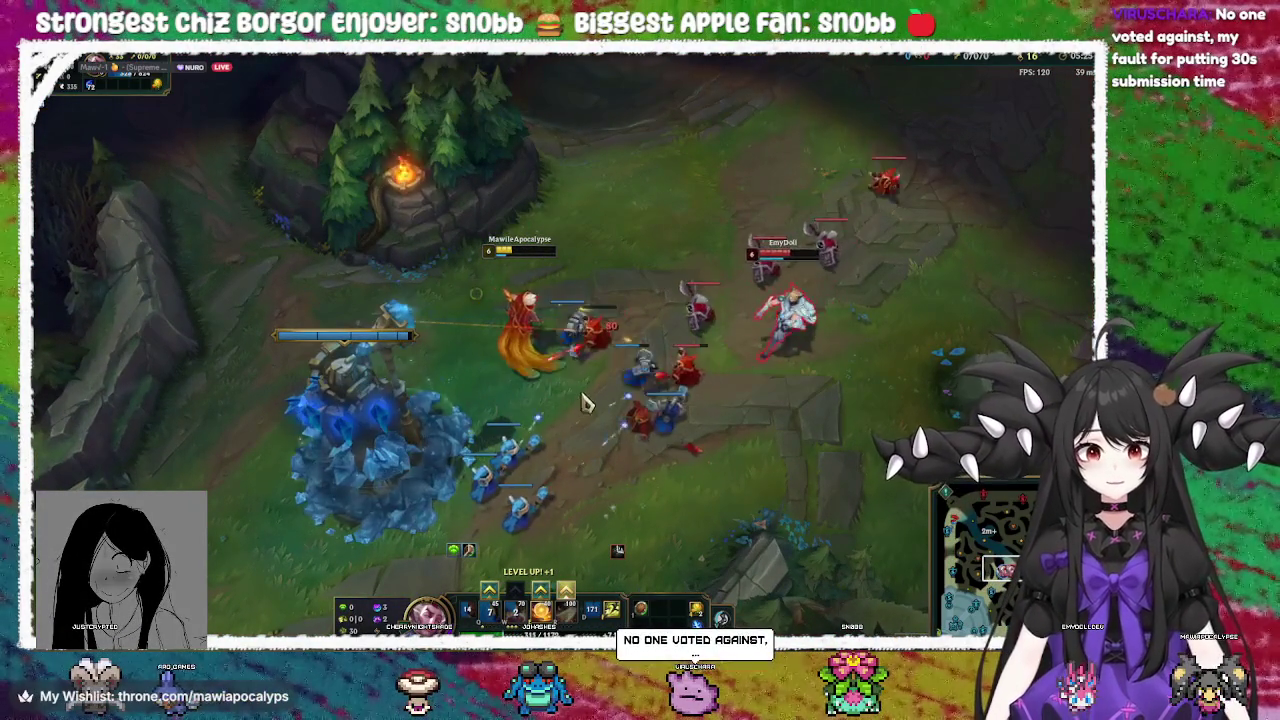
pyautogui.rightClick(585, 402)
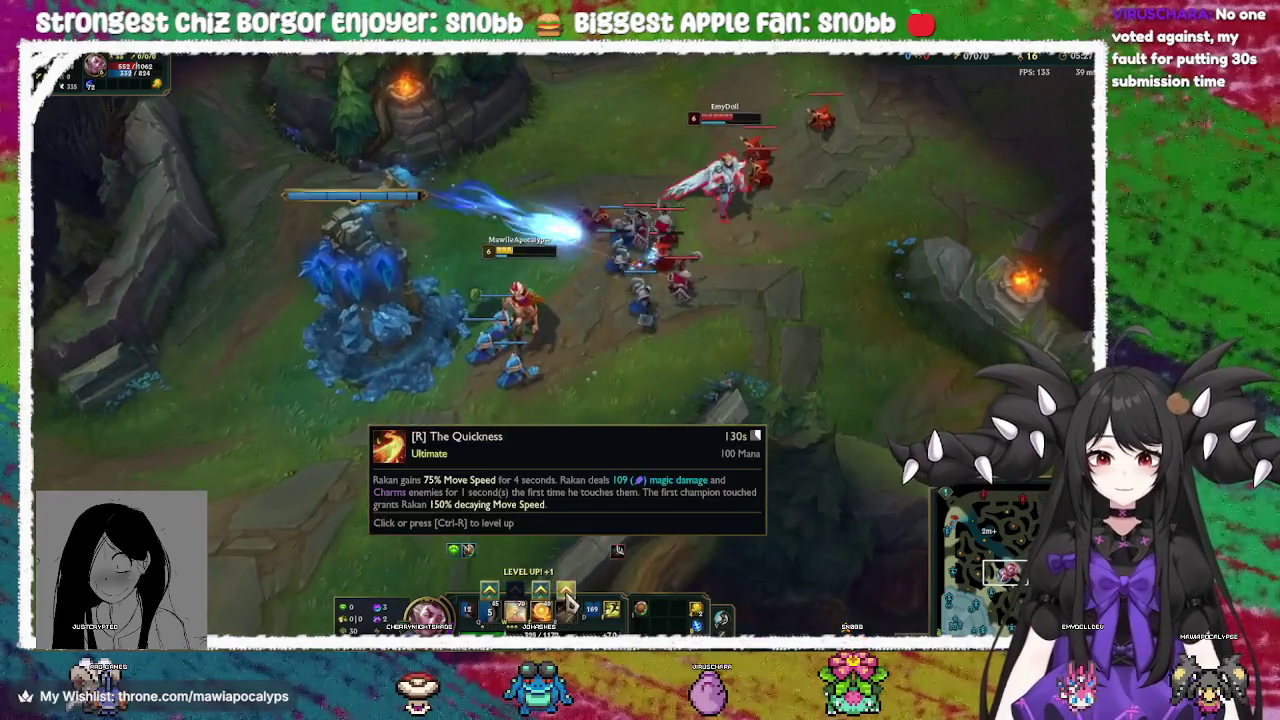
pyautogui.click(566, 590)
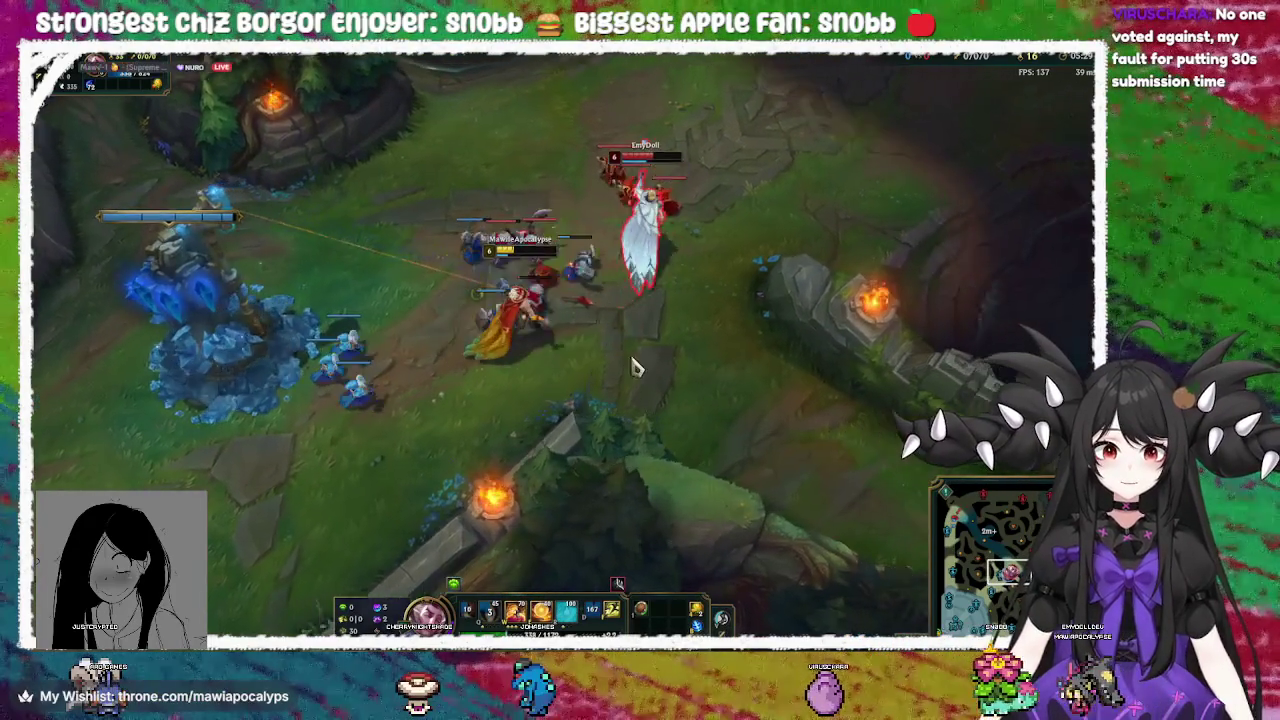
pyautogui.rightClick(400, 490)
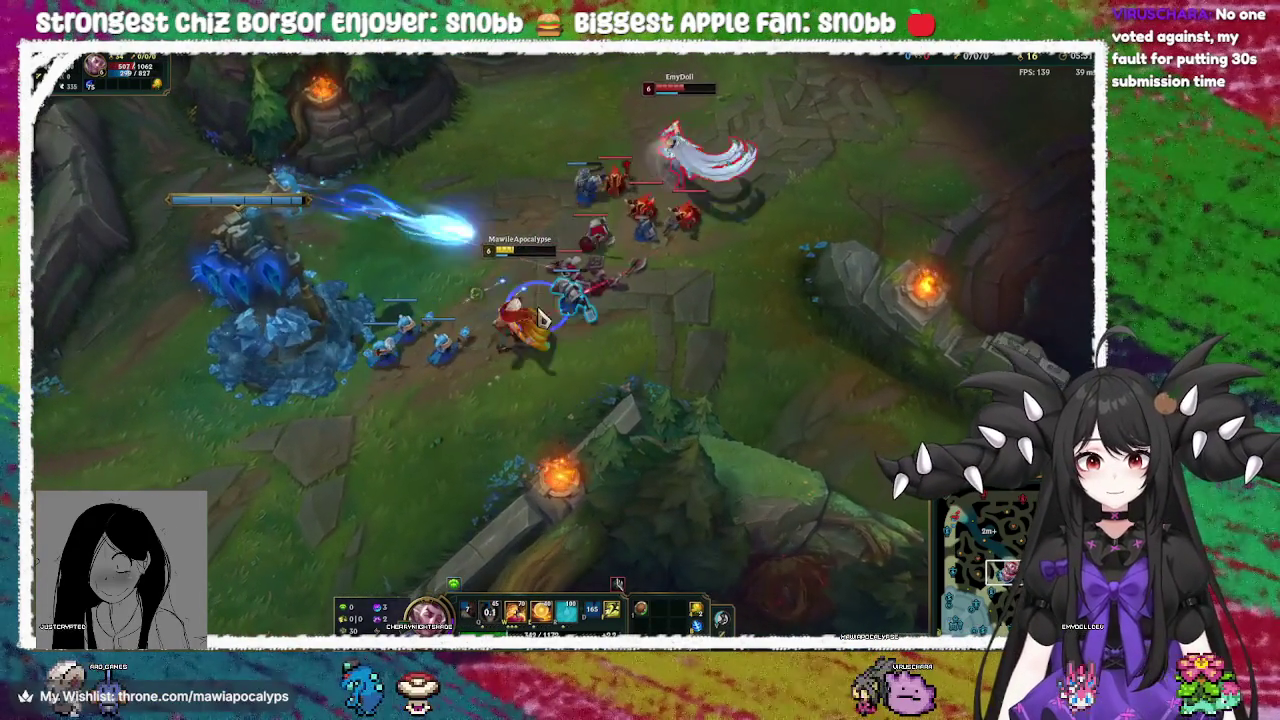
# Trade with the enemy champion, chasing and charming it, then retreat toward the allied tower
pyautogui.rightClick(423, 158)
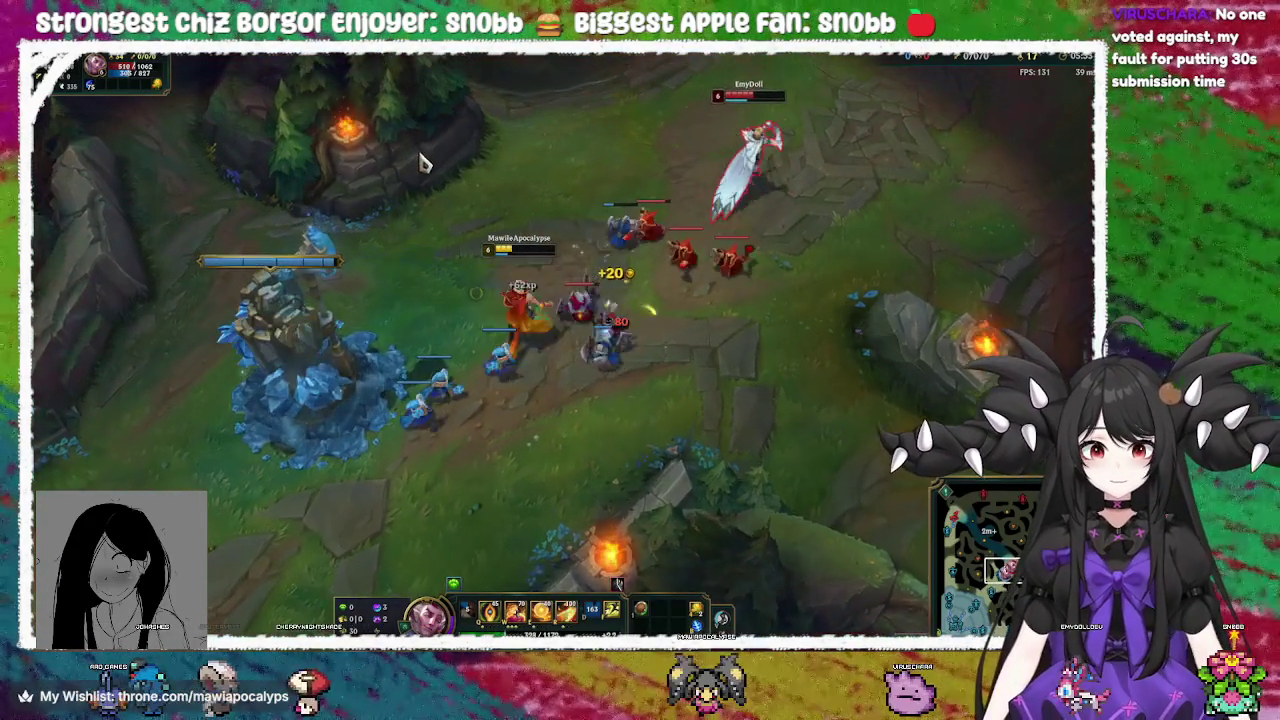
pyautogui.rightClick(603, 405)
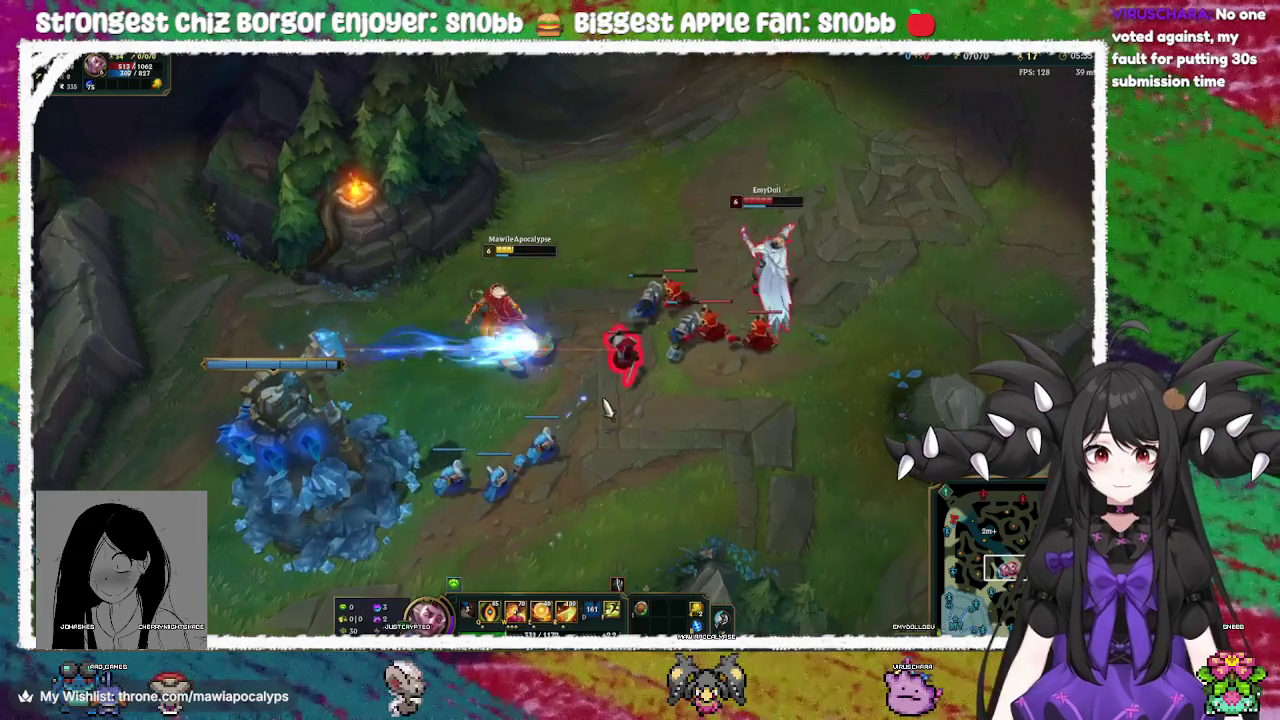
pyautogui.rightClick(388, 379)
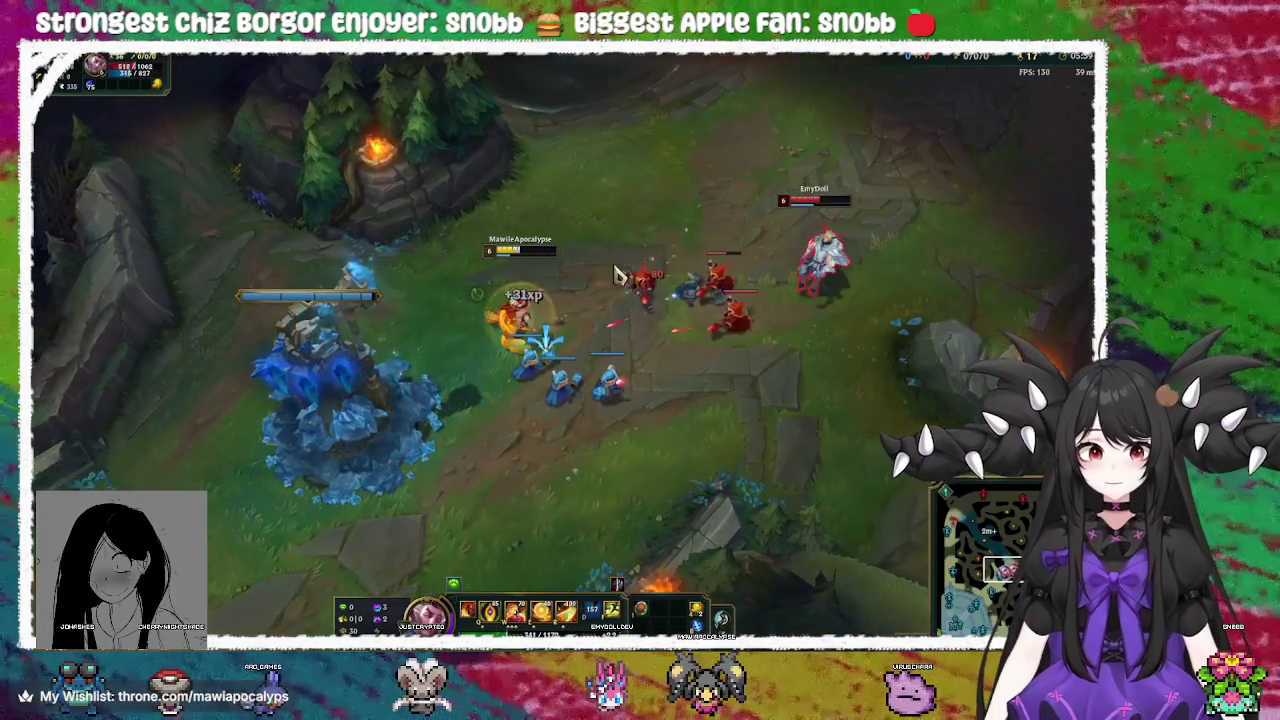
pyautogui.rightClick(740, 238)
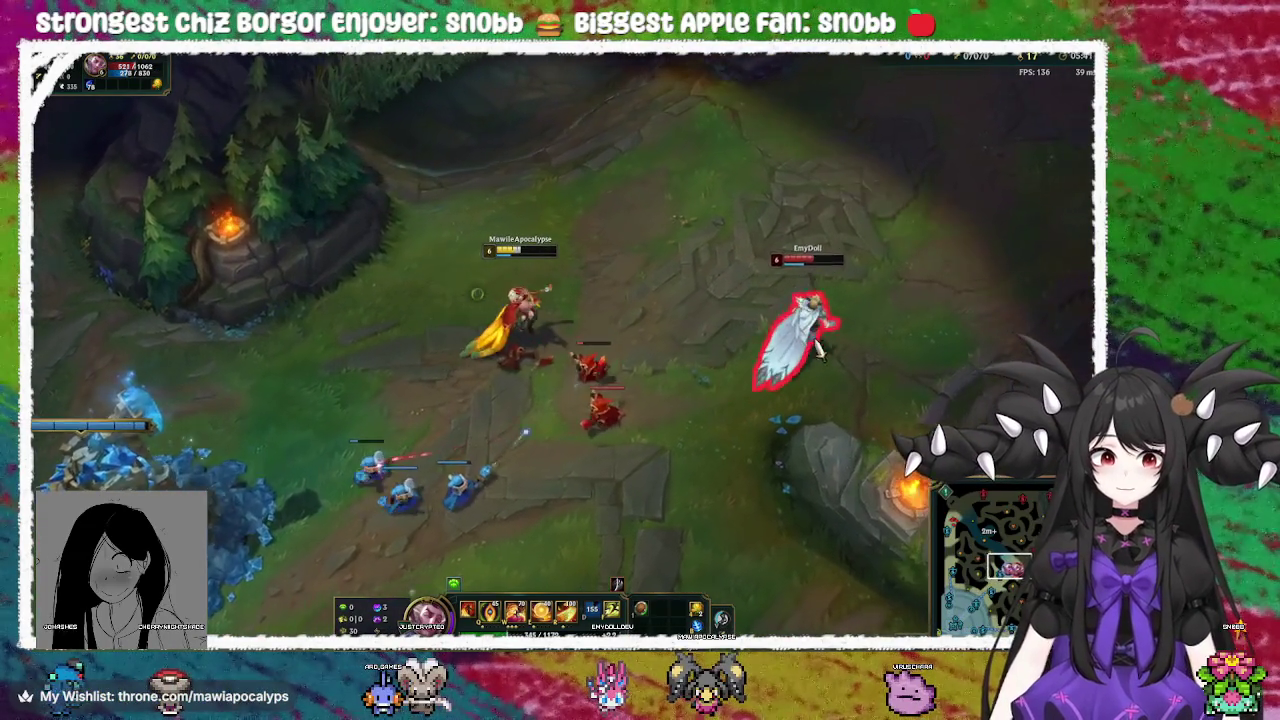
pyautogui.rightClick(790, 338)
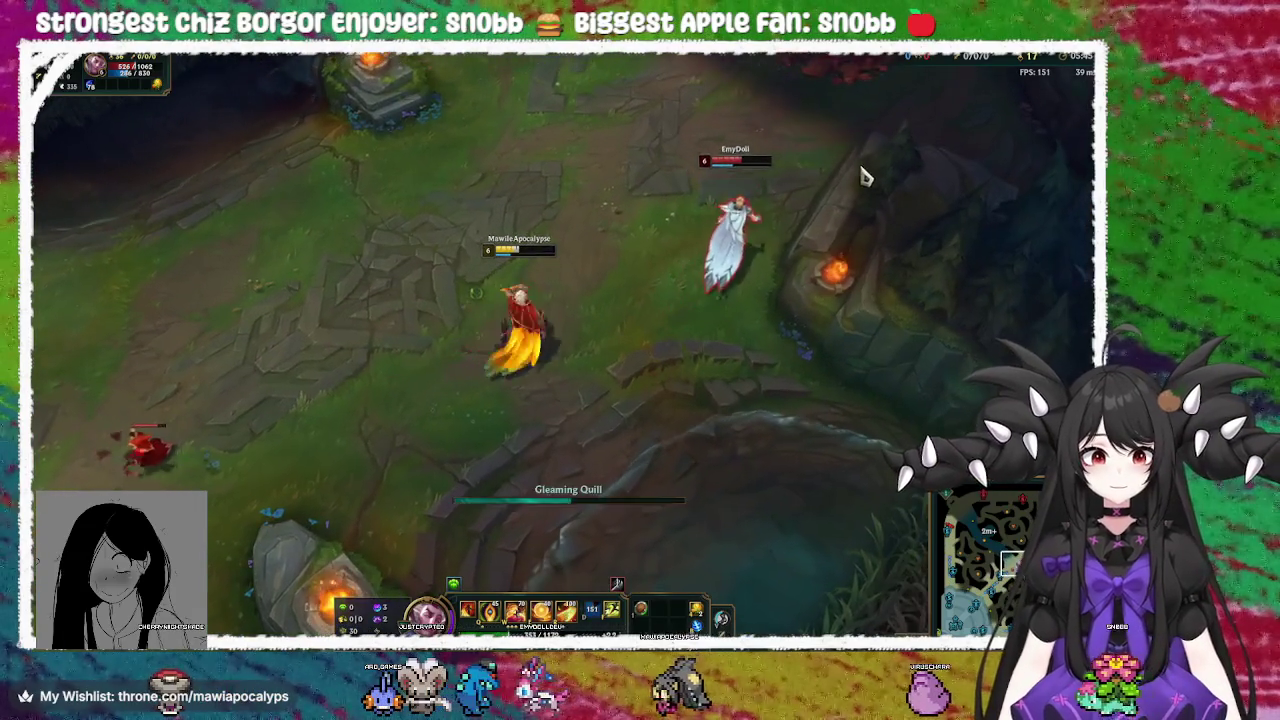
pyautogui.rightClick(274, 434)
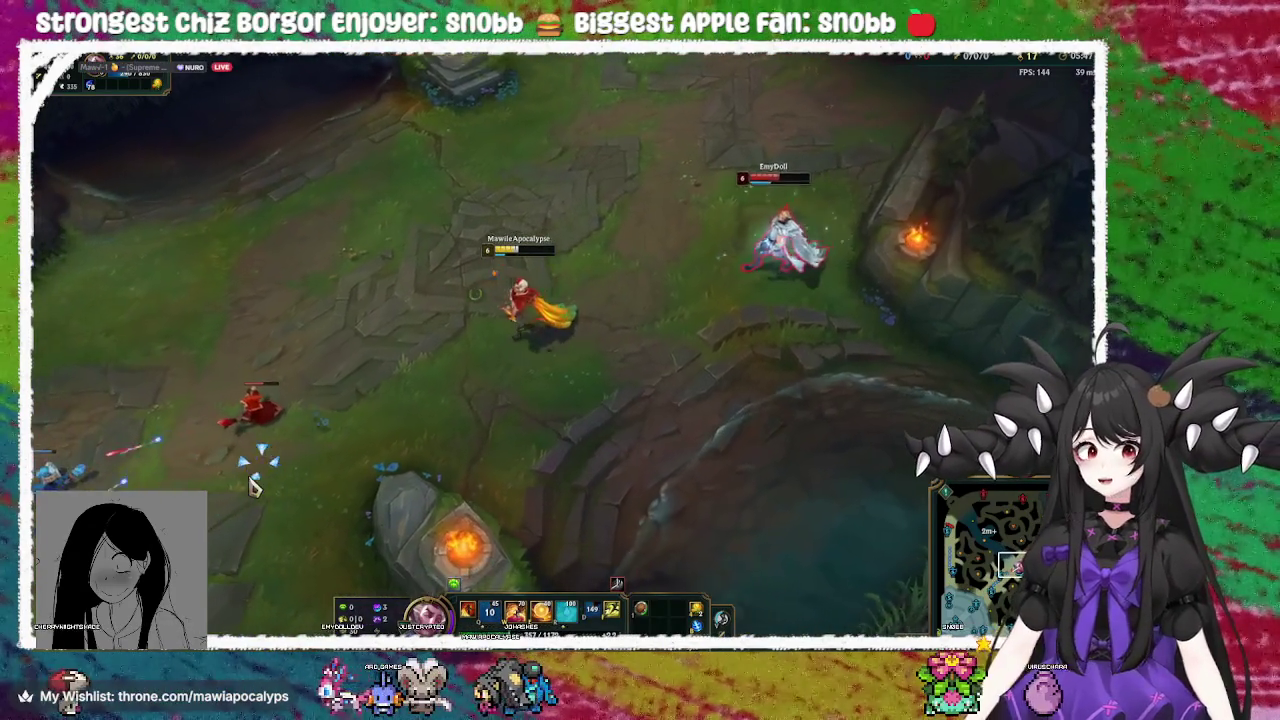
pyautogui.rightClick(370, 166)
pyautogui.rightClick(400, 450)
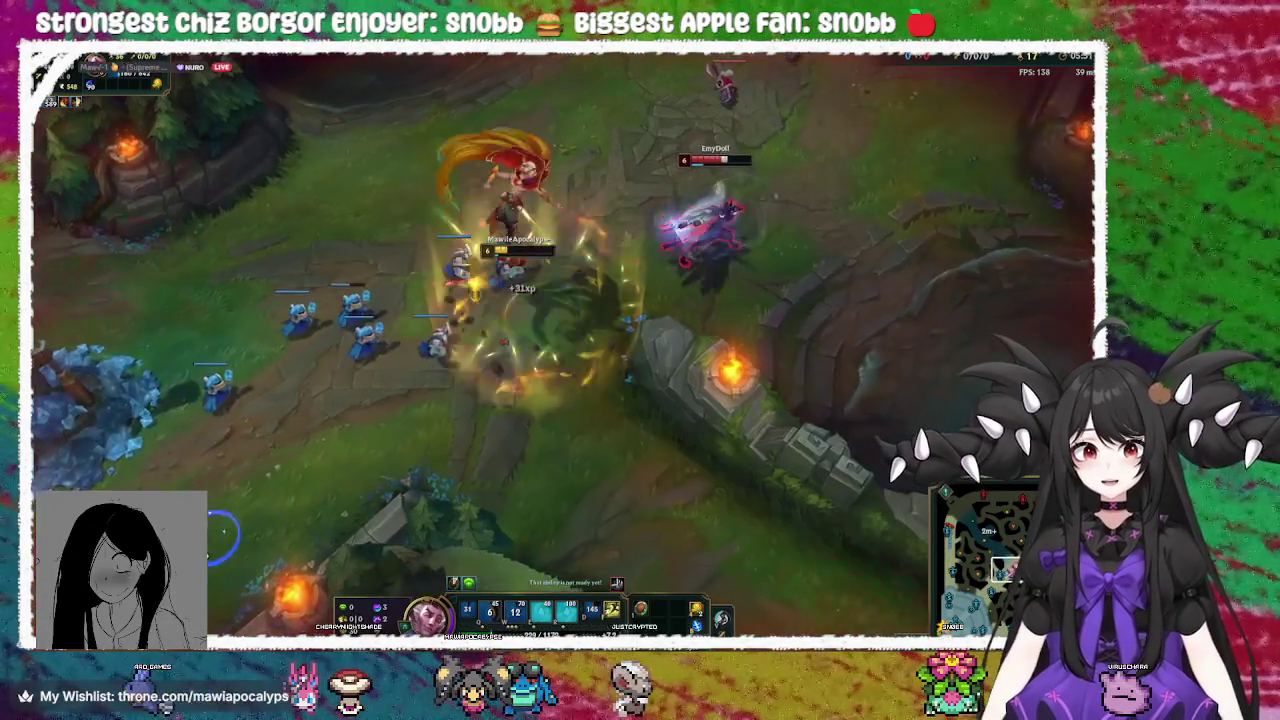
pyautogui.rightClick(688, 238)
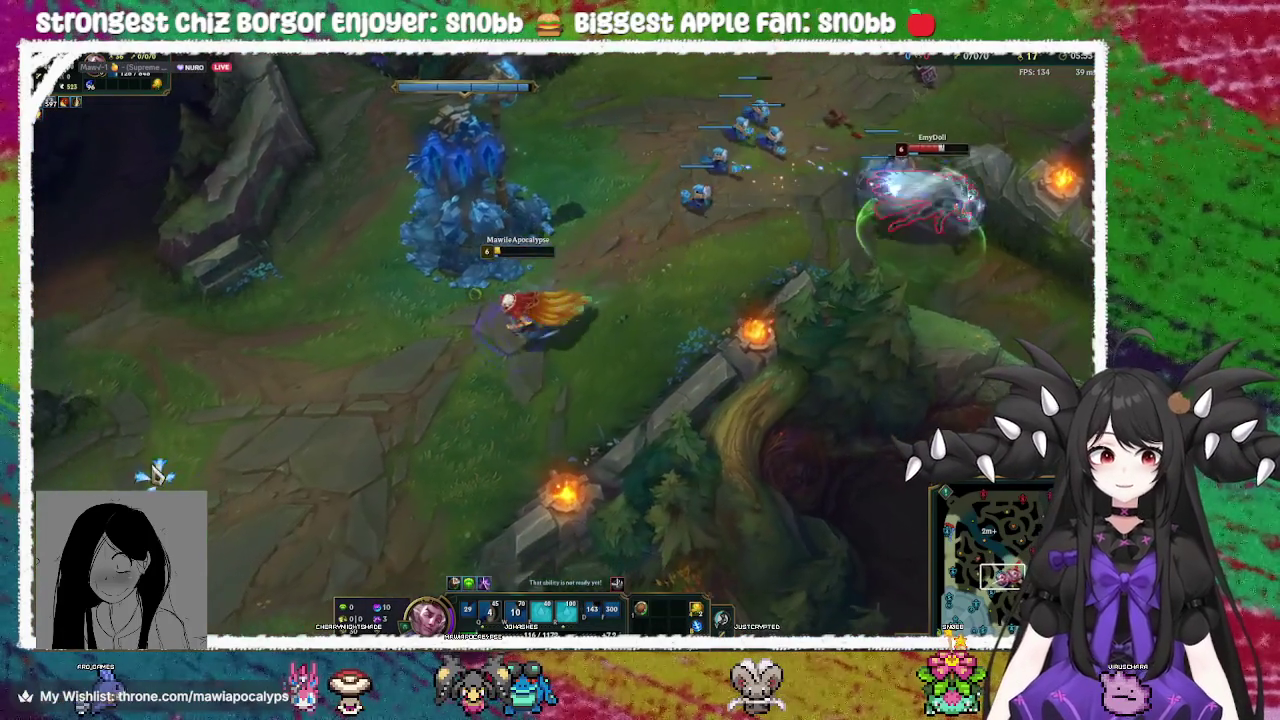
pyautogui.rightClick(185, 420)
# Free the camera toward the minion fight, skirmish there, and fall back beside the allied tower
pyautogui.press('space')
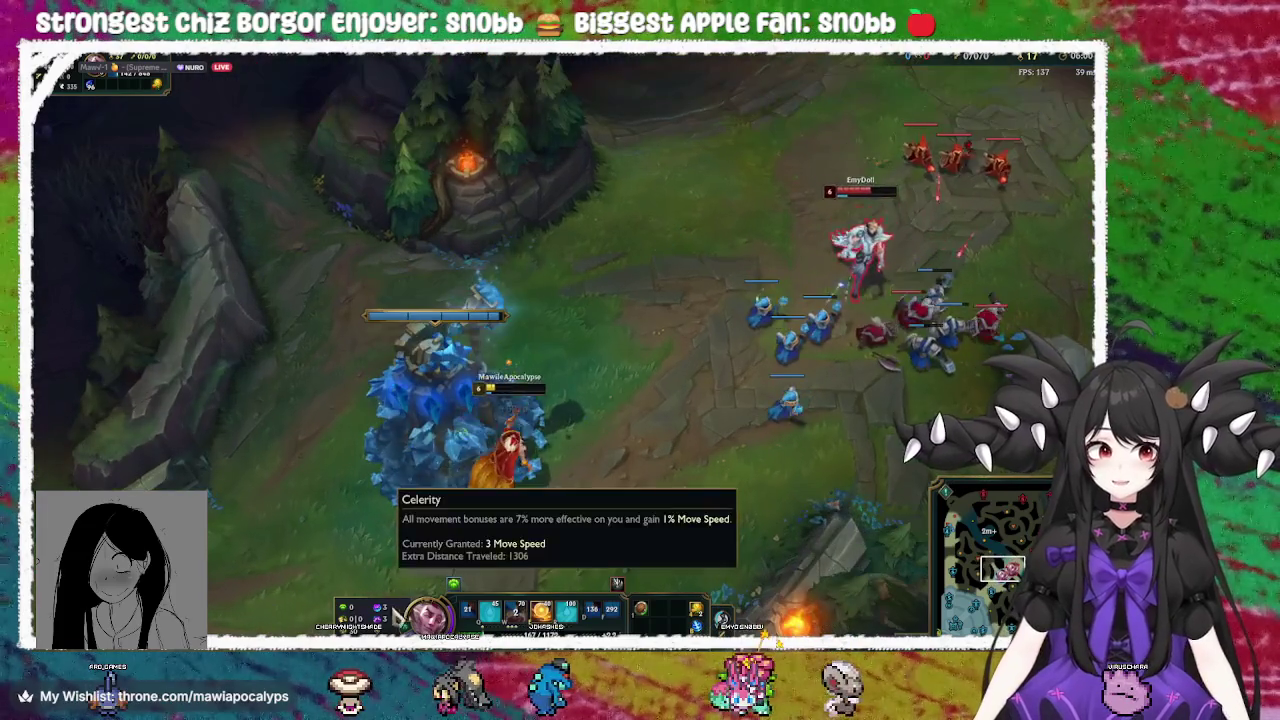
pyautogui.rightClick(362, 506)
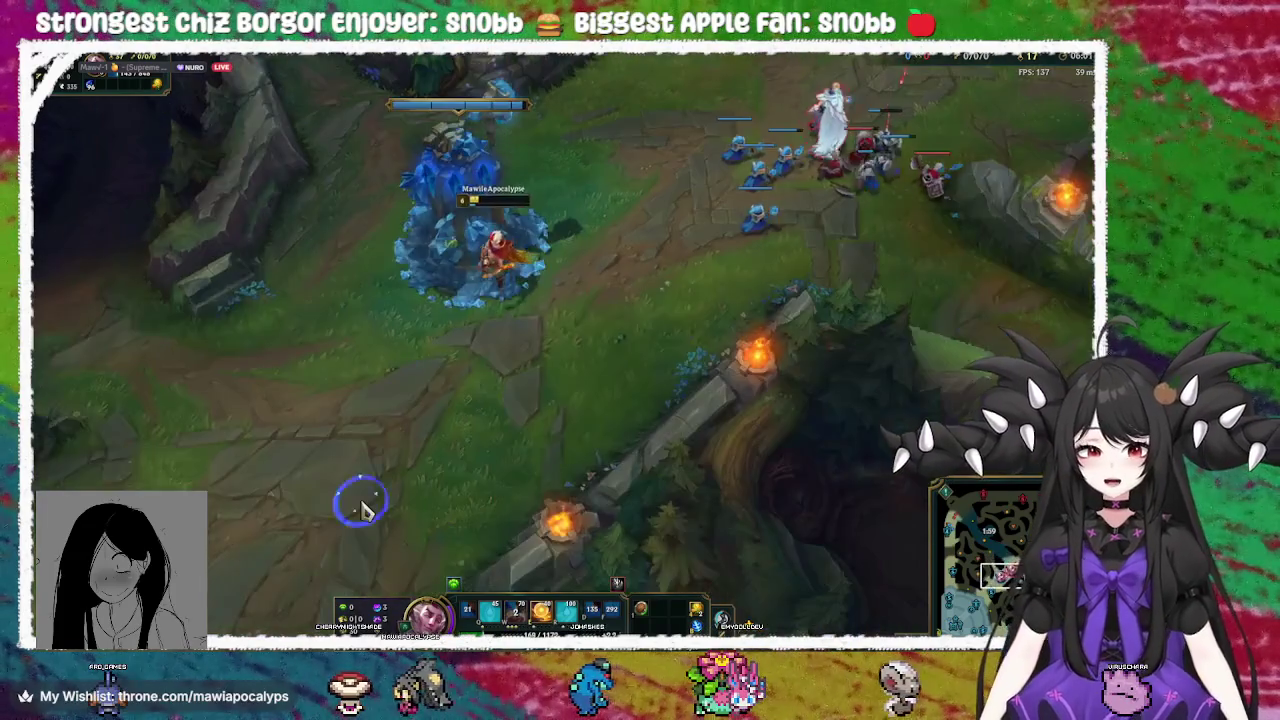
pyautogui.rightClick(714, 194)
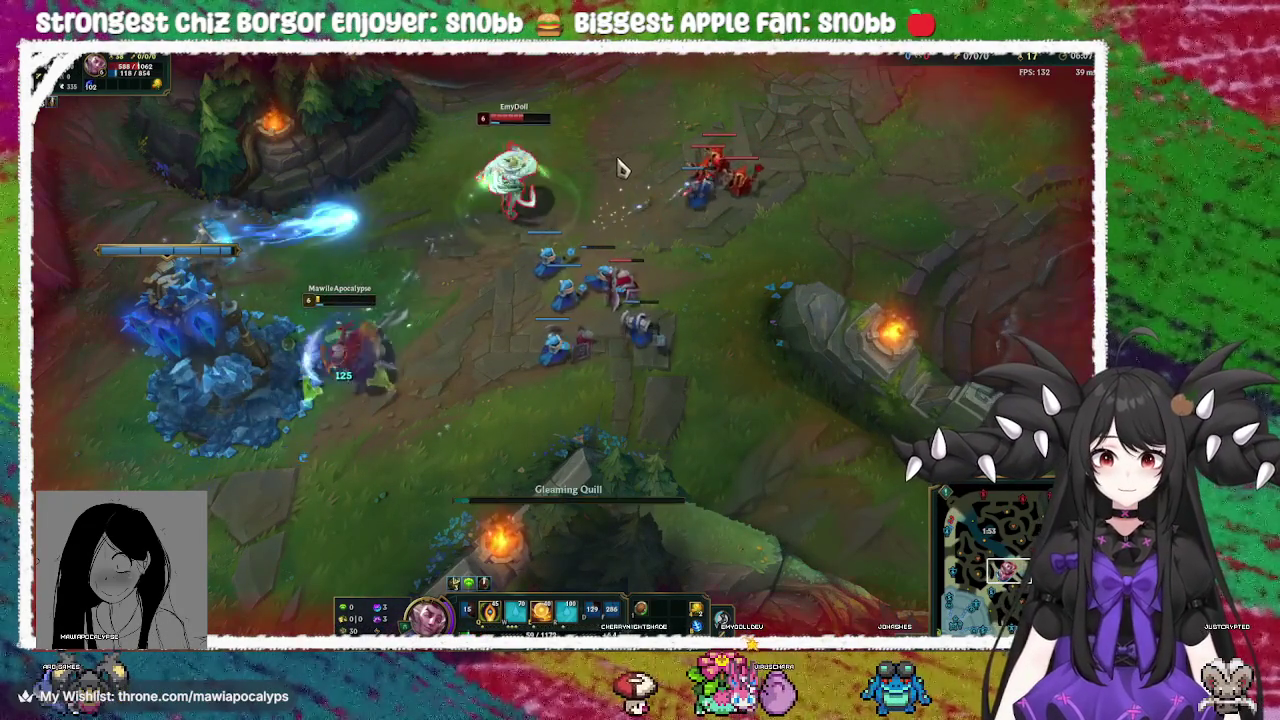
pyautogui.rightClick(328, 568)
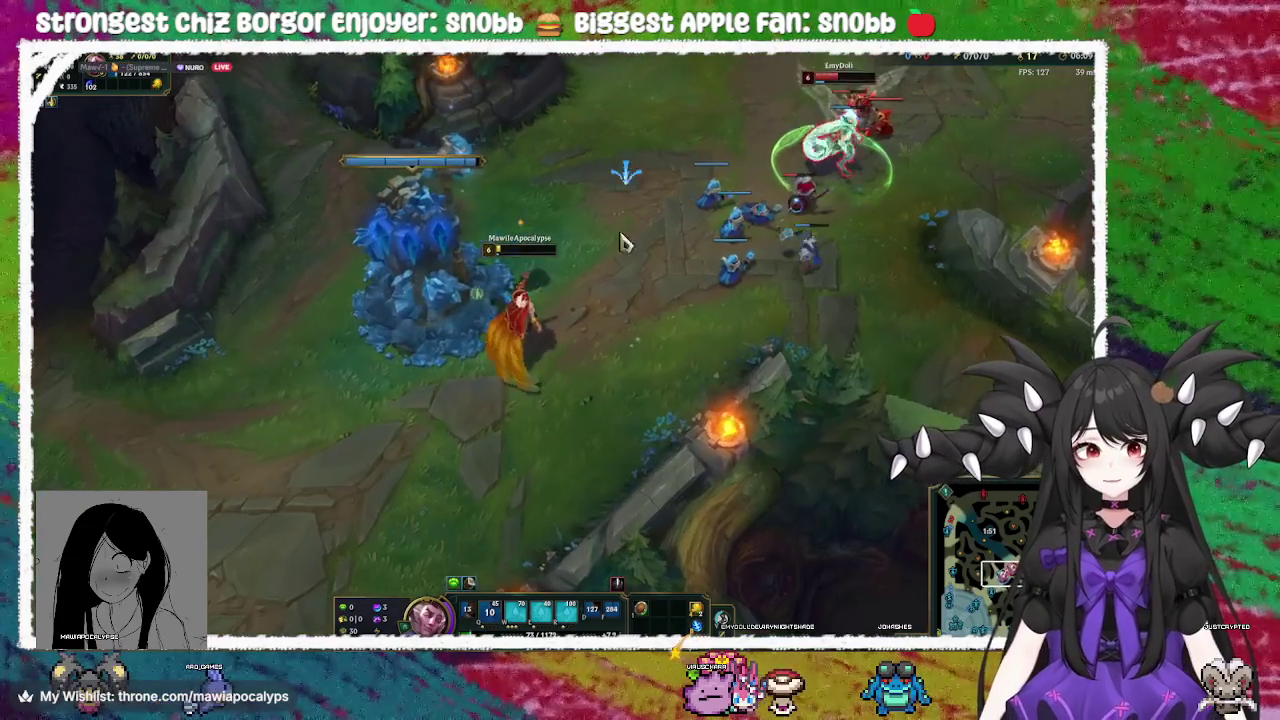
pyautogui.rightClick(414, 428)
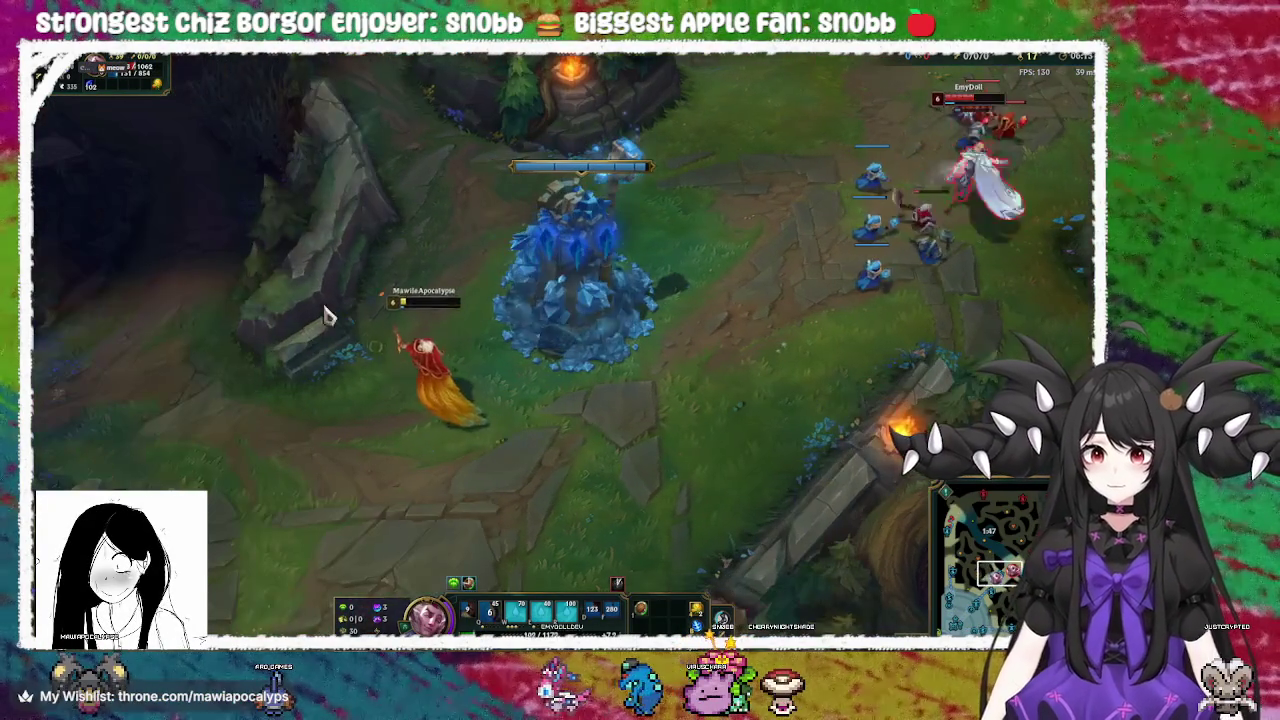
pyautogui.rightClick(460, 222)
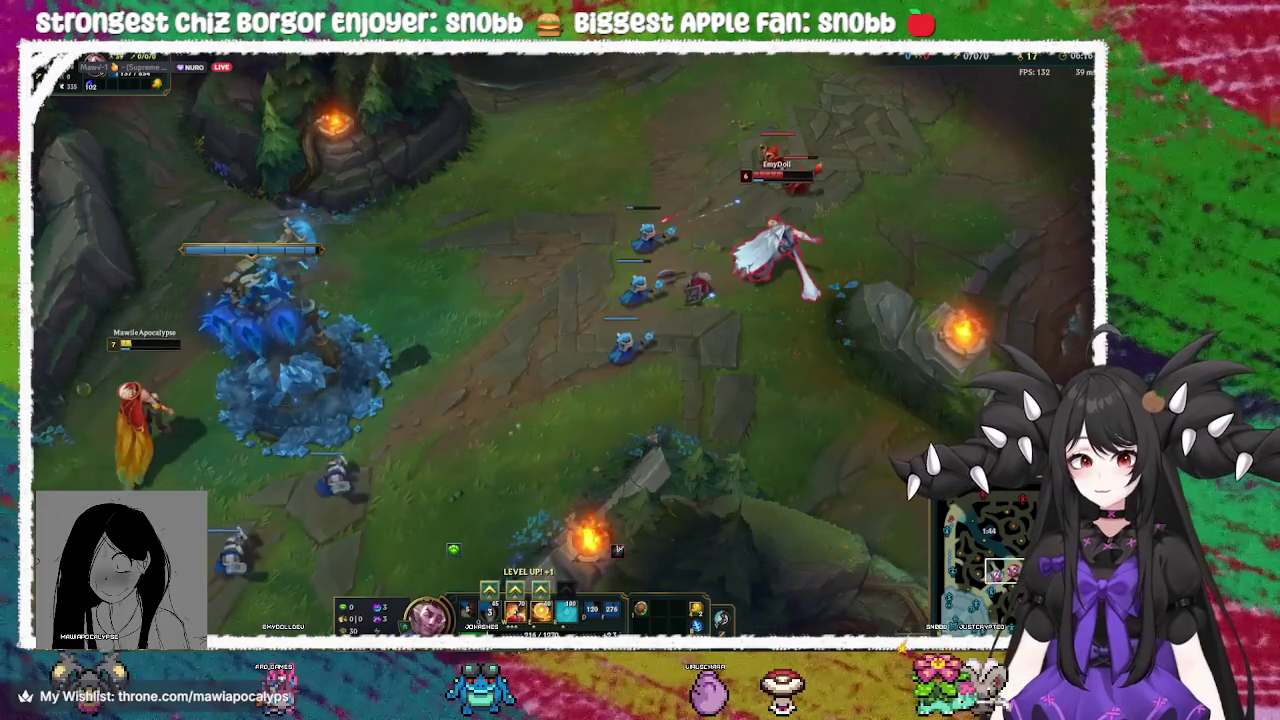
# Put a skill point into Grand Entrance and reposition among the allied minions
pyautogui.click(514, 590)
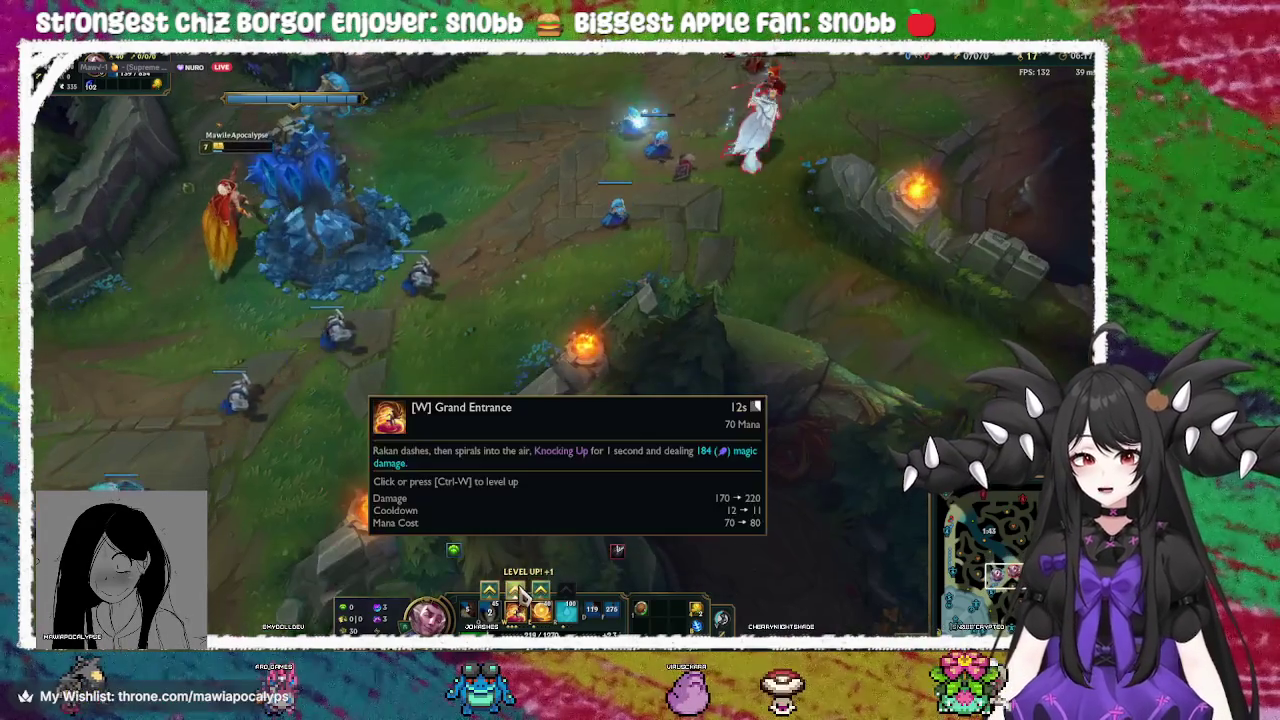
pyautogui.rightClick(514, 449)
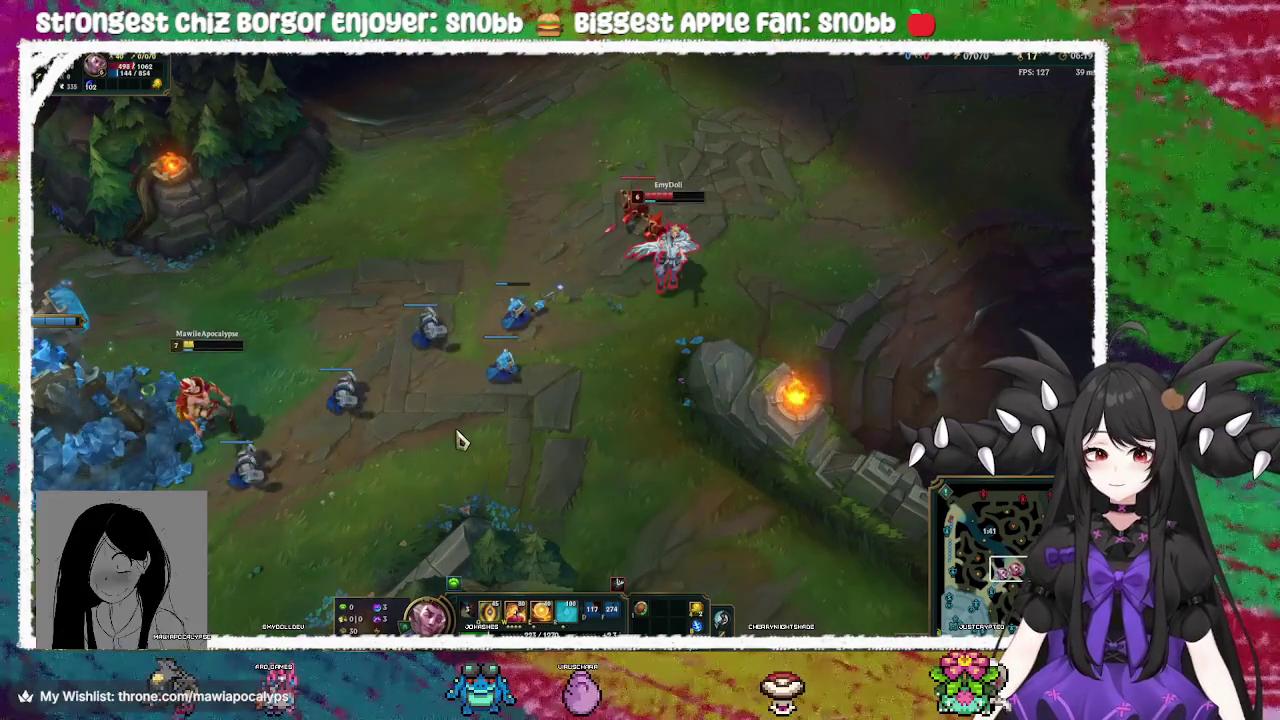
pyautogui.rightClick(463, 218)
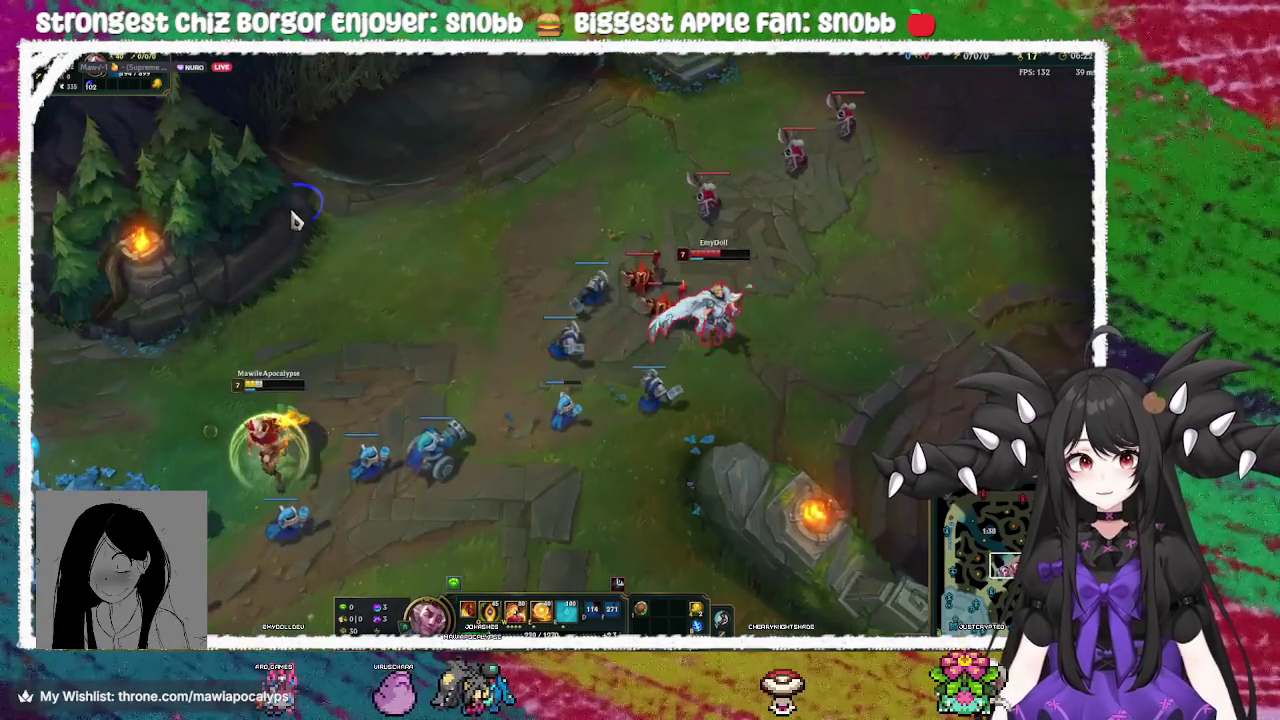
pyautogui.rightClick(409, 340)
pyautogui.rightClick(262, 505)
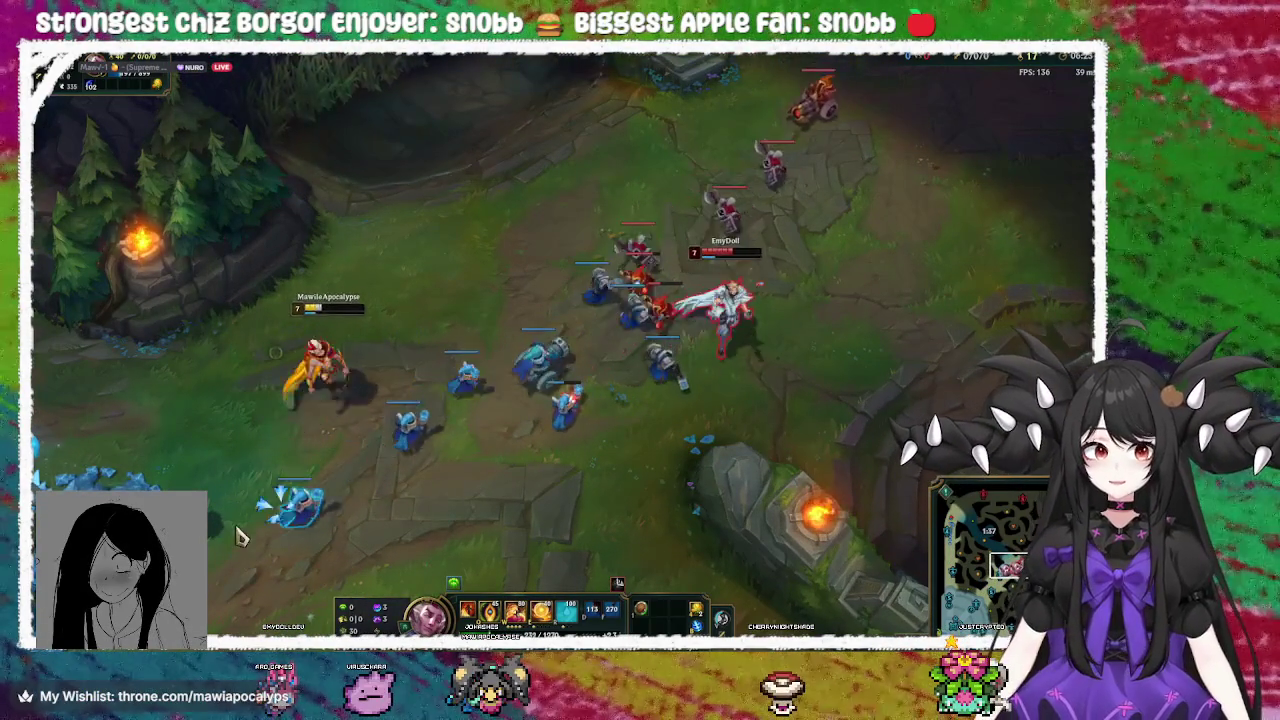
pyautogui.press('space')
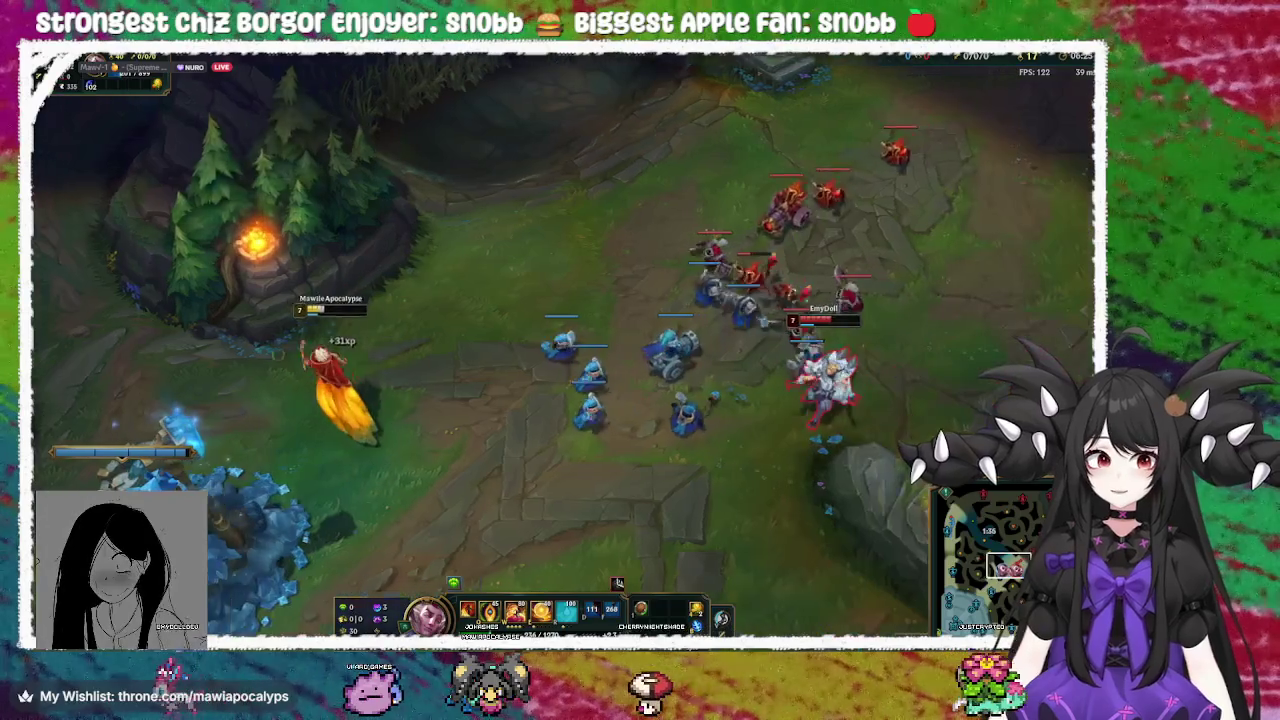
# Walk back to the tower, then advance toward the minion wave and the enemy
pyautogui.rightClick(386, 486)
pyautogui.rightClick(233, 343)
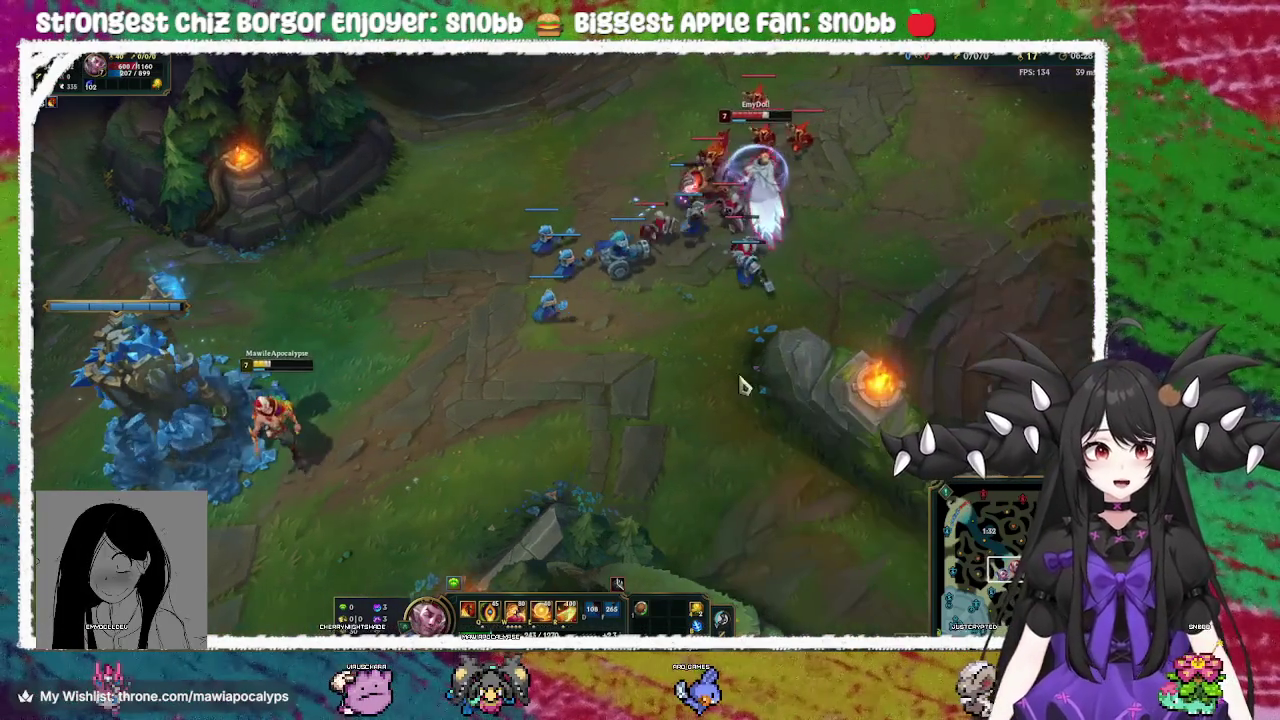
pyautogui.rightClick(417, 357)
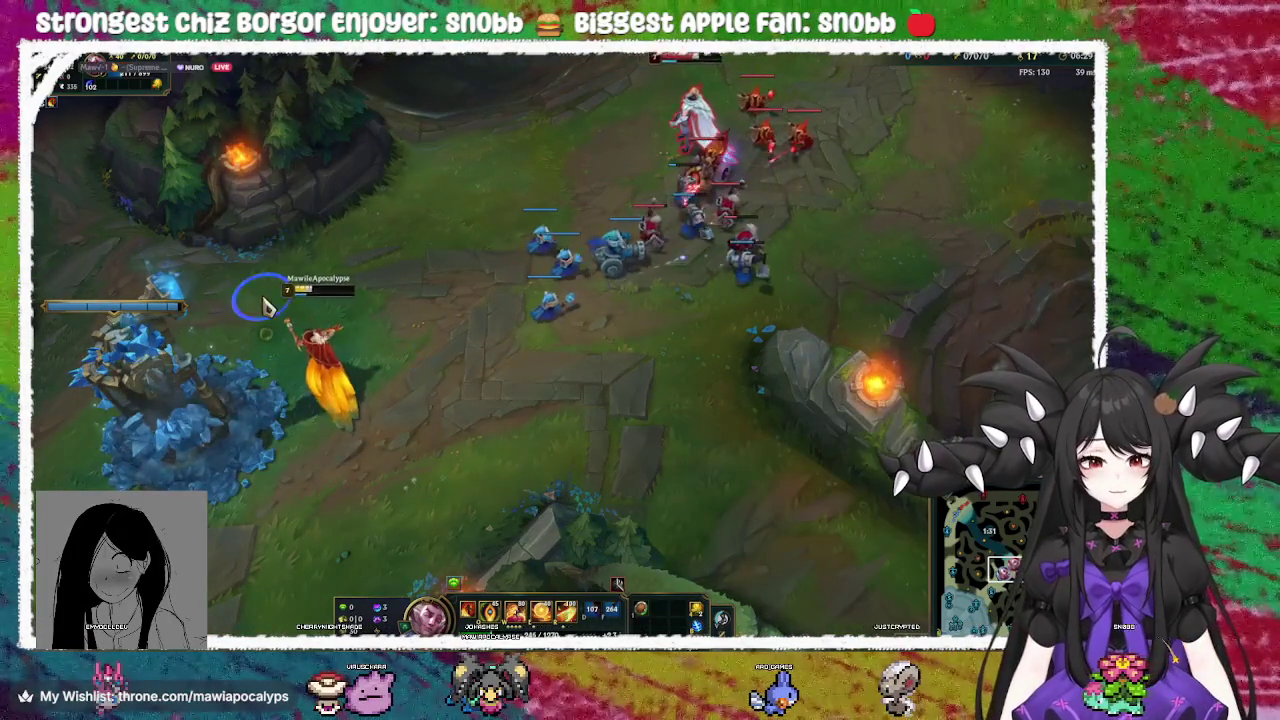
pyautogui.rightClick(362, 438)
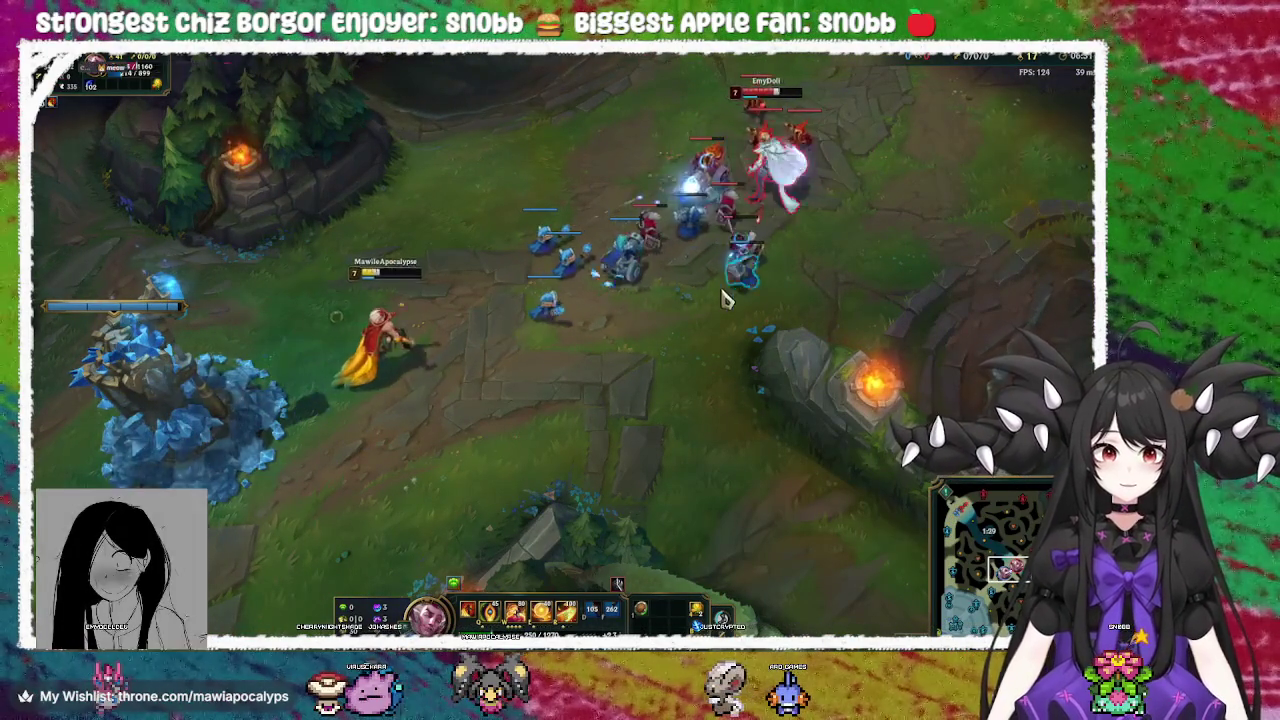
pyautogui.rightClick(457, 428)
pyautogui.rightClick(323, 418)
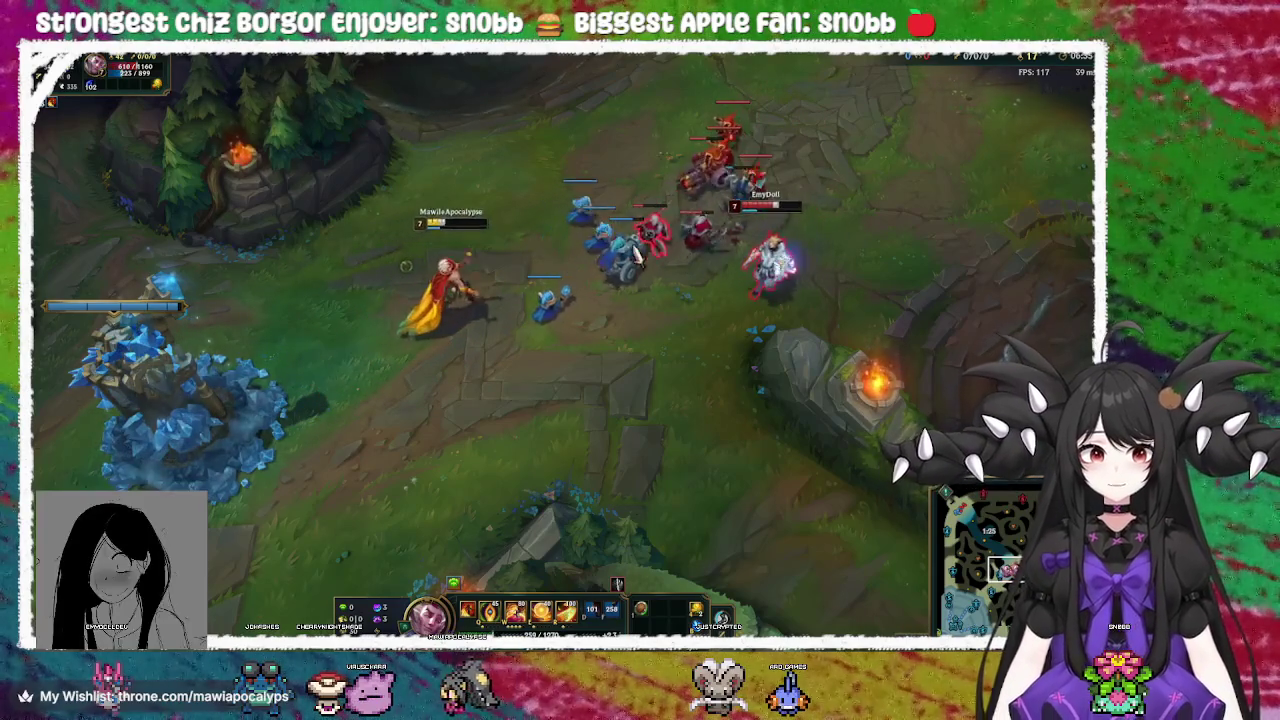
# Settle next to the blue tower and check the scoreboard
pyautogui.rightClick(256, 378)
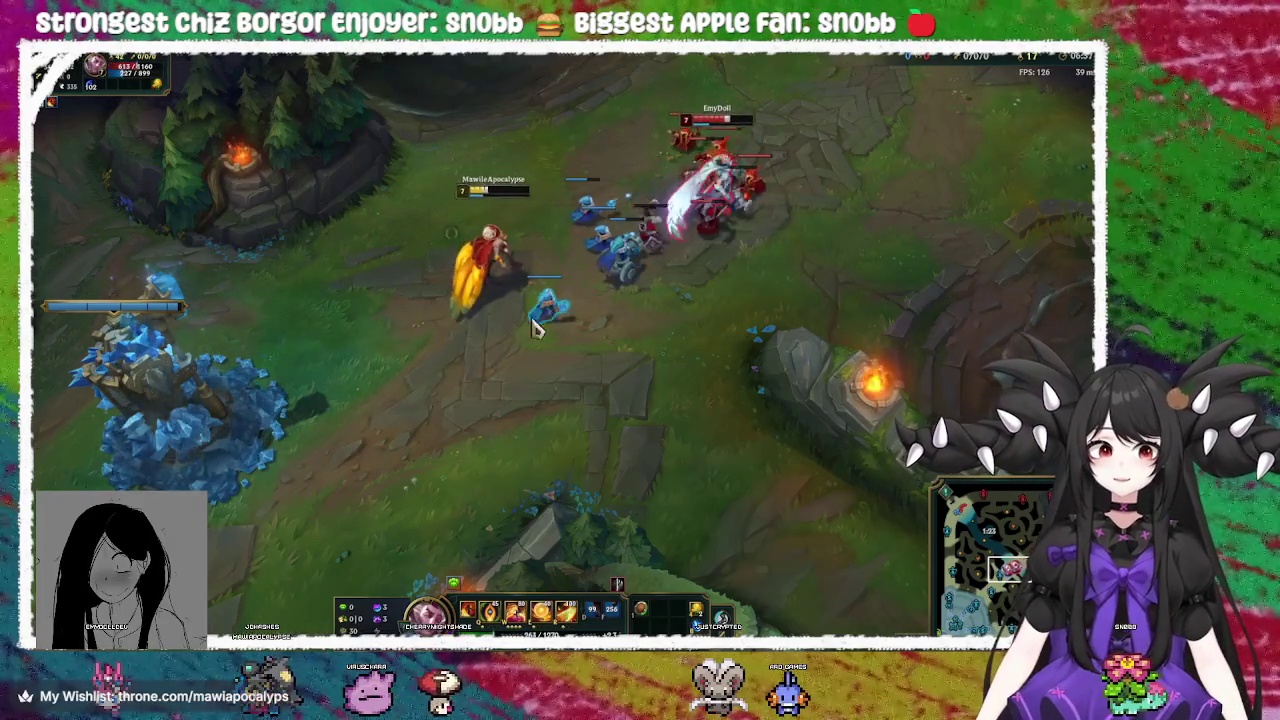
pyautogui.rightClick(318, 425)
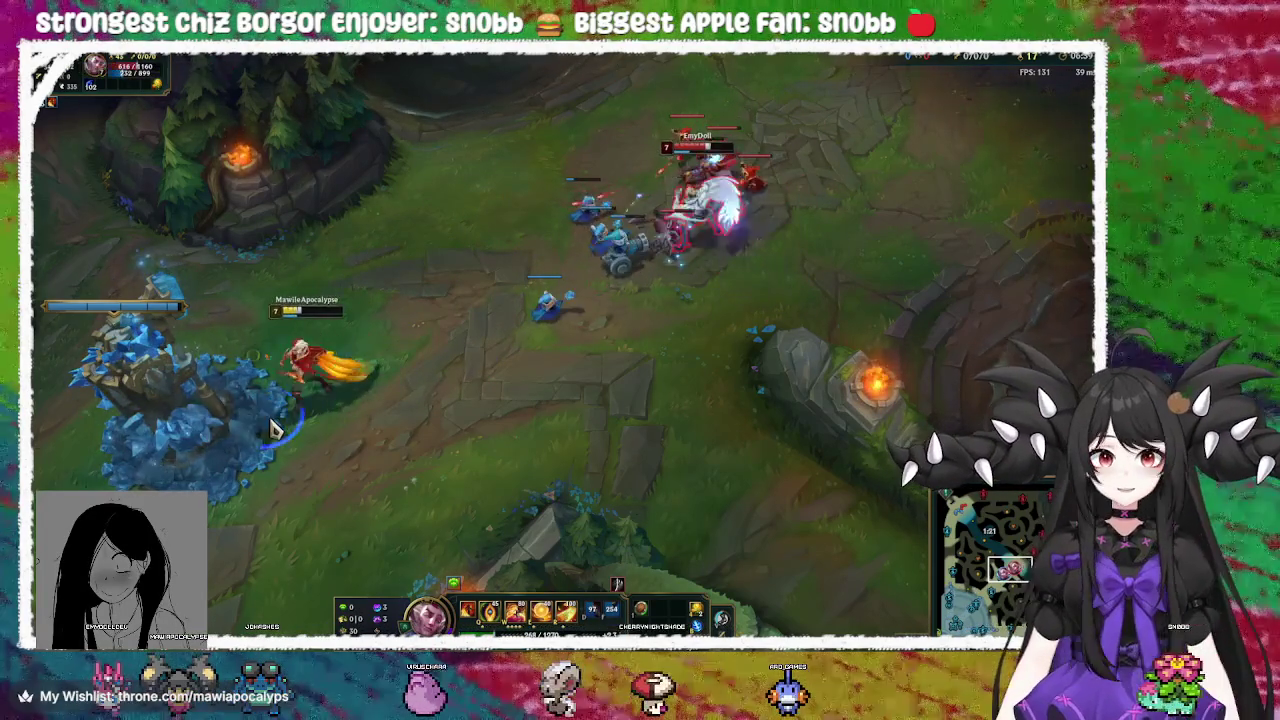
pyautogui.rightClick(283, 487)
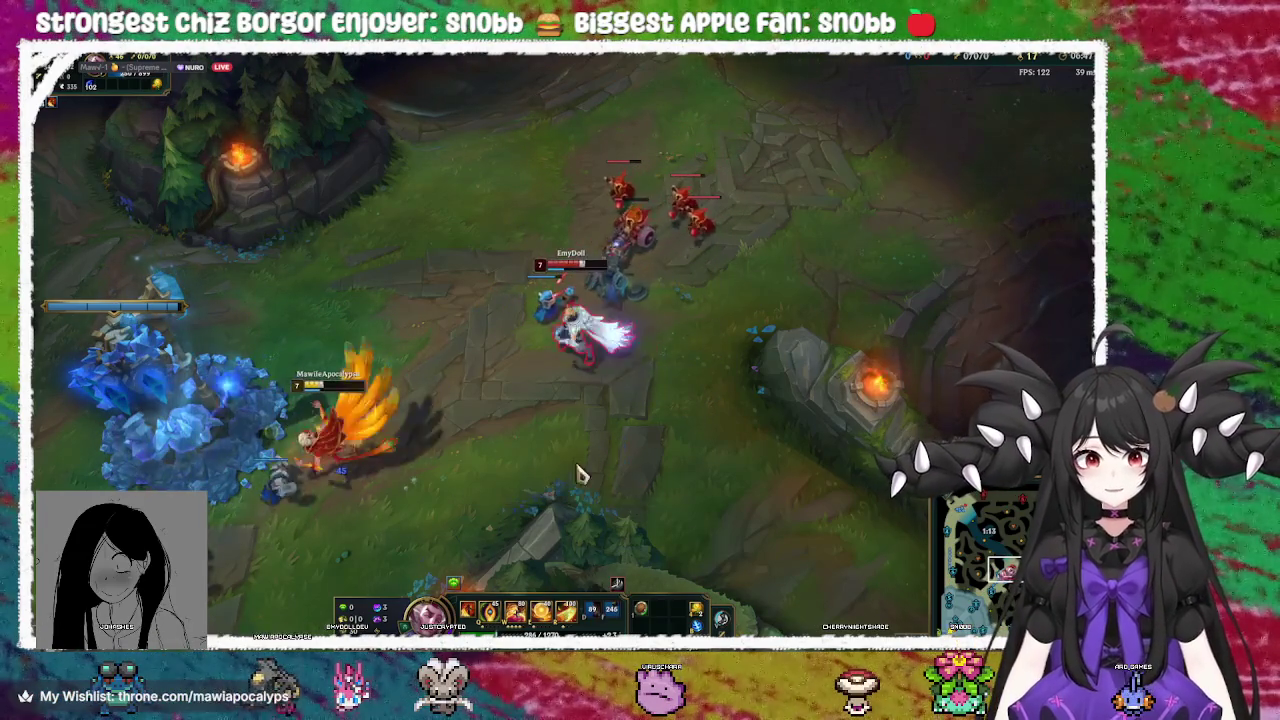
pyautogui.rightClick(266, 626)
pyautogui.rightClick(608, 406)
pyautogui.rightClick(290, 358)
pyautogui.rightClick(293, 490)
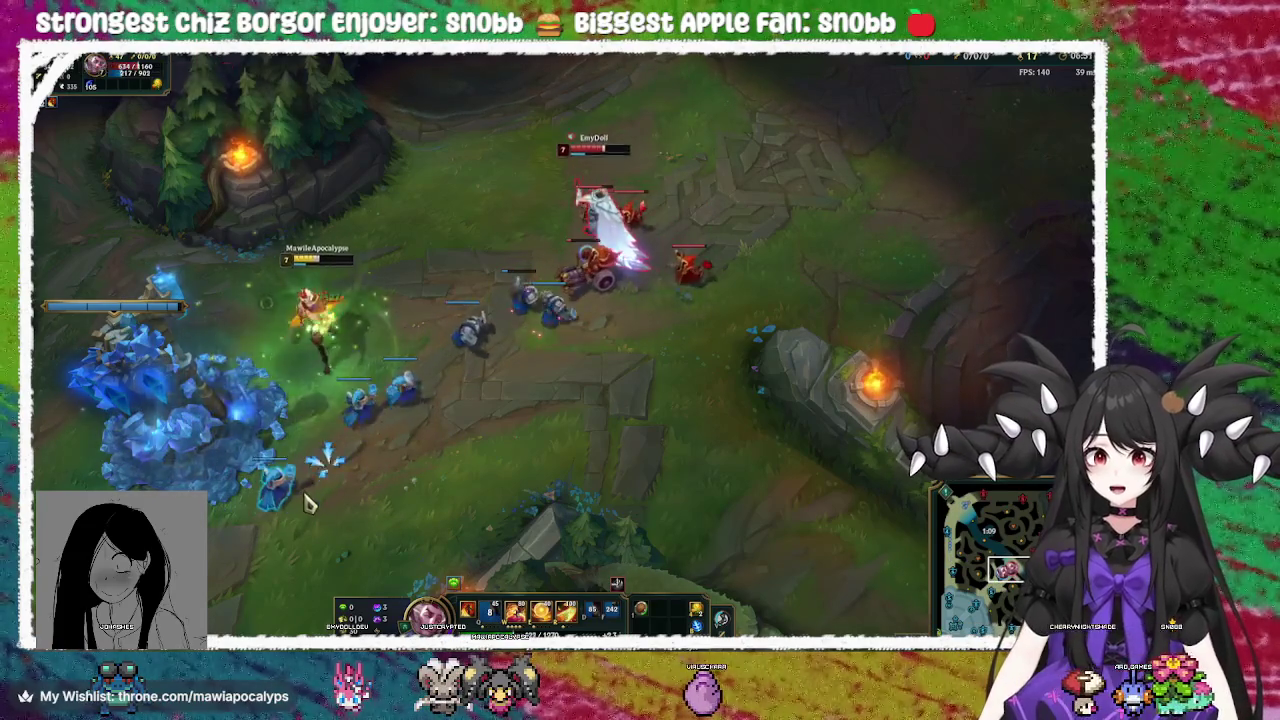
pyautogui.press('Tab')
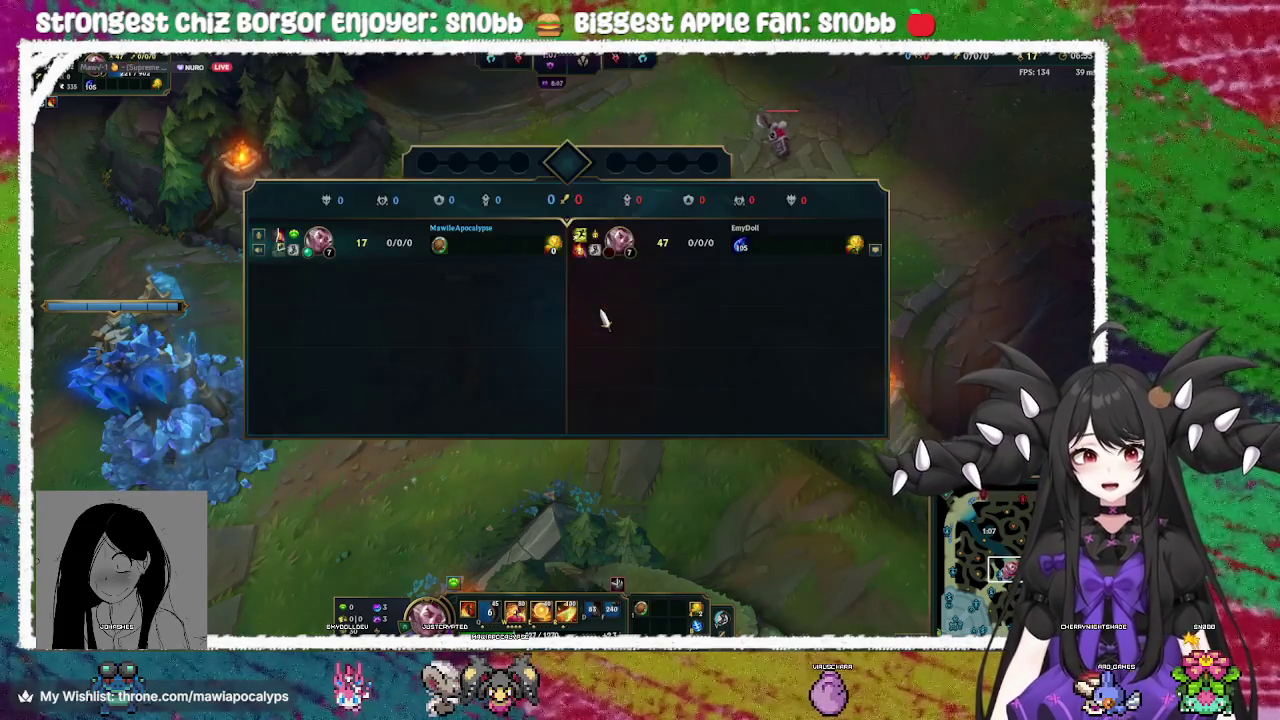
# Weave through the mid-lane fight, retreating toward the blue base and hitting an enemy minion
pyautogui.rightClick(320, 554)
pyautogui.rightClick(363, 277)
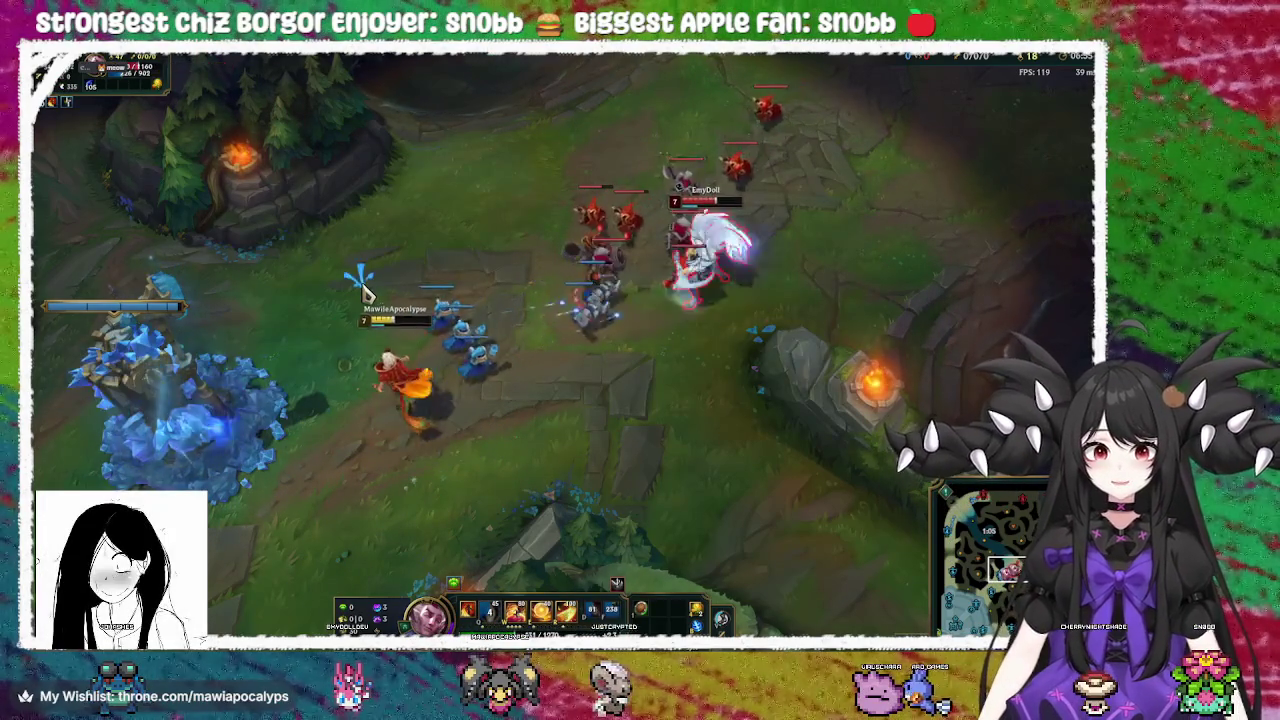
pyautogui.rightClick(590, 287)
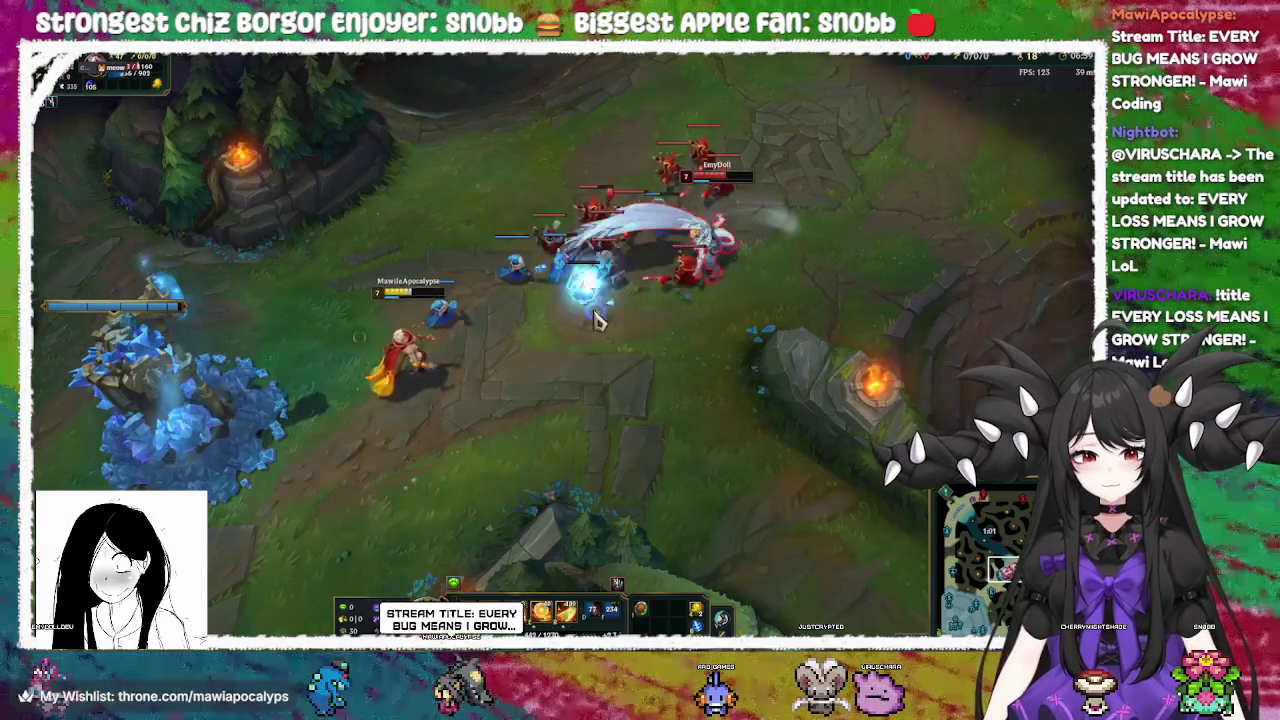
pyautogui.rightClick(558, 358)
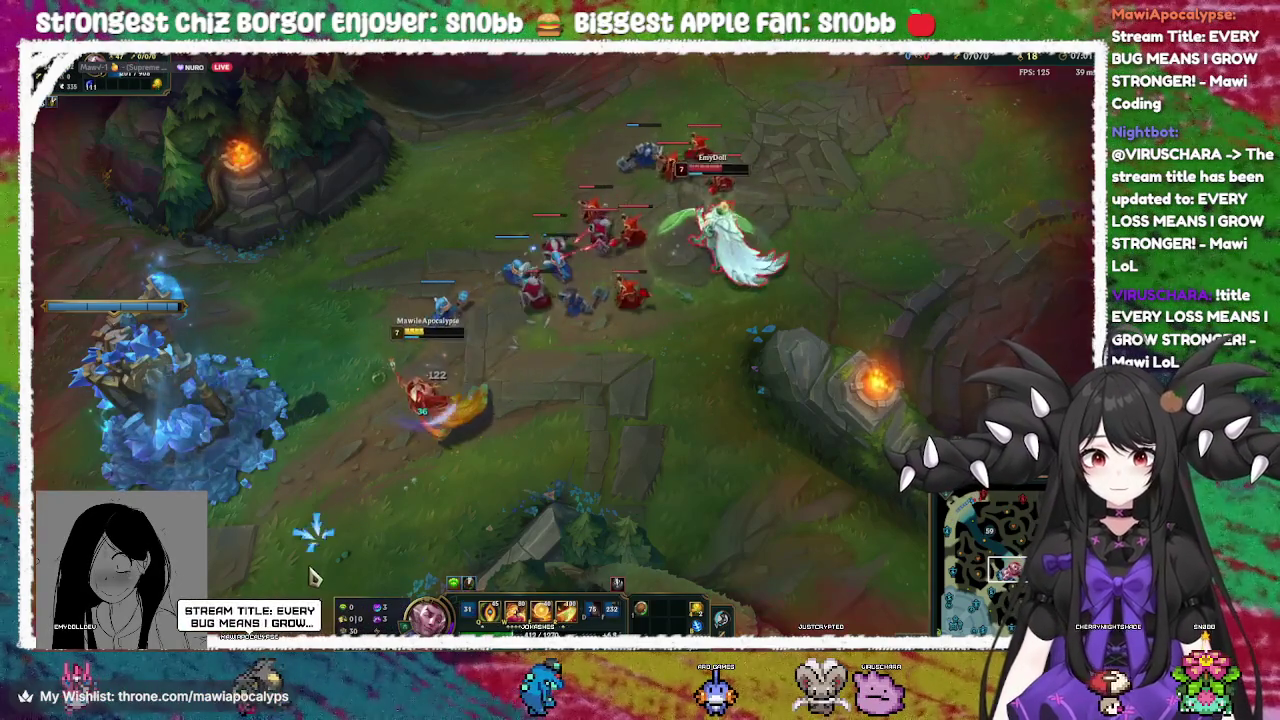
pyautogui.rightClick(300, 410)
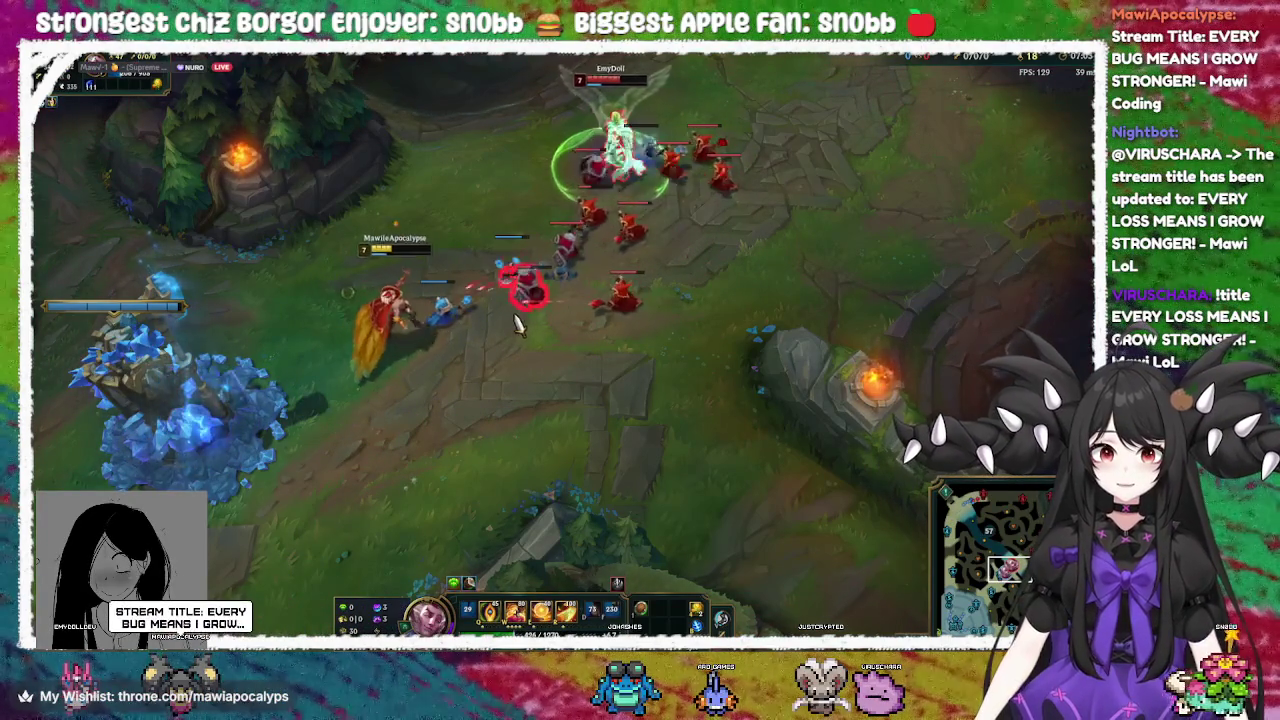
pyautogui.rightClick(371, 414)
pyautogui.rightClick(525, 292)
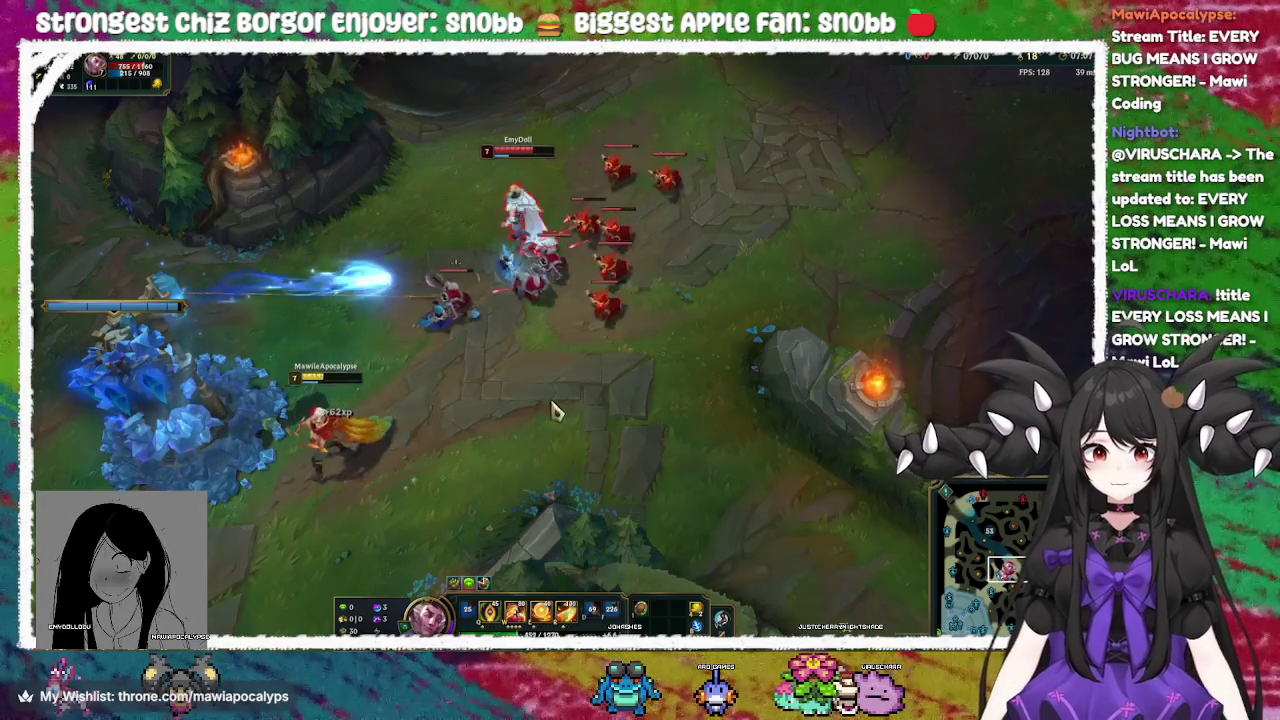
pyautogui.rightClick(648, 112)
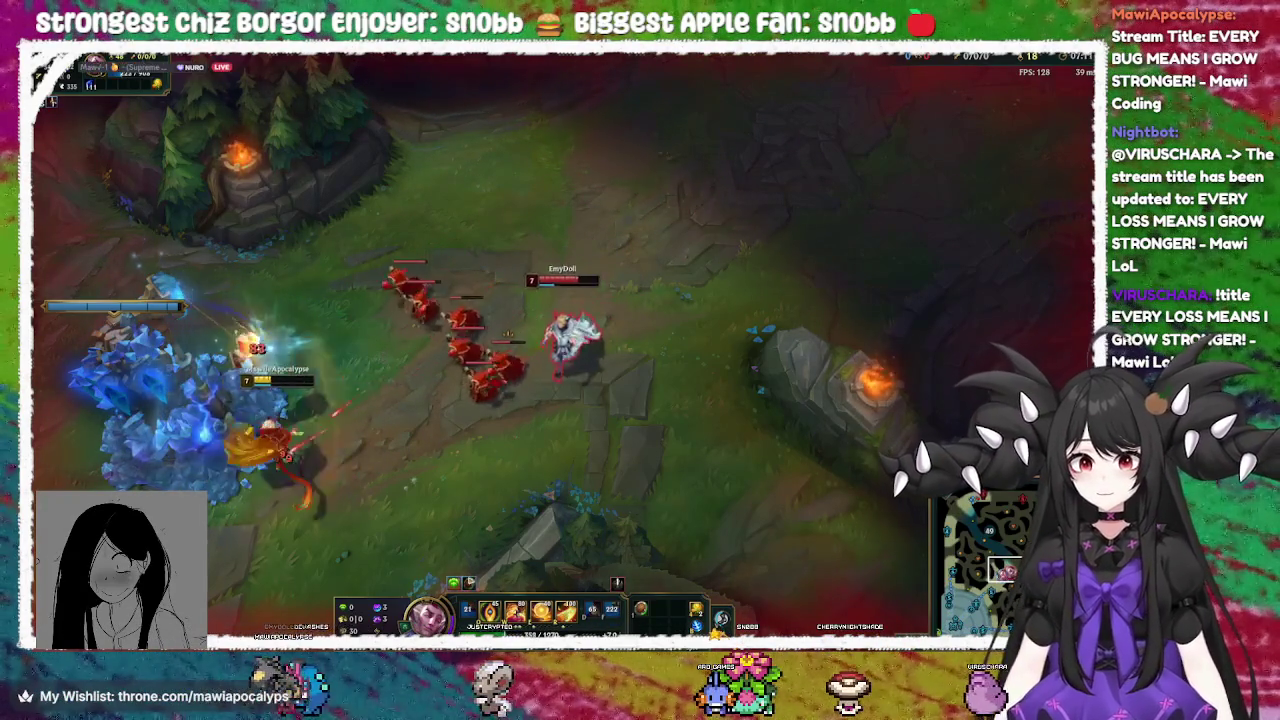
# Dash at the enemy champion with E and knock it airborne with Q, then back off
pyautogui.rightClick(614, 229)
pyautogui.press('e')
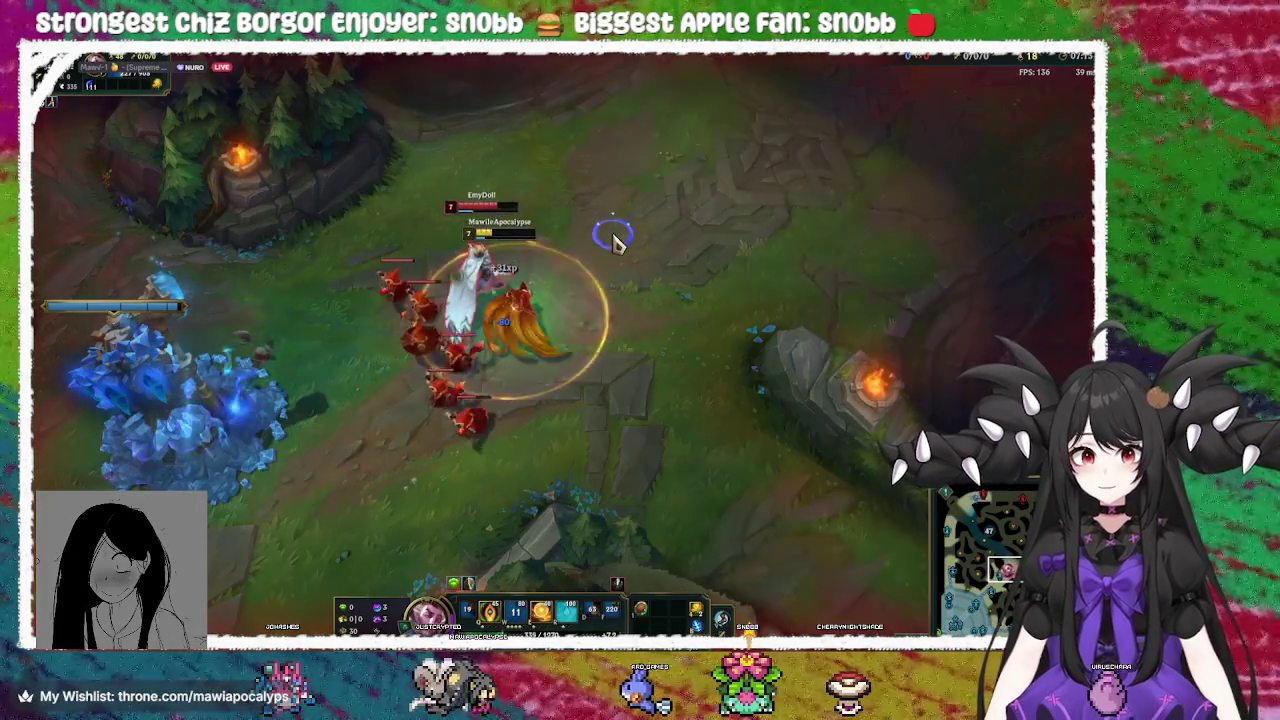
pyautogui.press('q')
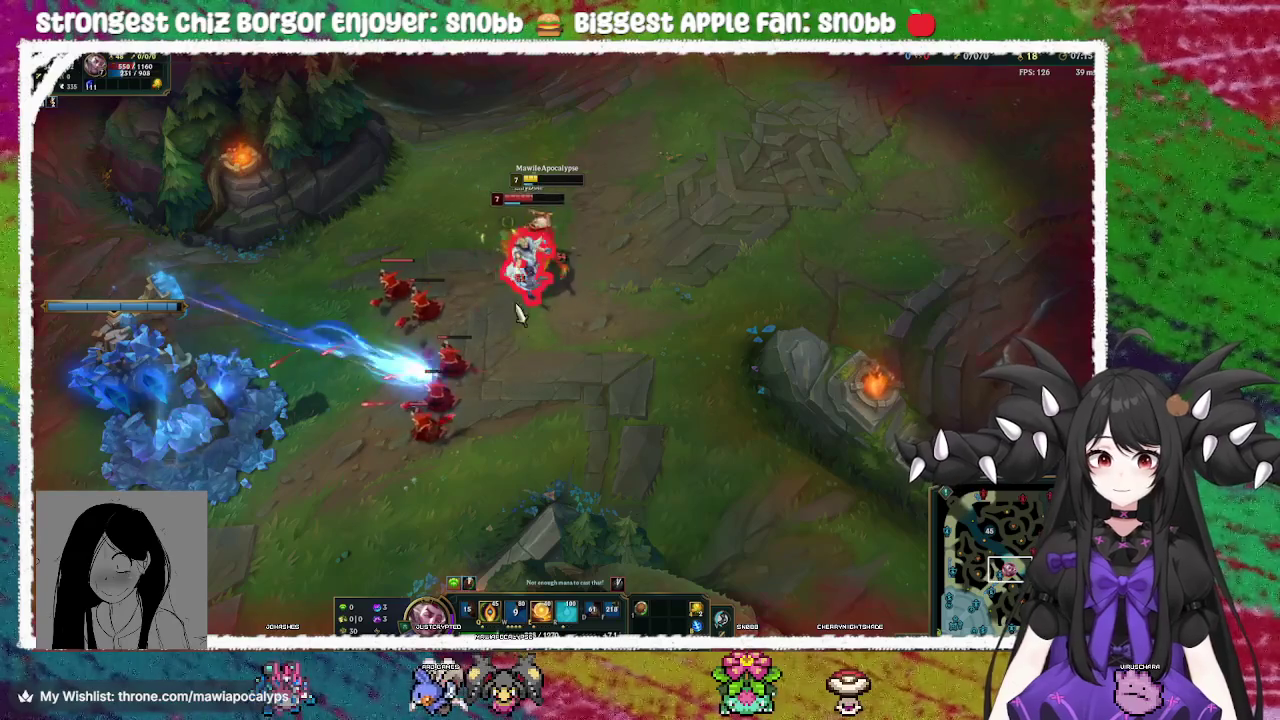
pyautogui.rightClick(500, 466)
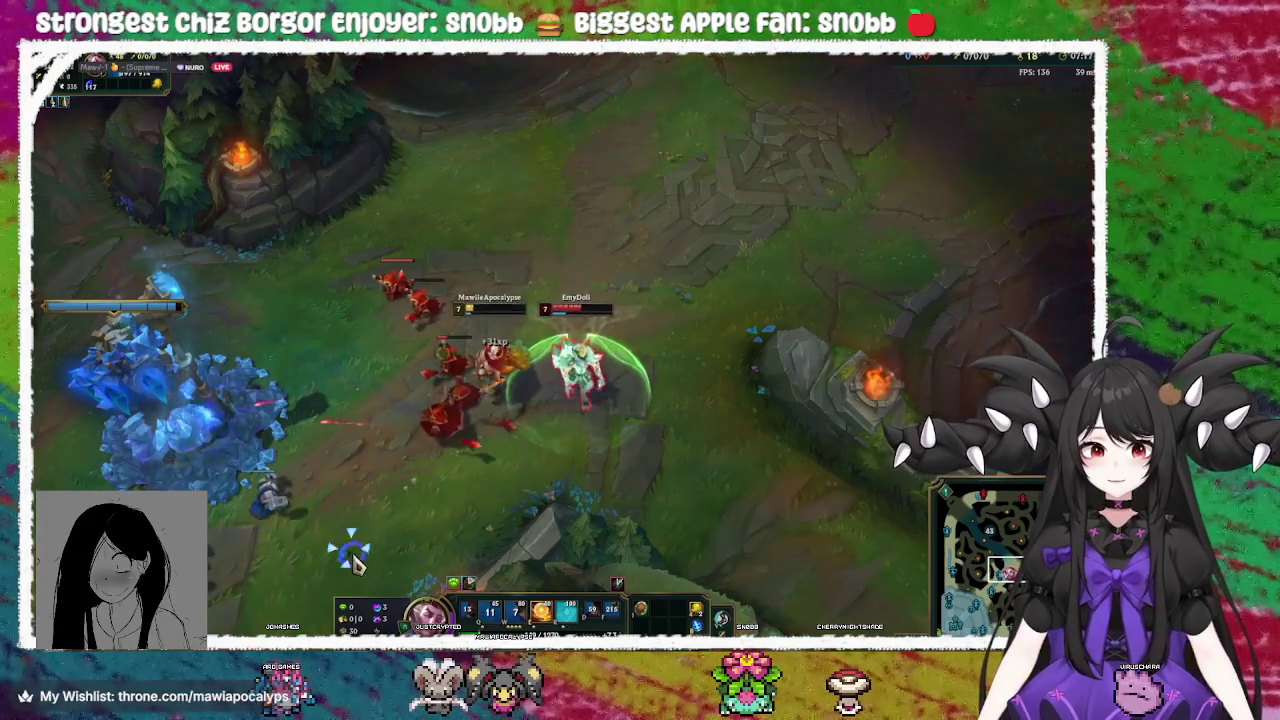
pyautogui.rightClick(310, 553)
pyautogui.rightClick(226, 536)
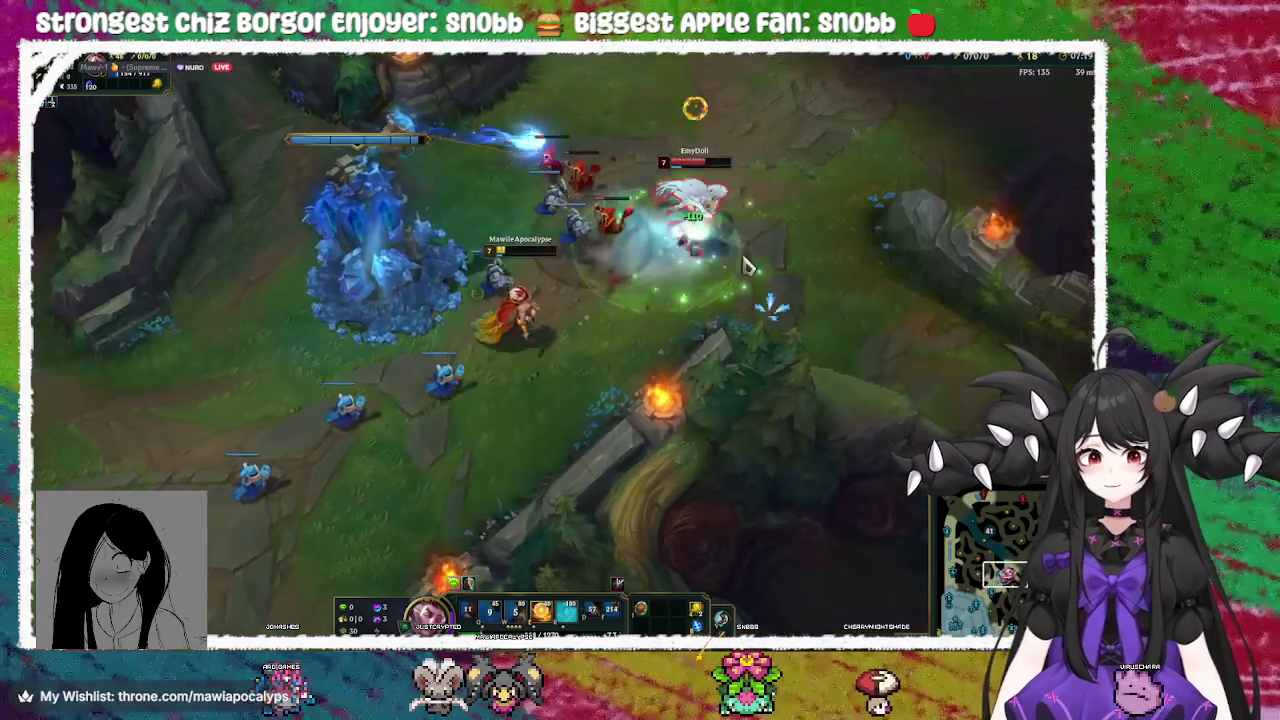
# Fall back behind the blue turret to safety, then walk back up into lane
pyautogui.rightClick(256, 386)
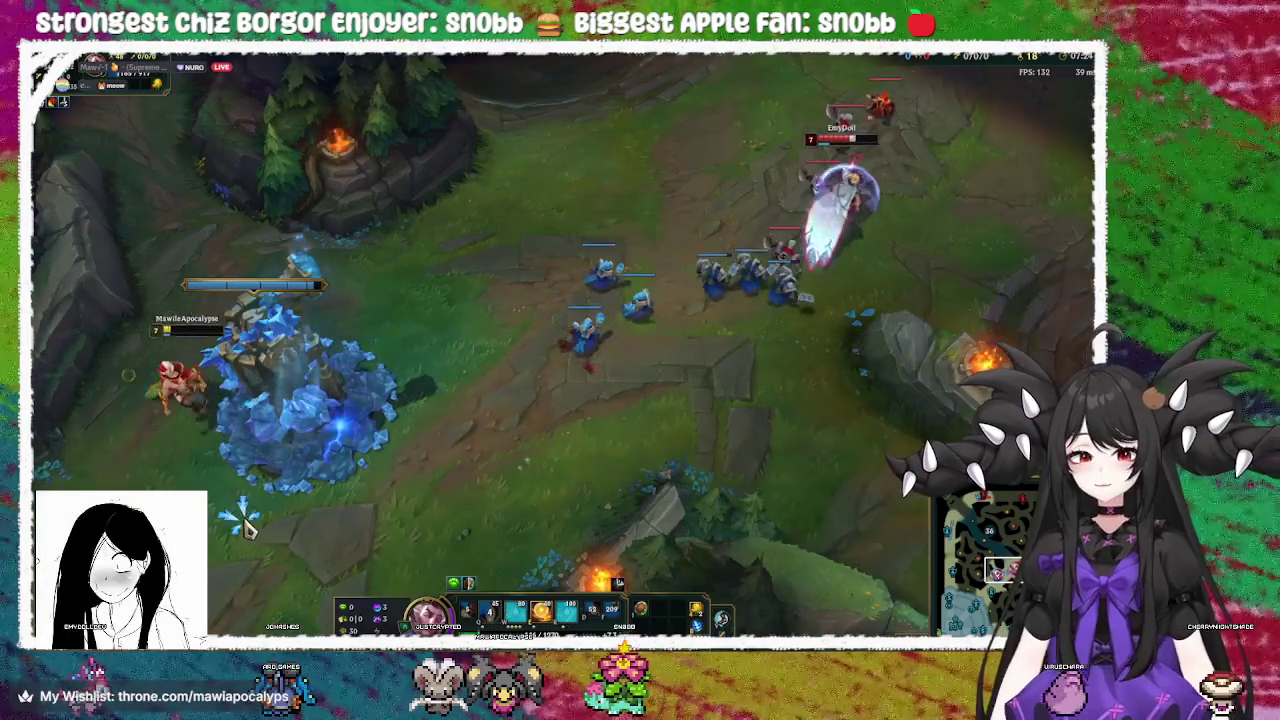
pyautogui.rightClick(215, 518)
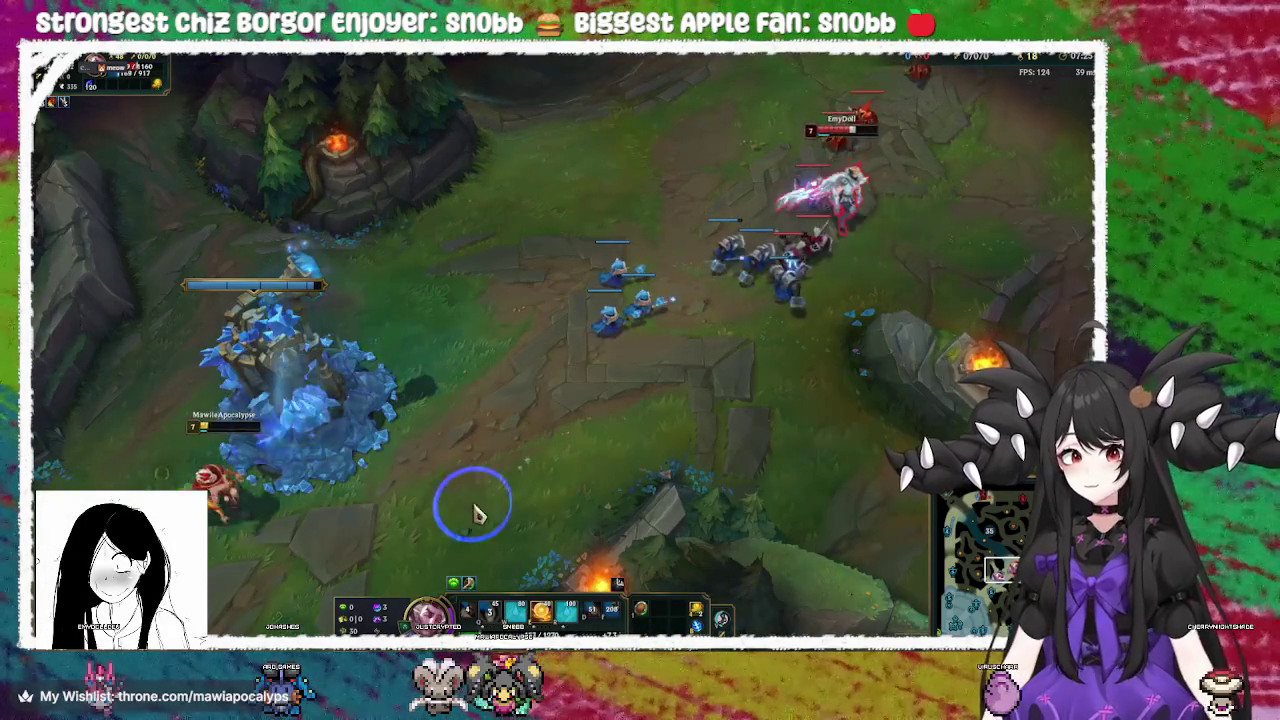
pyautogui.rightClick(440, 352)
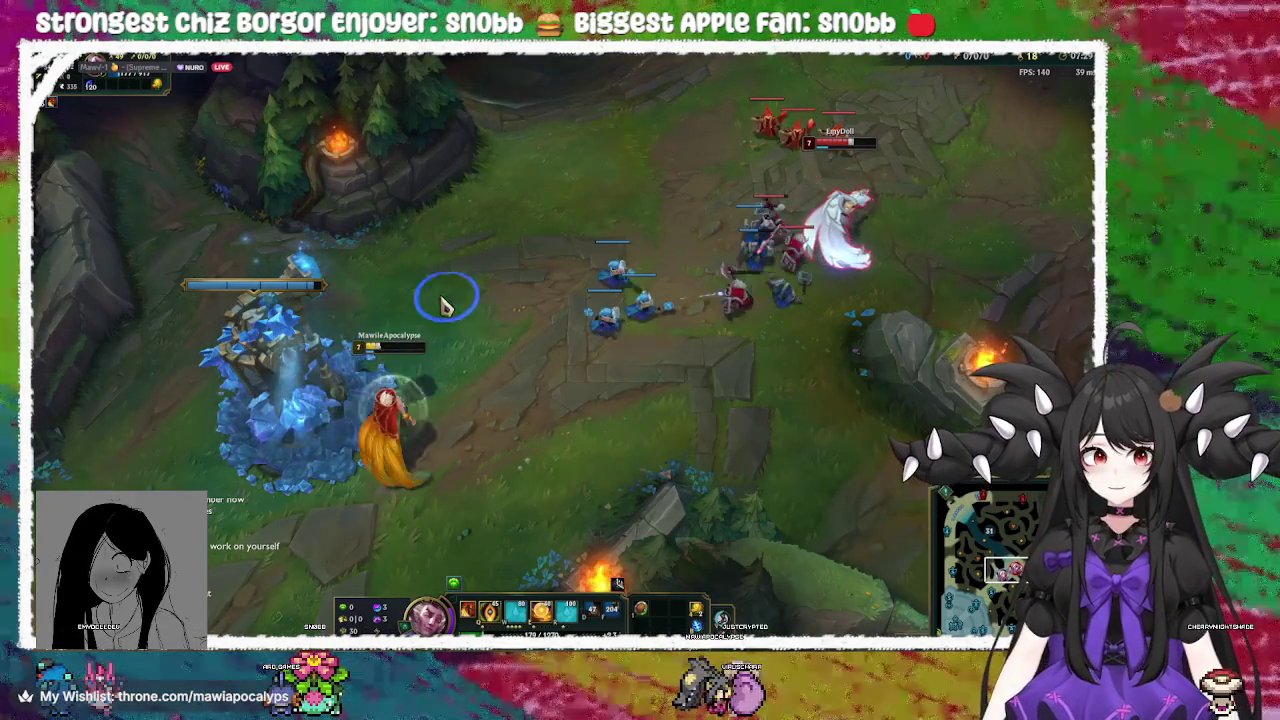
pyautogui.rightClick(306, 403)
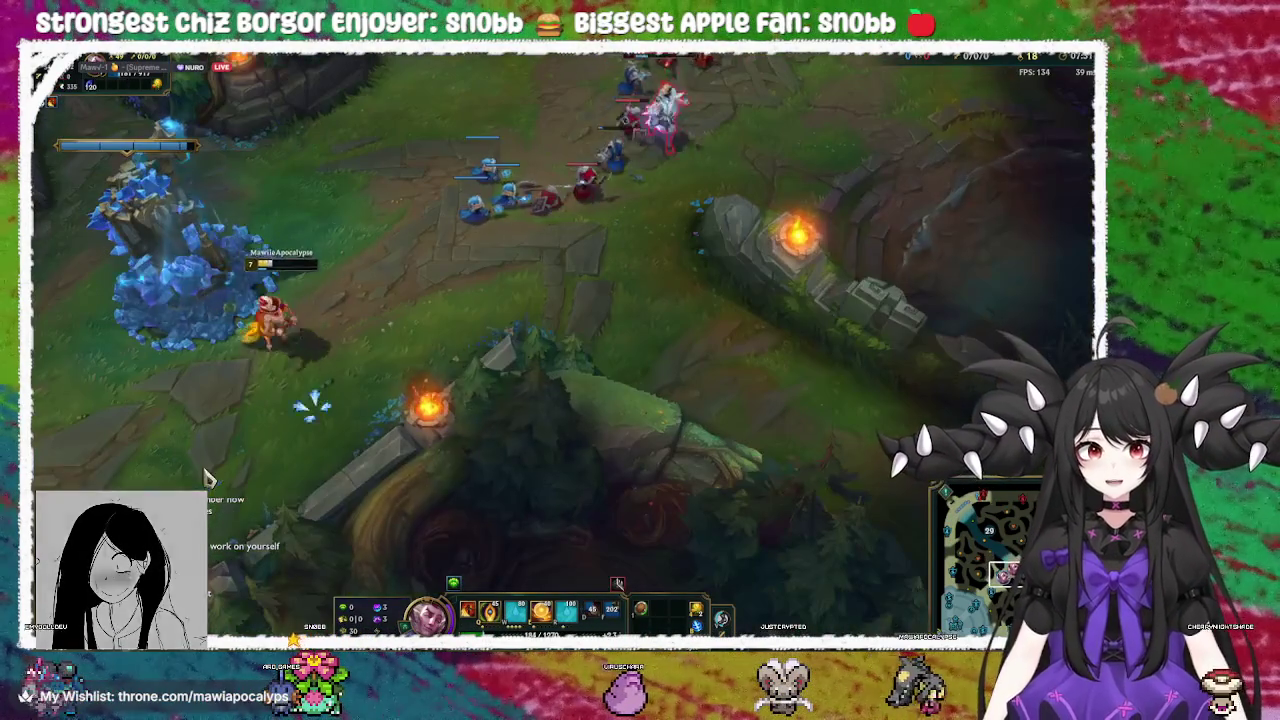
pyautogui.rightClick(205, 455)
pyautogui.rightClick(400, 500)
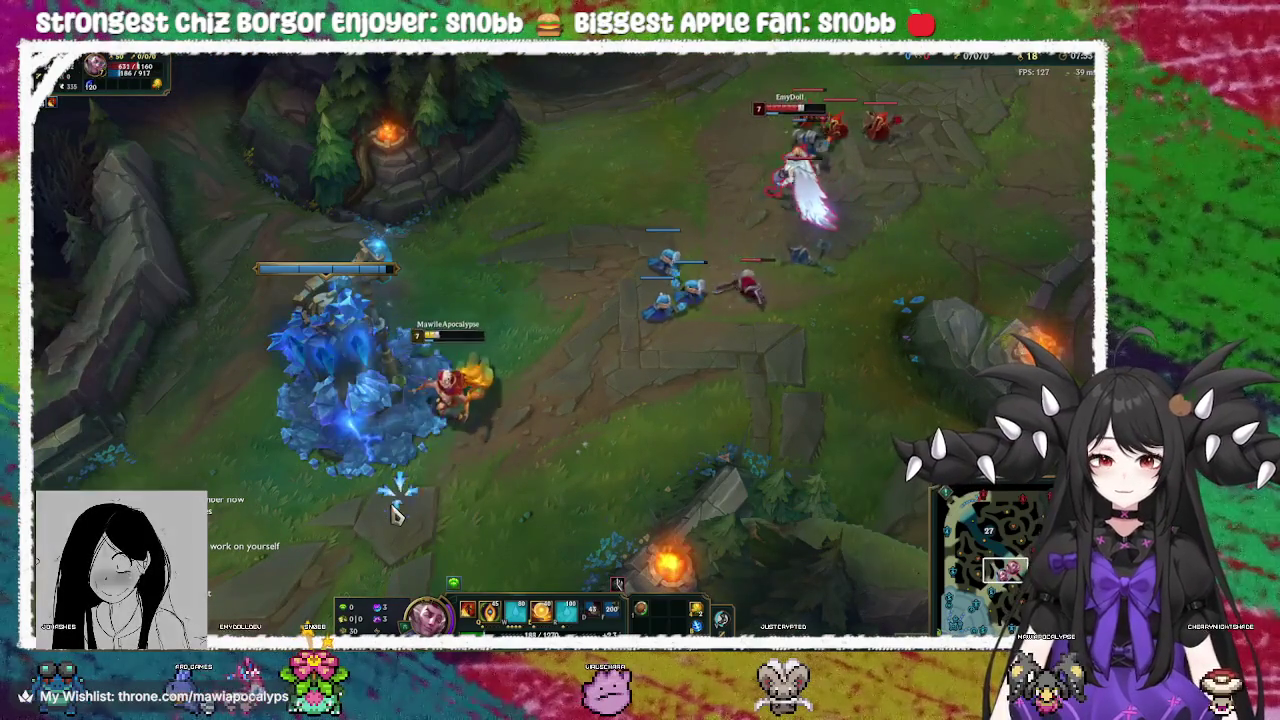
pyautogui.rightClick(505, 292)
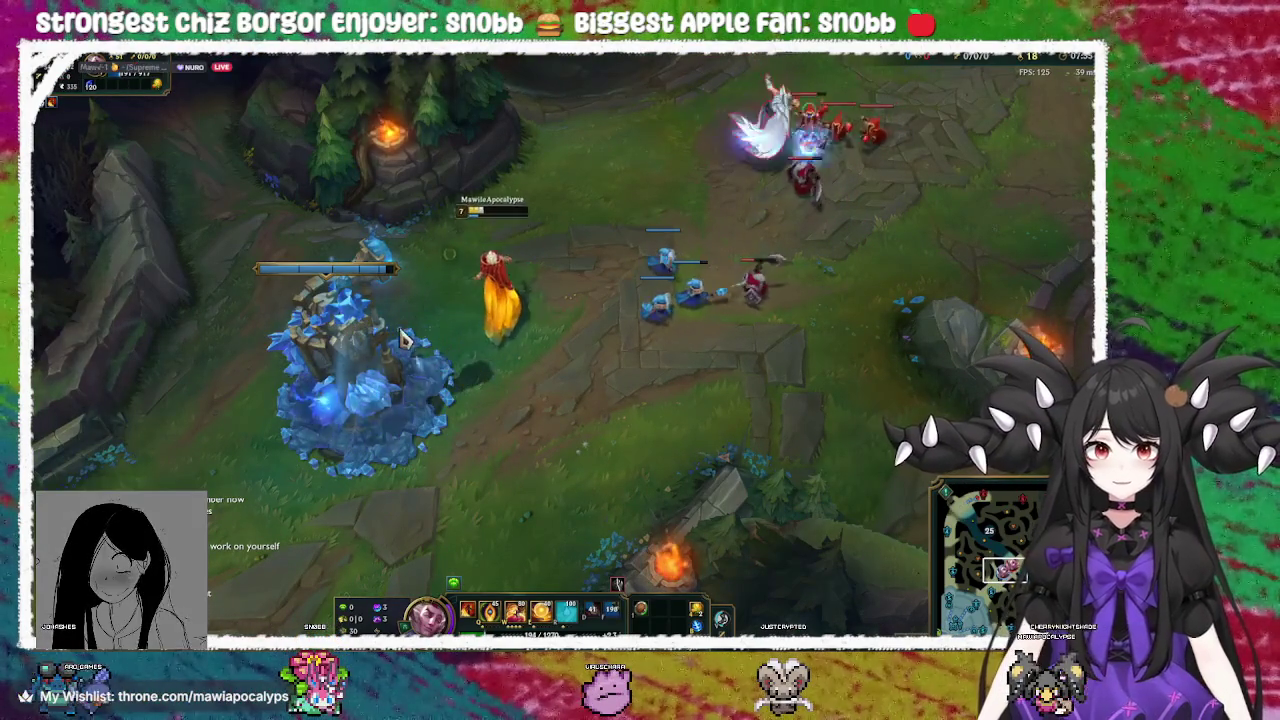
pyautogui.rightClick(447, 402)
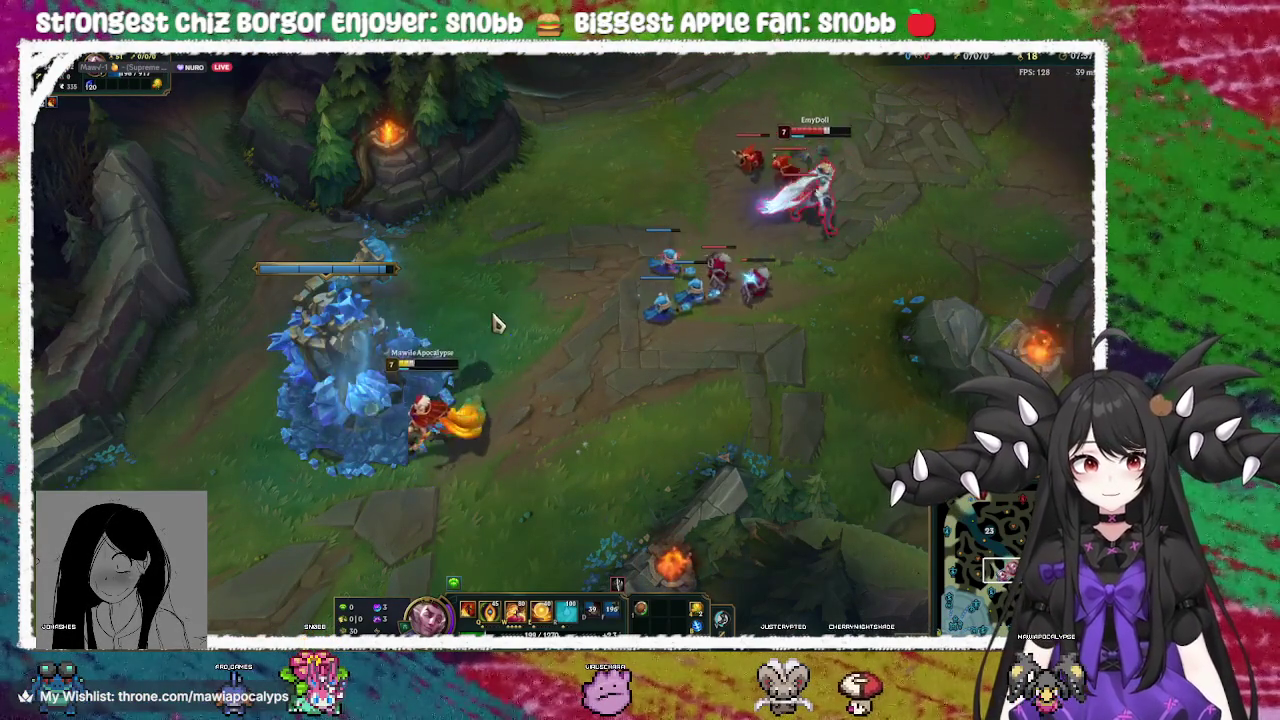
pyautogui.rightClick(671, 463)
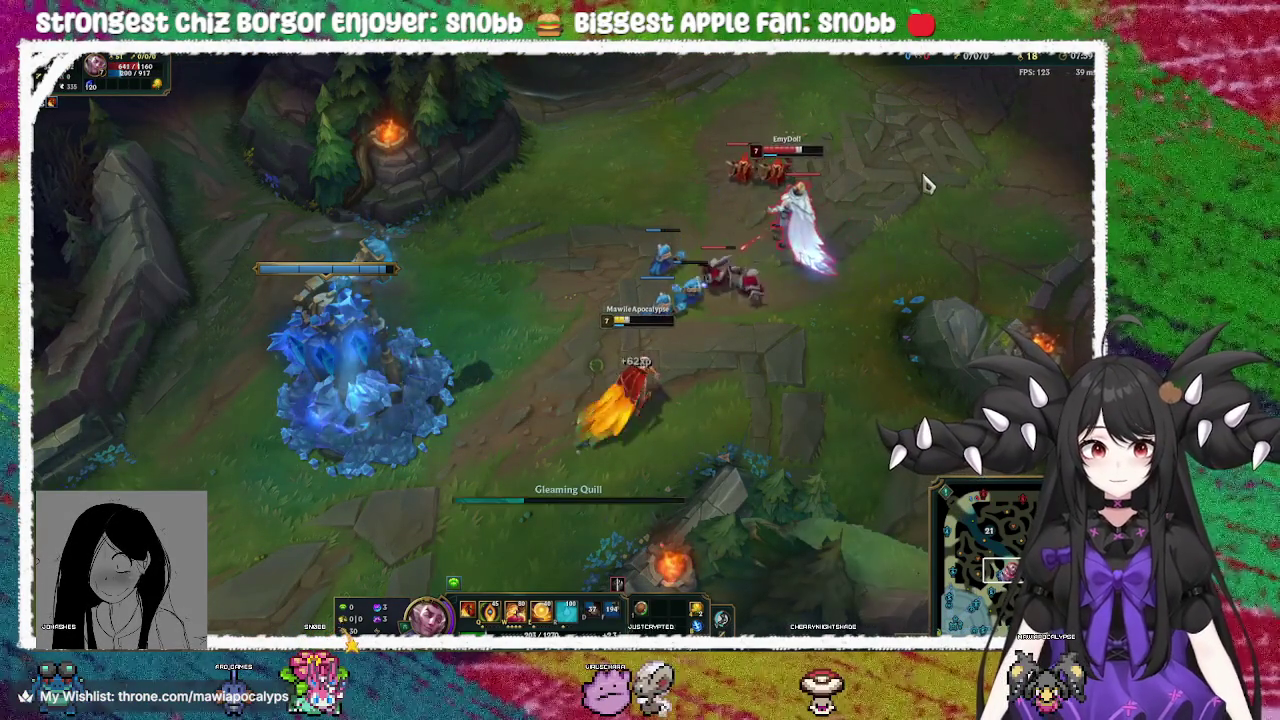
pyautogui.rightClick(322, 548)
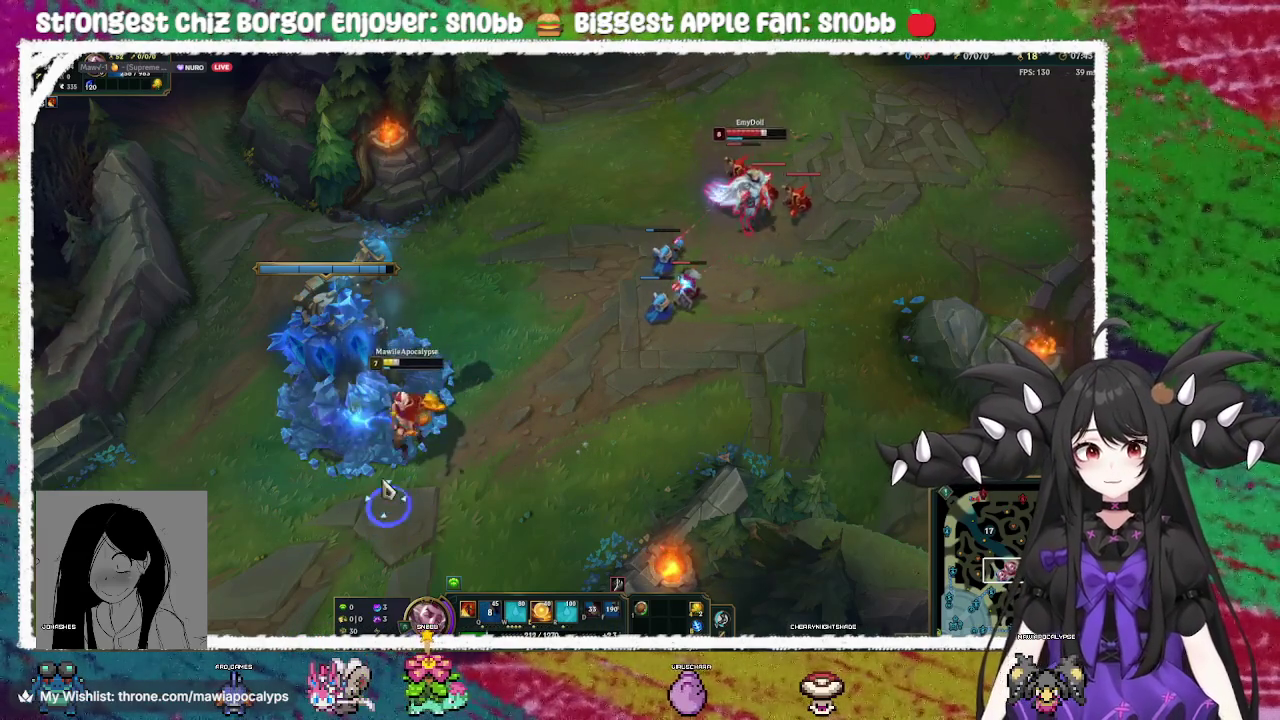
pyautogui.rightClick(295, 478)
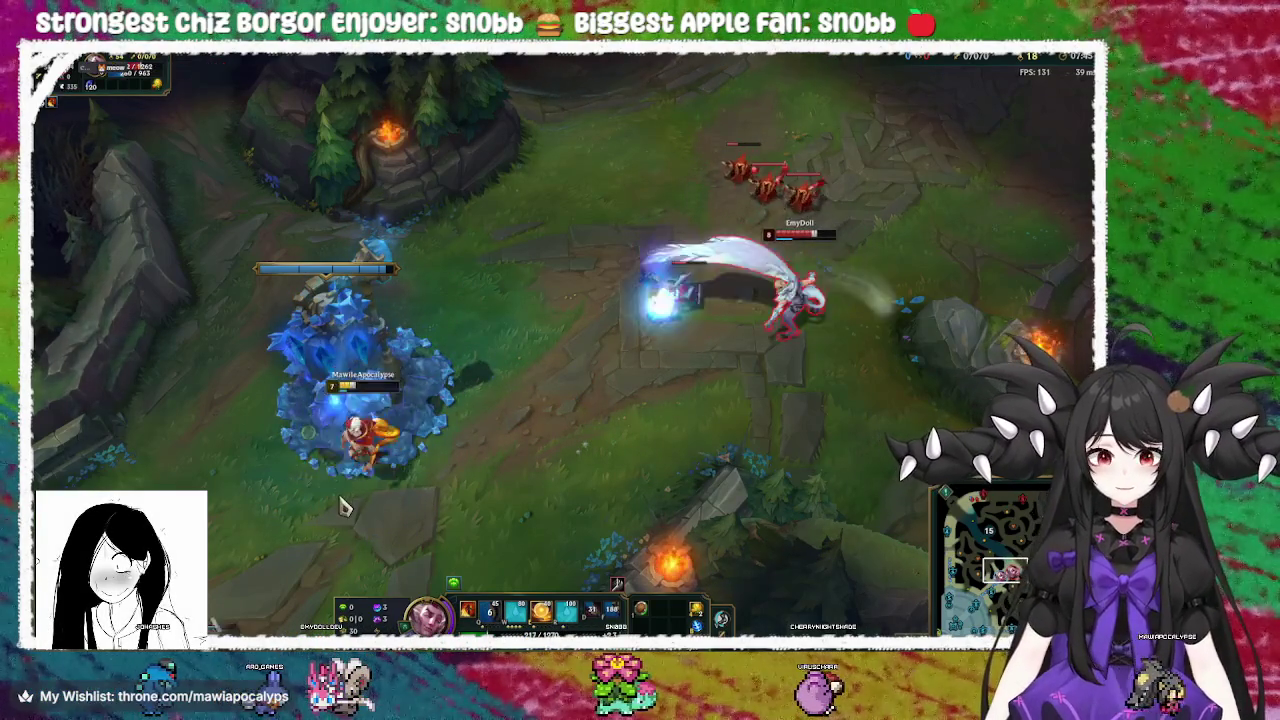
pyautogui.rightClick(325, 535)
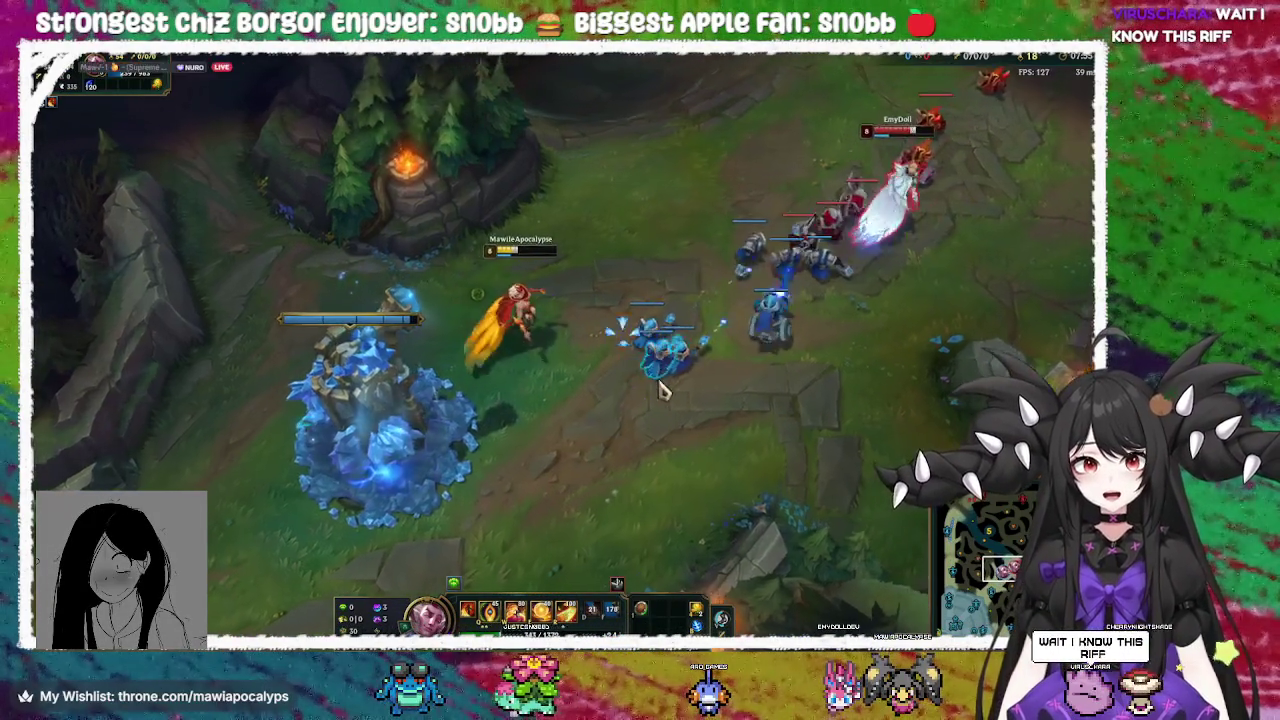
# Walk into lane, attack the enemy champion, then fall back past the allied tower
pyautogui.rightClick(518, 415)
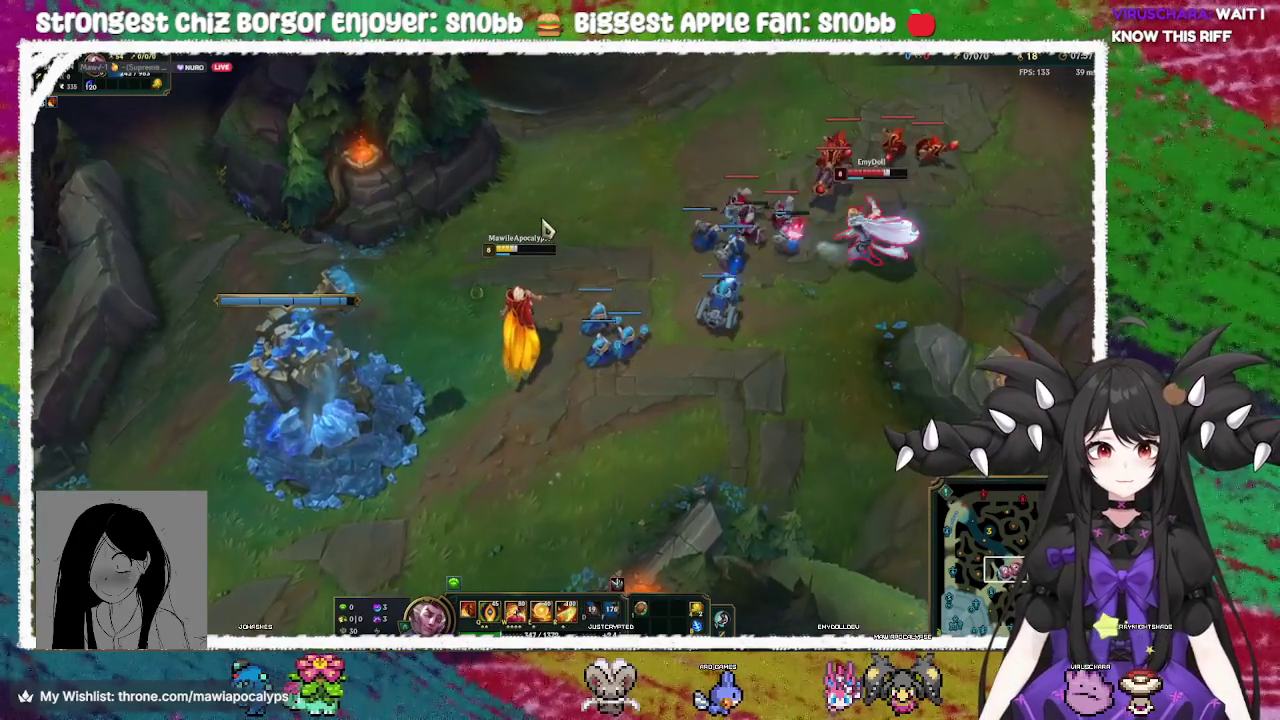
pyautogui.rightClick(424, 279)
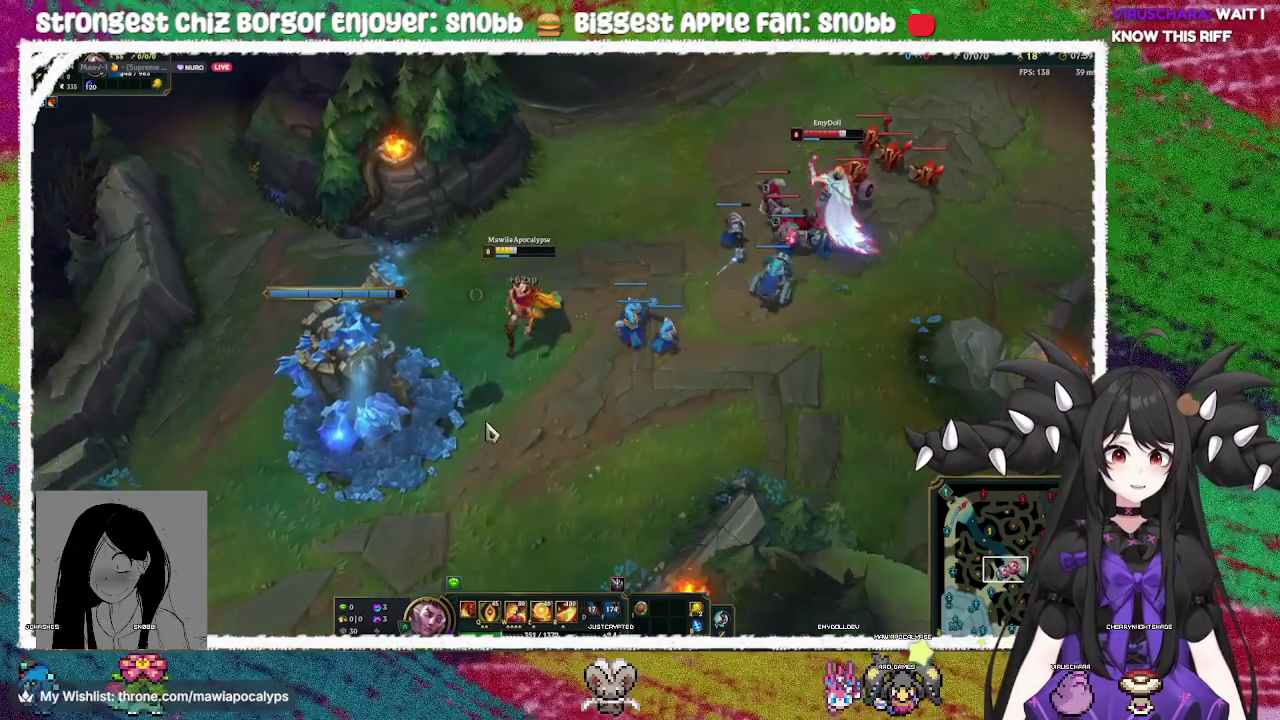
pyautogui.rightClick(495, 420)
pyautogui.rightClick(600, 175)
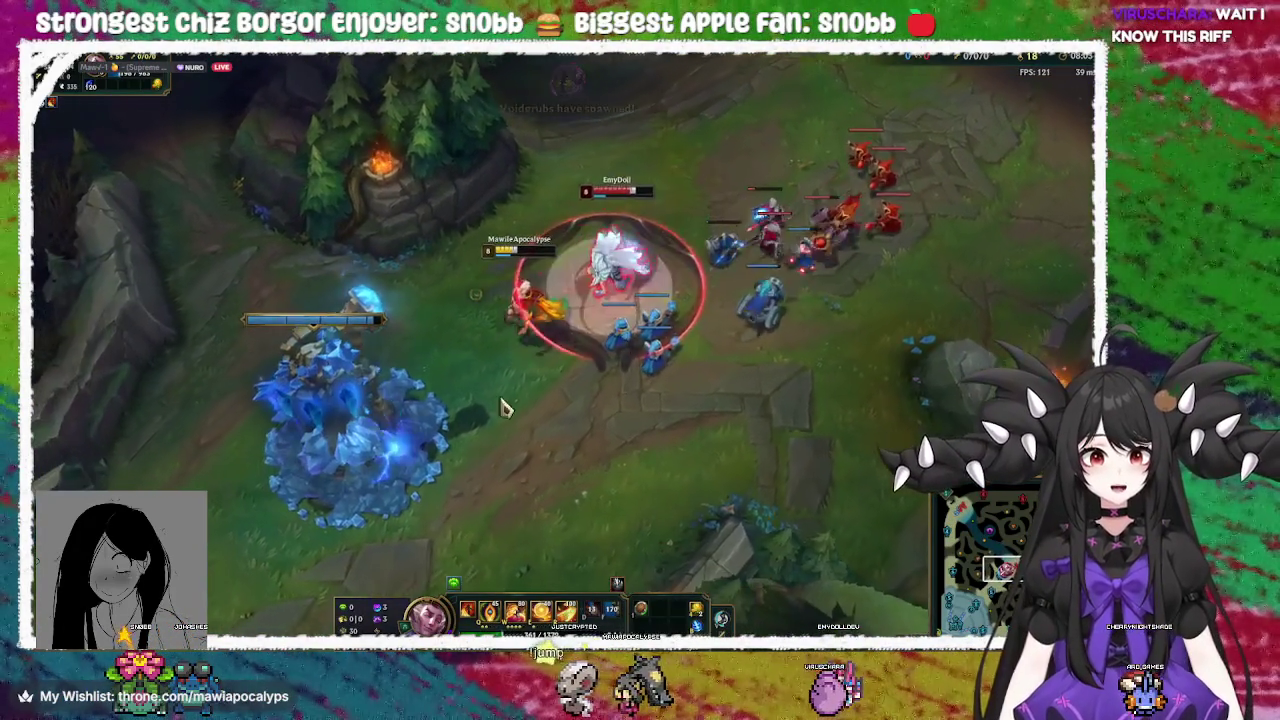
pyautogui.rightClick(630, 200)
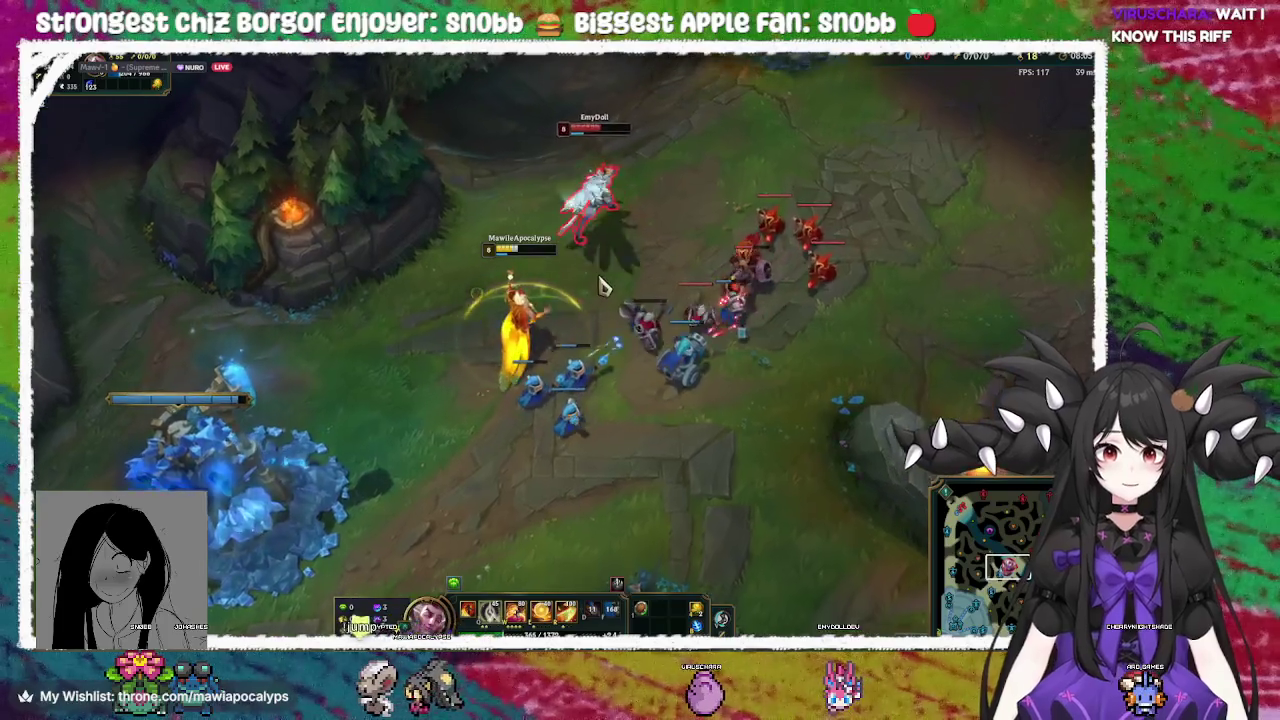
pyautogui.rightClick(377, 474)
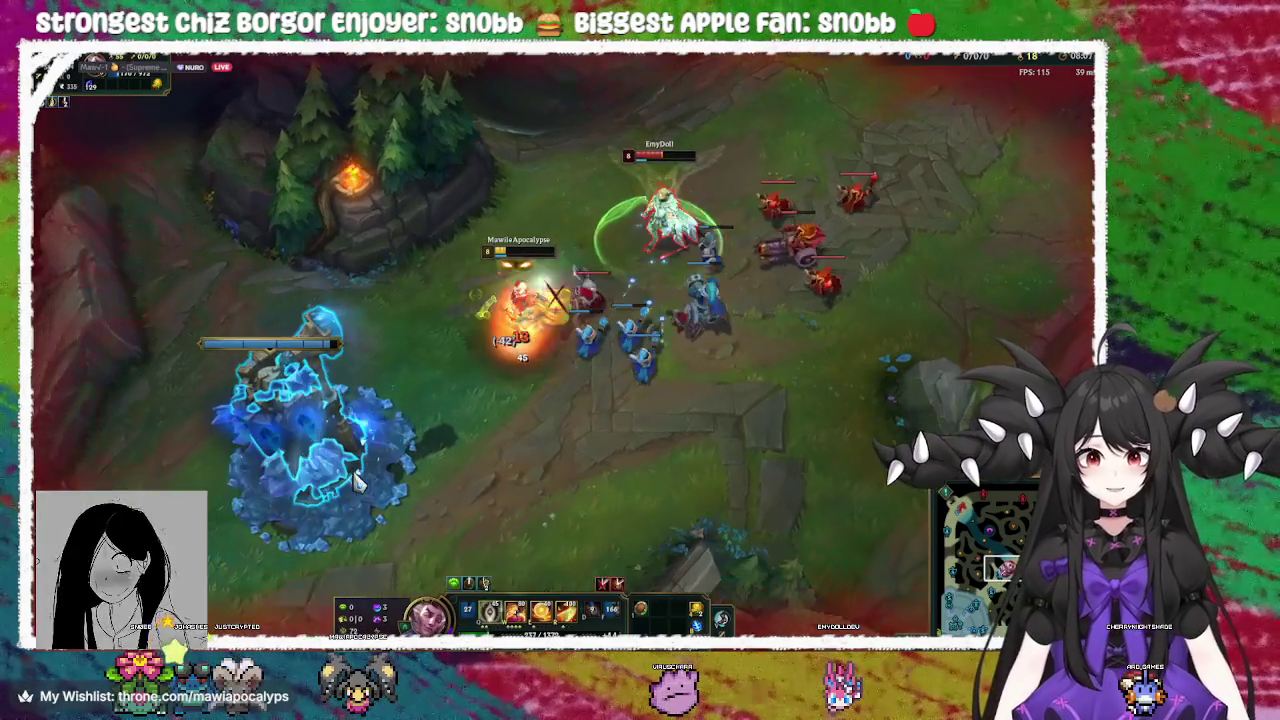
pyautogui.rightClick(462, 452)
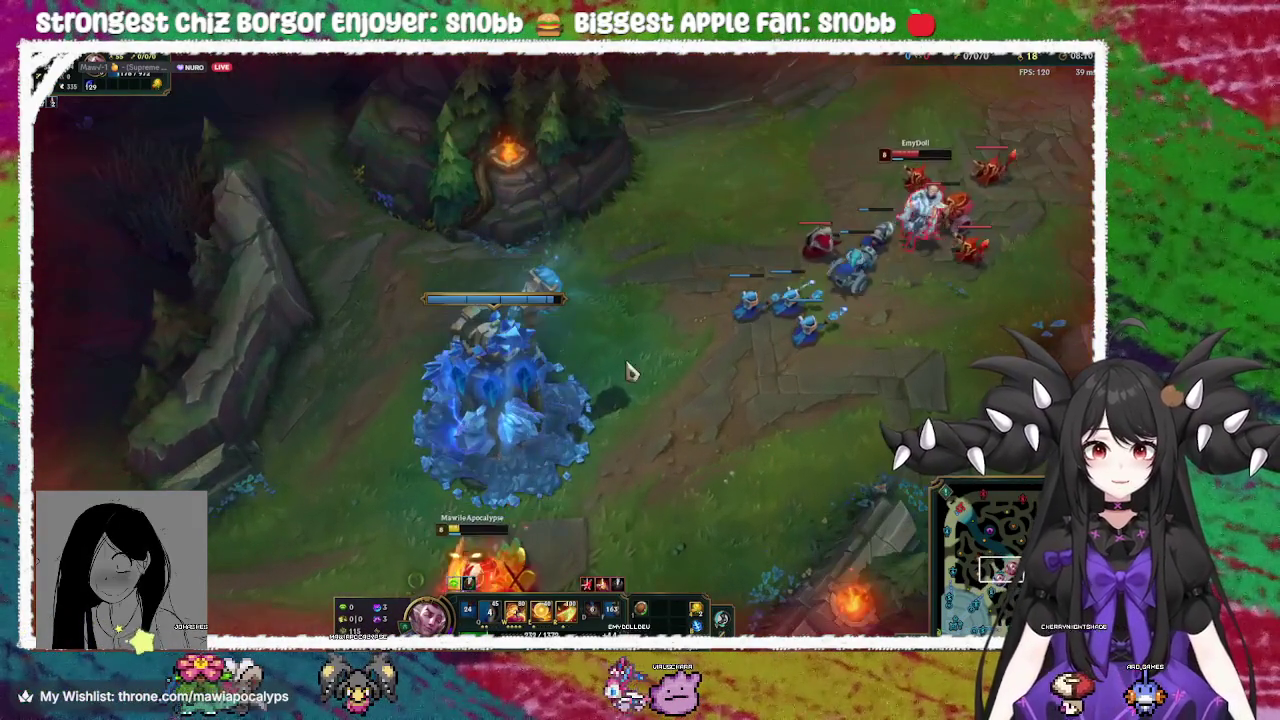
pyautogui.rightClick(323, 449)
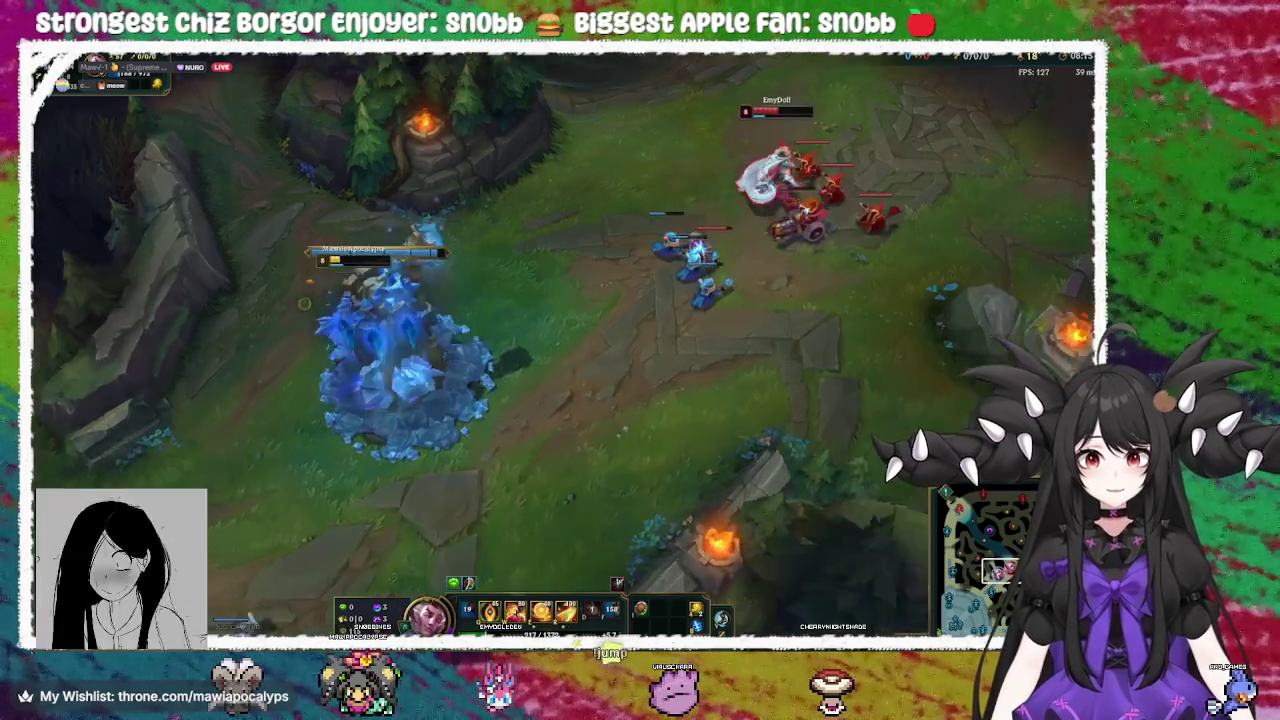
# Hold position around the blue tower, shifting between its left side and above it
pyautogui.rightClick(383, 400)
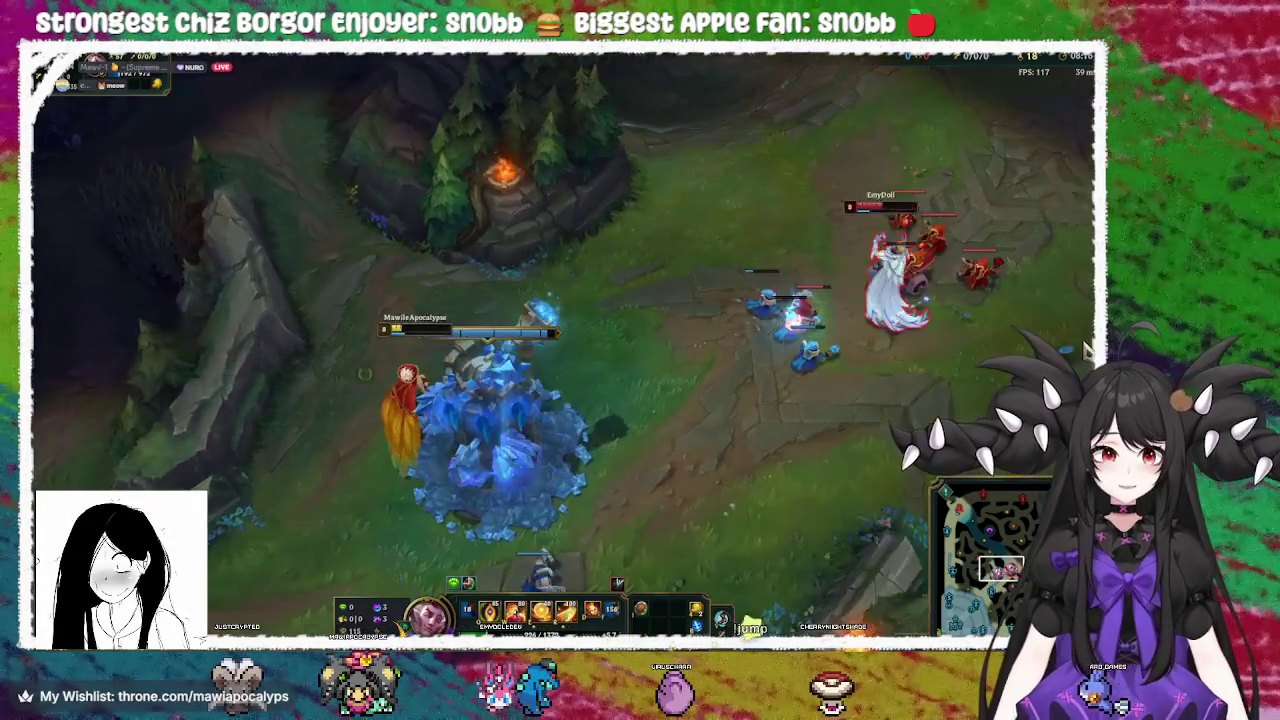
pyautogui.rightClick(586, 363)
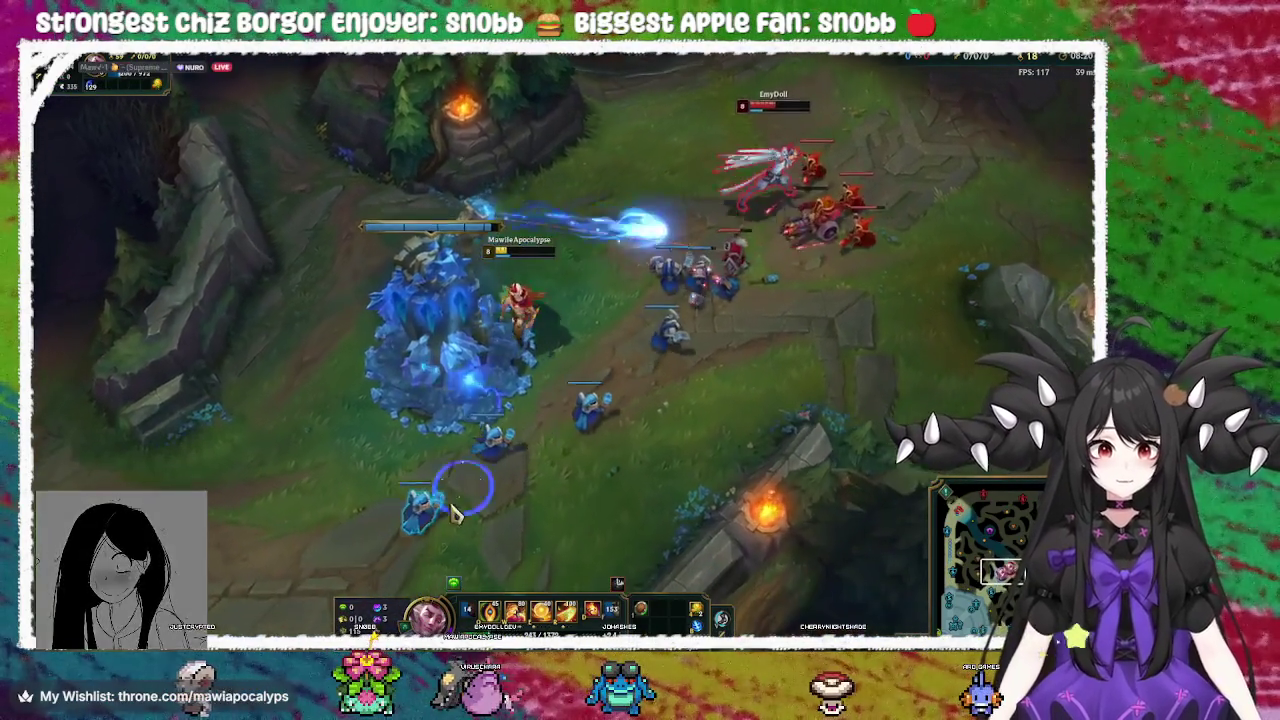
pyautogui.rightClick(452, 510)
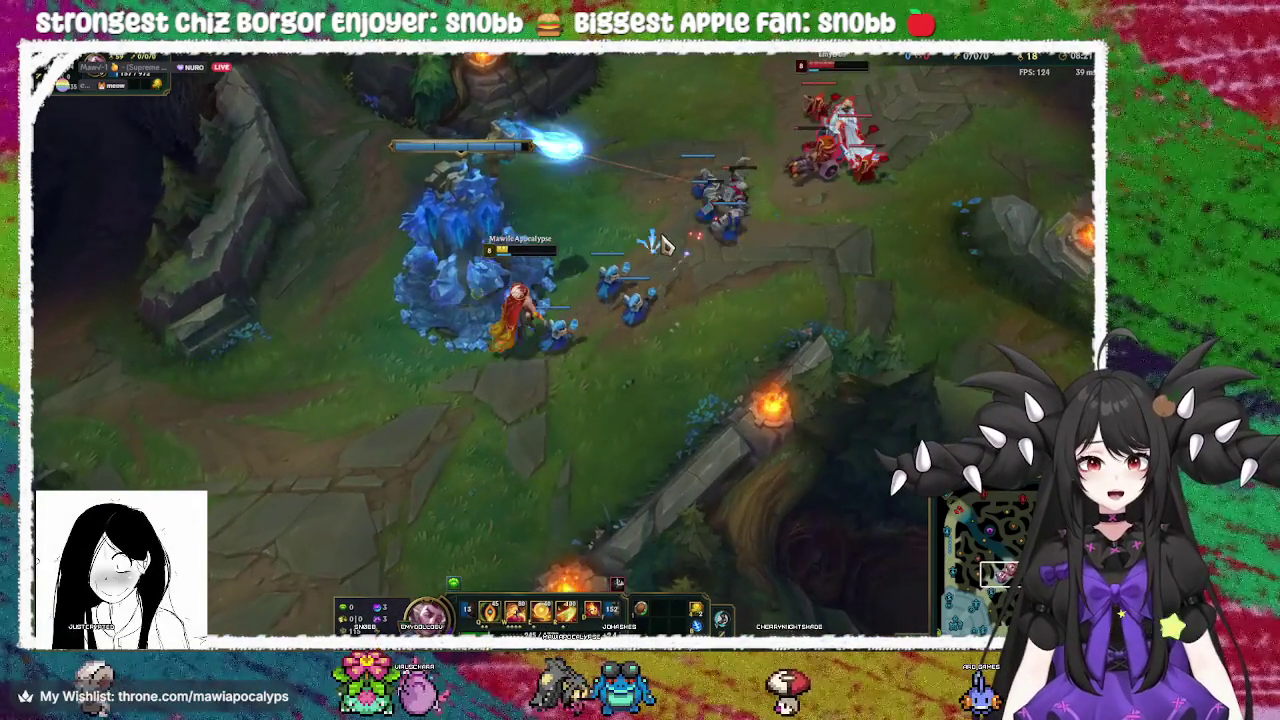
pyautogui.rightClick(666, 163)
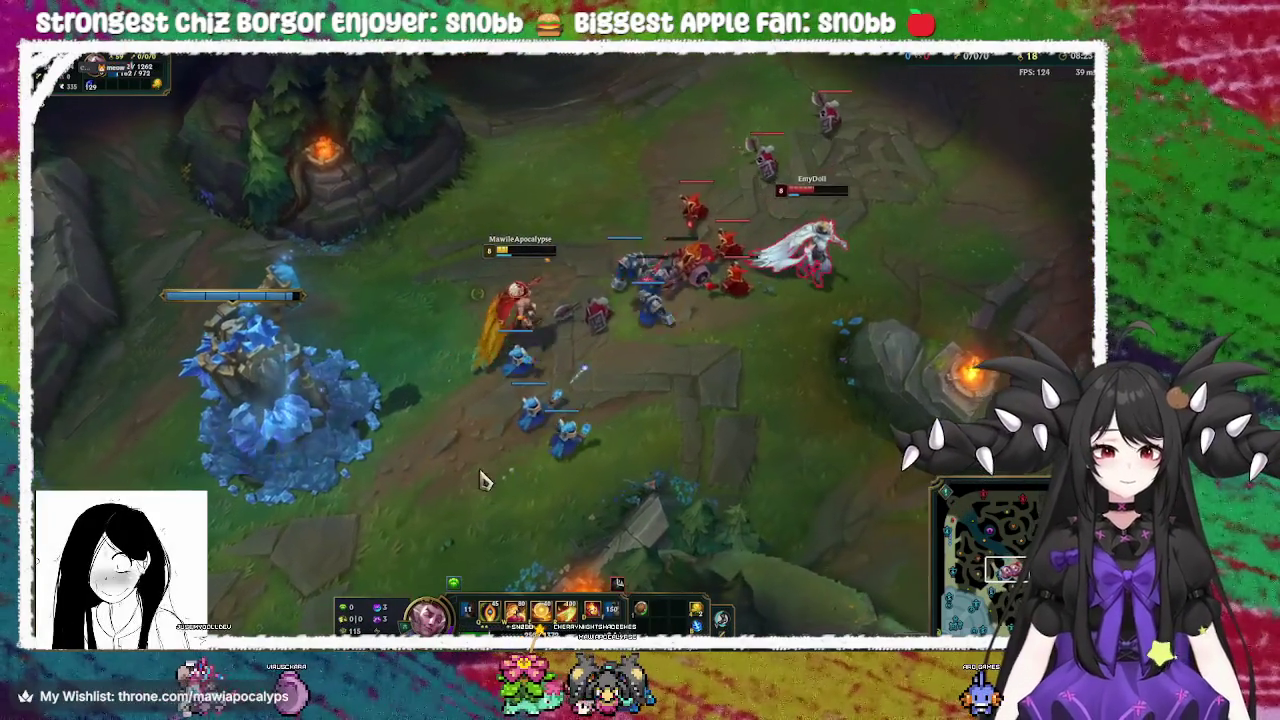
pyautogui.rightClick(362, 515)
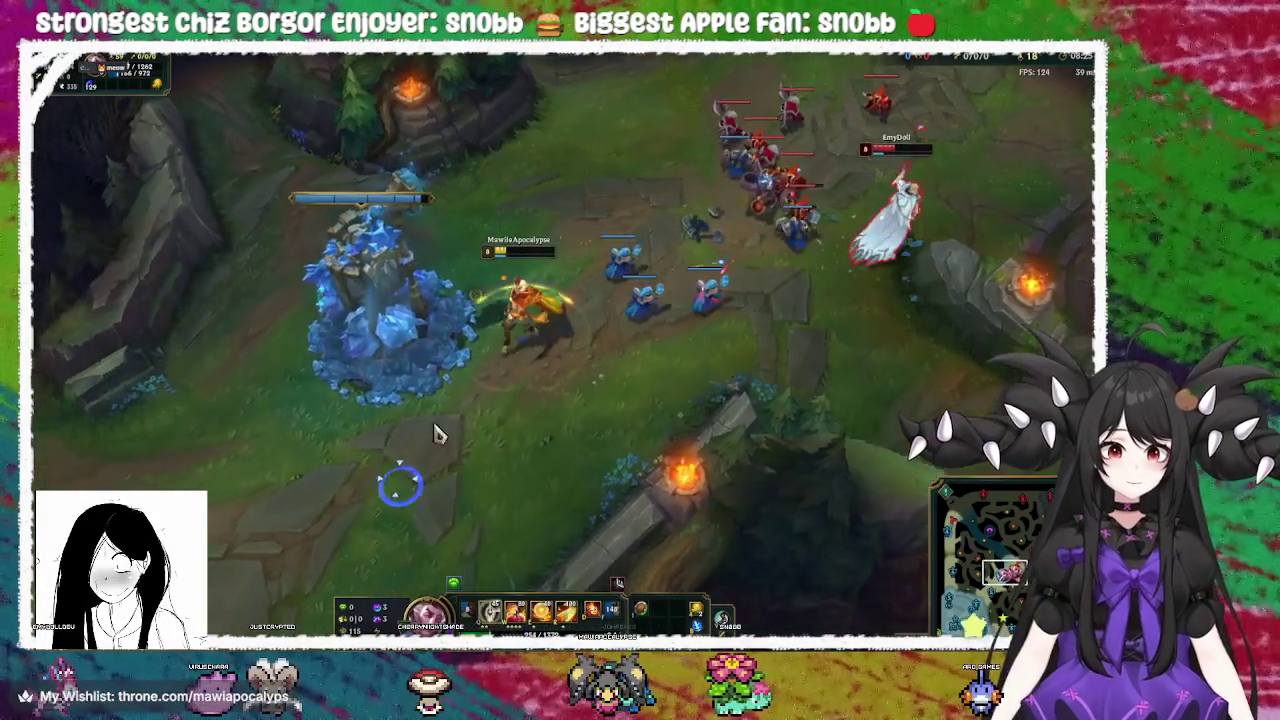
pyautogui.rightClick(597, 332)
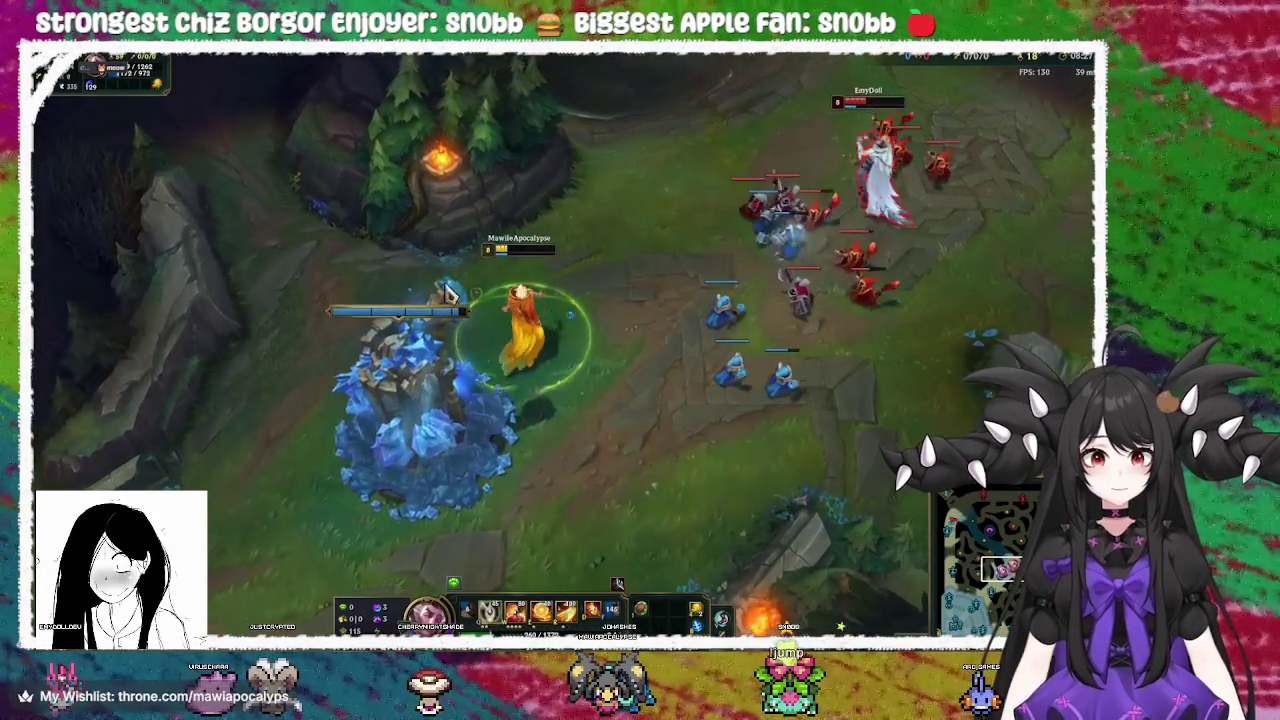
pyautogui.rightClick(568, 394)
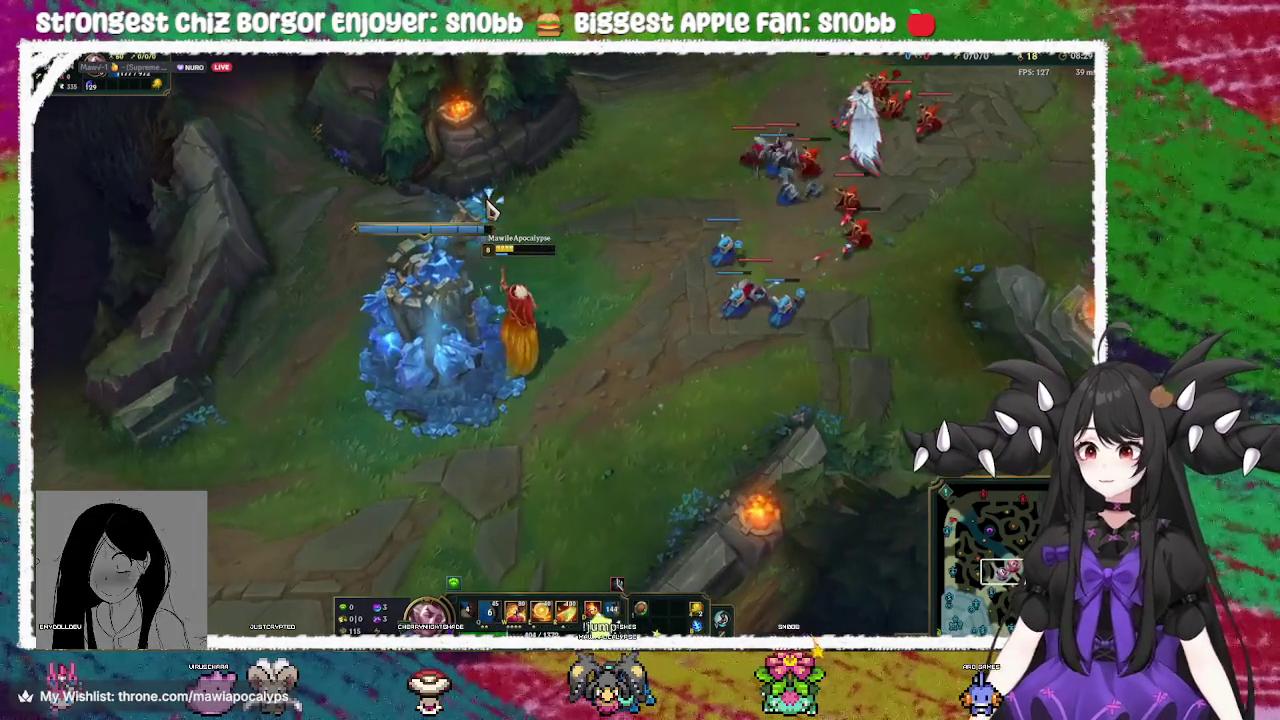
pyautogui.rightClick(566, 428)
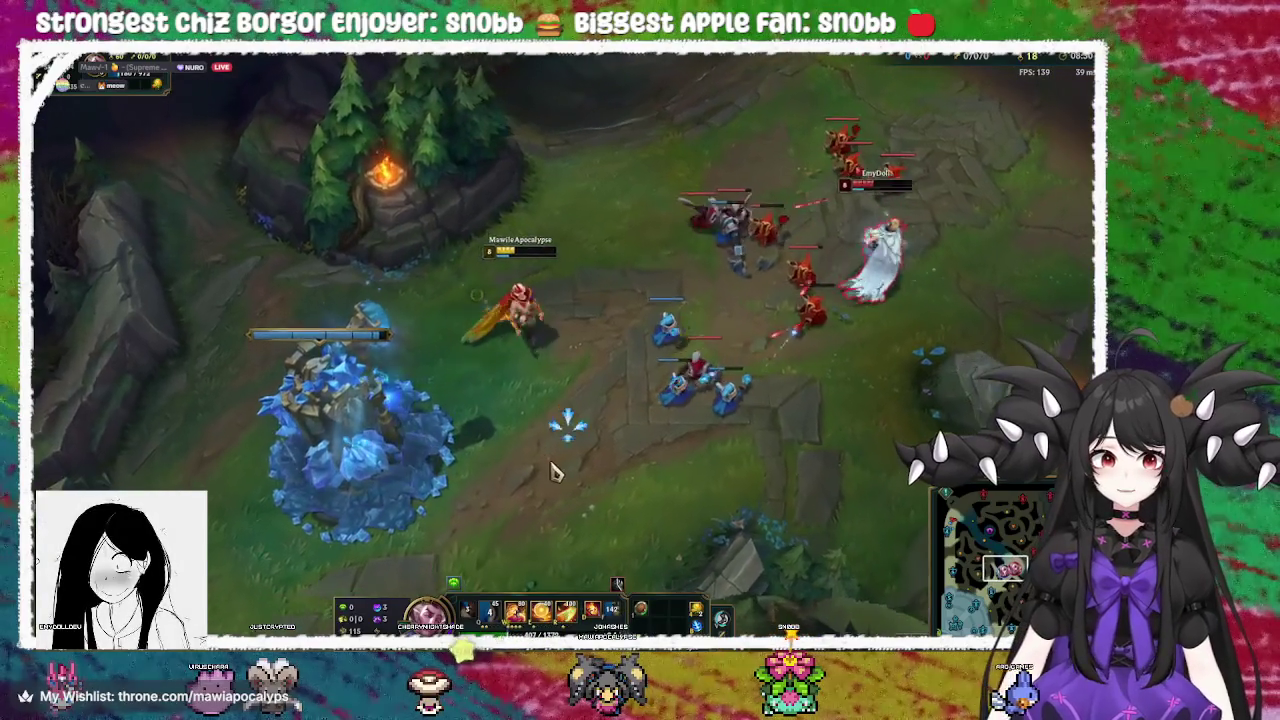
pyautogui.rightClick(705, 395)
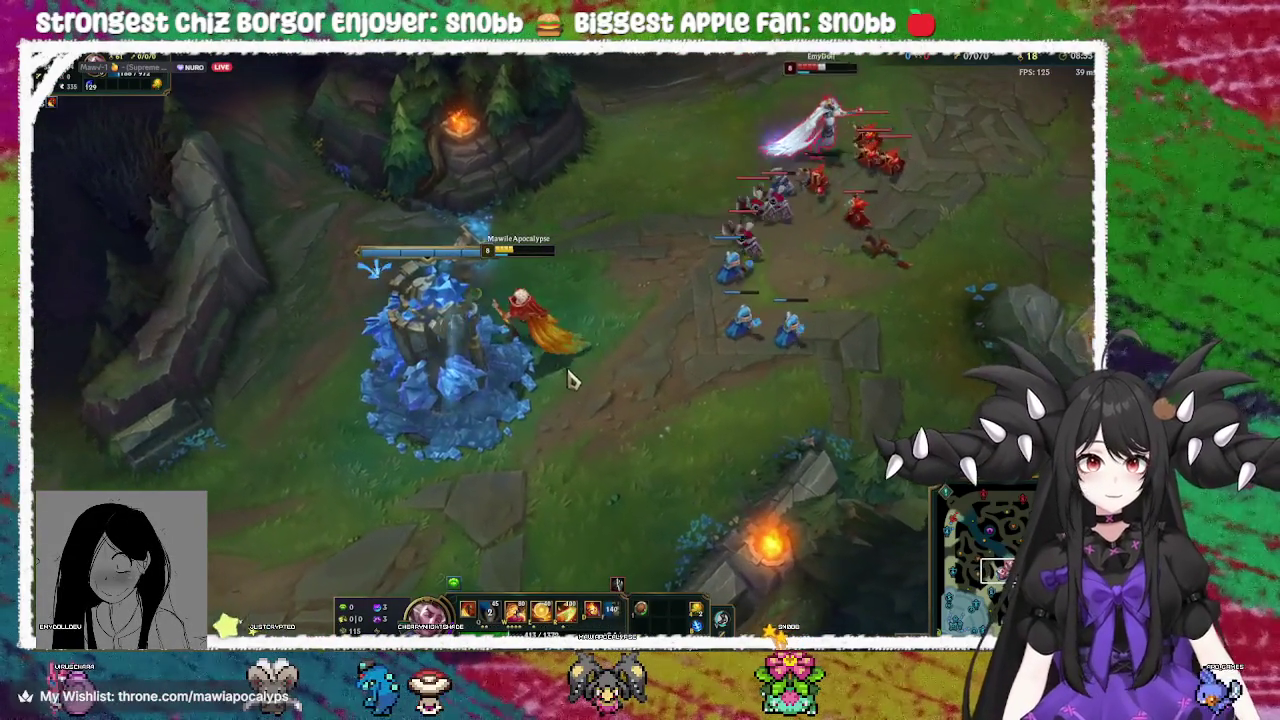
pyautogui.rightClick(615, 326)
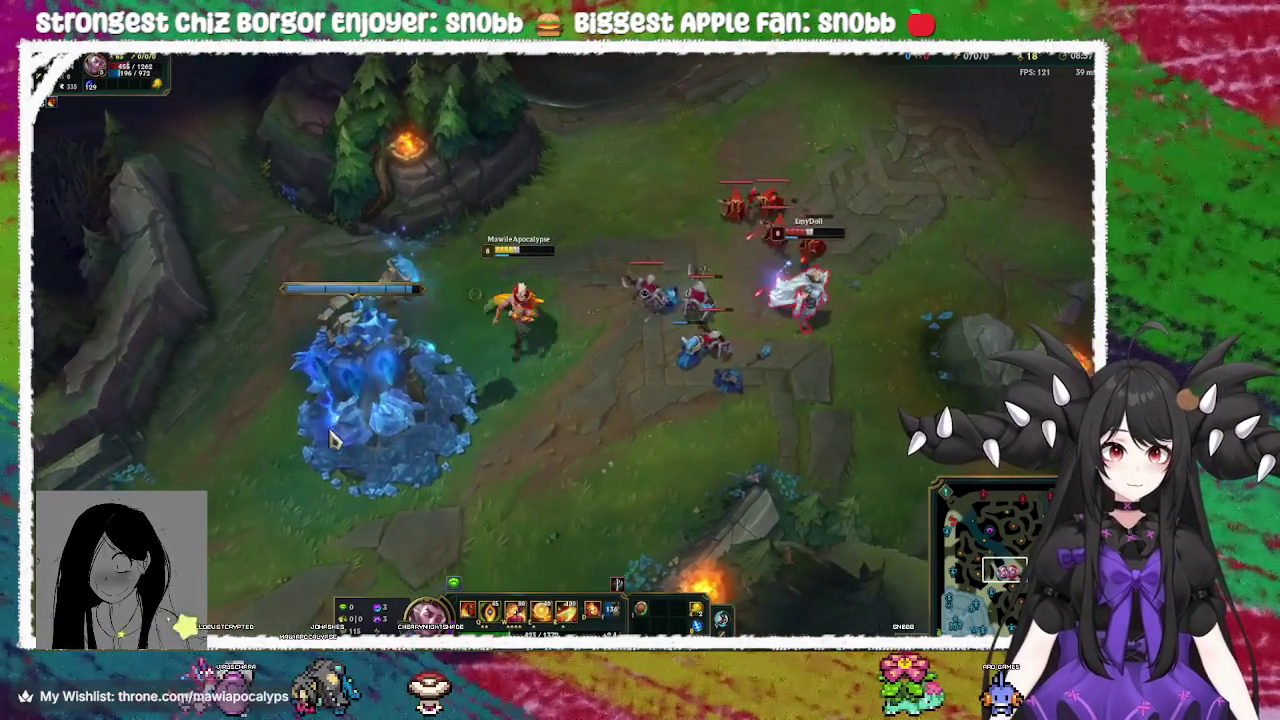
pyautogui.rightClick(397, 352)
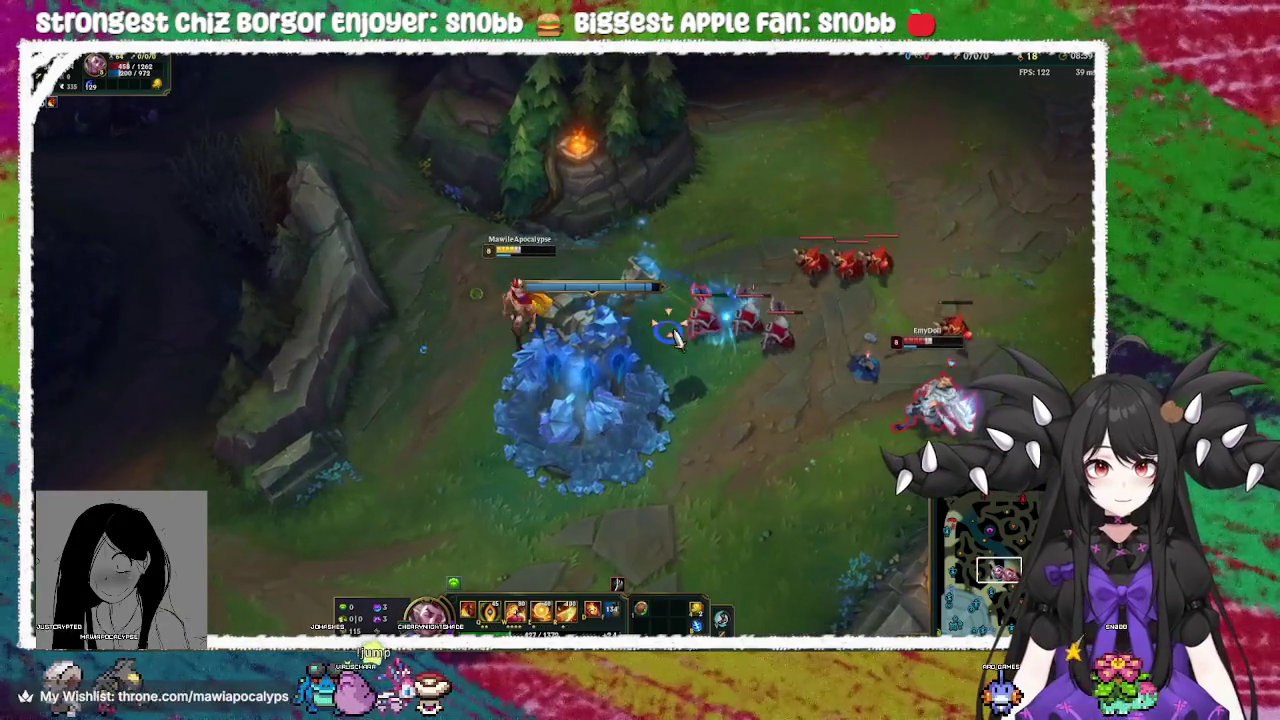
pyautogui.rightClick(582, 488)
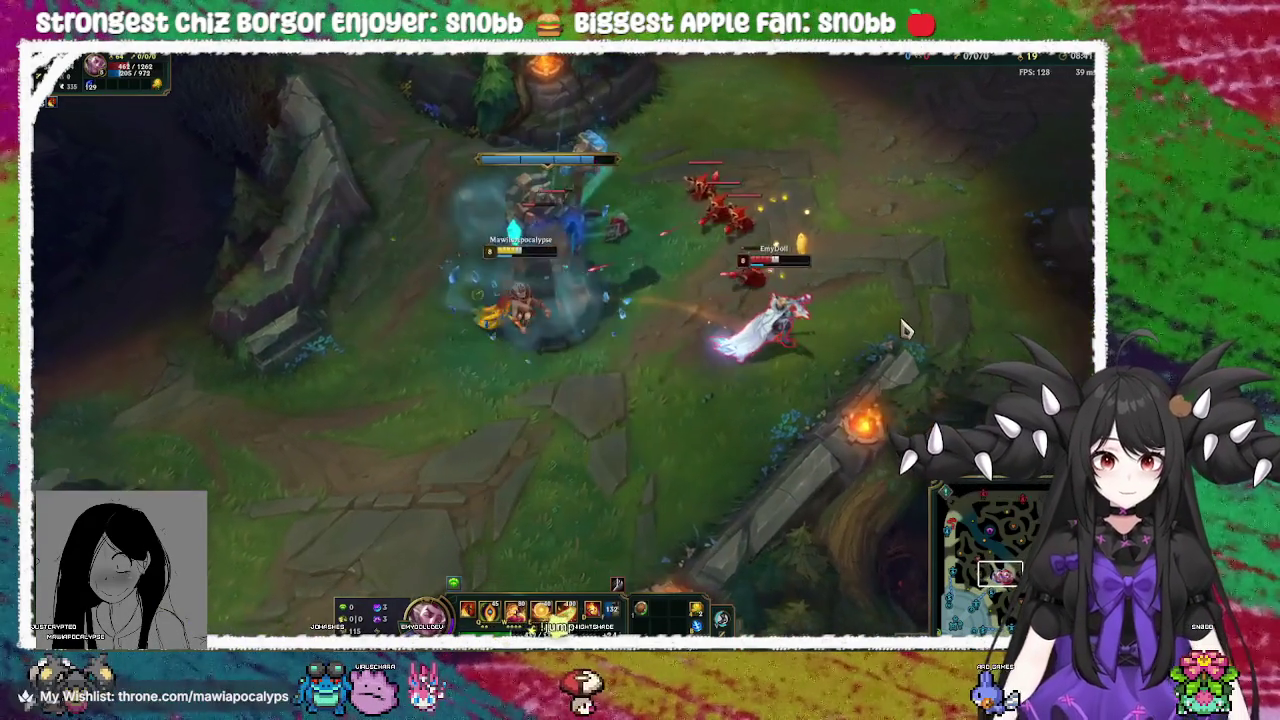
# Engage and chase the enemy champion toward the river, then retreat beside the blue tower
pyautogui.rightClick(783, 277)
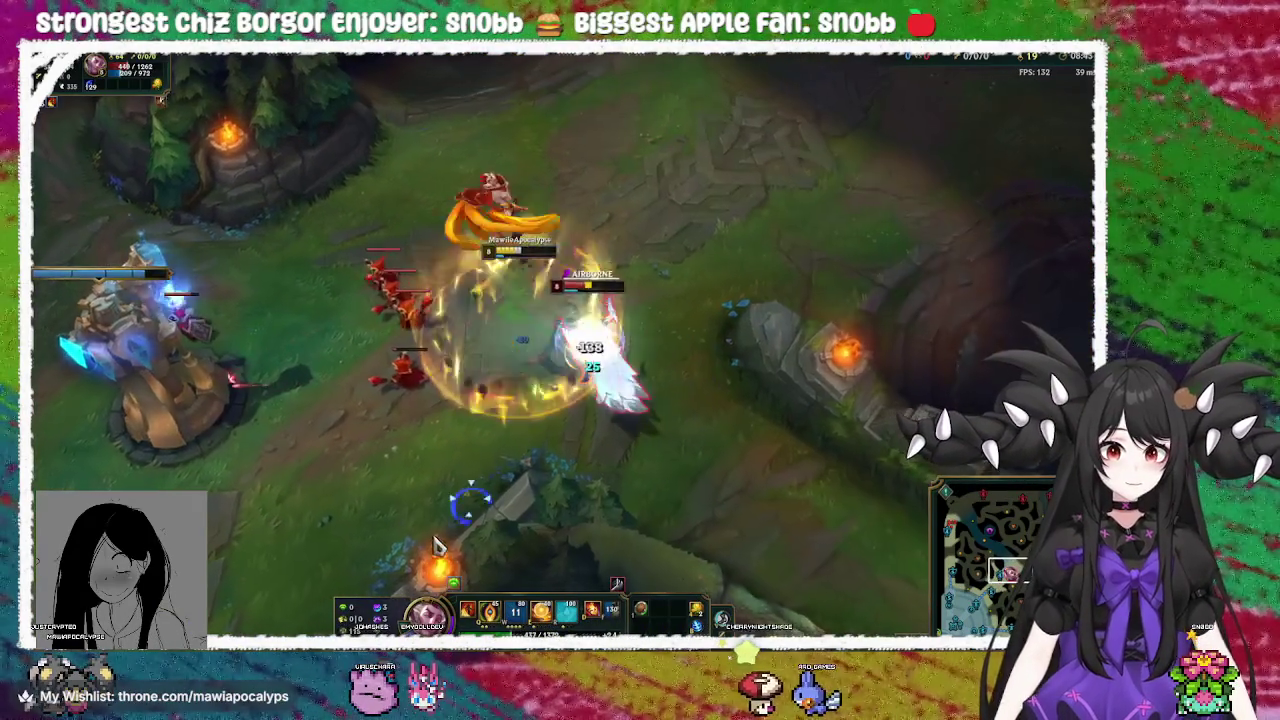
pyautogui.rightClick(686, 400)
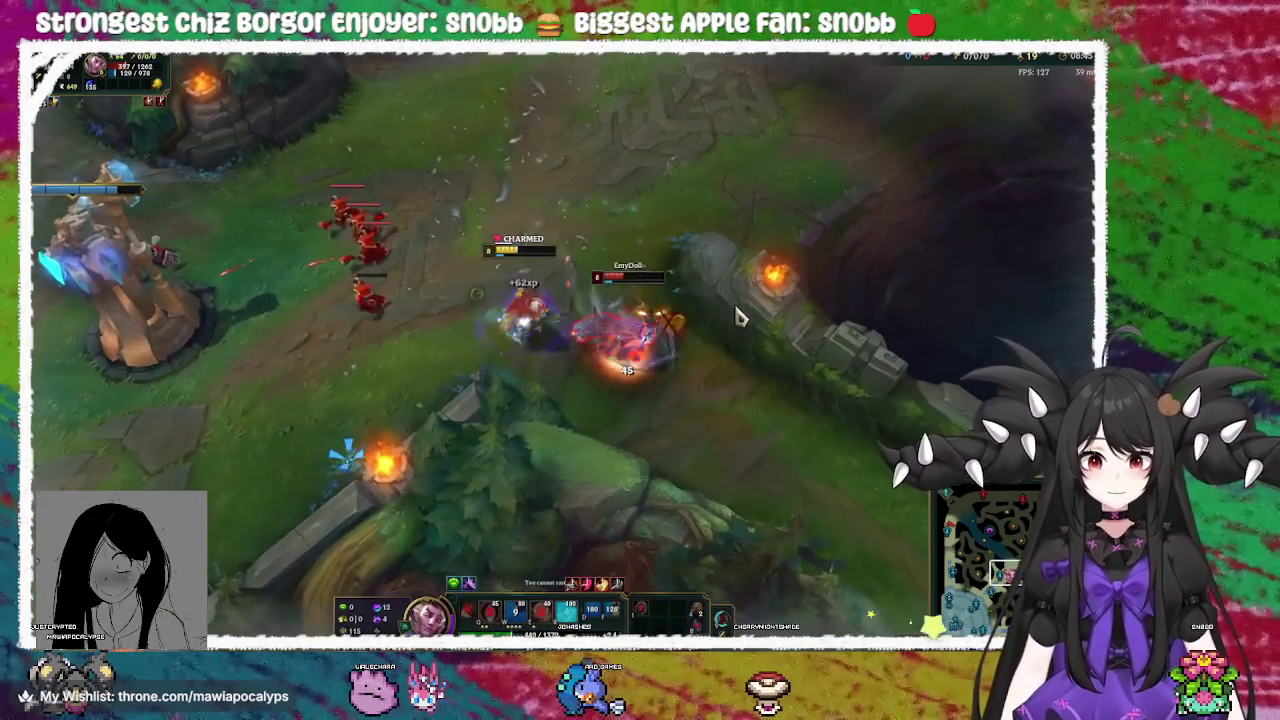
pyautogui.rightClick(742, 476)
pyautogui.rightClick(241, 412)
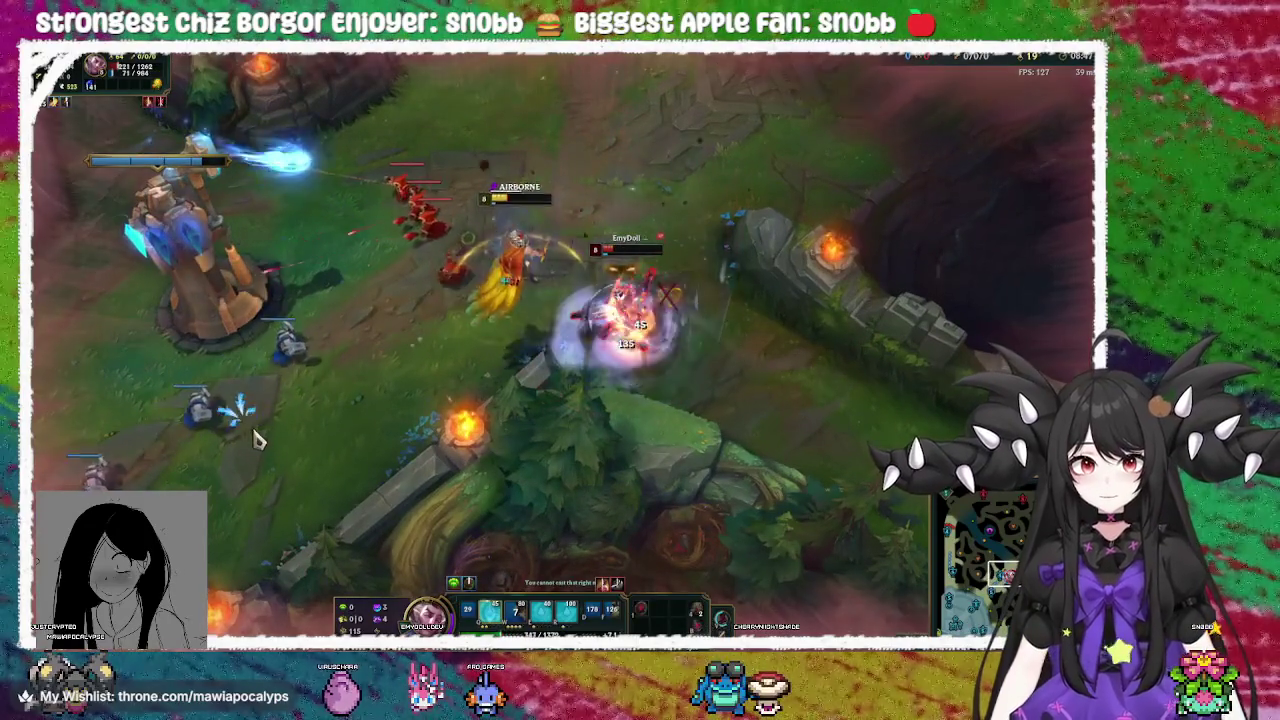
pyautogui.rightClick(260, 441)
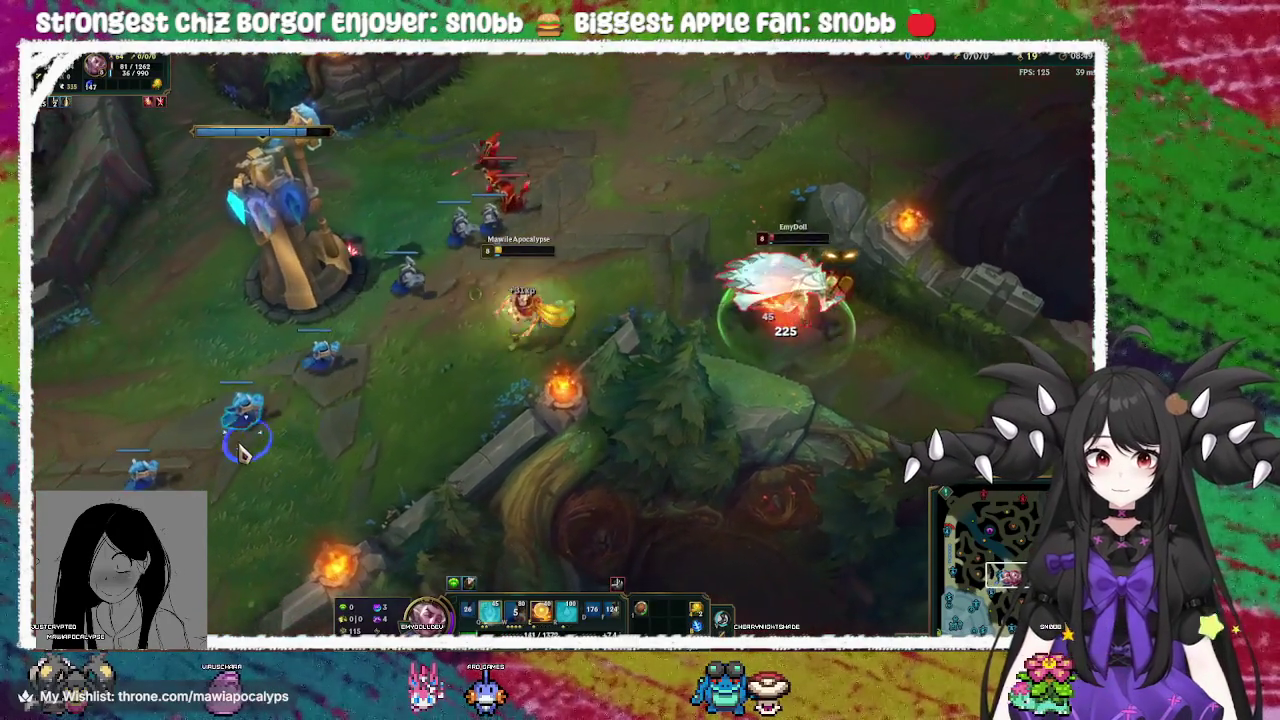
pyautogui.rightClick(230, 125)
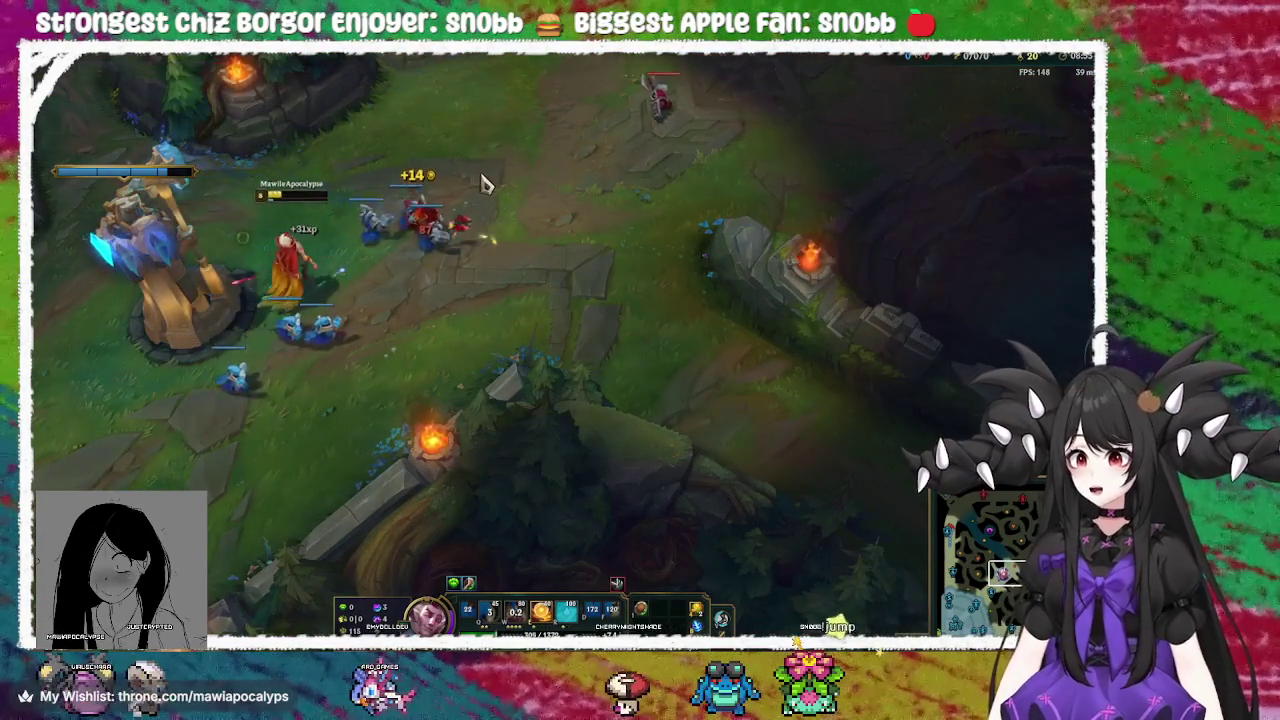
# Advance into the minion fight, attack enemy minions, then back off down-left
pyautogui.rightClick(471, 234)
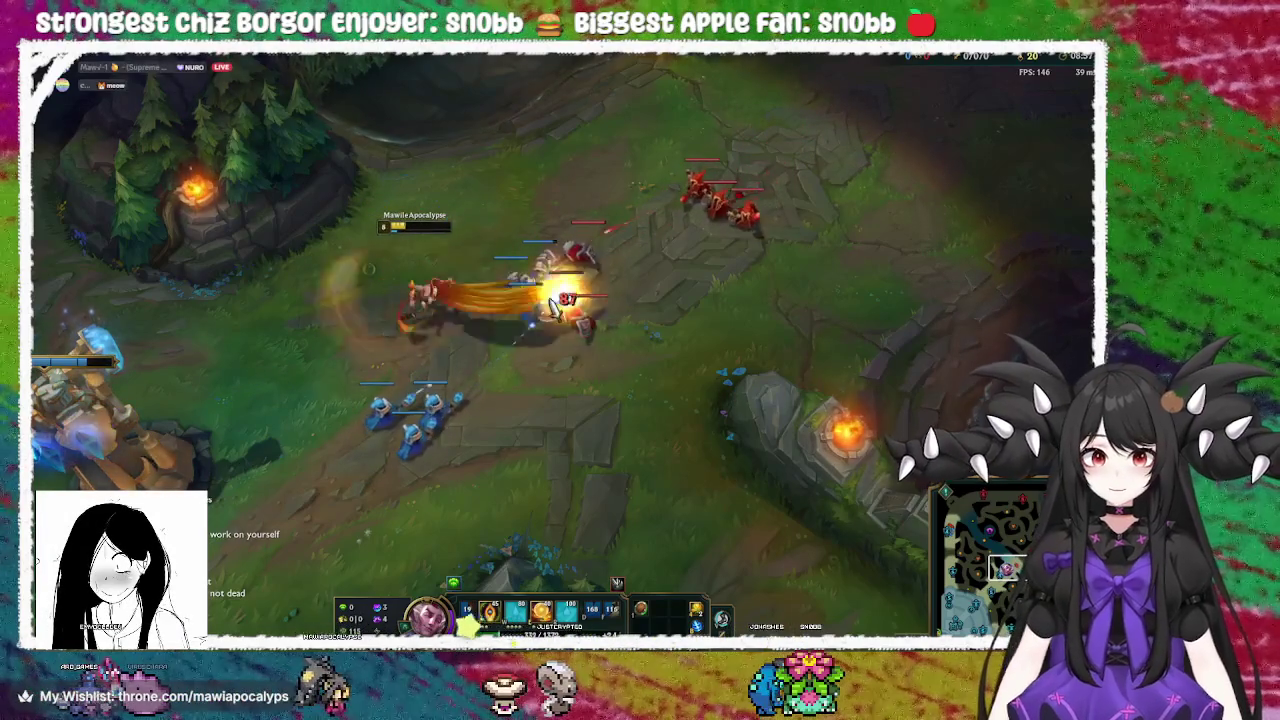
pyautogui.rightClick(605, 442)
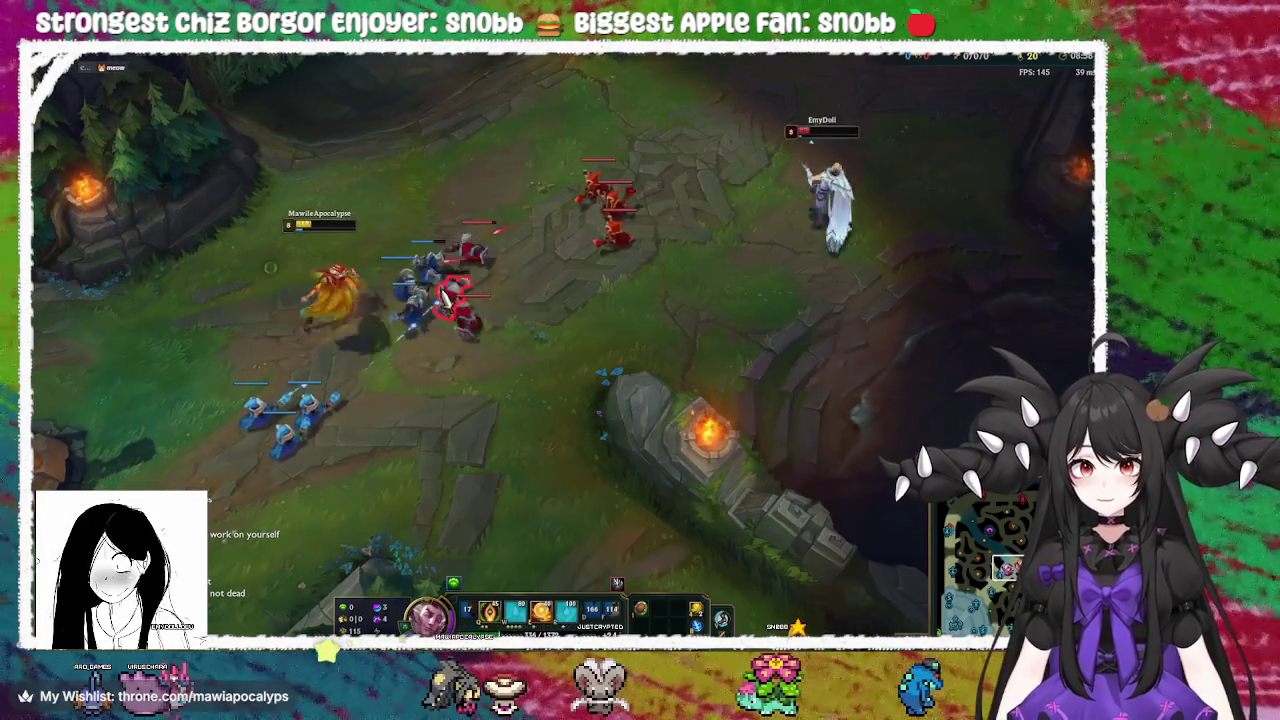
pyautogui.rightClick(445, 300)
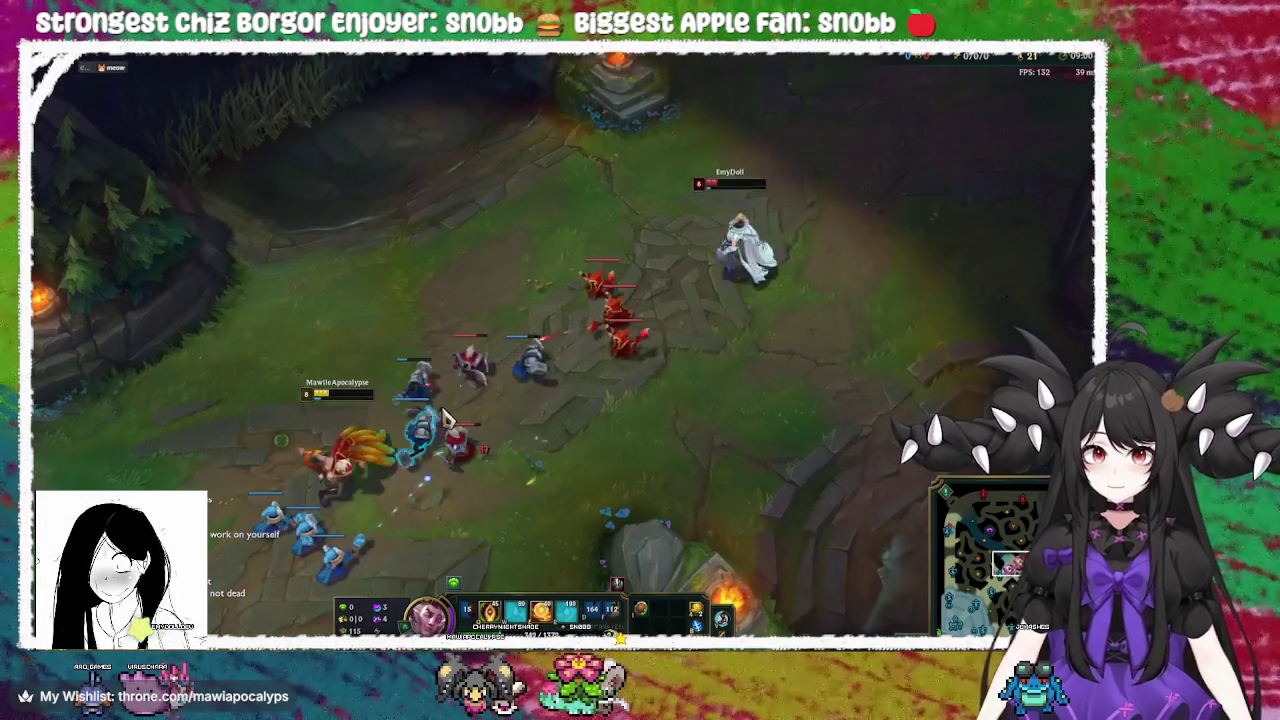
pyautogui.rightClick(445, 415)
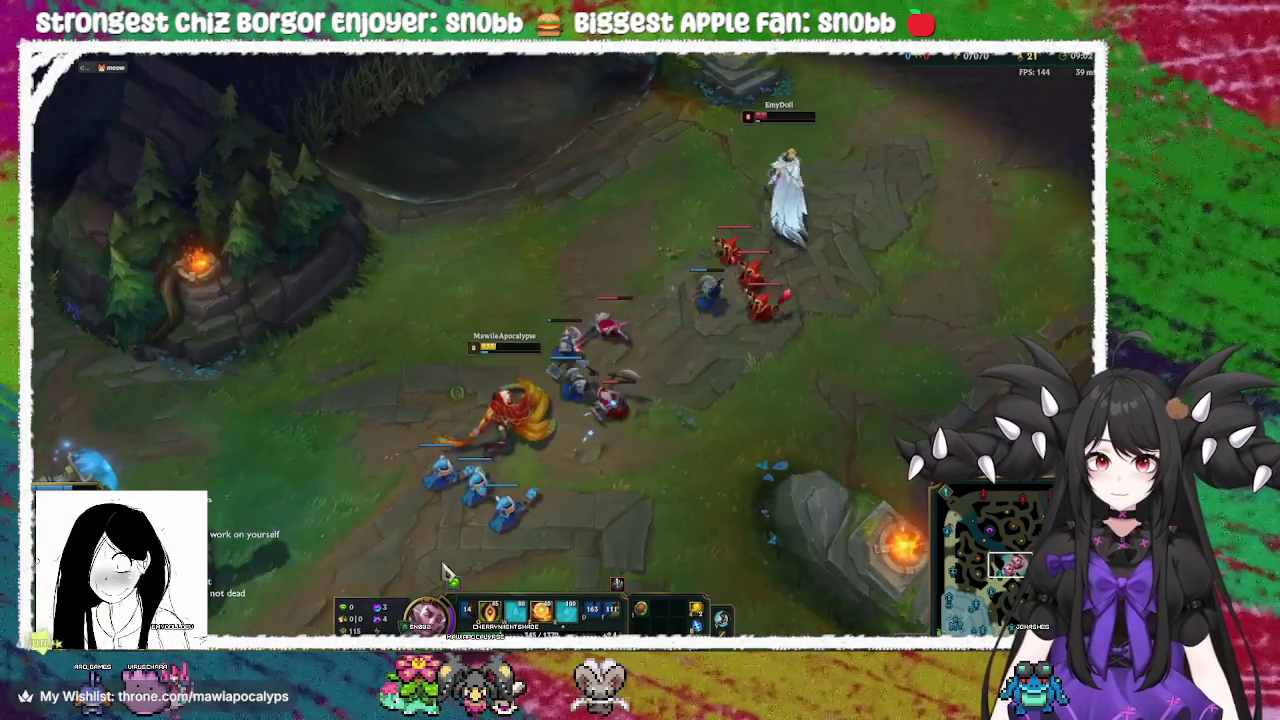
pyautogui.moveTo(516, 610)
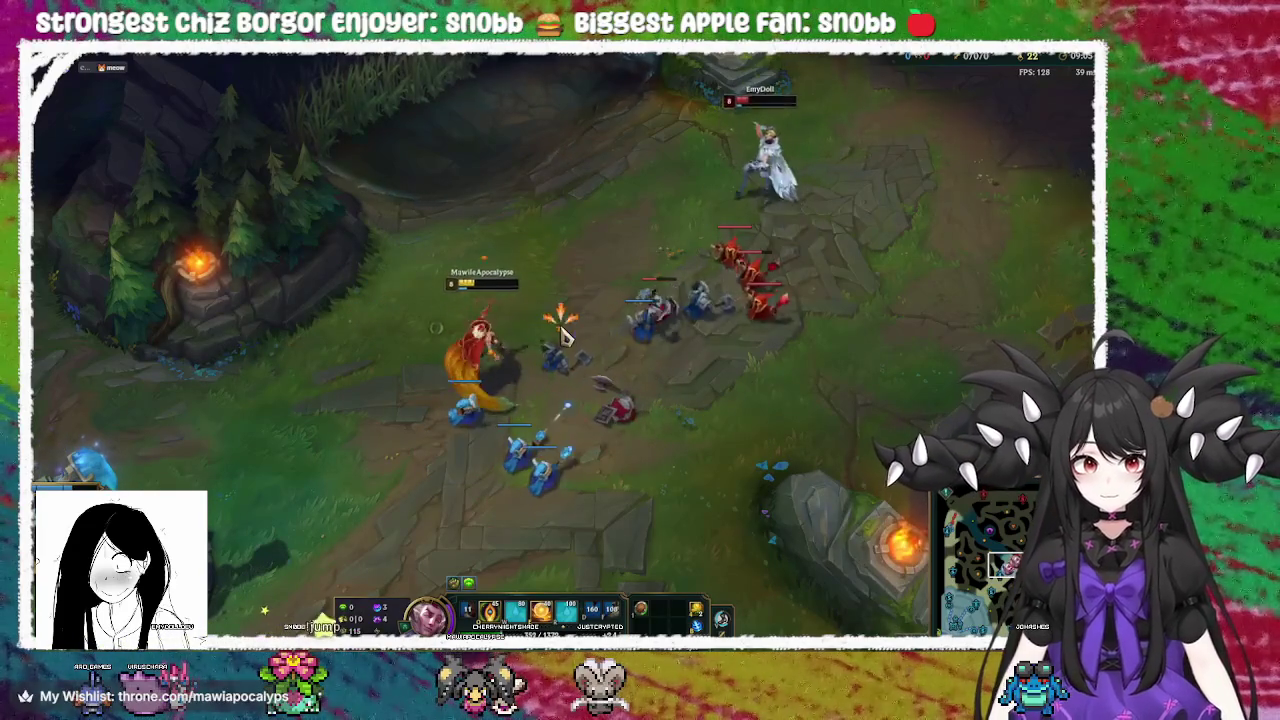
pyautogui.rightClick(280, 477)
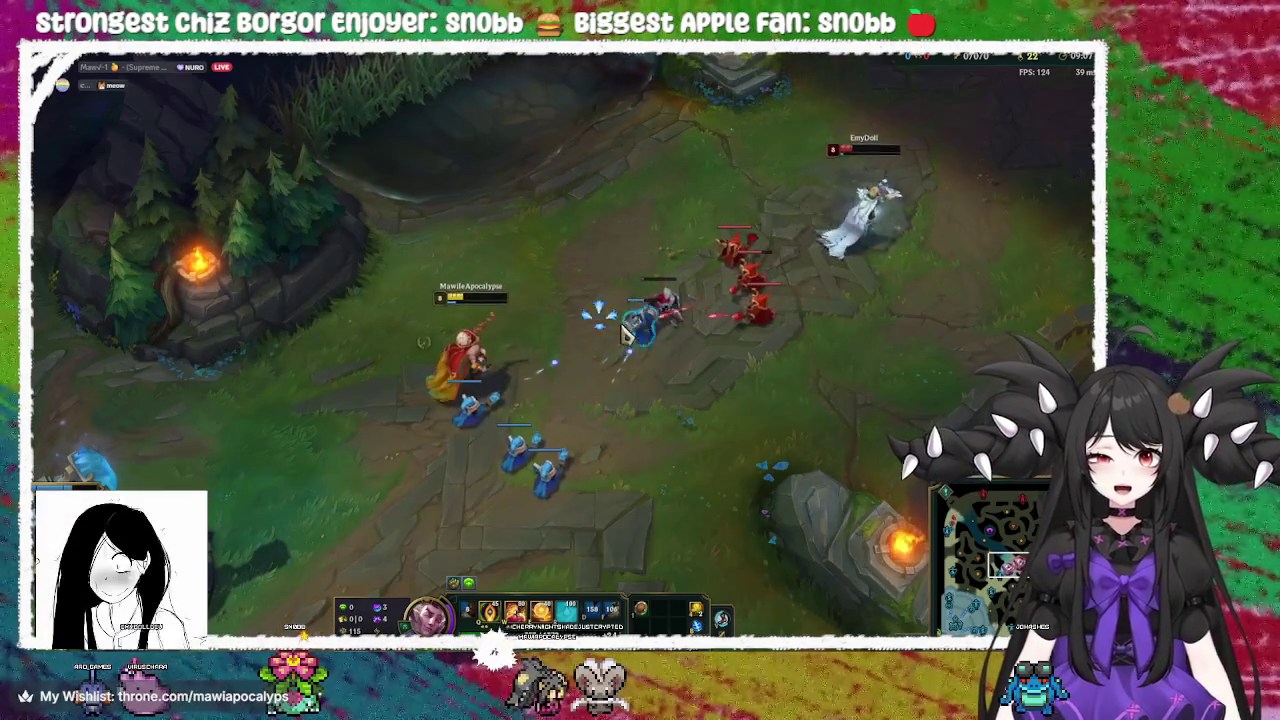
pyautogui.rightClick(410, 414)
pyautogui.rightClick(505, 272)
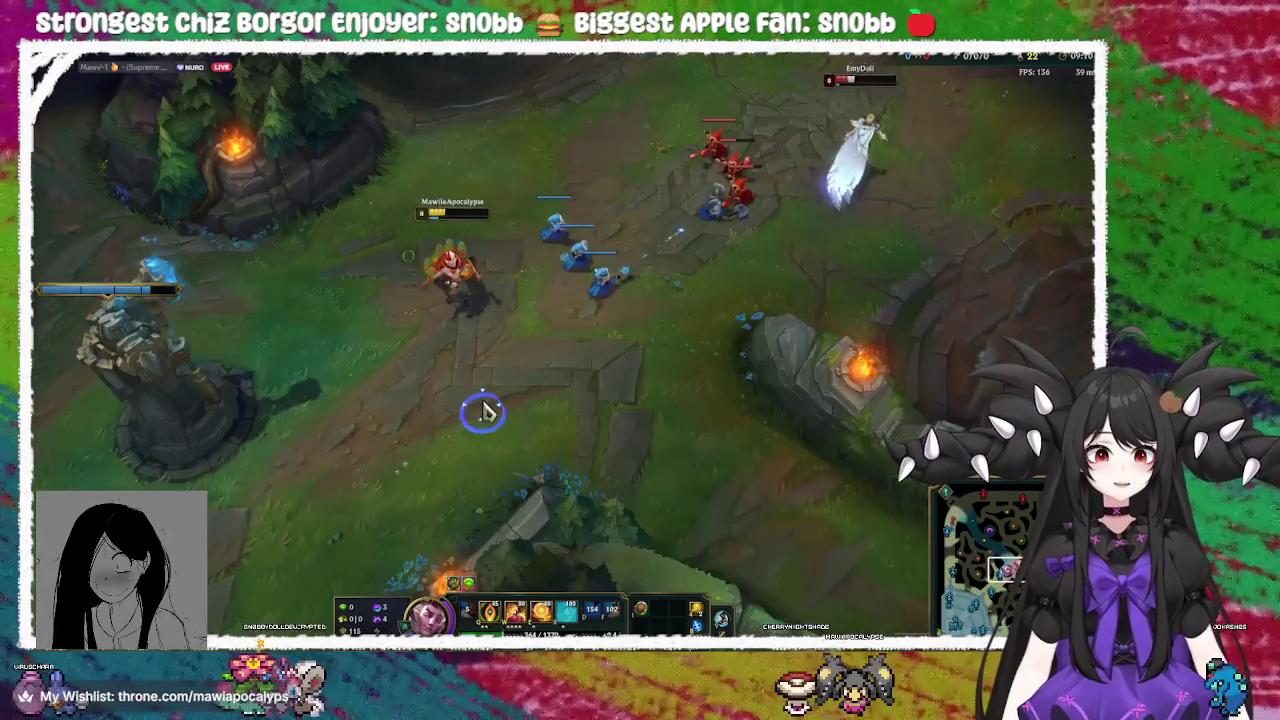
pyautogui.rightClick(503, 249)
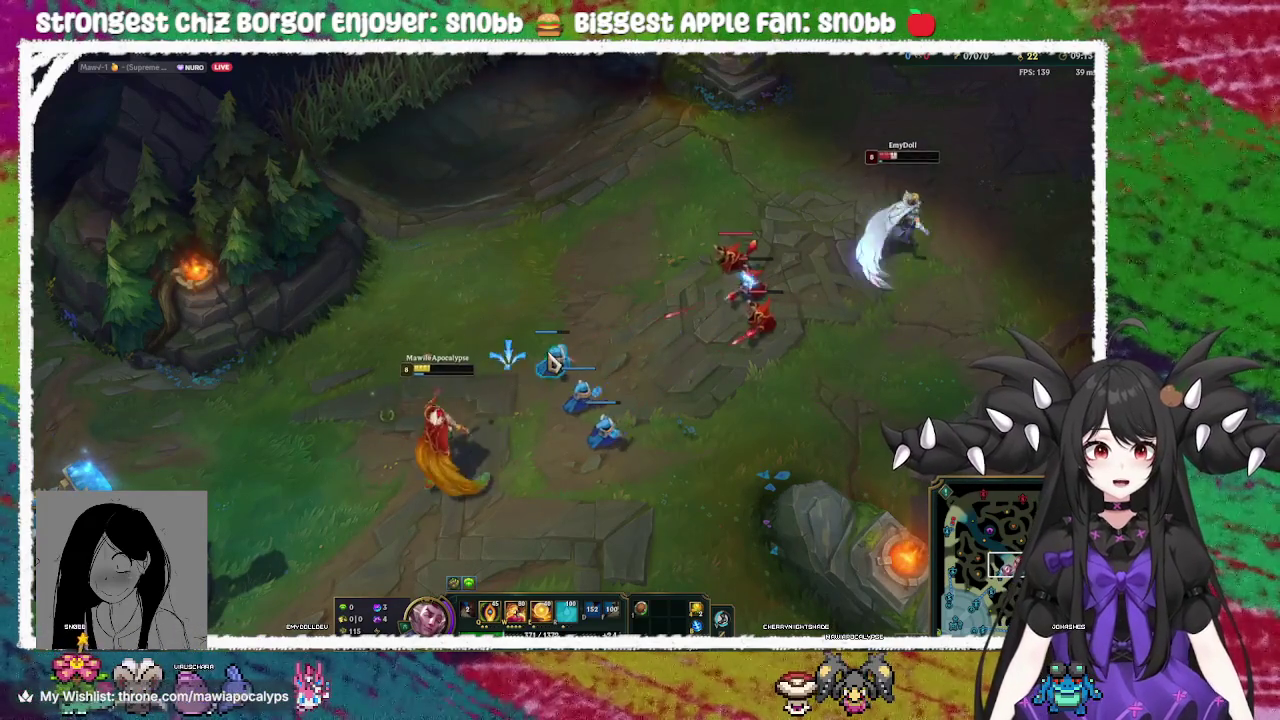
pyautogui.rightClick(343, 471)
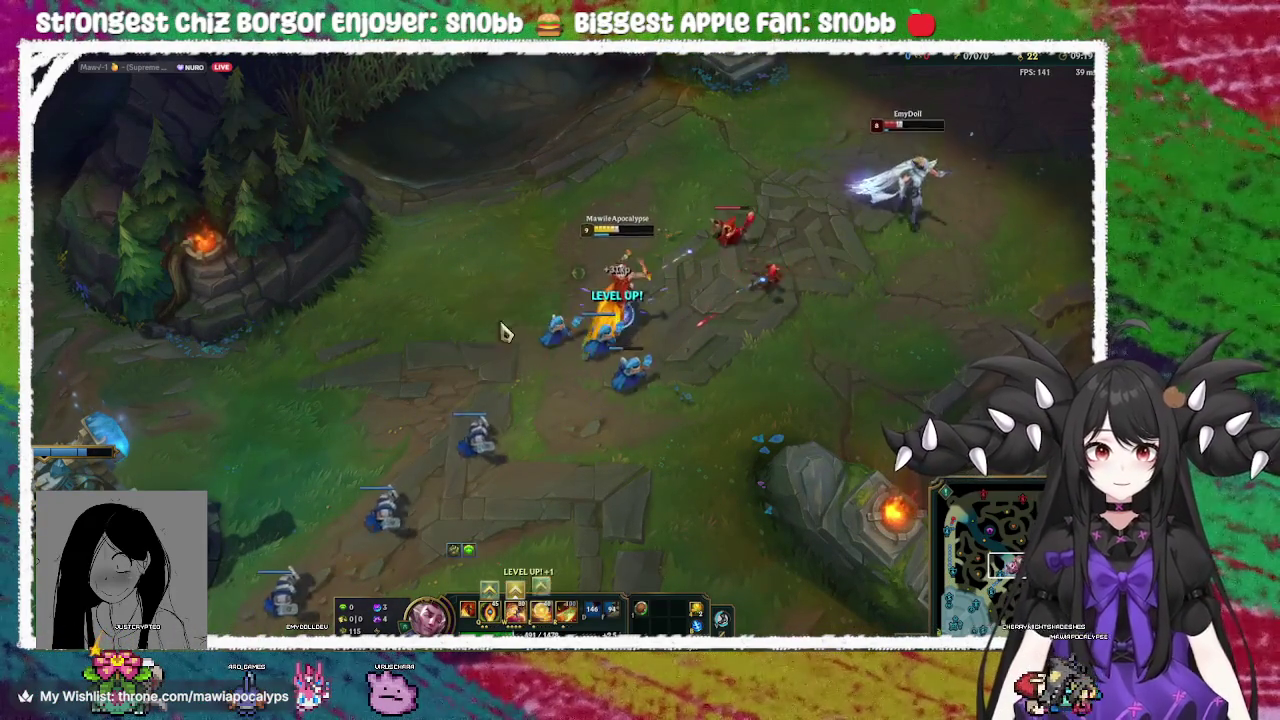
# Approach the minion wave, then back off behind the allied minions
pyautogui.rightClick(634, 234)
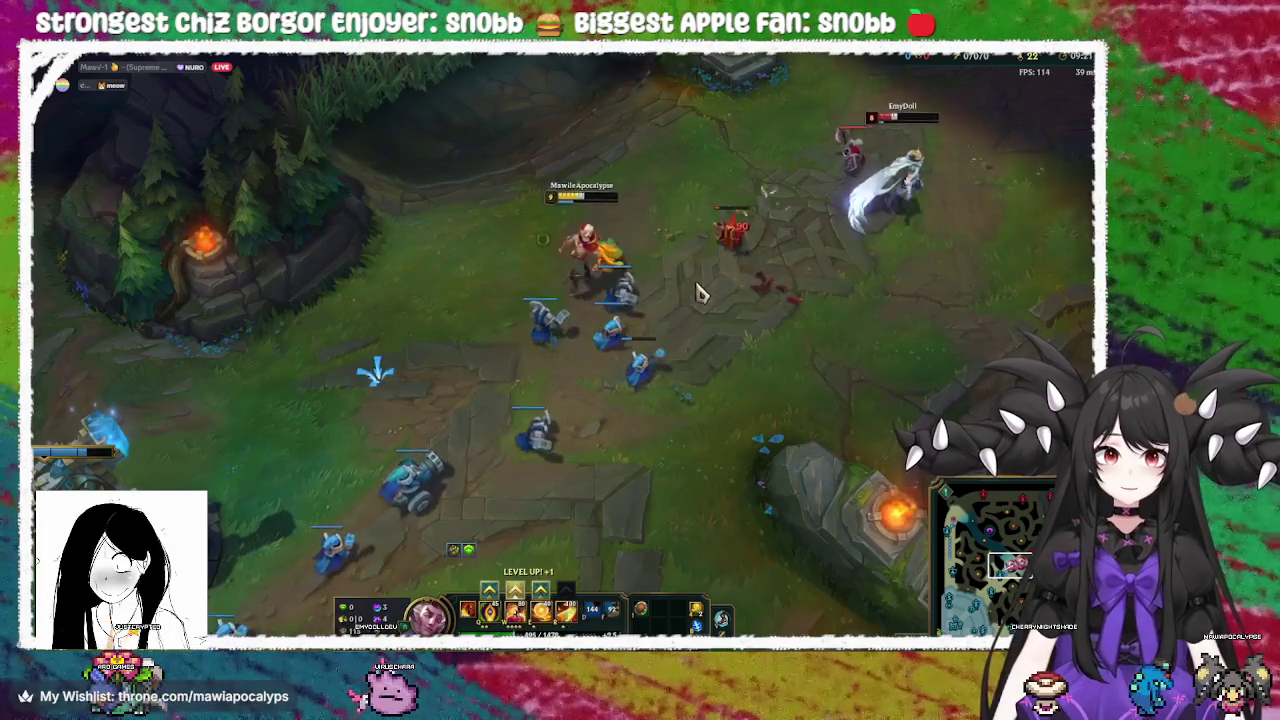
pyautogui.rightClick(357, 371)
pyautogui.rightClick(390, 437)
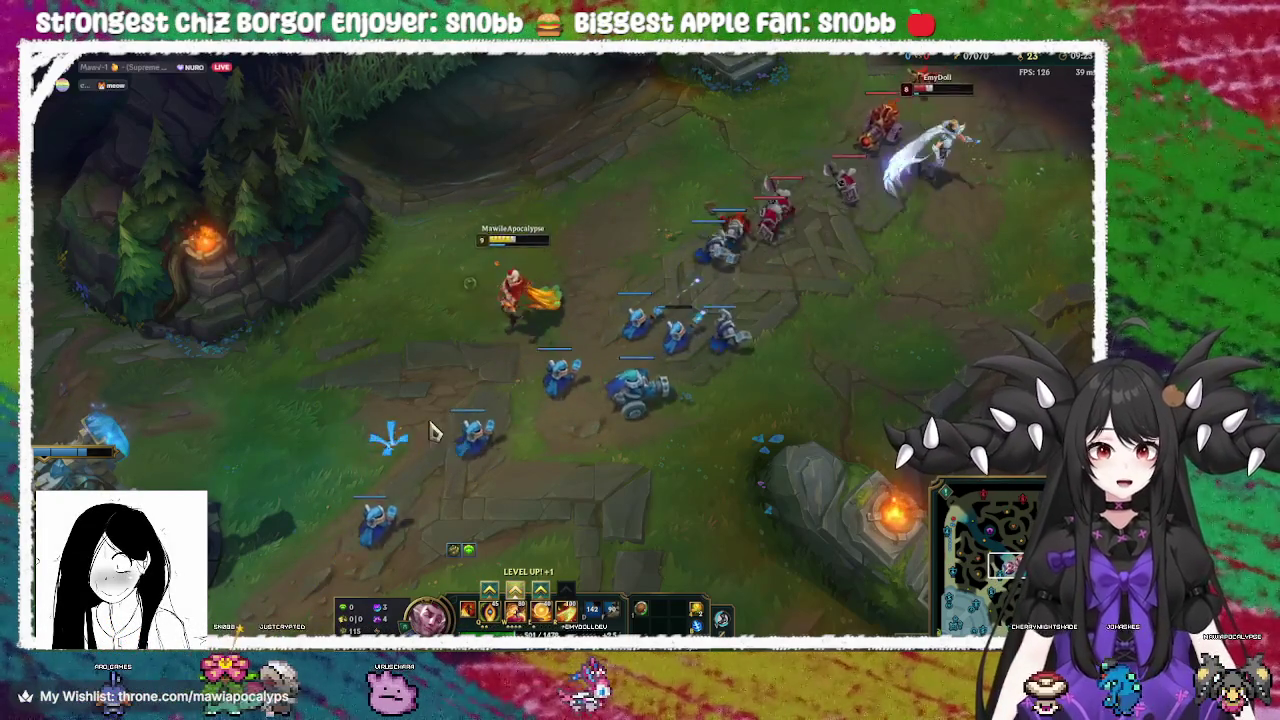
pyautogui.rightClick(300, 440)
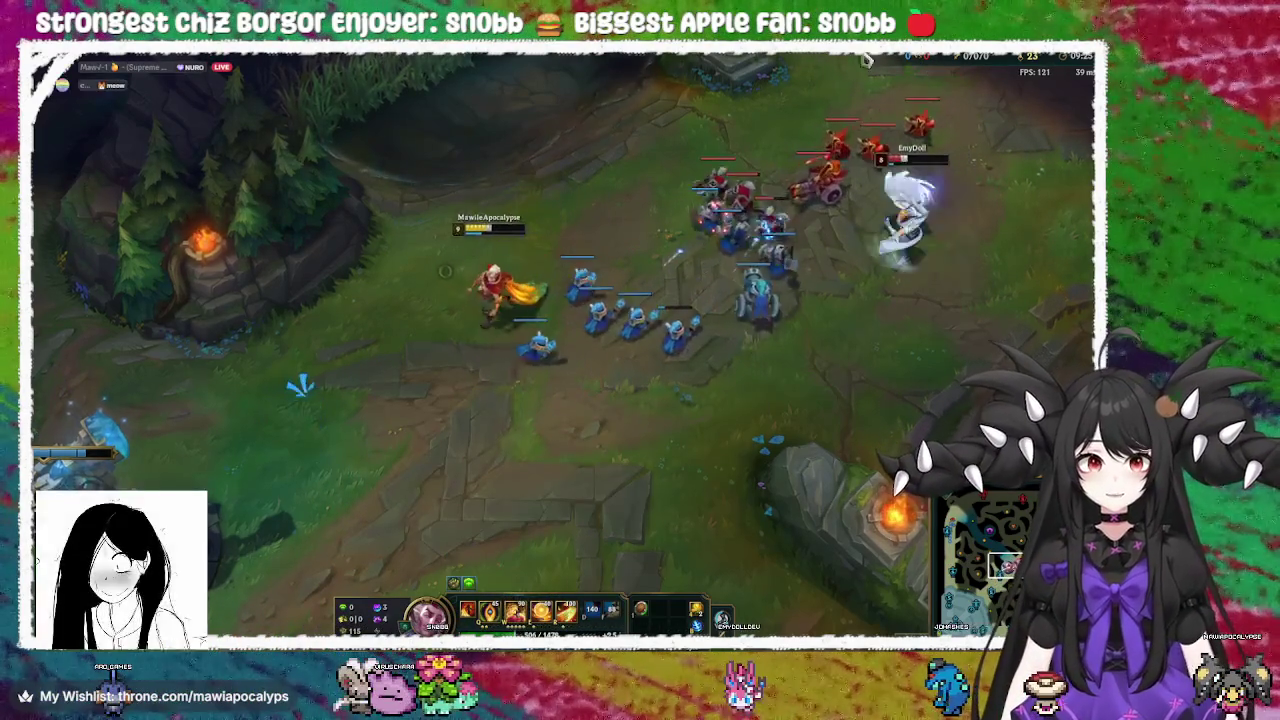
pyautogui.rightClick(237, 265)
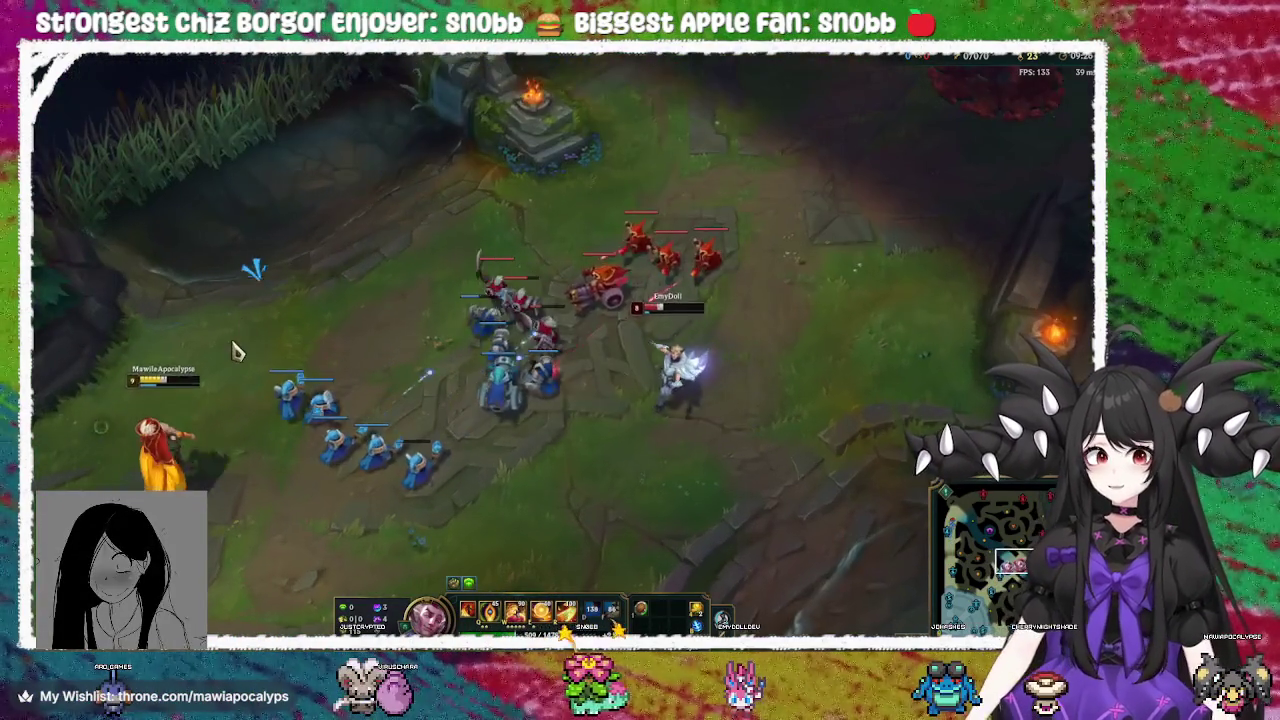
pyautogui.rightClick(300, 505)
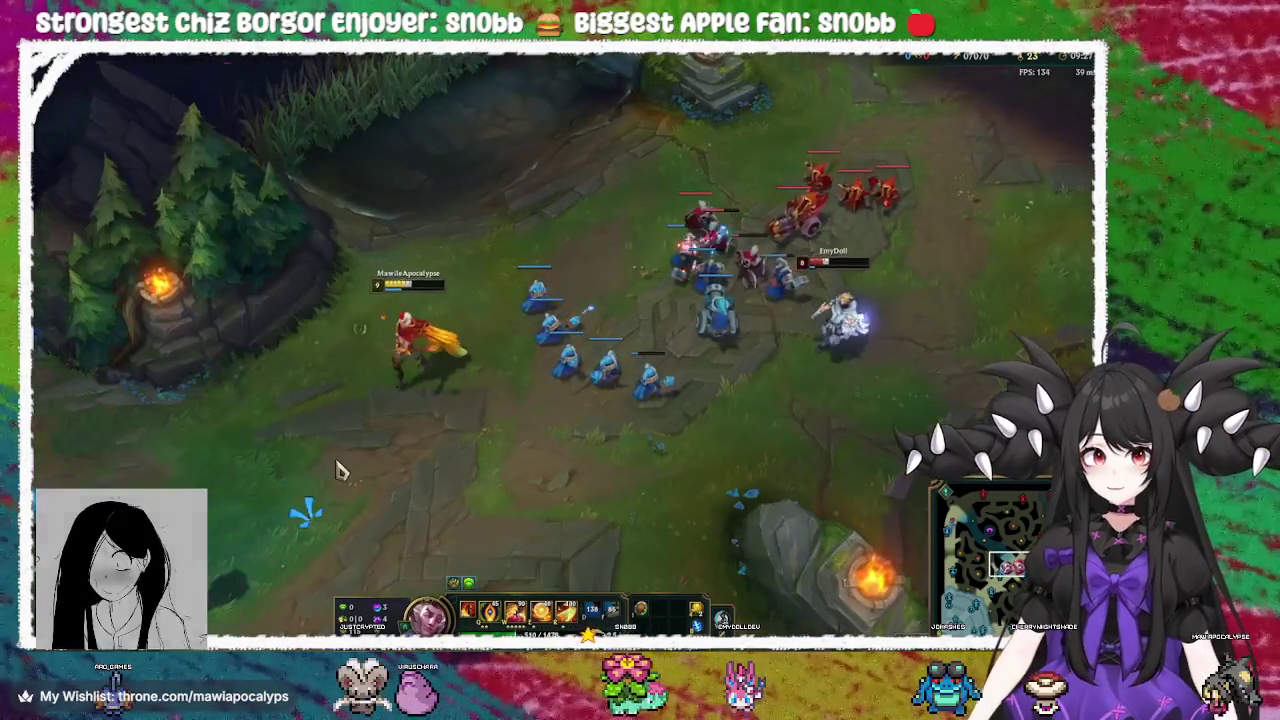
# Skirmish in the minion fight, retreat from the enemy champion, then attack enemy minions
pyautogui.rightClick(743, 405)
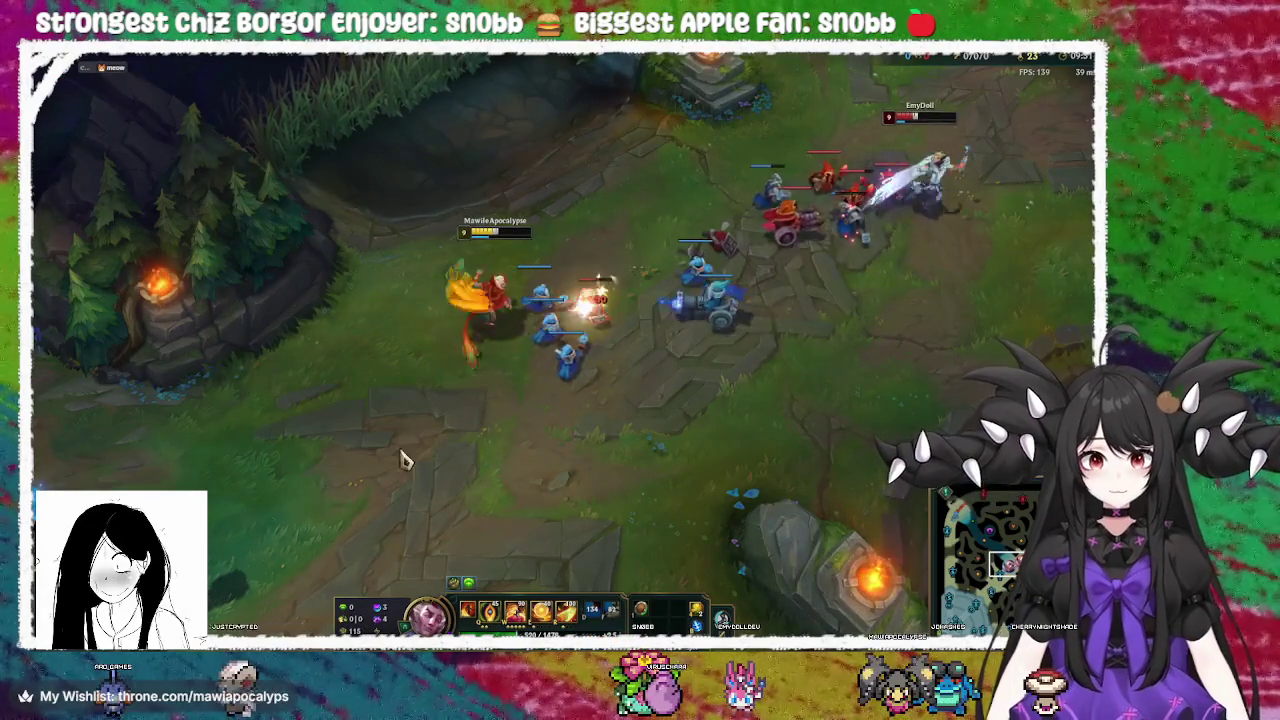
pyautogui.rightClick(535, 357)
pyautogui.rightClick(464, 408)
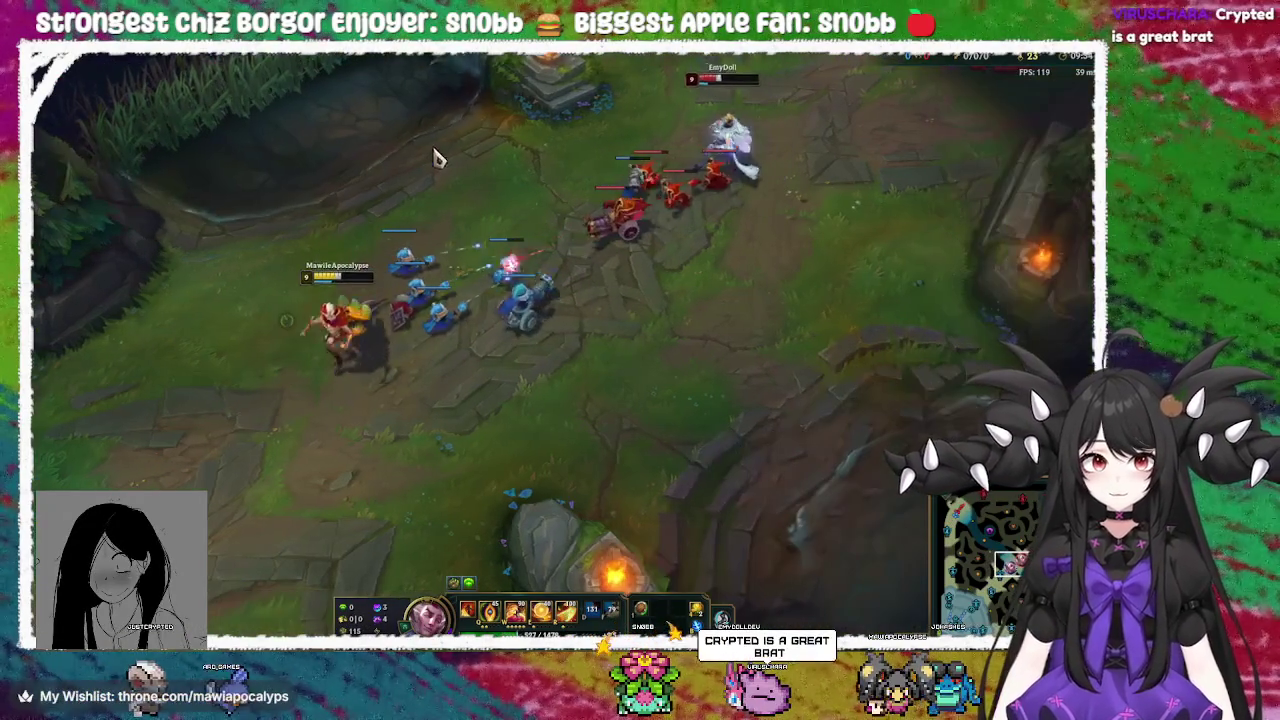
pyautogui.rightClick(177, 280)
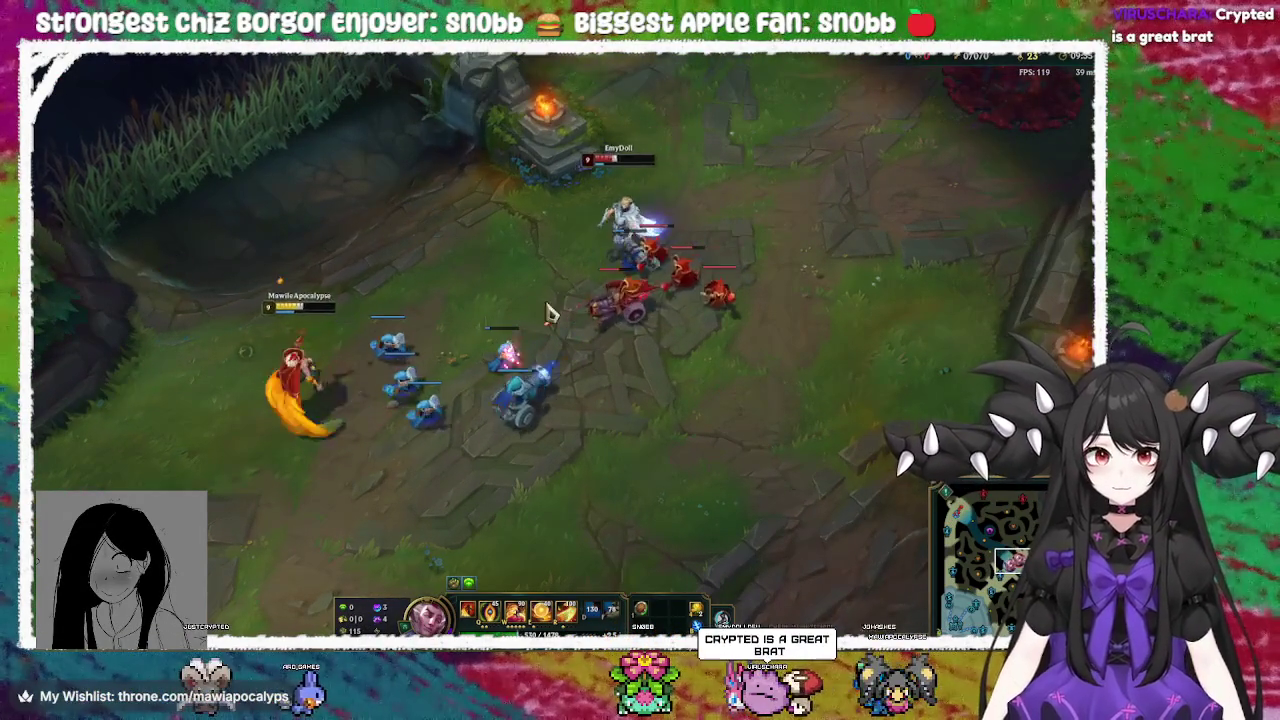
pyautogui.rightClick(281, 532)
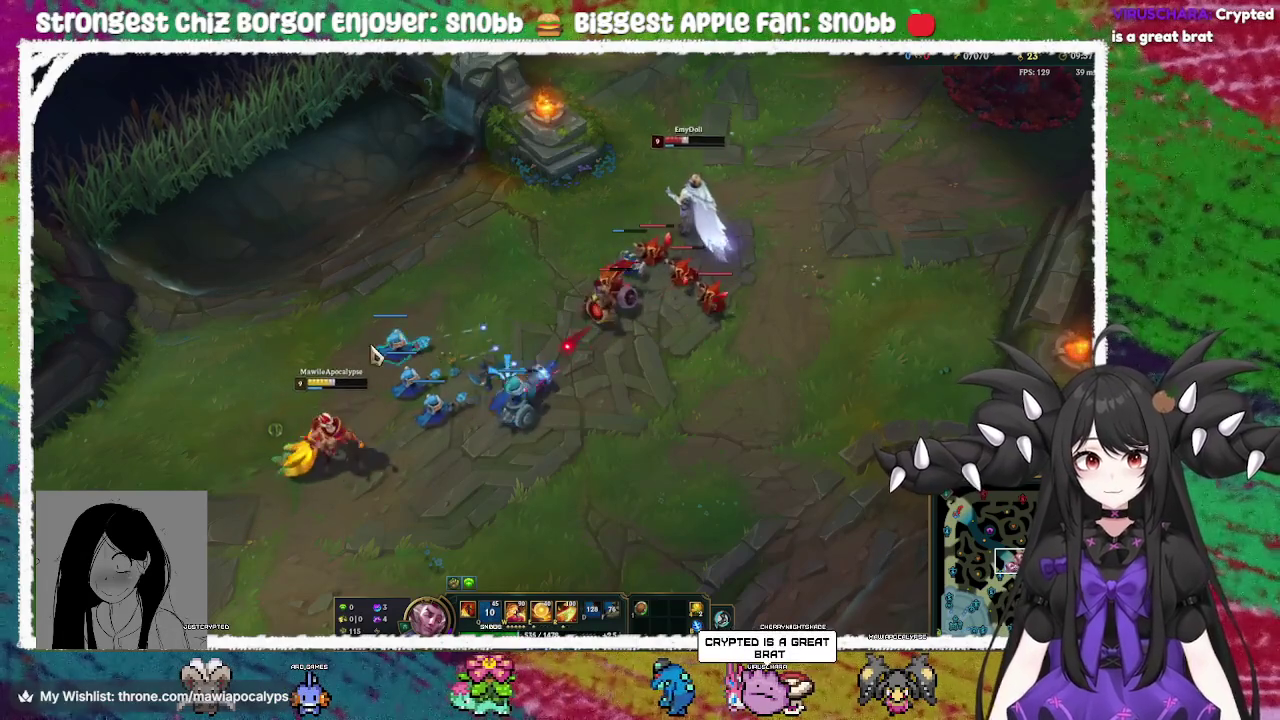
pyautogui.rightClick(230, 468)
pyautogui.rightClick(583, 340)
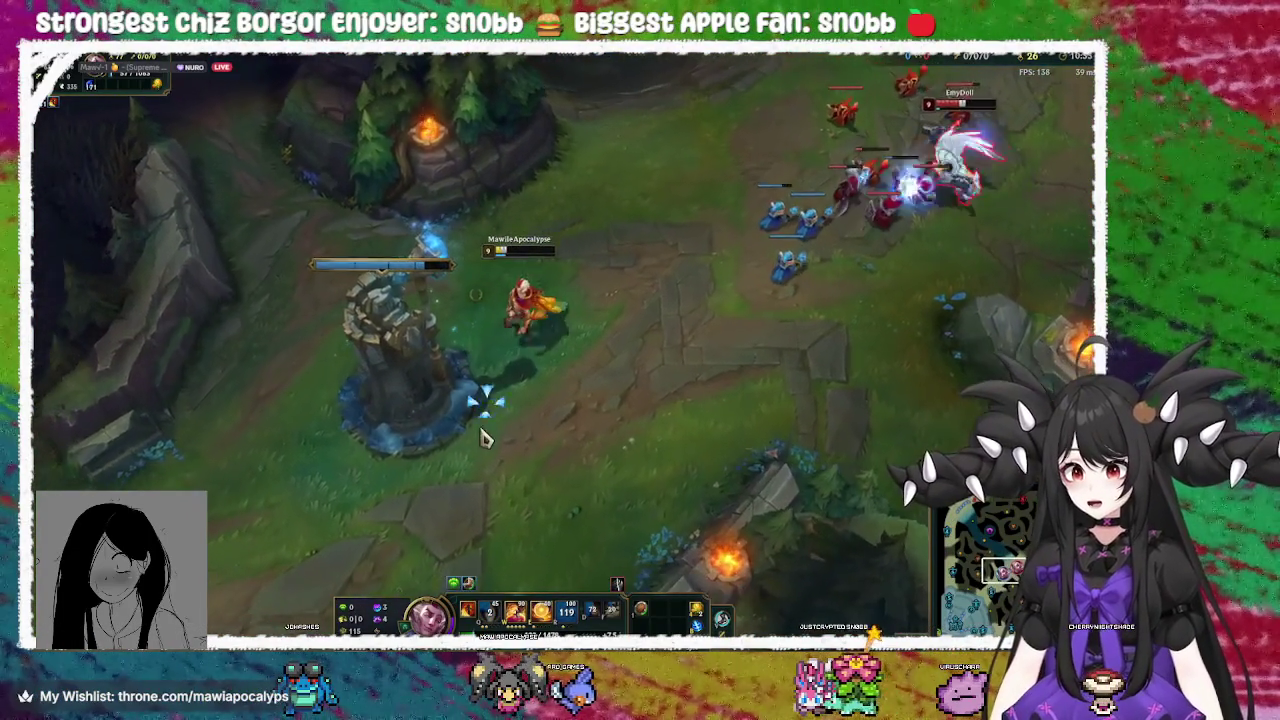
# Kite around the allied mid tower as the enemy dashes in, briefly checking the scoreboard
pyautogui.rightClick(490, 430)
pyautogui.rightClick(660, 168)
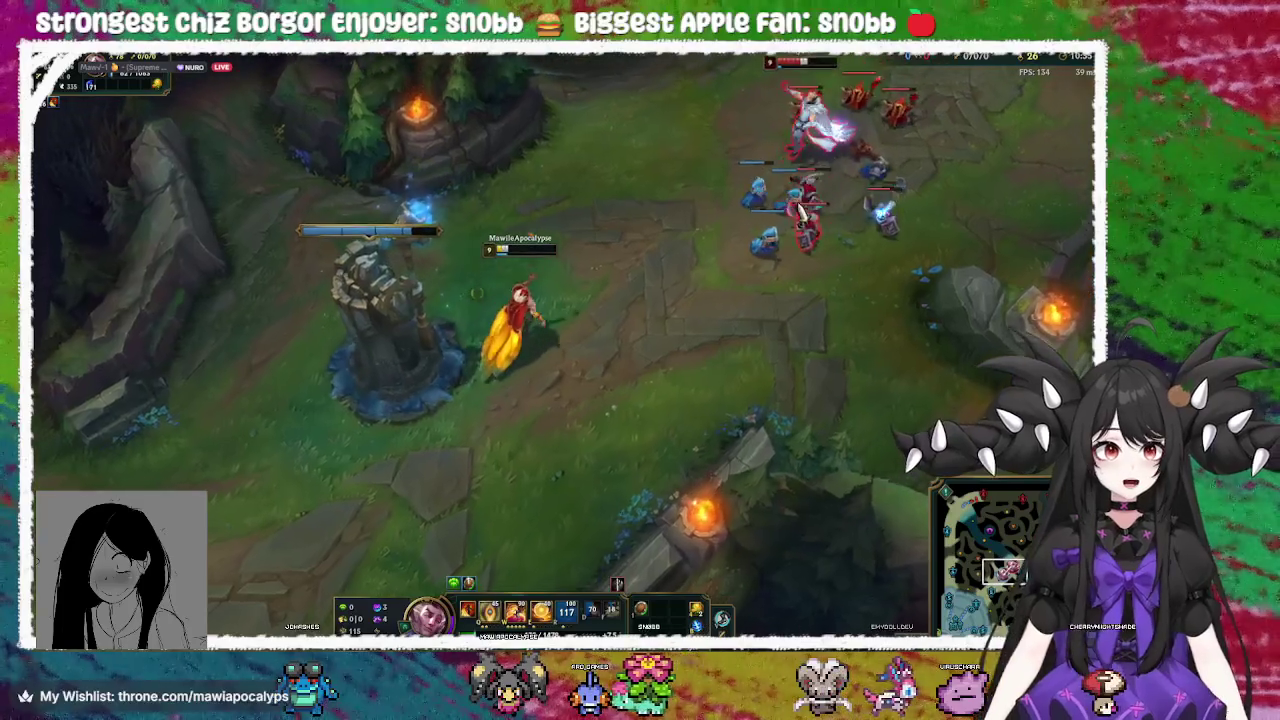
pyautogui.rightClick(462, 400)
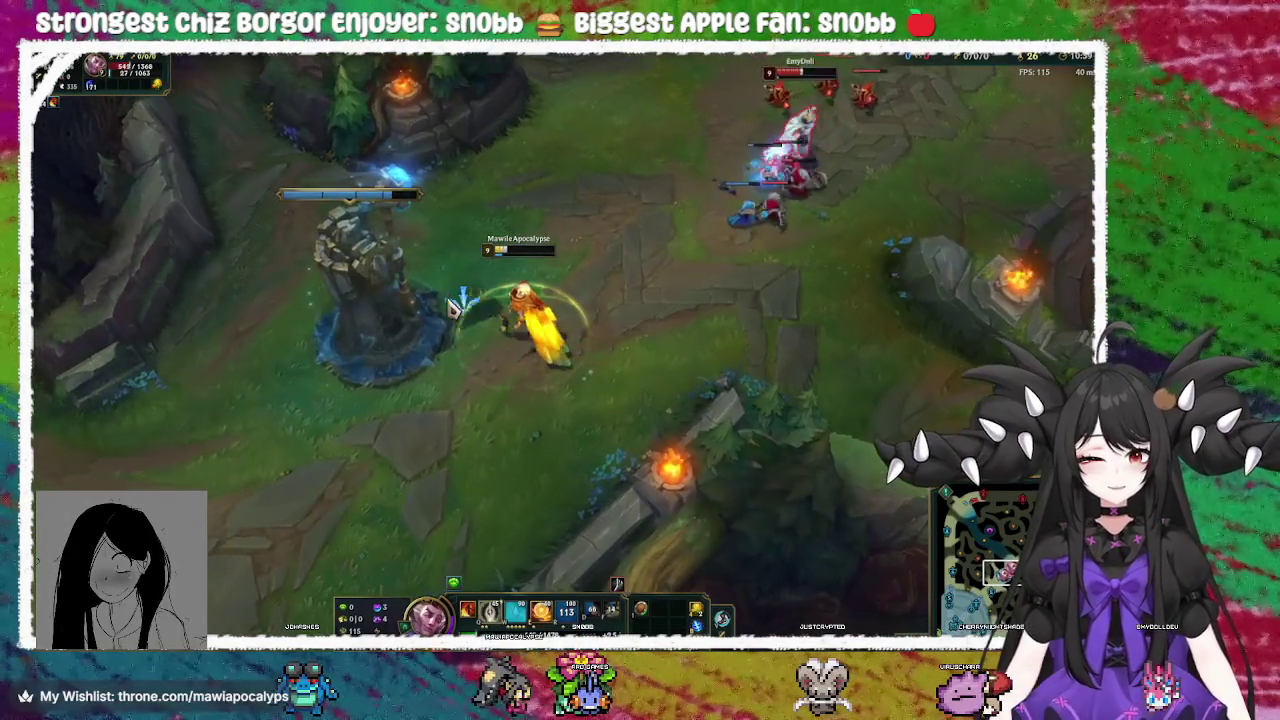
pyautogui.rightClick(455, 458)
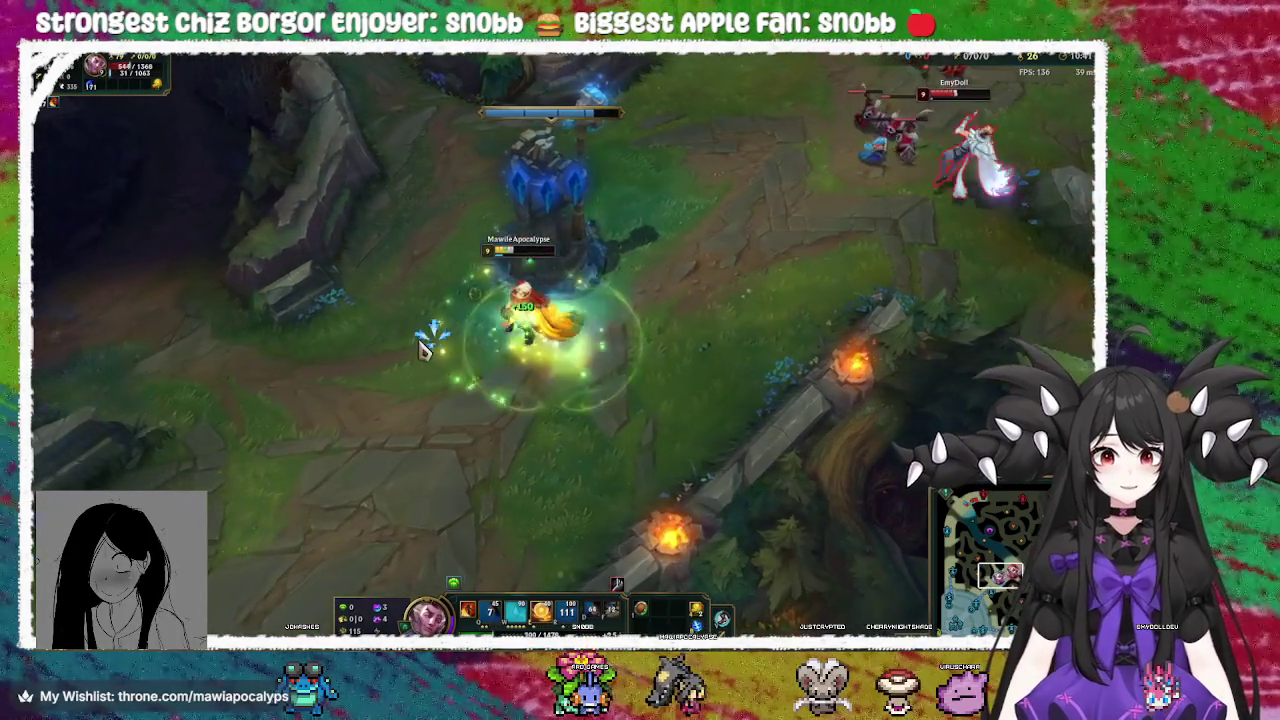
pyautogui.rightClick(570, 228)
pyautogui.rightClick(437, 449)
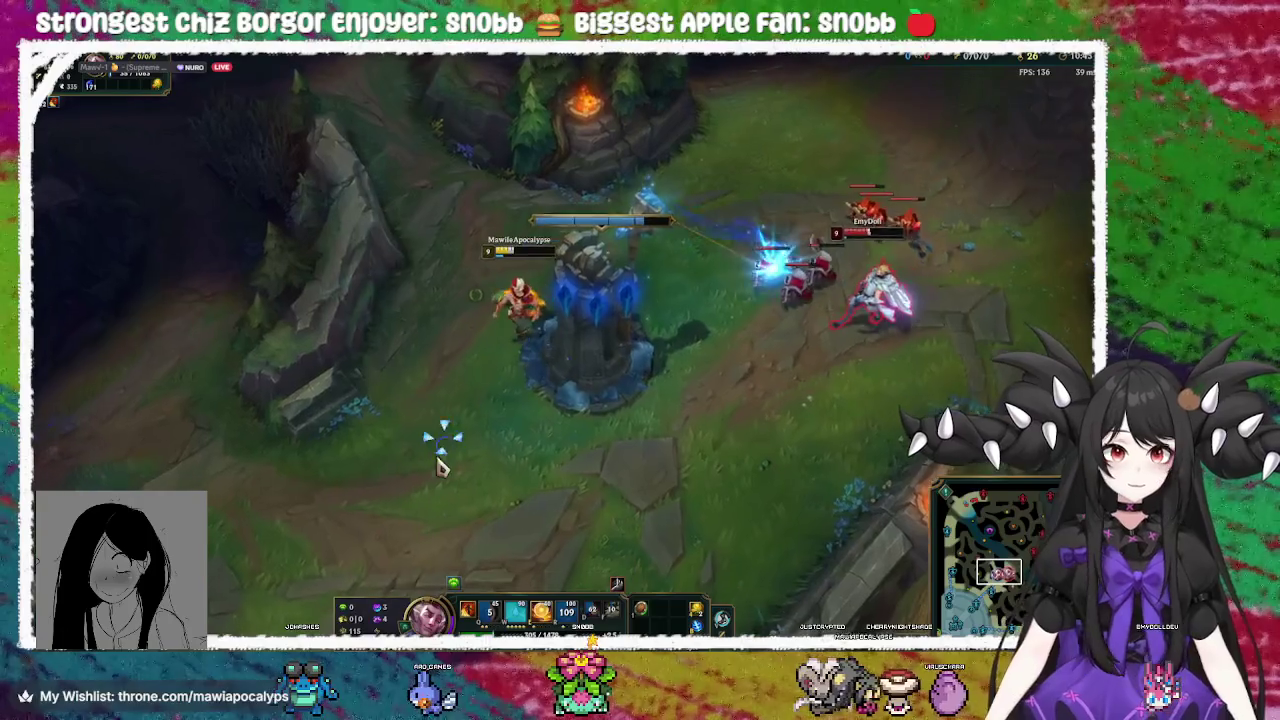
pyautogui.rightClick(440, 255)
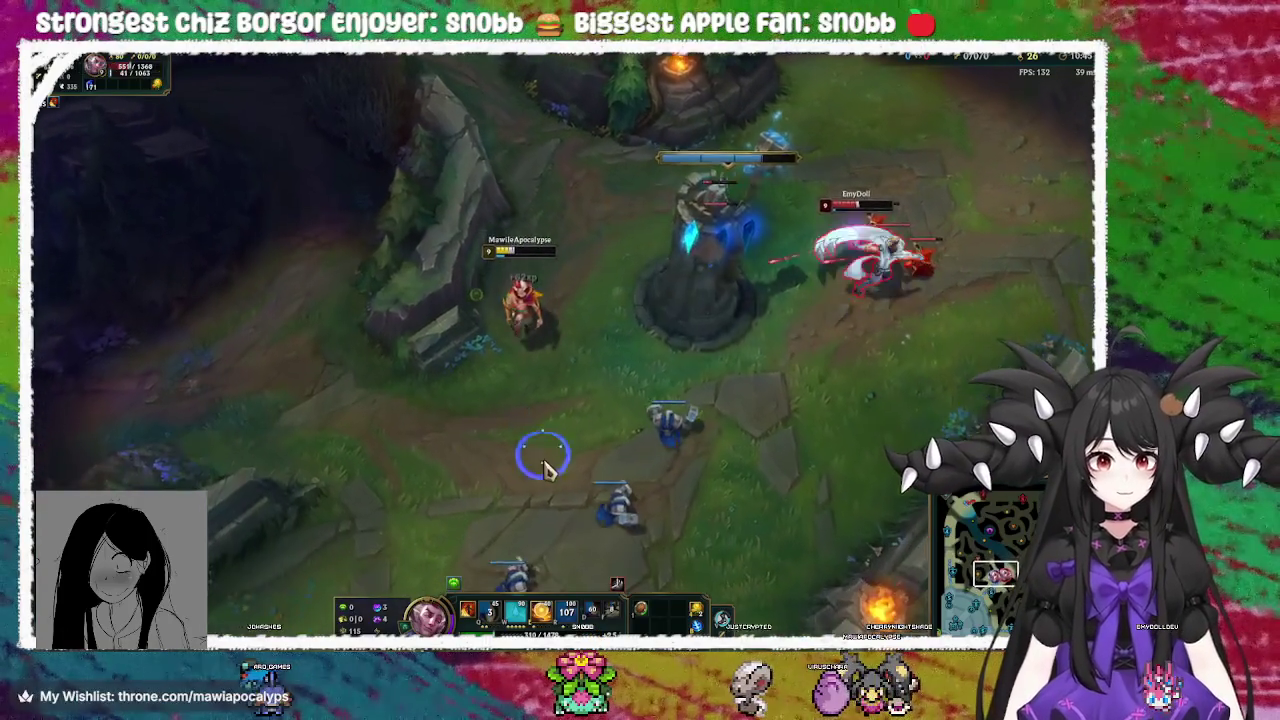
pyautogui.rightClick(570, 415)
pyautogui.press('Tab')
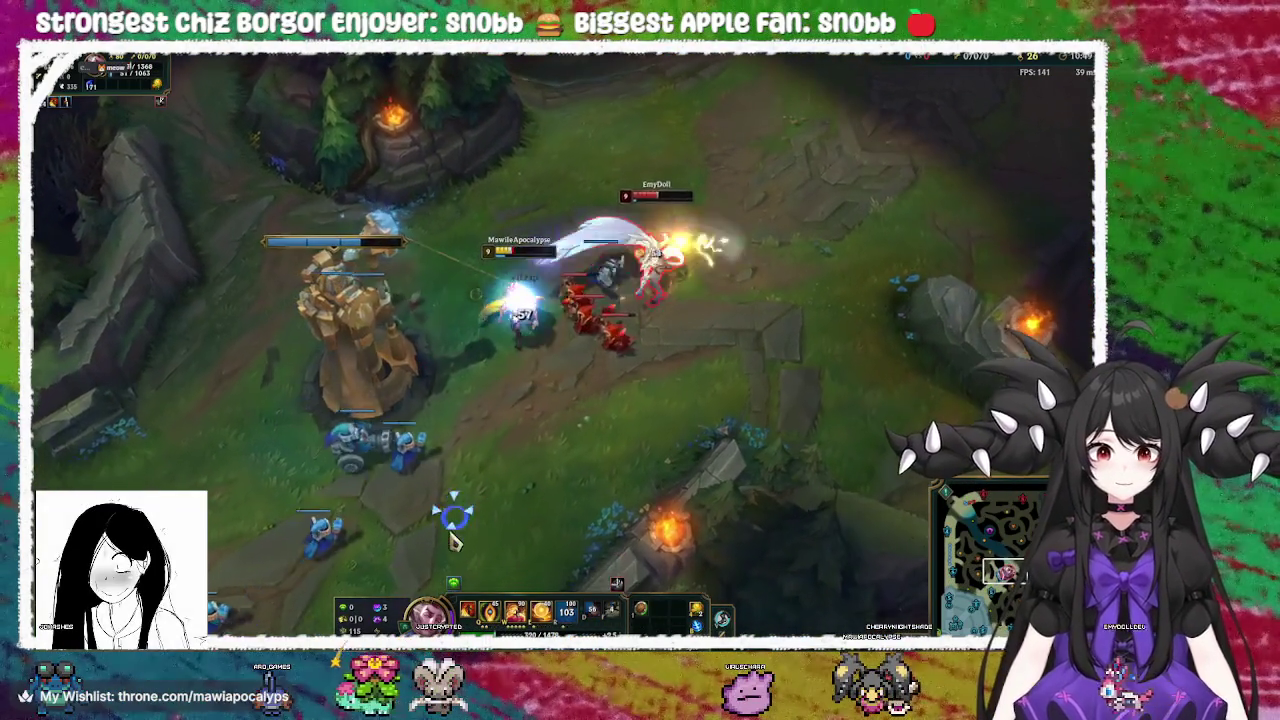
# Trade with the enemy champion using Q, then fall back and last-hit enemy minions
pyautogui.rightClick(720, 315)
pyautogui.rightClick(791, 183)
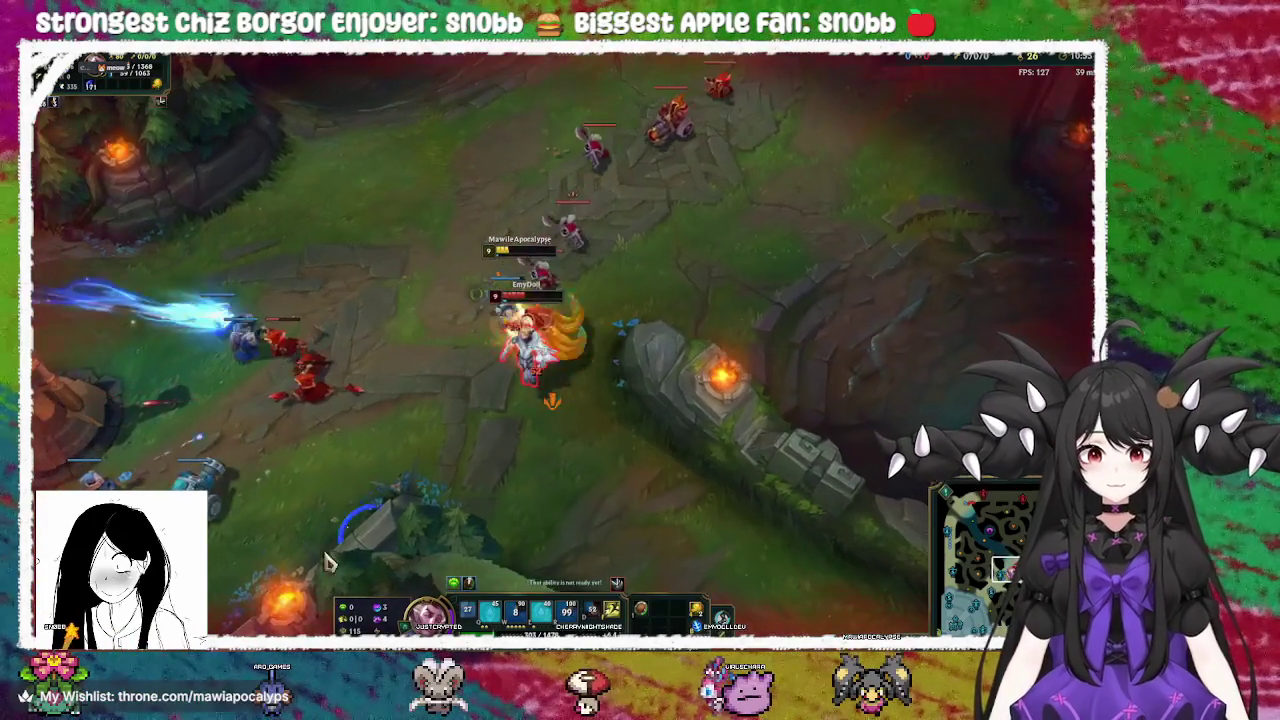
pyautogui.rightClick(527, 392)
pyautogui.press('q')
pyautogui.rightClick(210, 465)
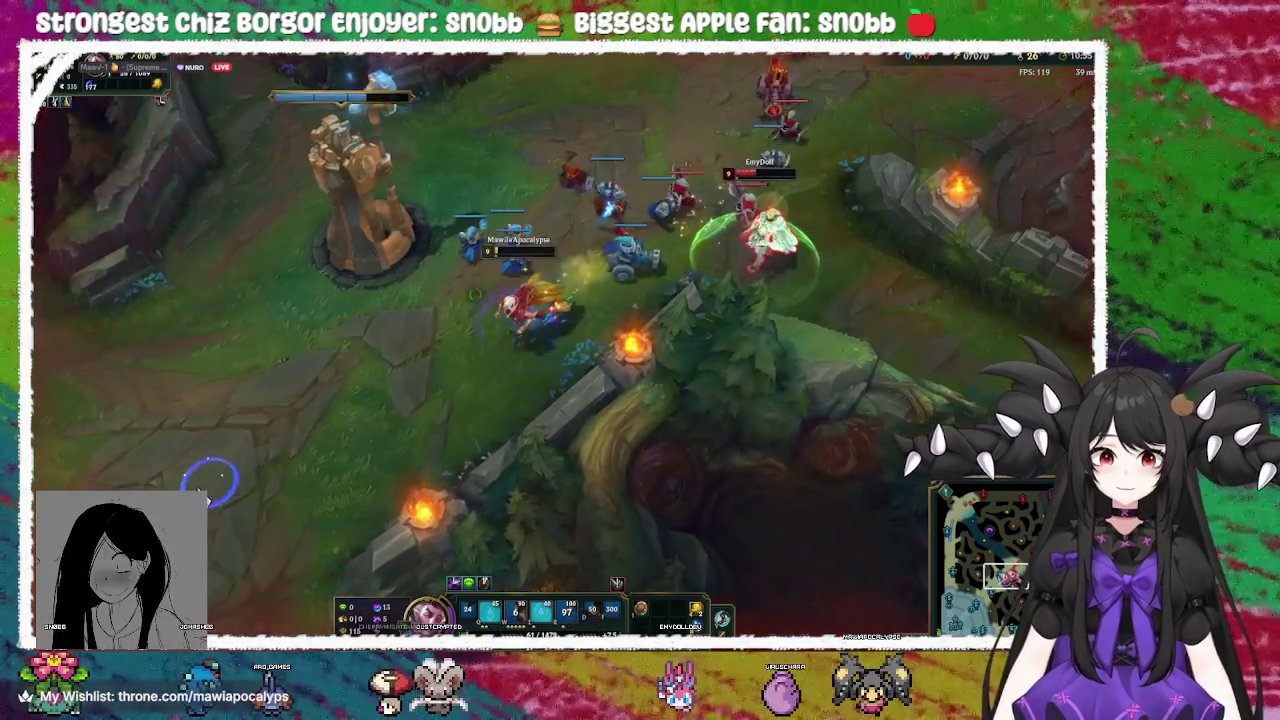
pyautogui.rightClick(663, 240)
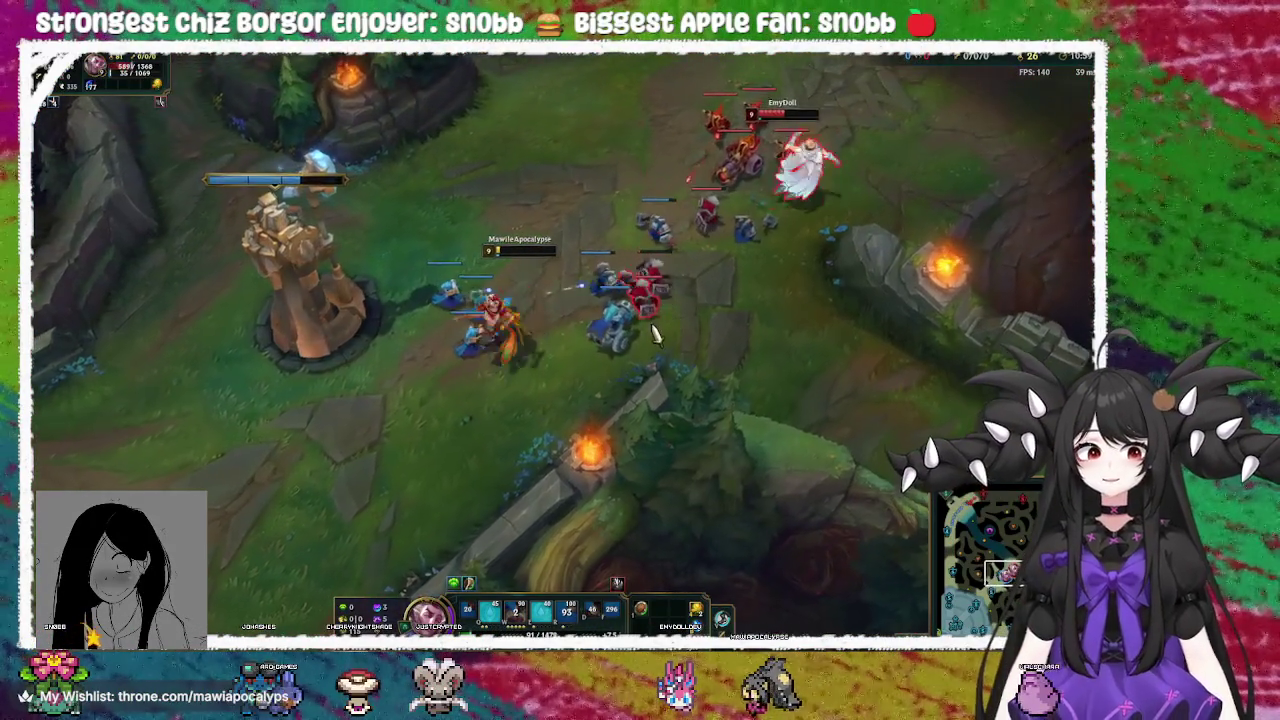
pyautogui.rightClick(683, 288)
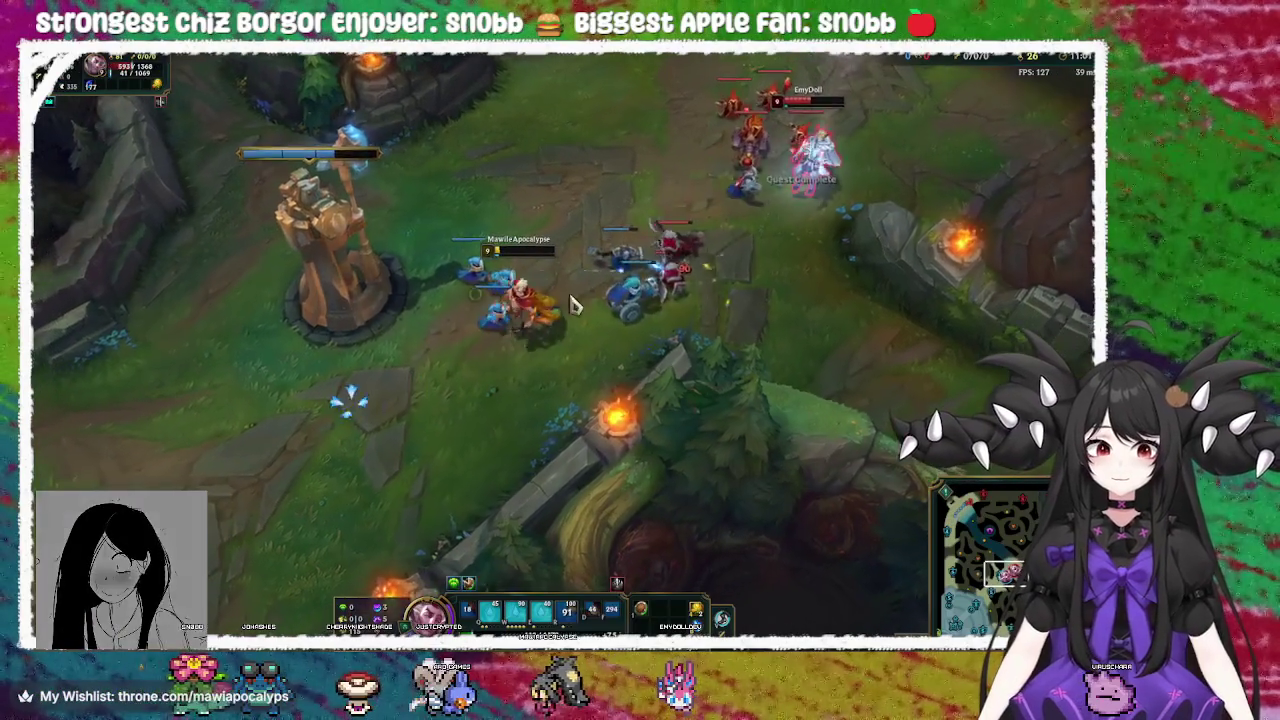
pyautogui.rightClick(363, 465)
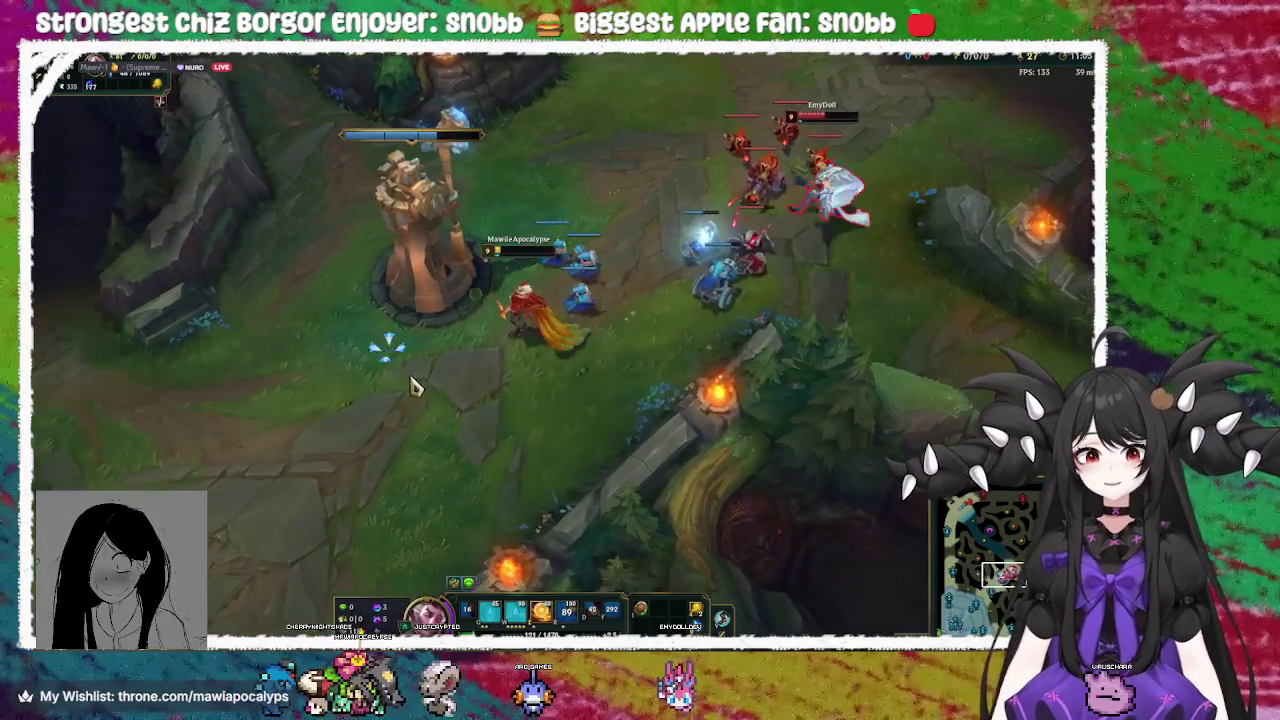
# Return to the tower and fire a Q skillshot at the enemy champion
pyautogui.rightClick(443, 320)
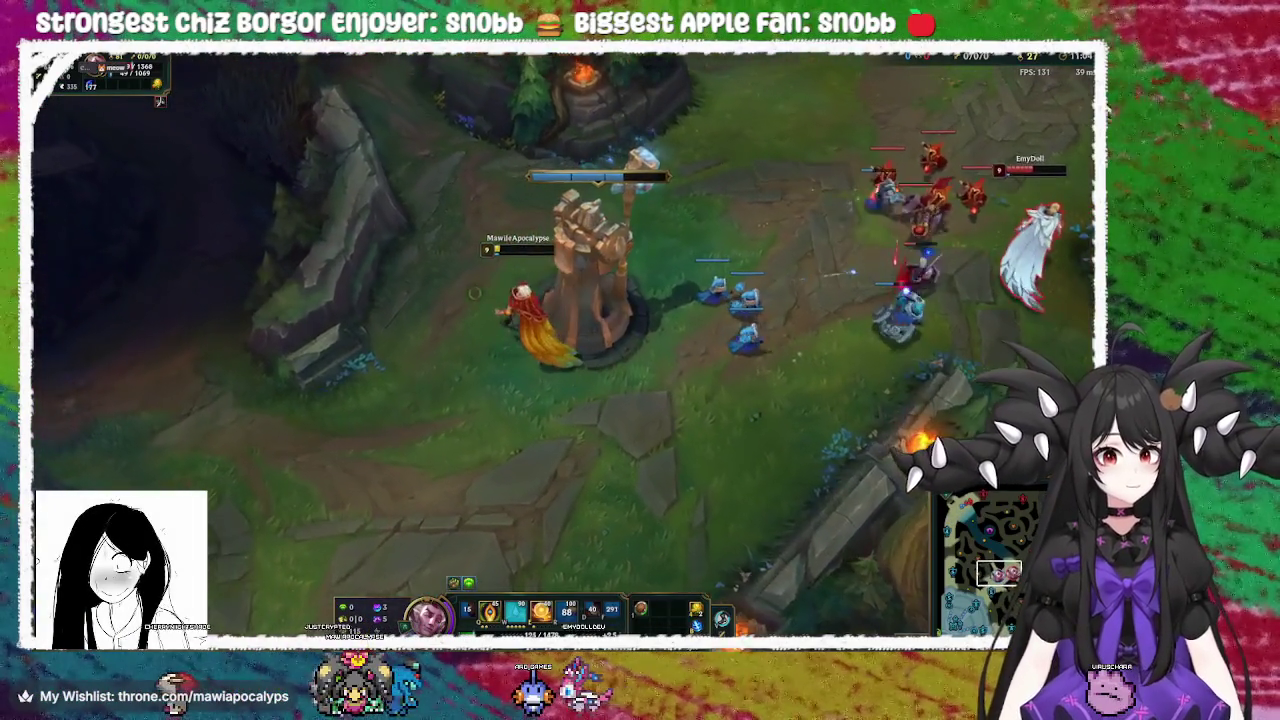
pyautogui.rightClick(428, 171)
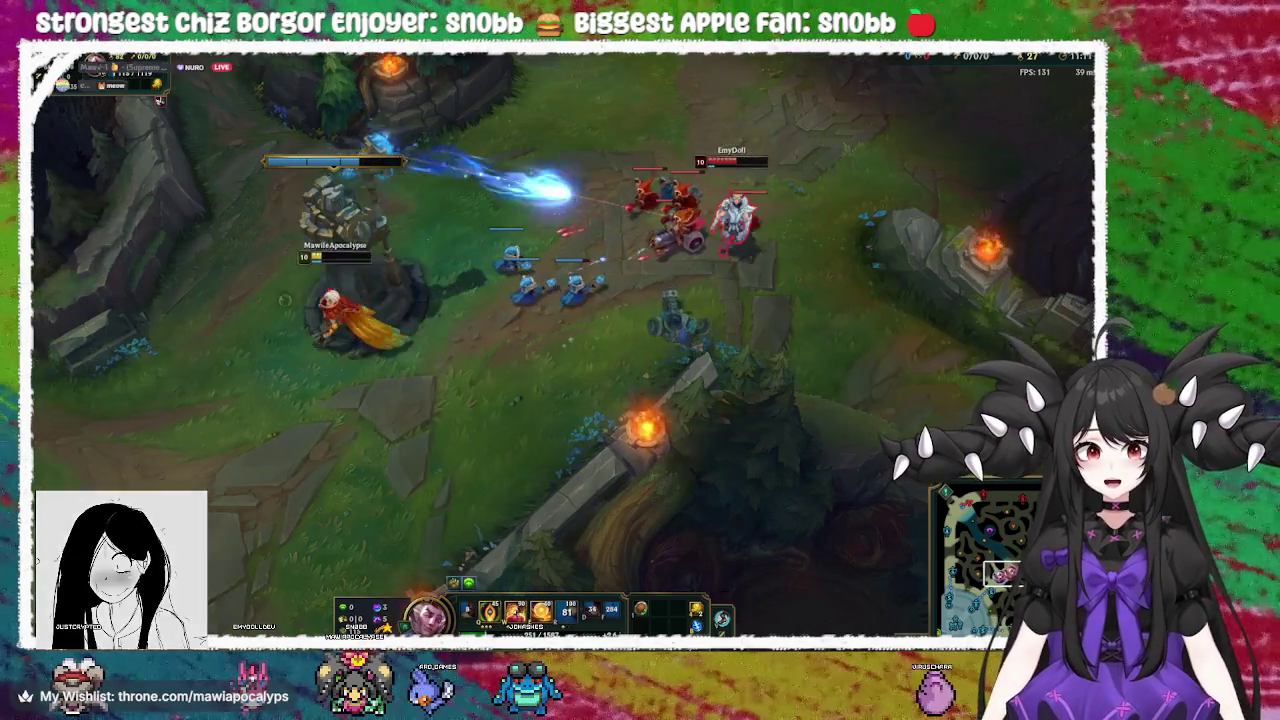
pyautogui.rightClick(258, 282)
pyautogui.press('q')
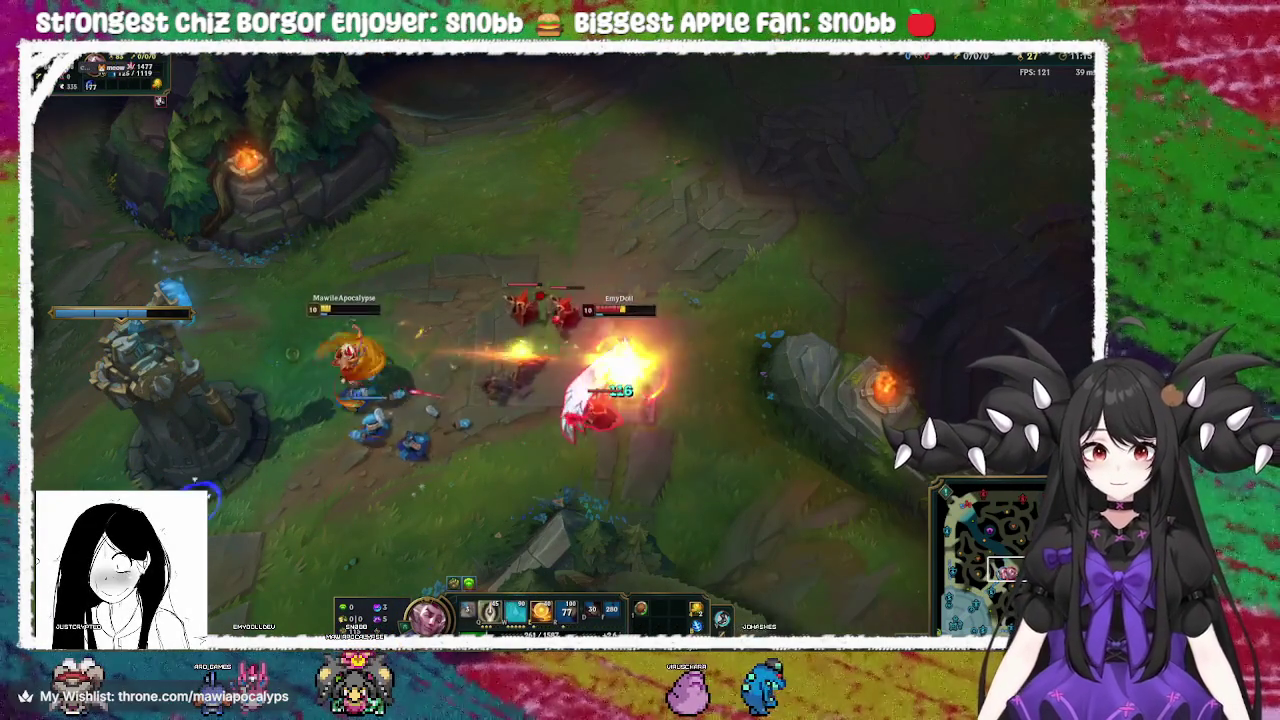
# Step back into lane and fight the enemy champion until Rakan is killed
pyautogui.rightClick(277, 486)
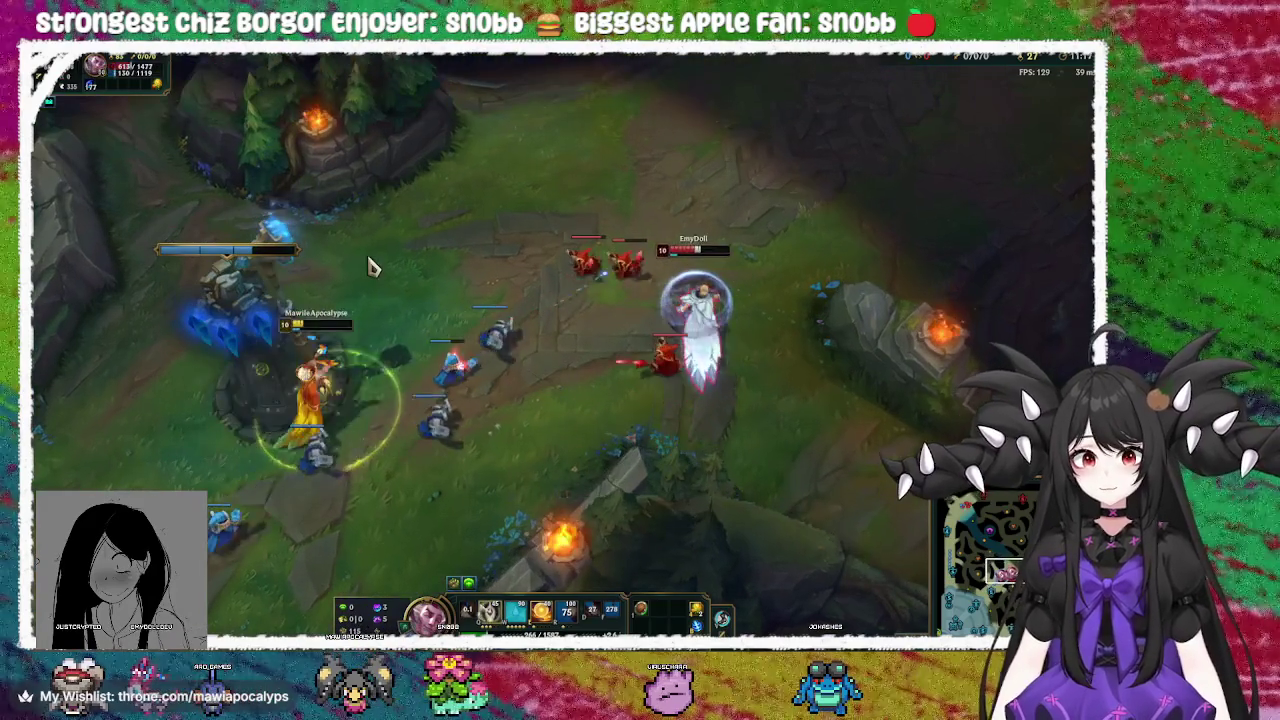
pyautogui.rightClick(370, 266)
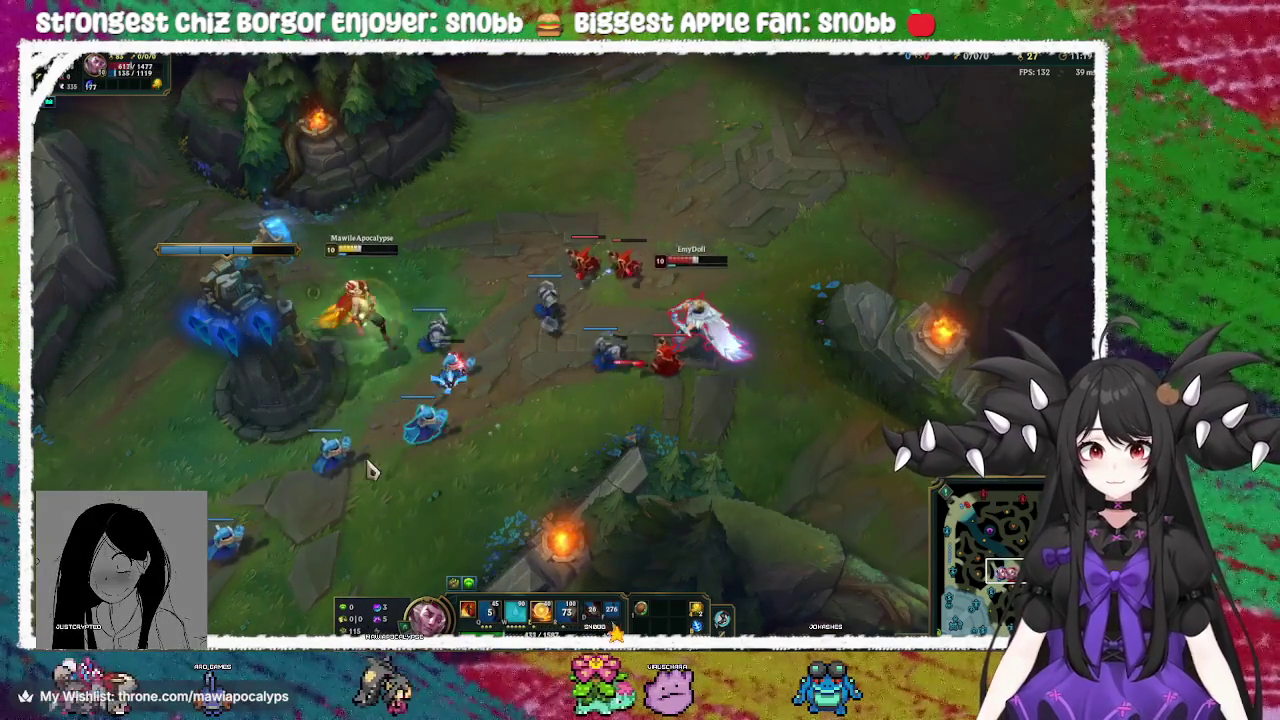
pyautogui.rightClick(643, 365)
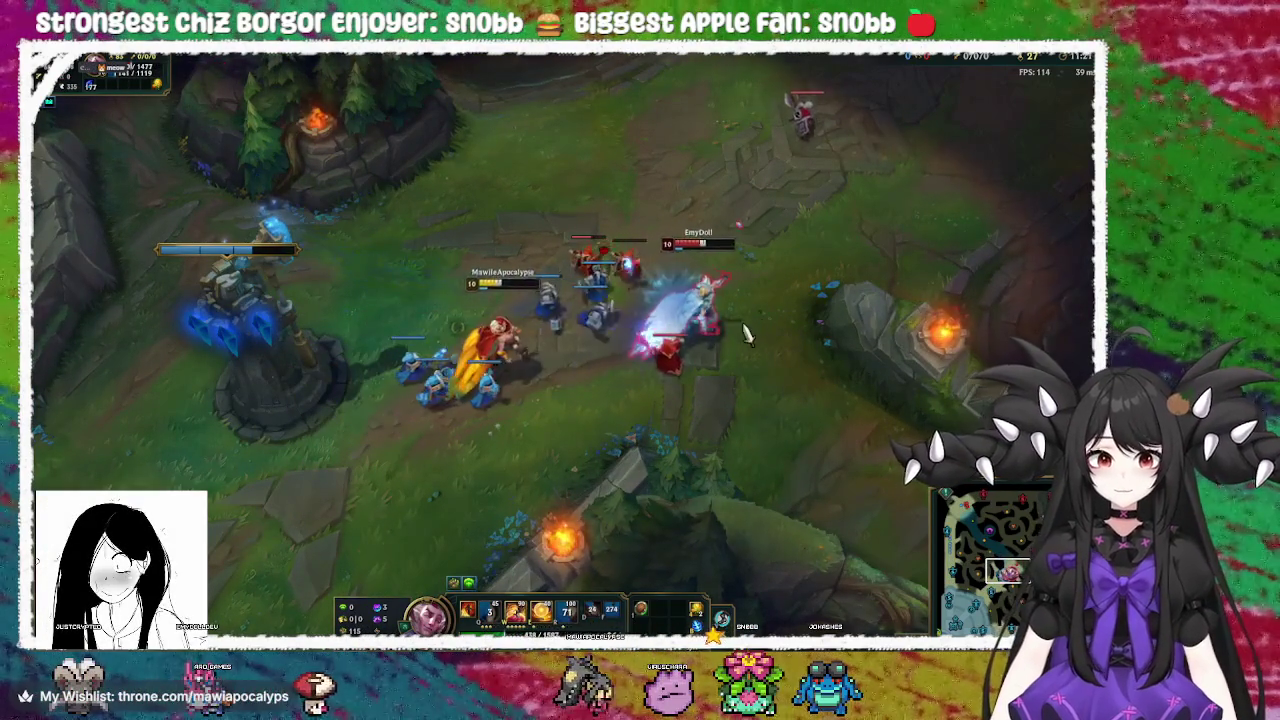
pyautogui.rightClick(632, 318)
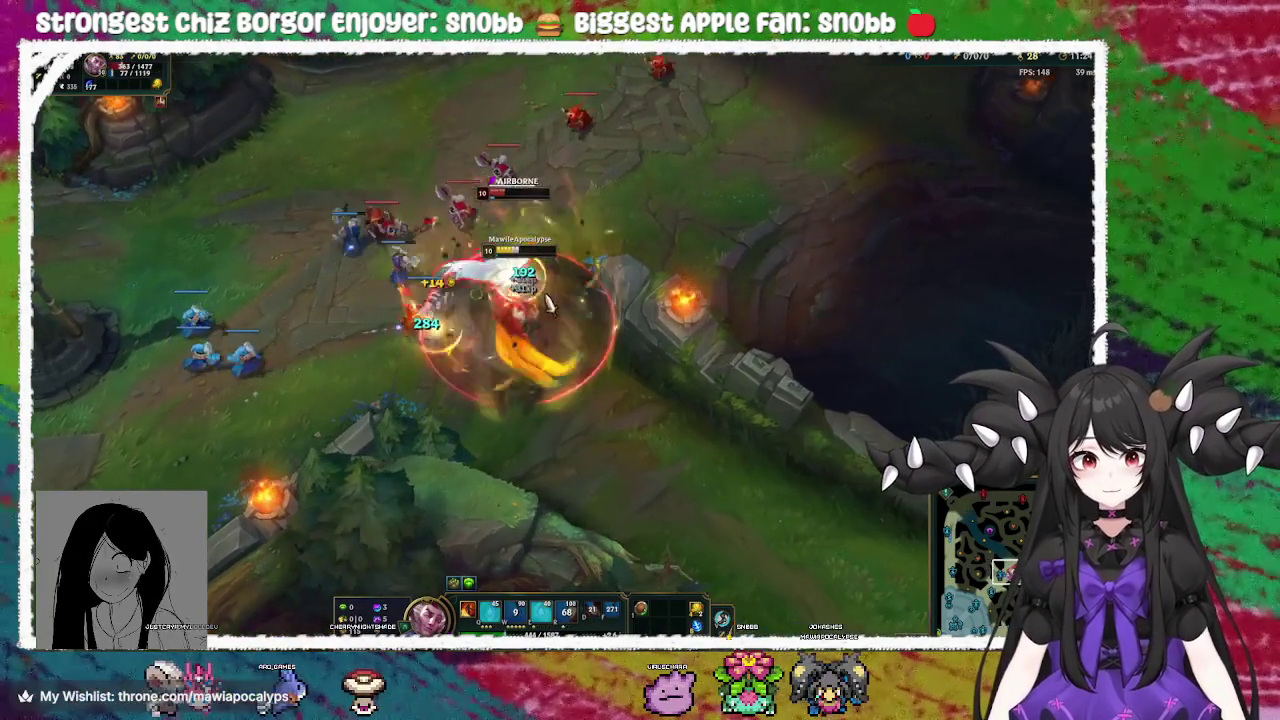
pyautogui.rightClick(565, 520)
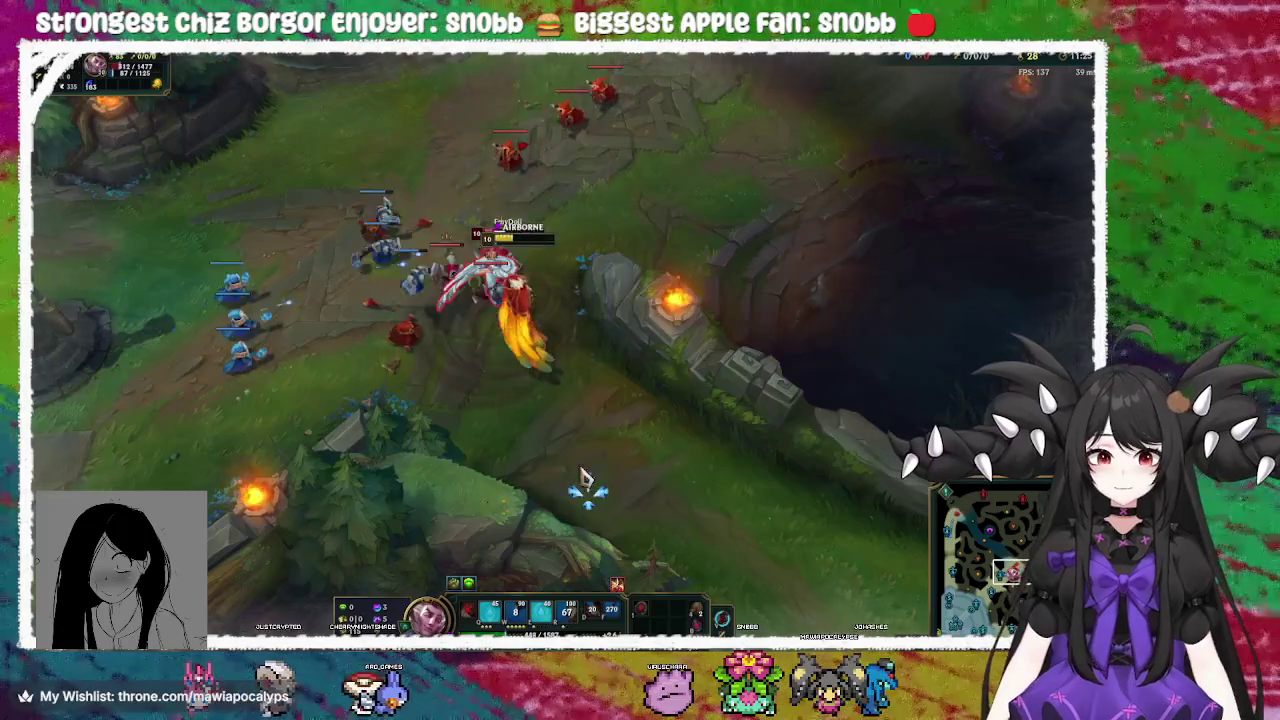
pyautogui.rightClick(590, 345)
pyautogui.rightClick(329, 414)
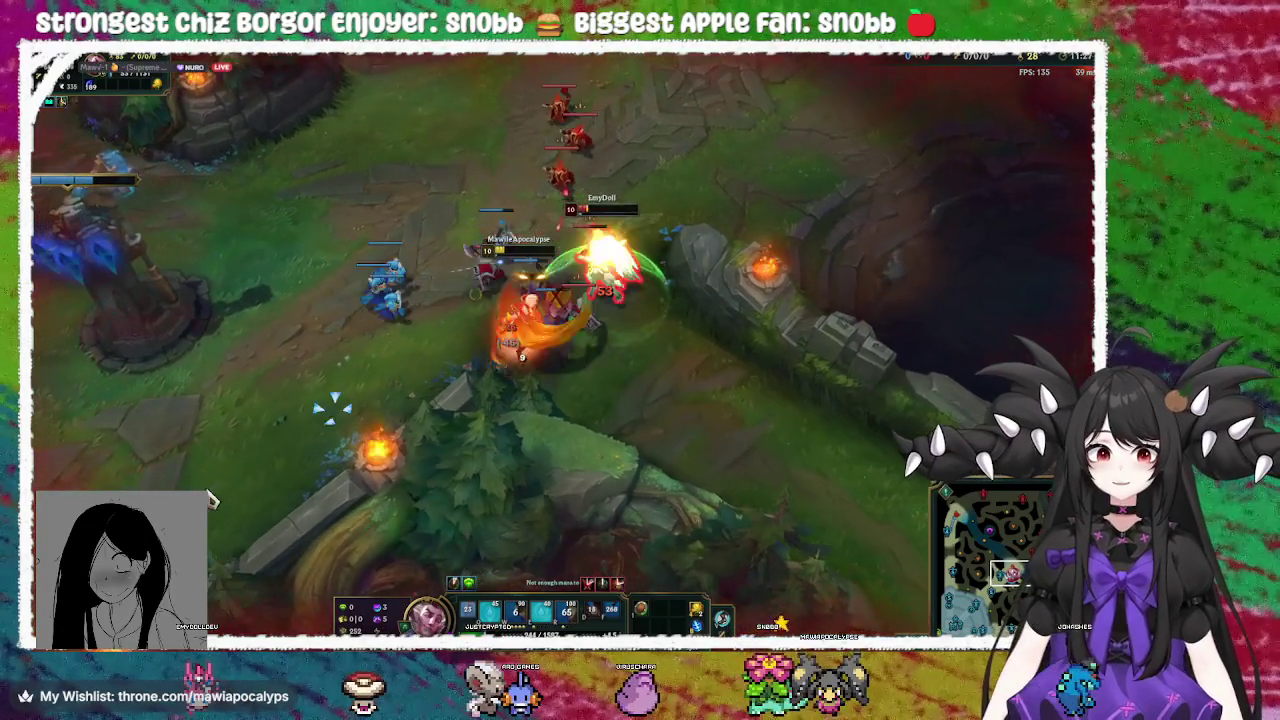
pyautogui.rightClick(215, 458)
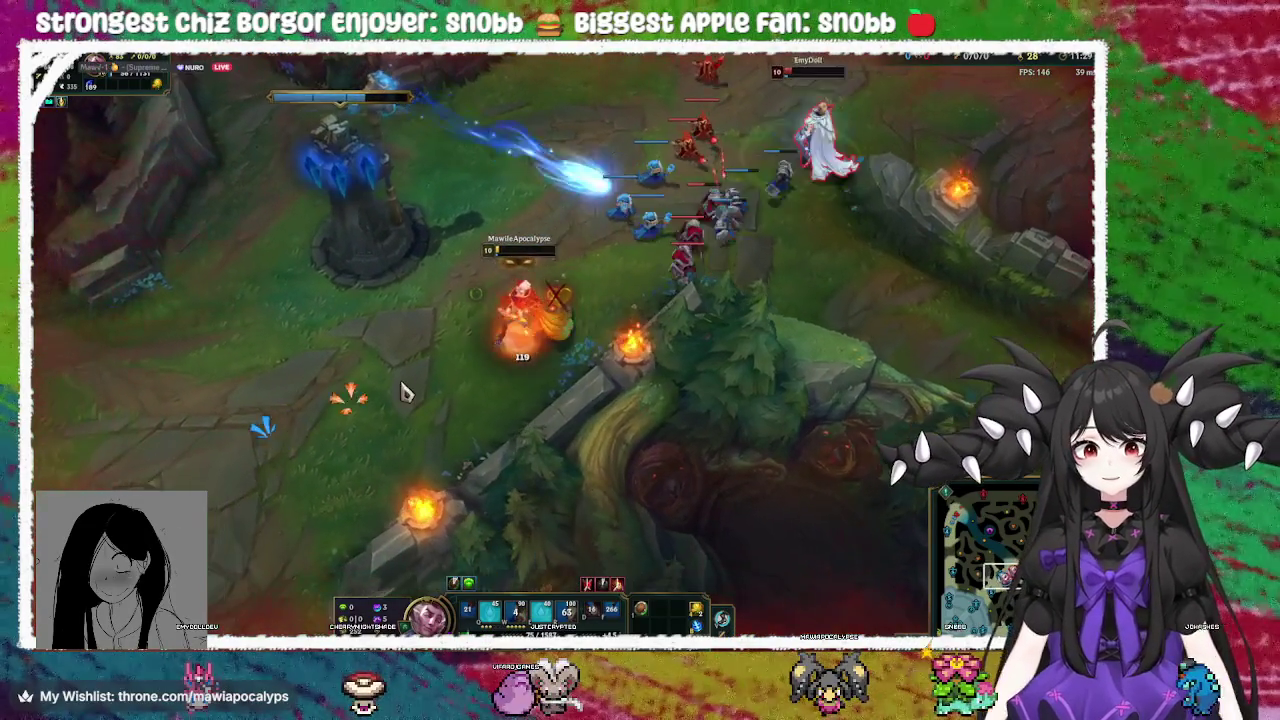
pyautogui.rightClick(295, 440)
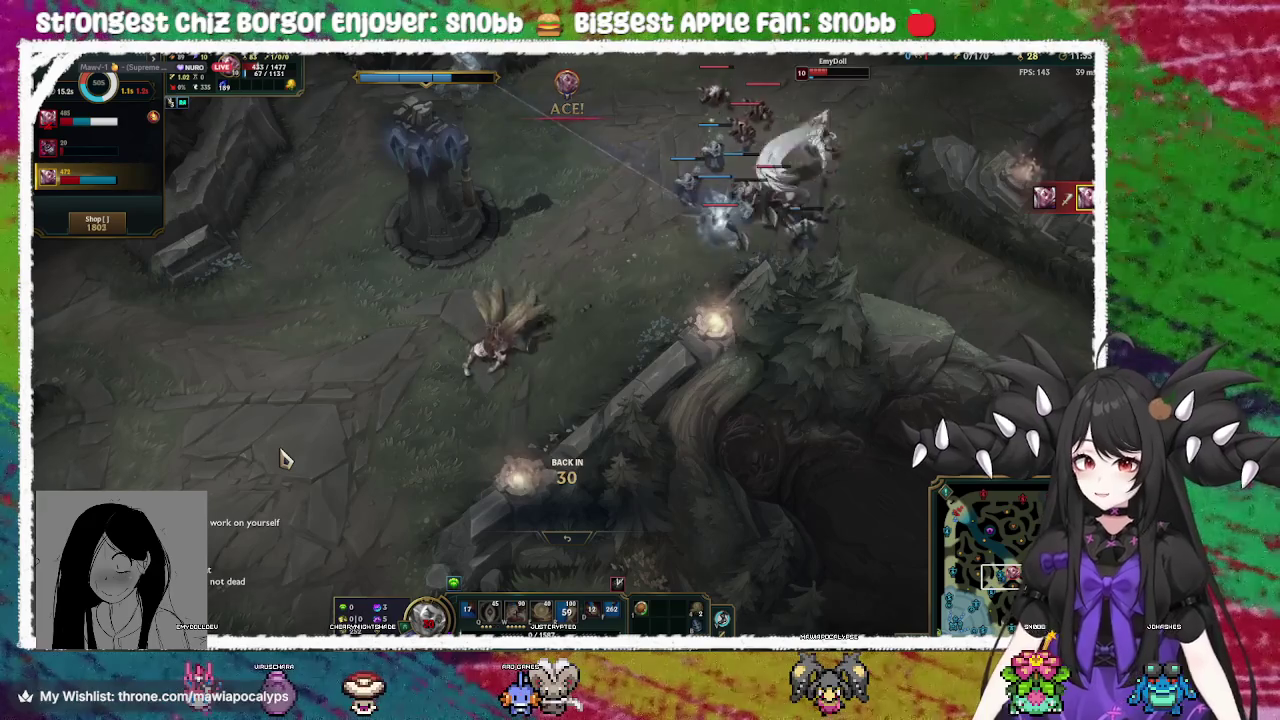
# Bring up the Tab scoreboard while Rakan waits out the 30-second respawn timer
pyautogui.press('Tab')
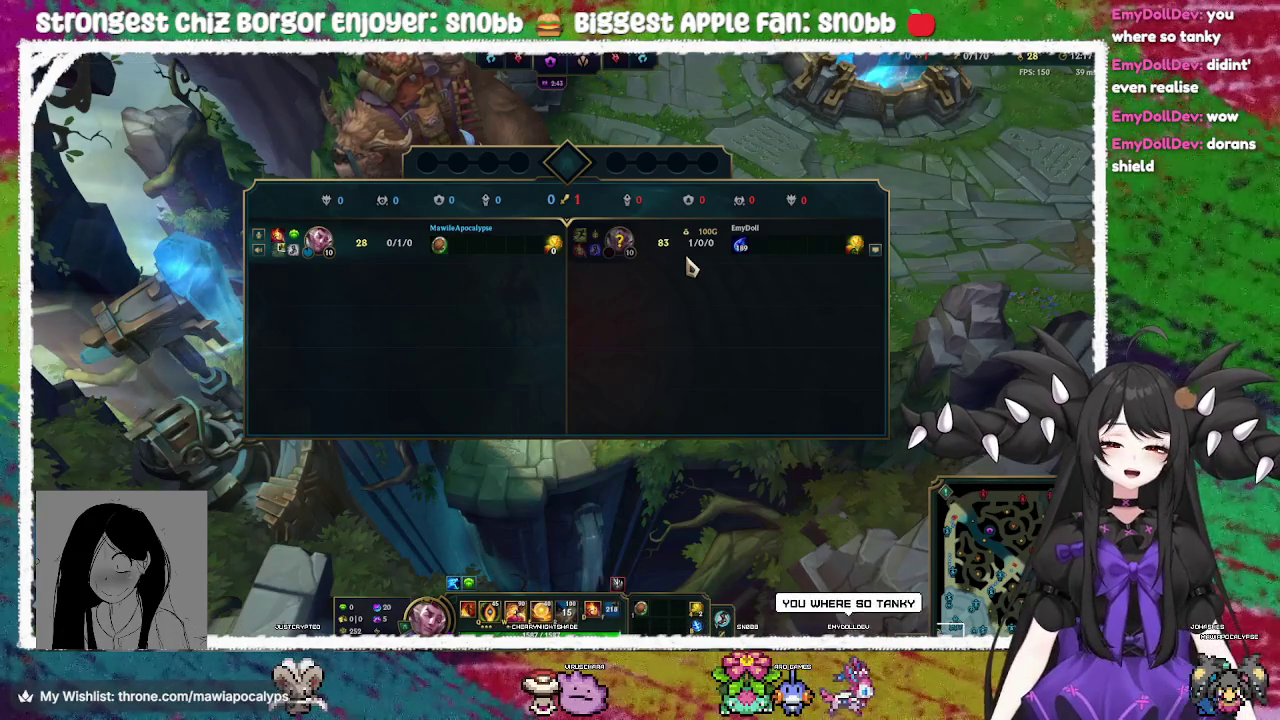
# Leave the custom match through Options > Leave Game and confirm the exit
pyautogui.moveTo(447, 251)
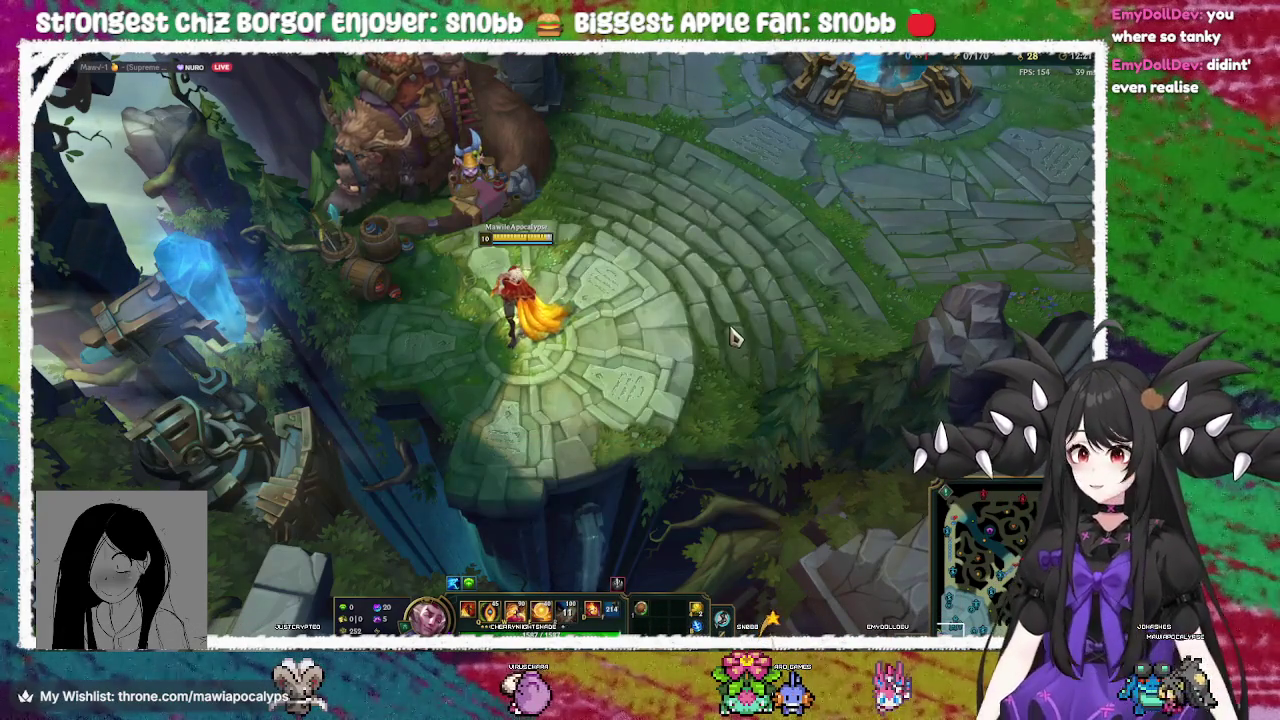
pyautogui.press('Escape')
pyautogui.click(390, 520)
pyautogui.click(491, 320)
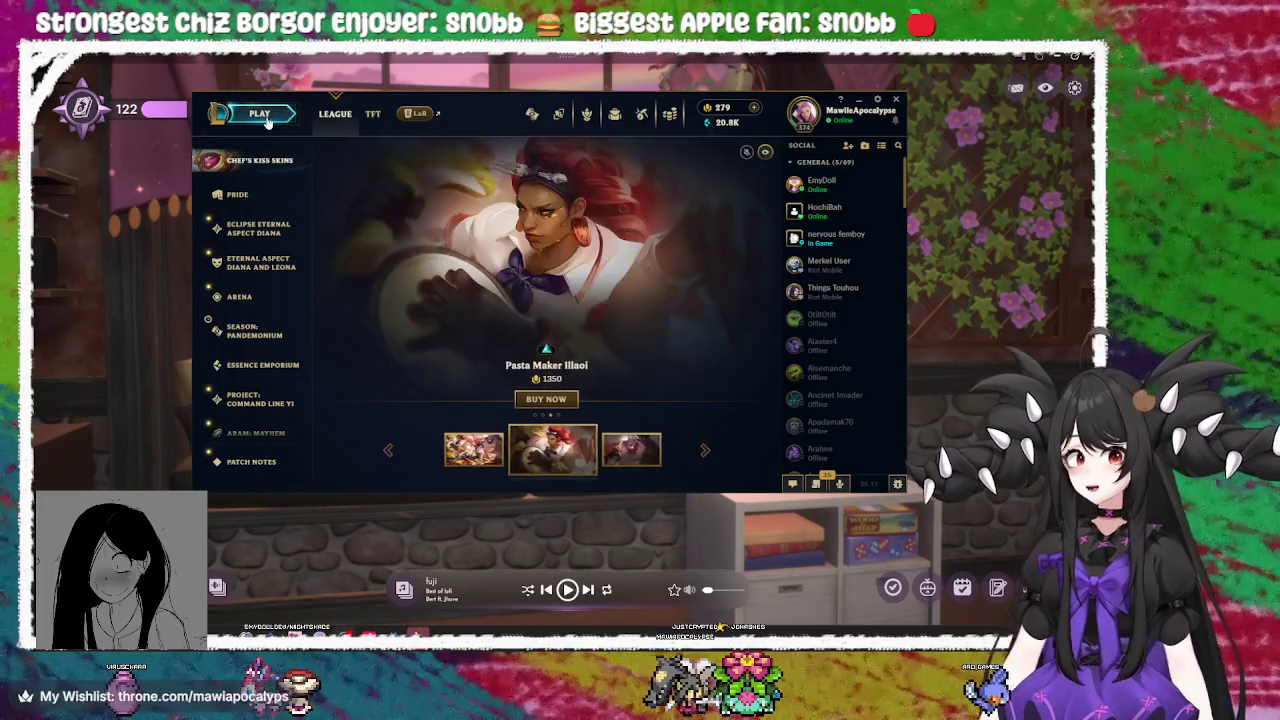
# Open the PLAY screen listing Summoner's Rift, ARAM, Arena and Teamfight Tactics
pyautogui.click(265, 116)
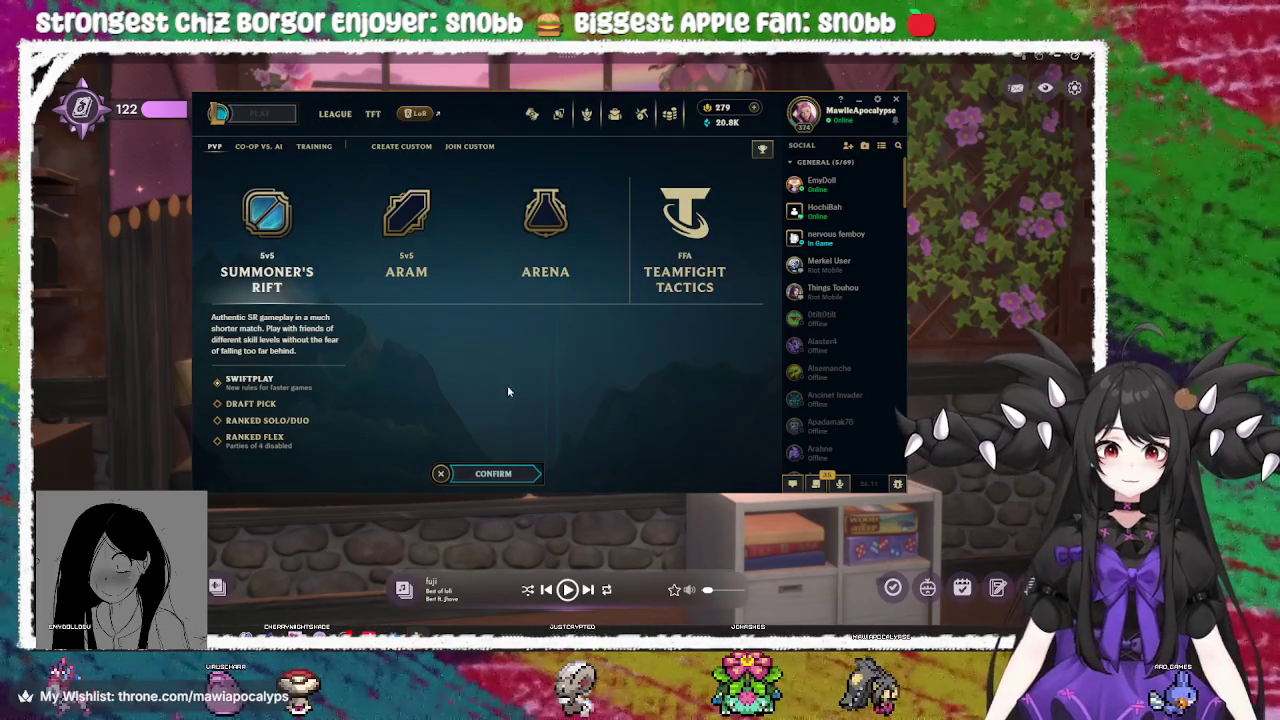
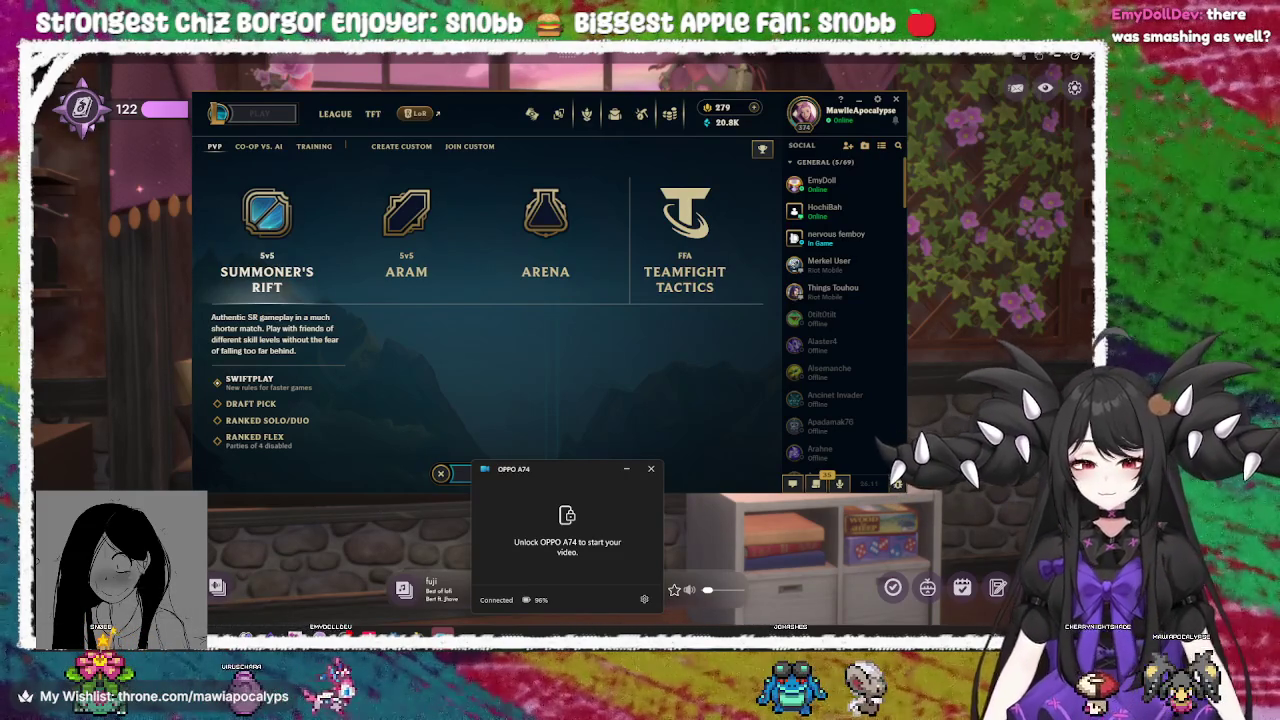
# Disconnect the phone camera stream and exit the League of Legends client
pyautogui.click(651, 469)
pyautogui.click(528, 572)
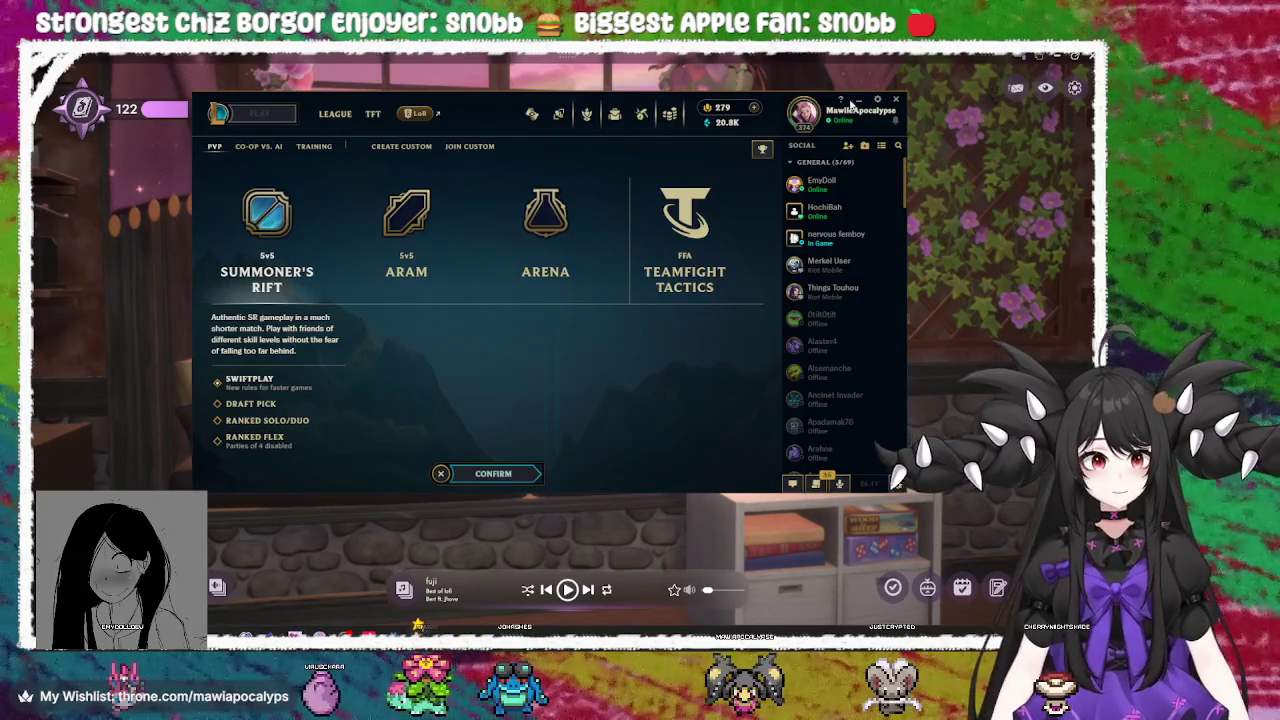
pyautogui.click(895, 101)
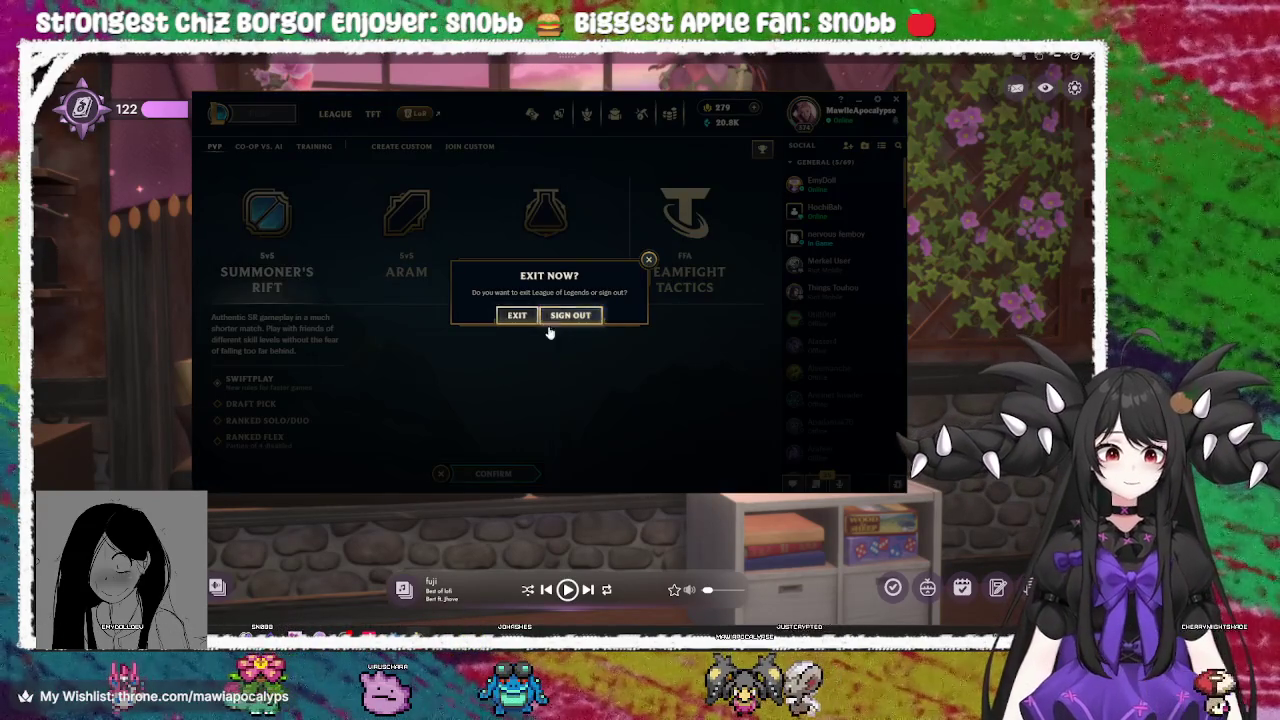
pyautogui.click(512, 315)
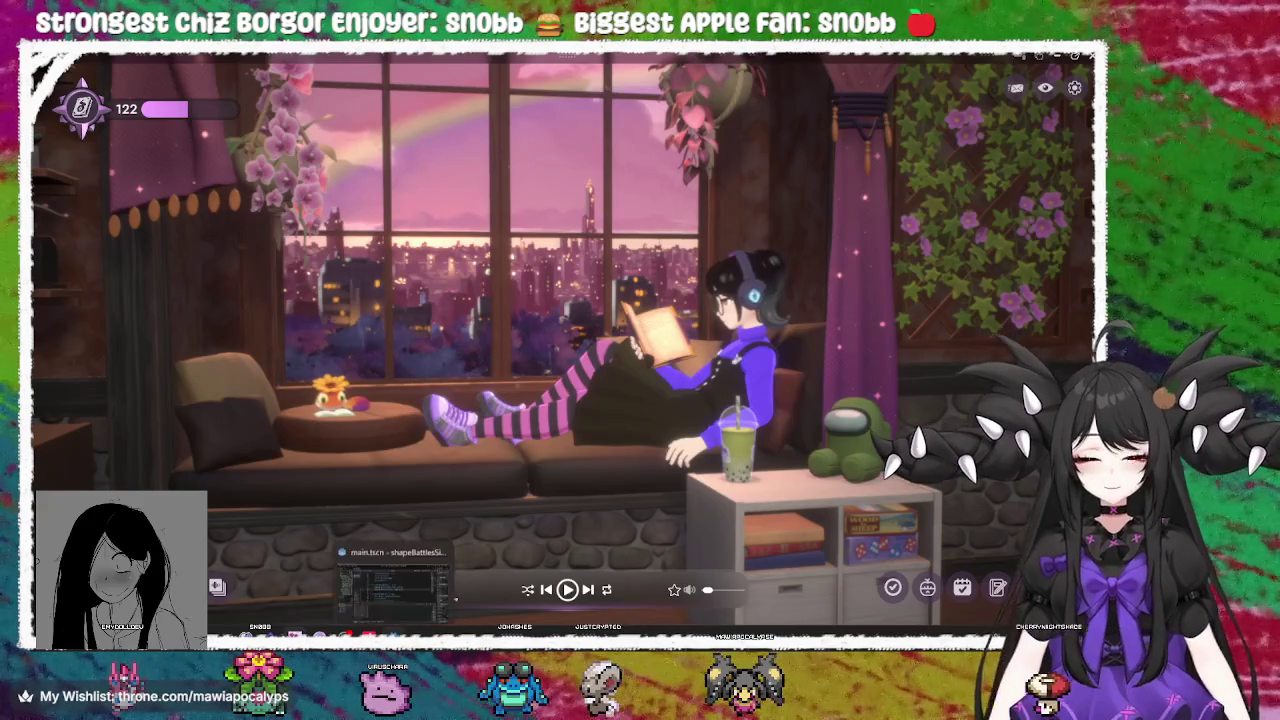
# Switch back to Godot and move through the lower lines of field.gd
pyautogui.hotkey('alt', 'Tab')
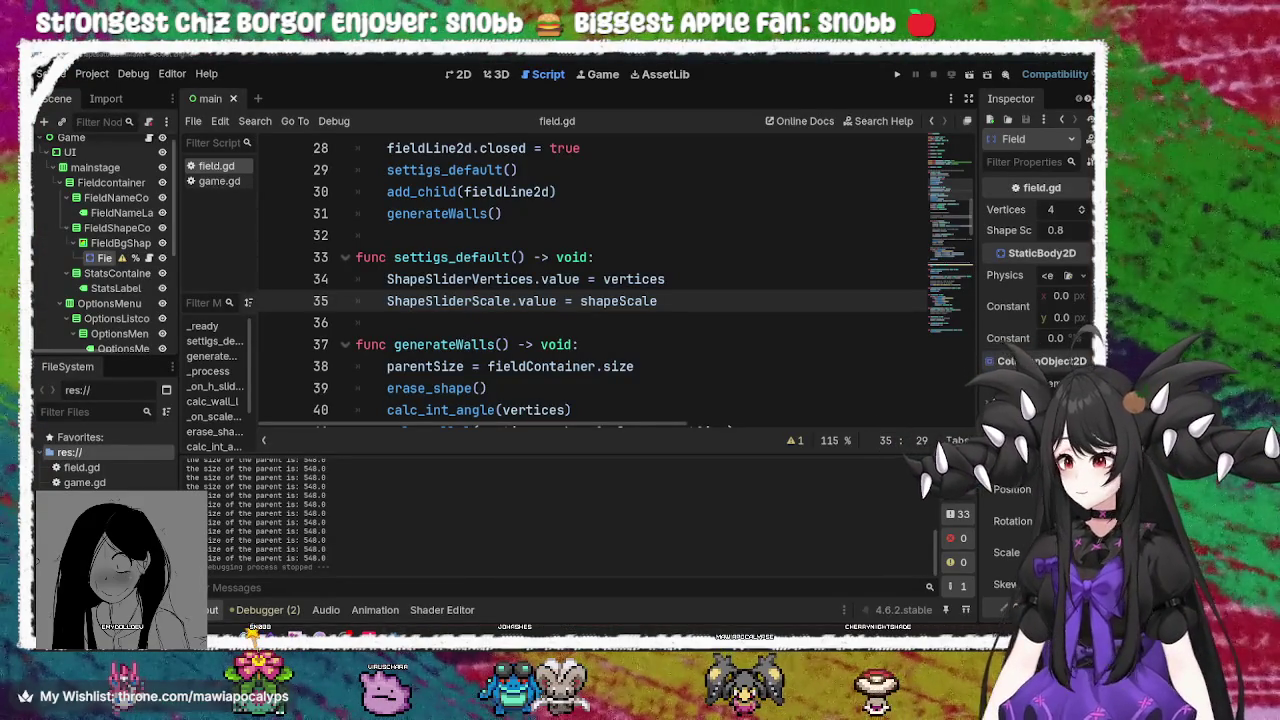
pyautogui.press('Up')
pyautogui.press('Up')
pyautogui.press('Up')
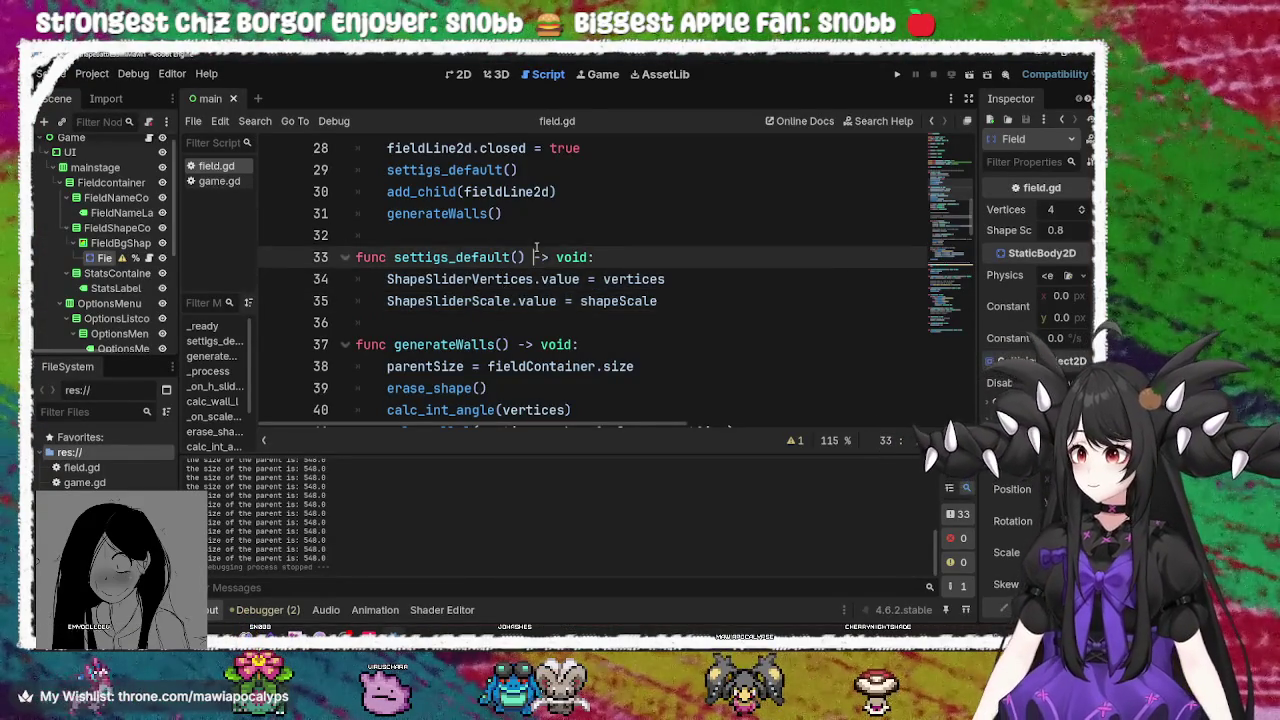
pyautogui.press('Down')
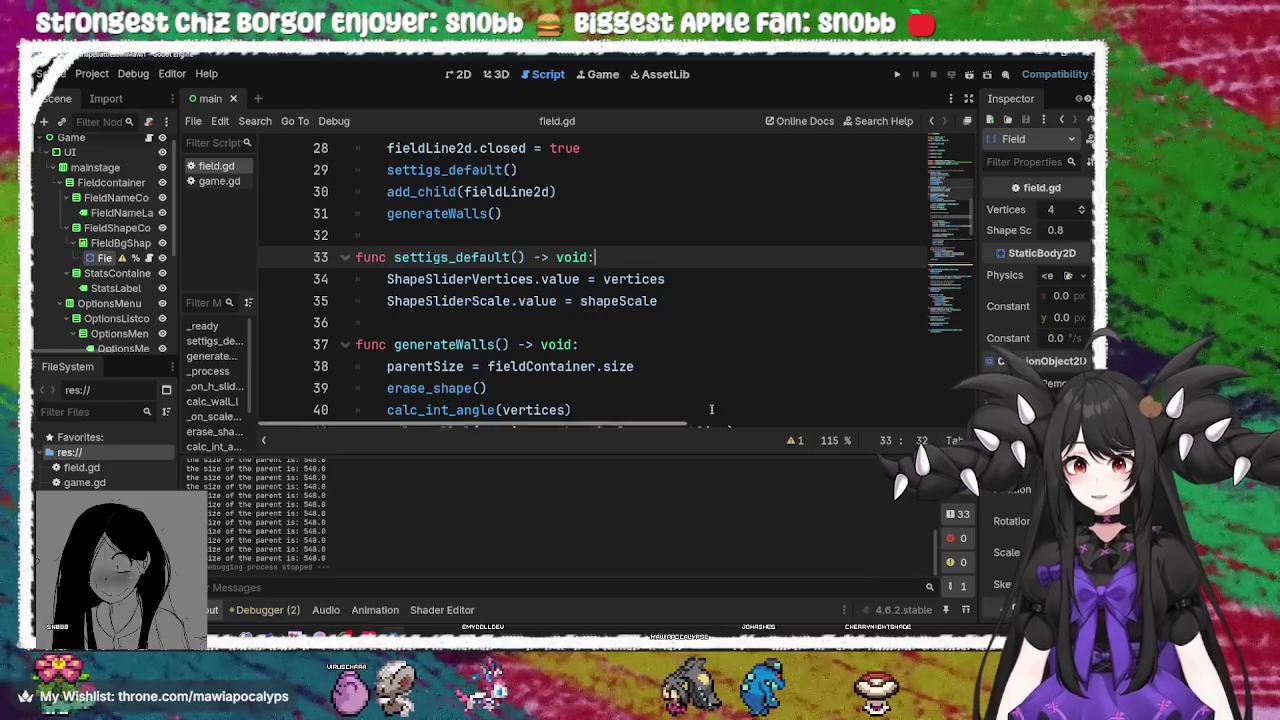
pyautogui.click(690, 330)
pyautogui.scroll(-10, 667, 339)
pyautogui.scroll(18, 667, 339)
pyautogui.scroll(-8, 668, 339)
pyautogui.scroll(-15, 668, 339)
pyautogui.scroll(20, 666, 339)
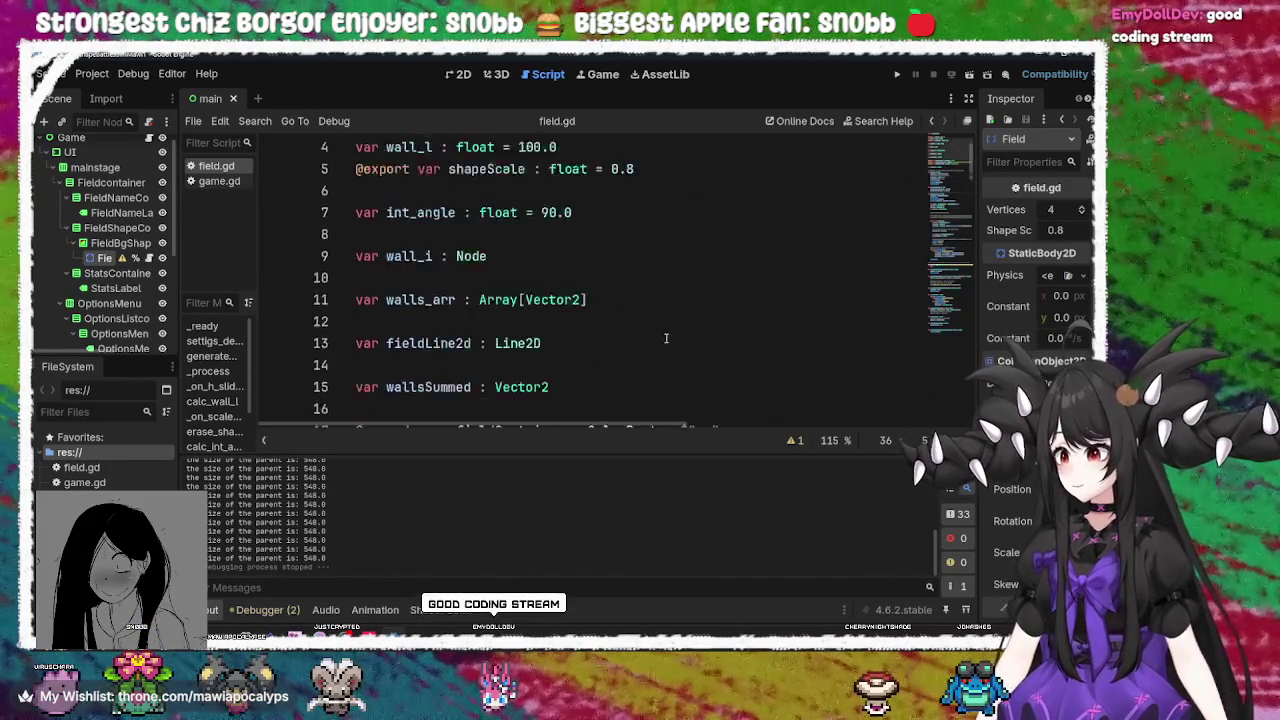
pyautogui.scroll(2, 666, 339)
pyautogui.click(672, 323)
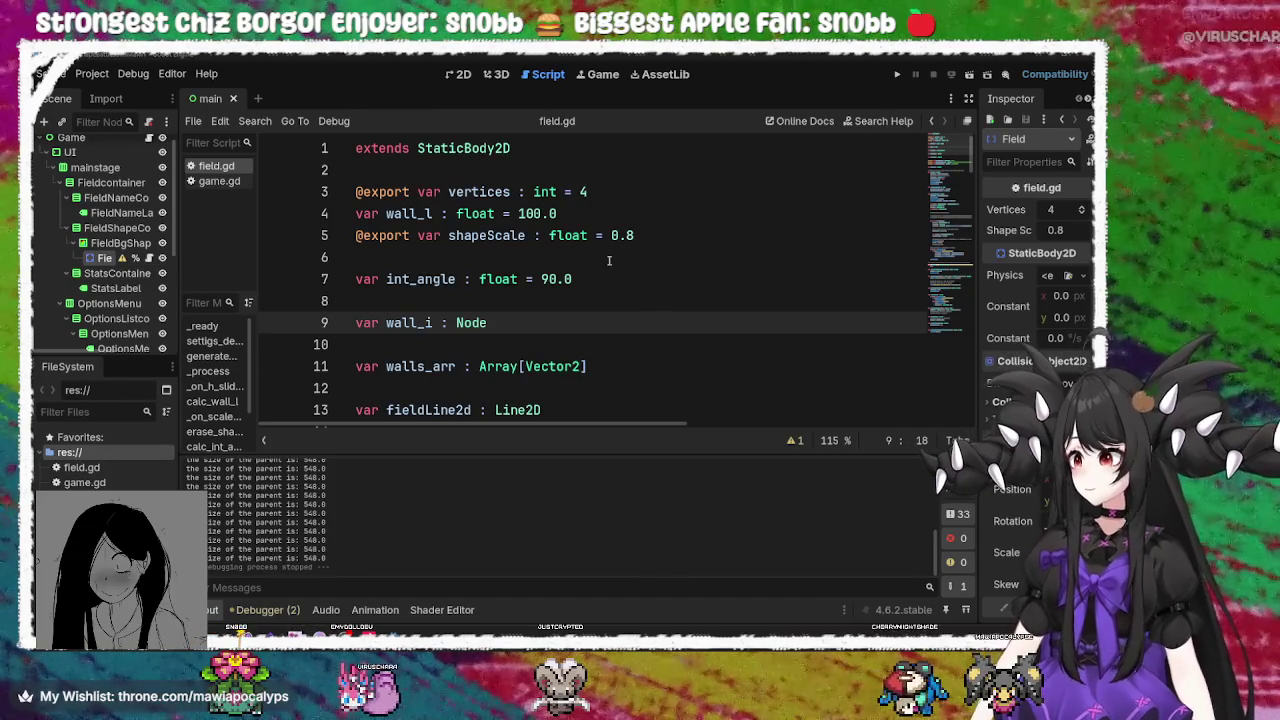
# Step up through the shapeScale and vertices declarations to line 1 of field.gd
pyautogui.click(706, 241)
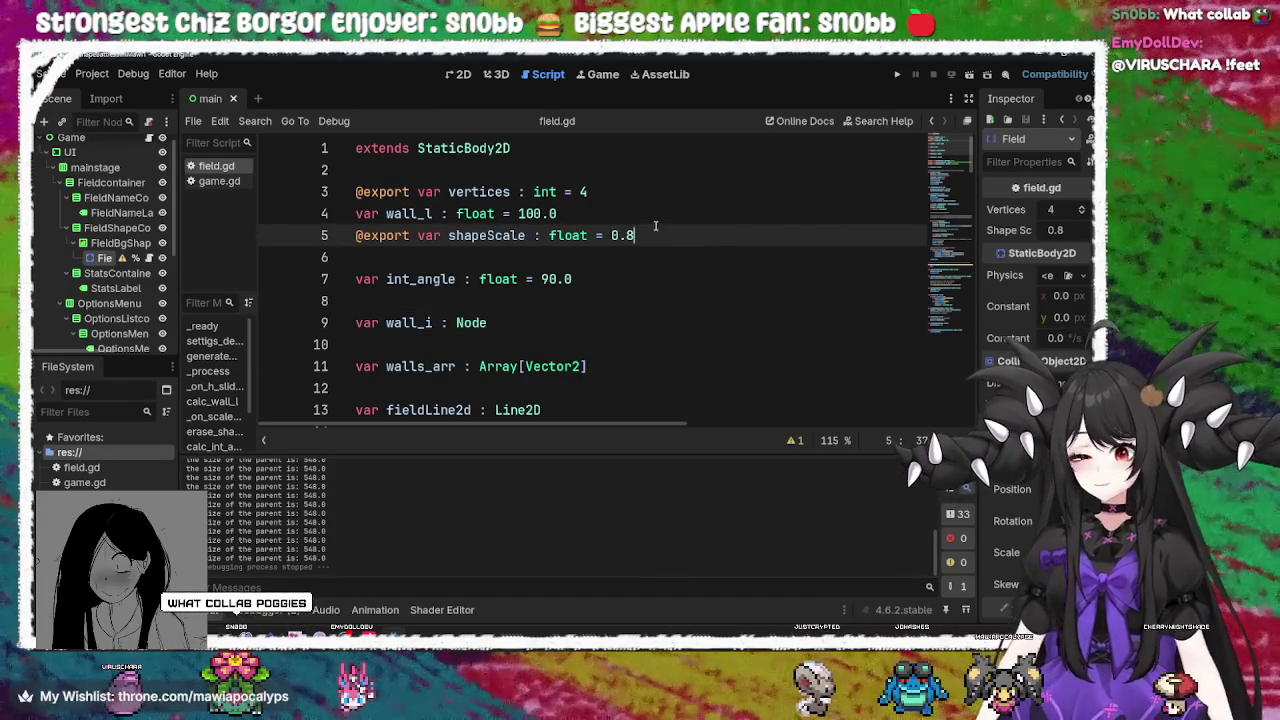
pyautogui.click(653, 214)
pyautogui.click(658, 192)
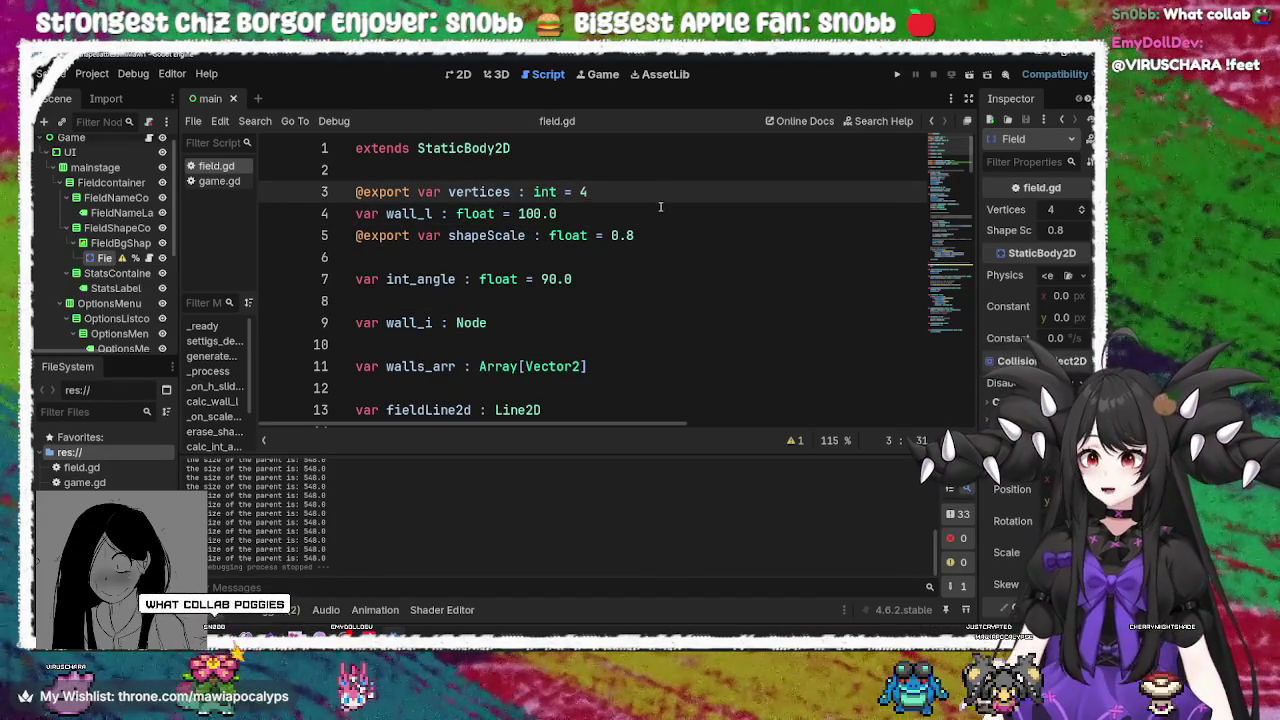
pyautogui.click(660, 210)
pyautogui.click(625, 190)
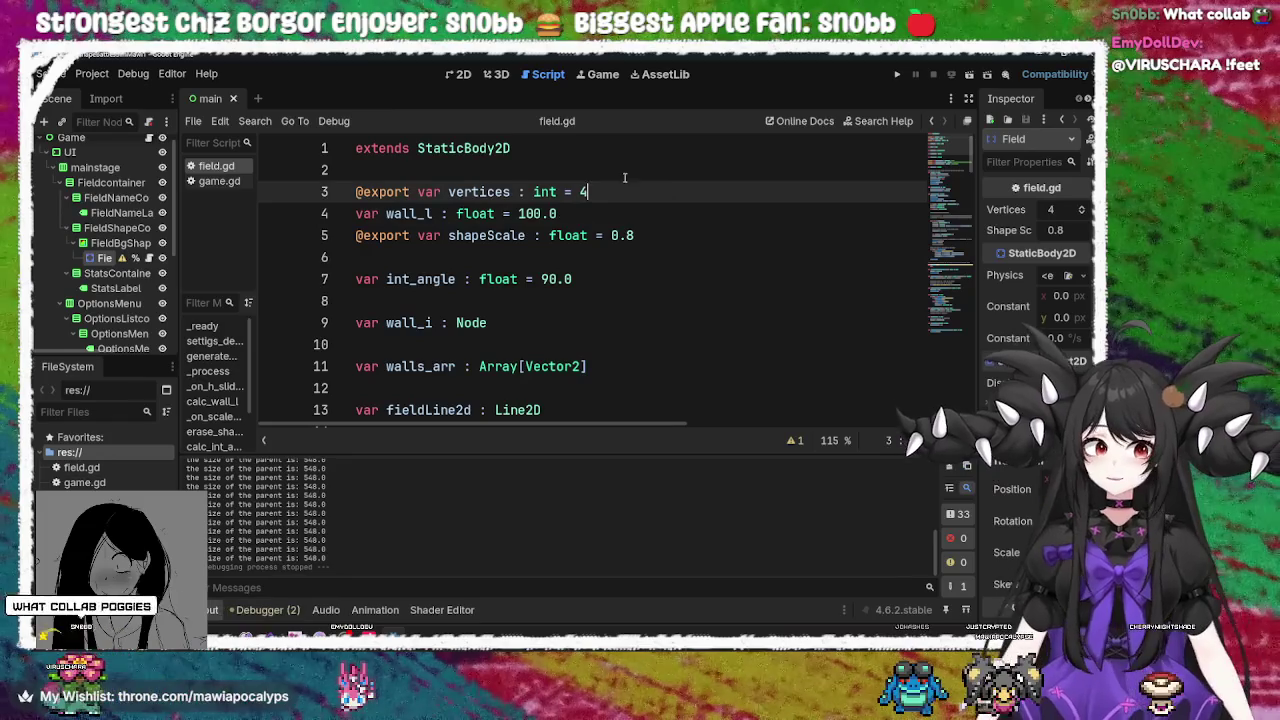
pyautogui.click(573, 150)
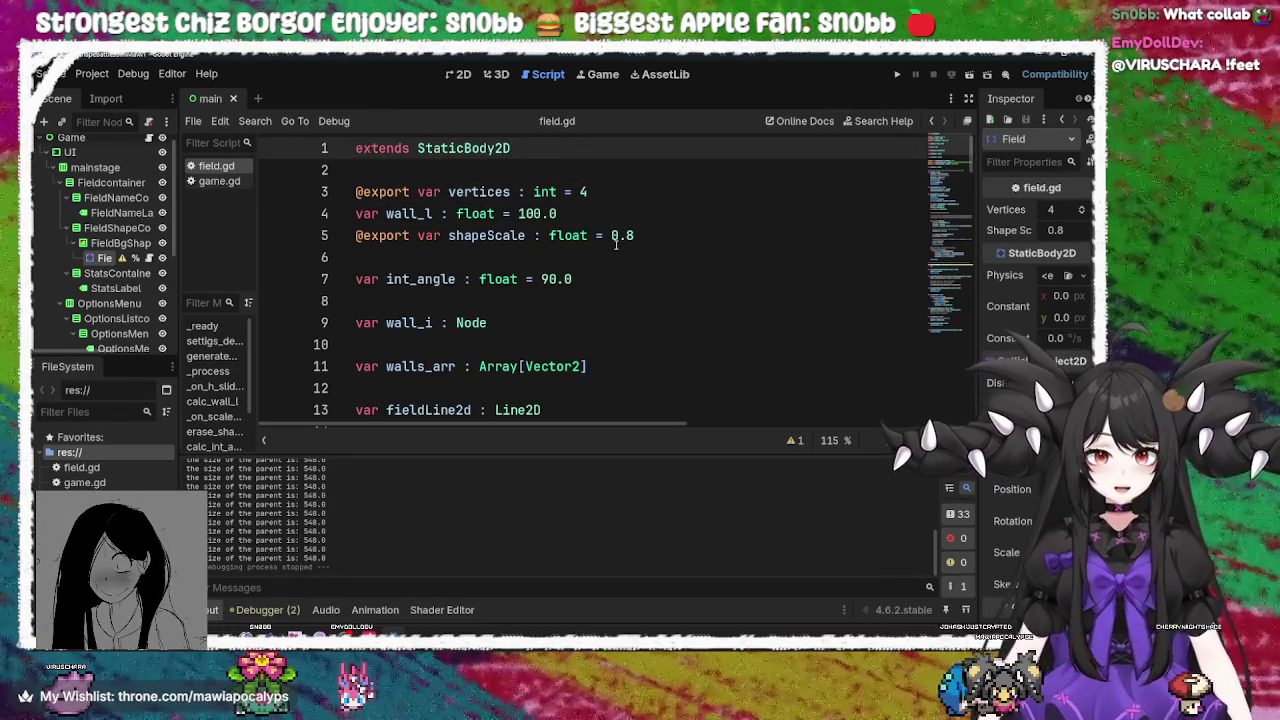
pyautogui.moveTo(295, 625)
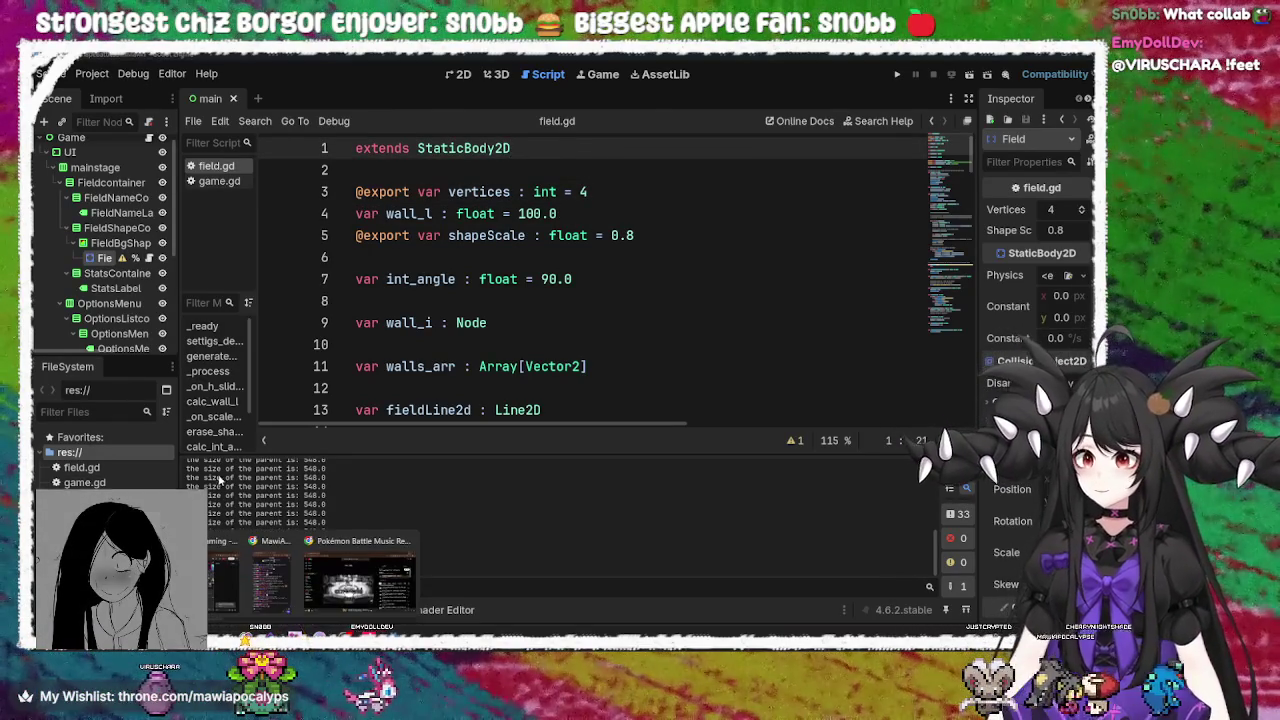
pyautogui.click(358, 568)
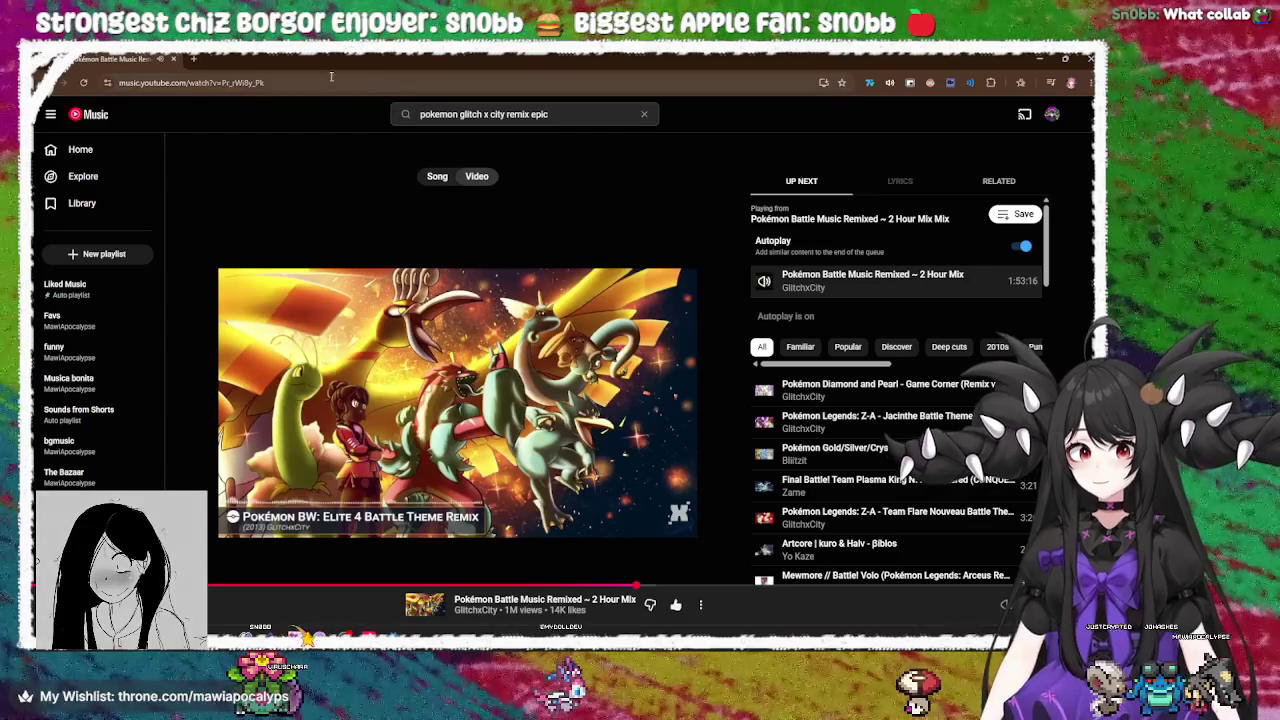
pyautogui.click(198, 59)
pyautogui.click(253, 80)
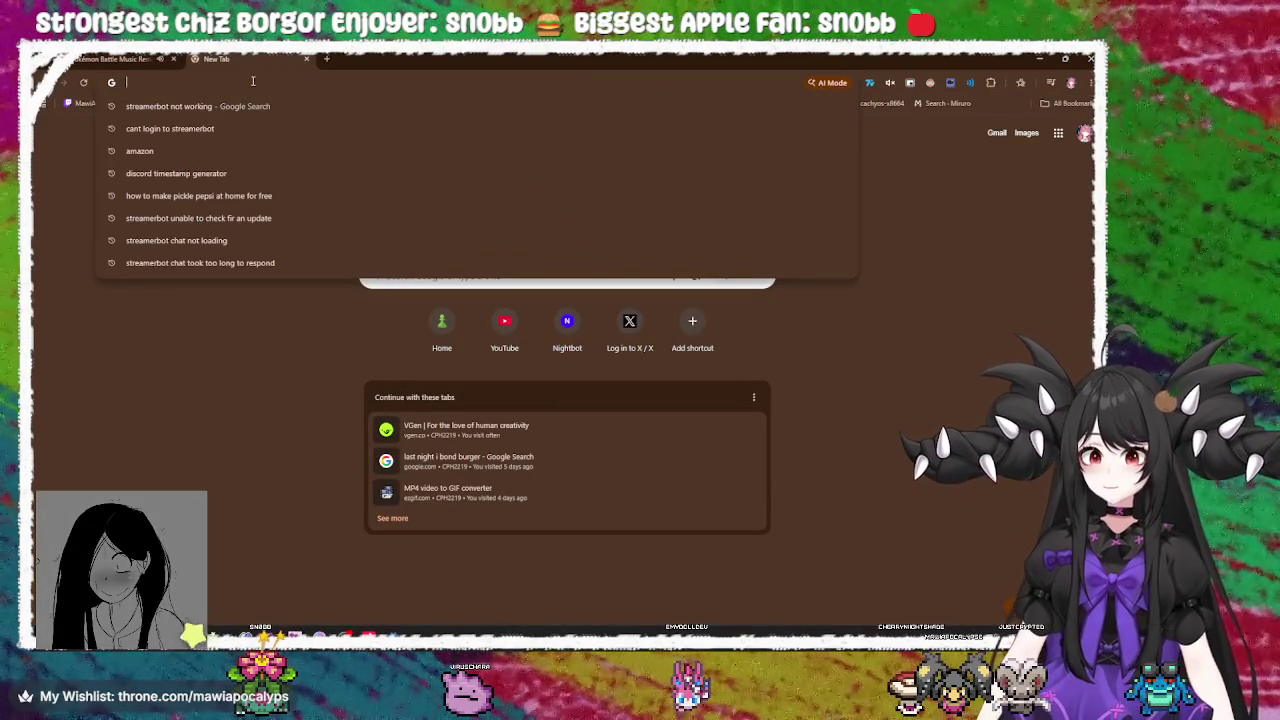
pyautogui.click(306, 59)
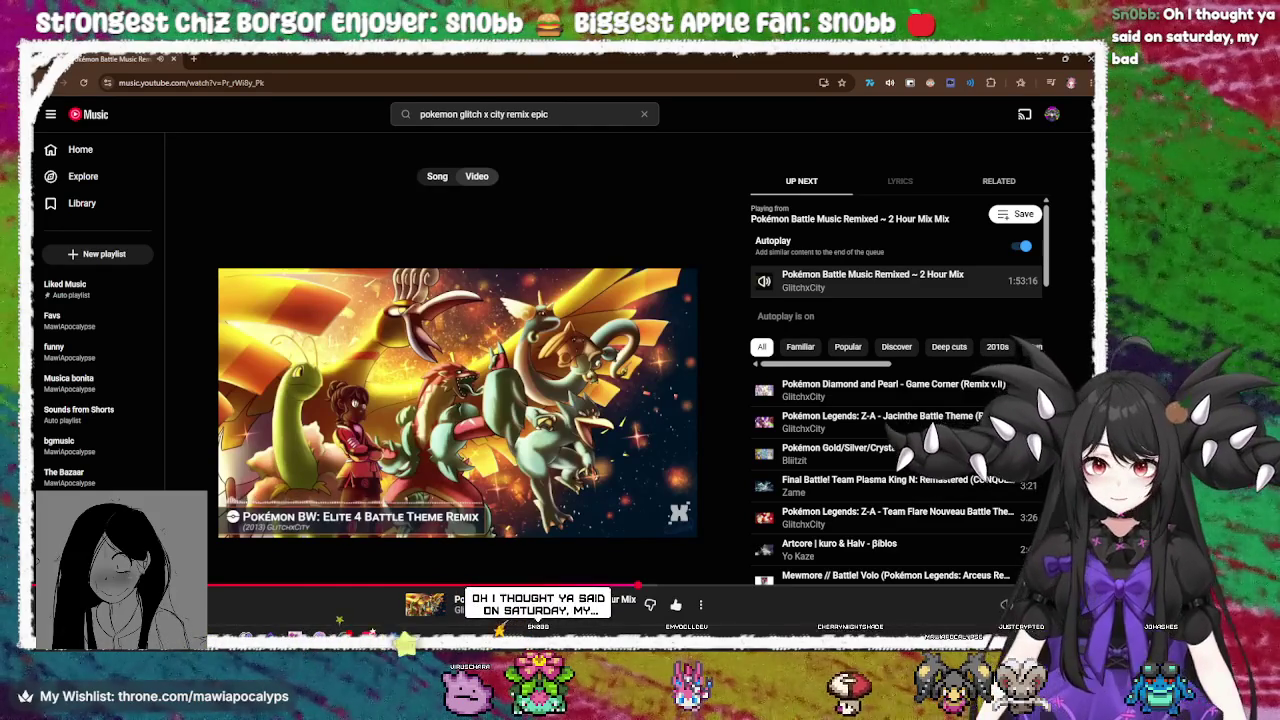
pyautogui.click(1036, 60)
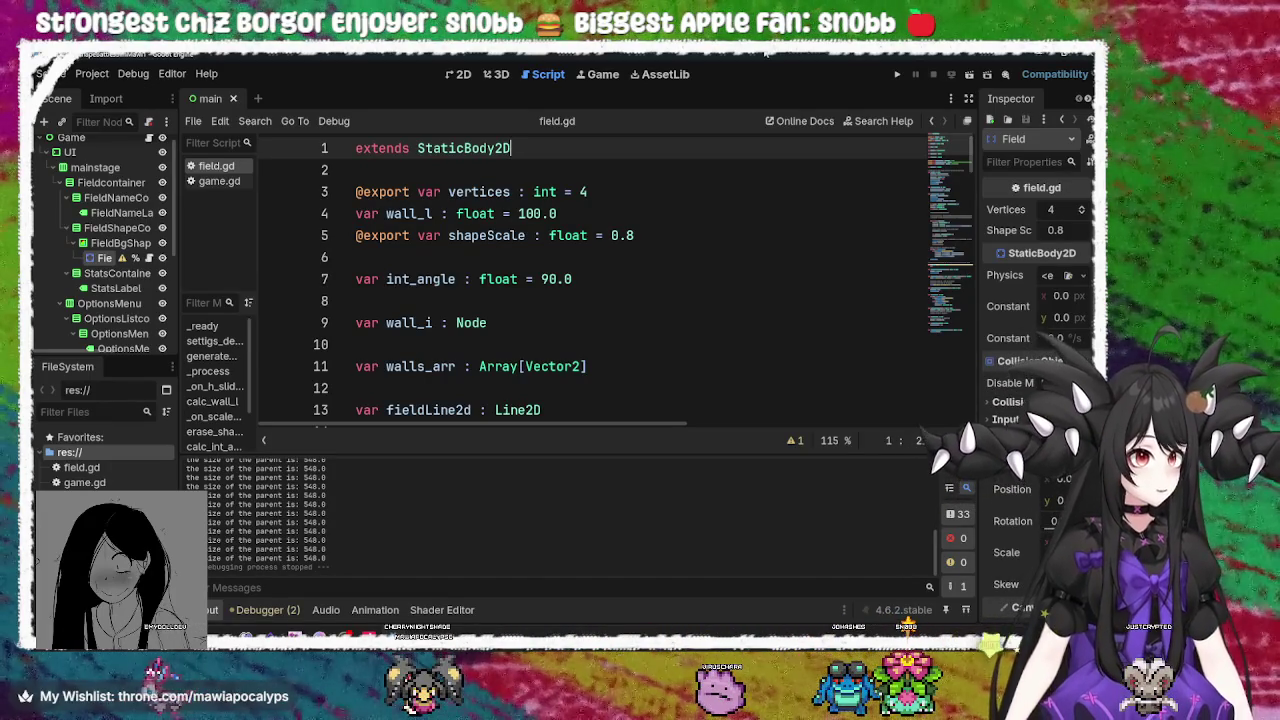
pyautogui.click(567, 365)
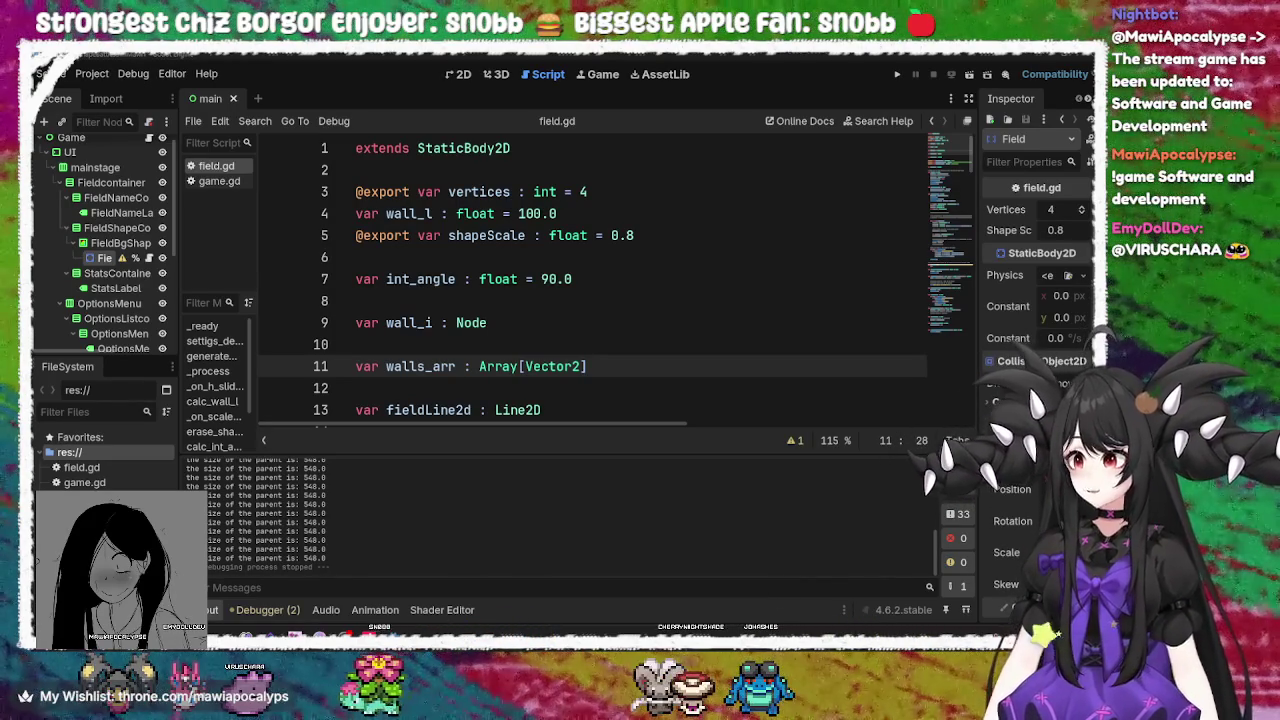
pyautogui.click(595, 296)
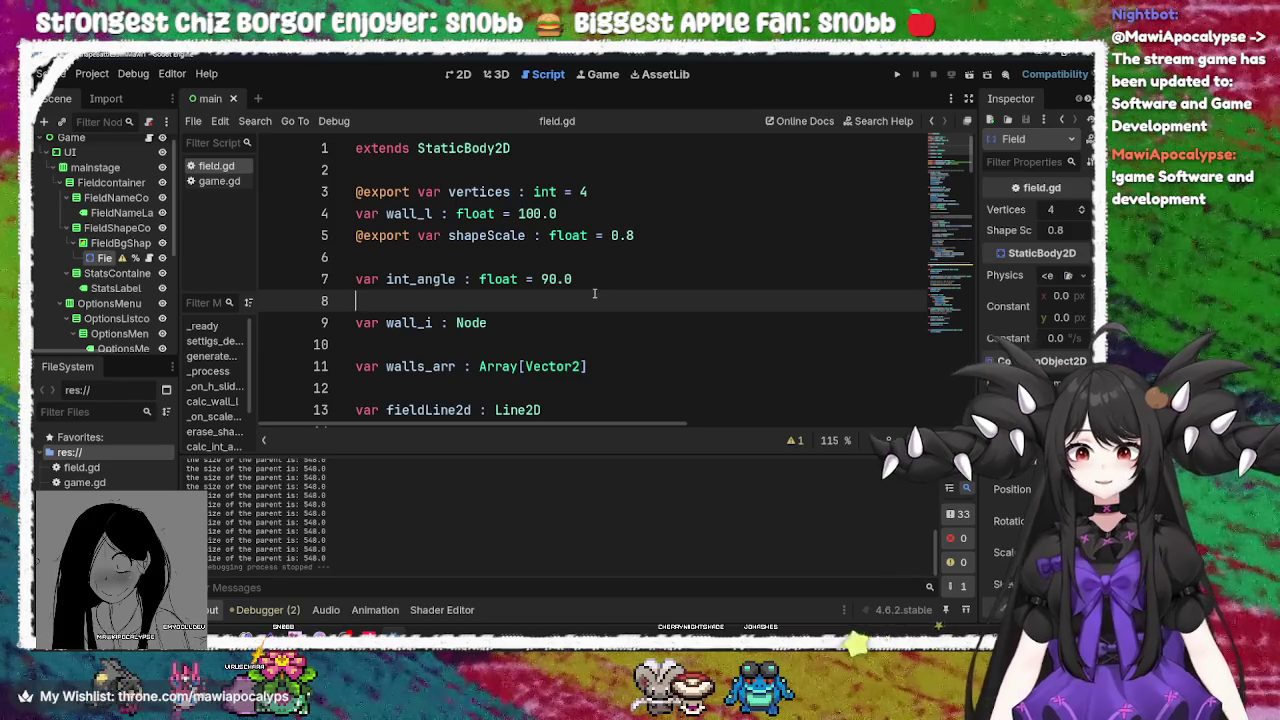
pyautogui.press('Up')
pyautogui.scroll(-6, 600, 250)
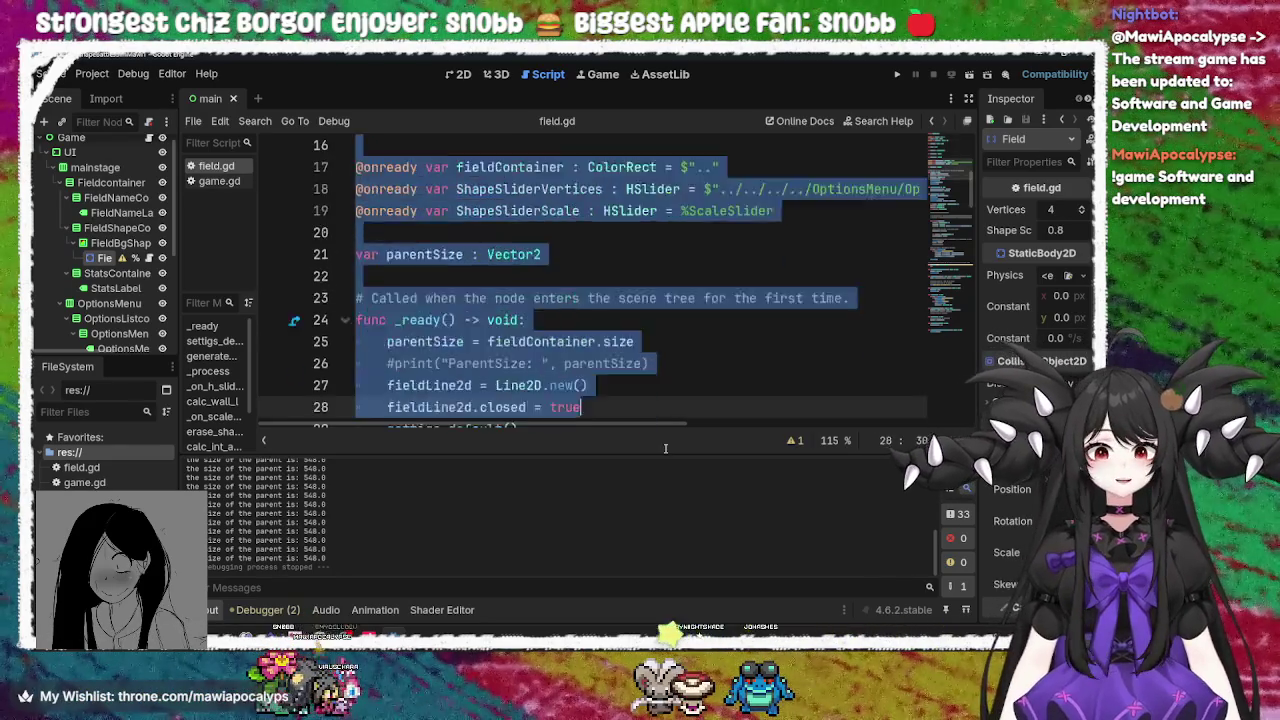
pyautogui.click(668, 262)
pyautogui.scroll(-4, 666, 283)
pyautogui.scroll(-10, 666, 283)
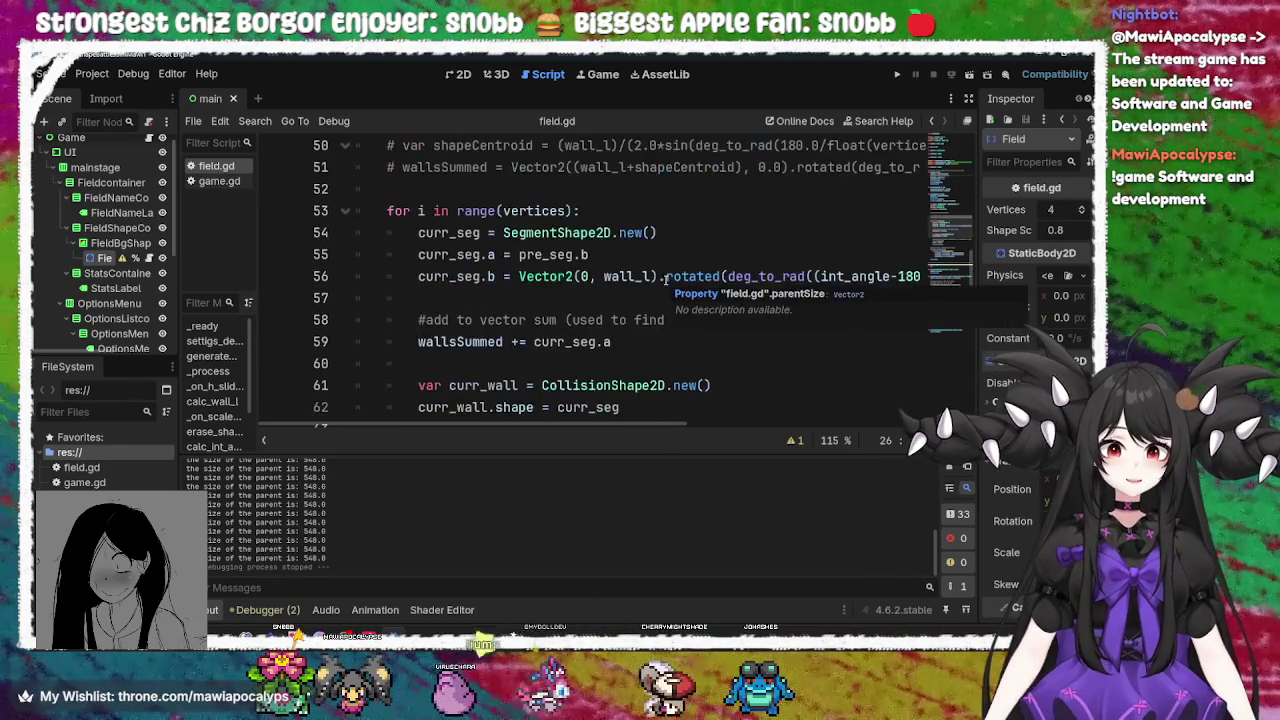
pyautogui.scroll(4, 666, 279)
pyautogui.scroll(11, 666, 279)
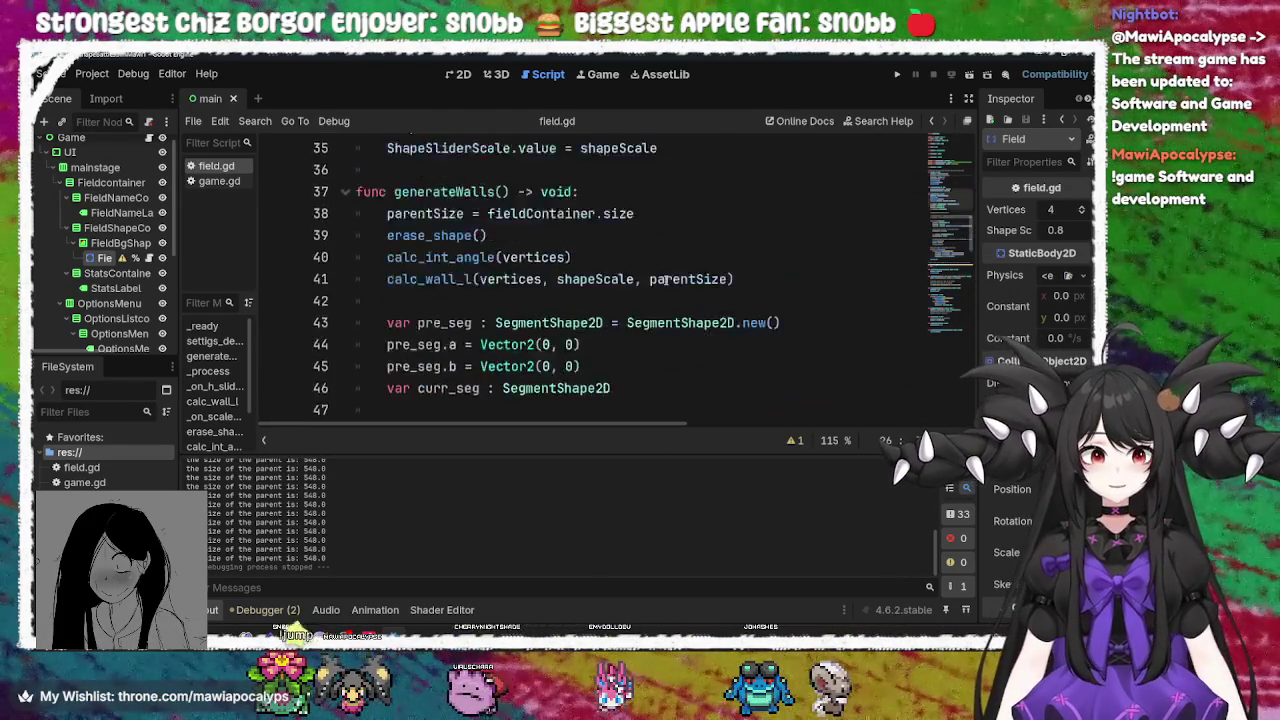
pyautogui.click(953, 242)
pyautogui.click(958, 383)
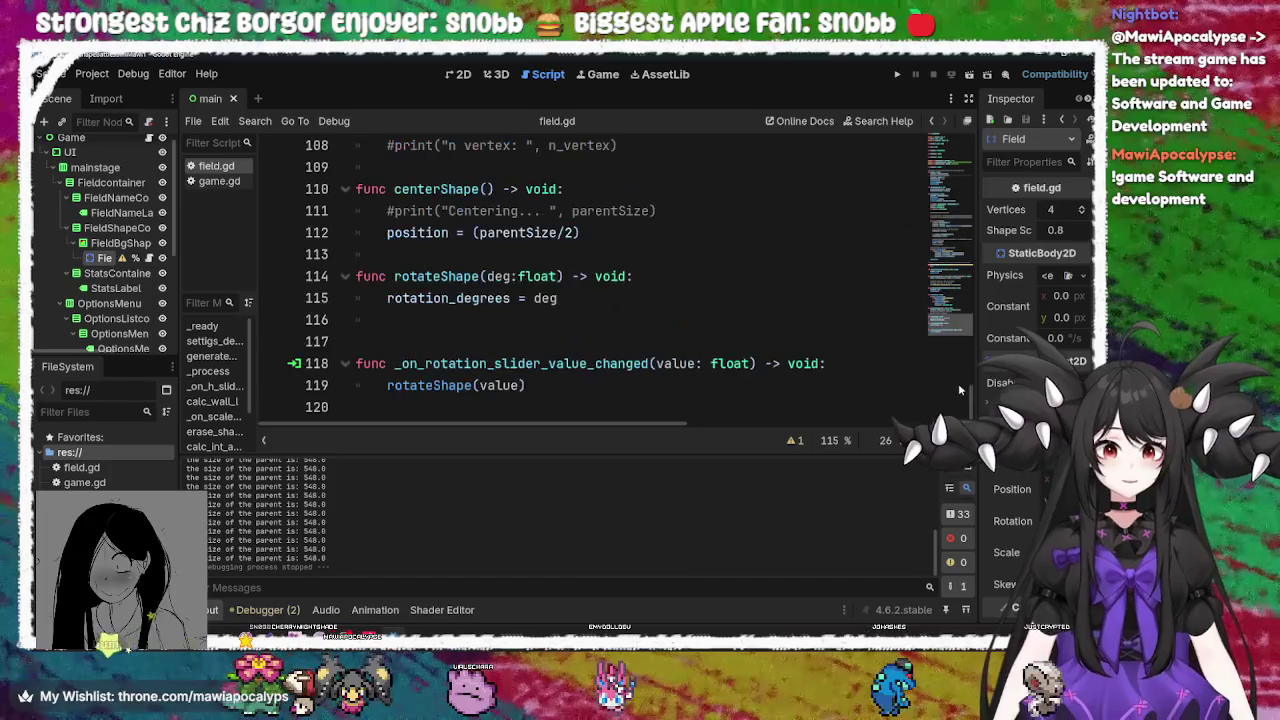
pyautogui.scroll(15, 600, 280)
pyautogui.click(550, 280)
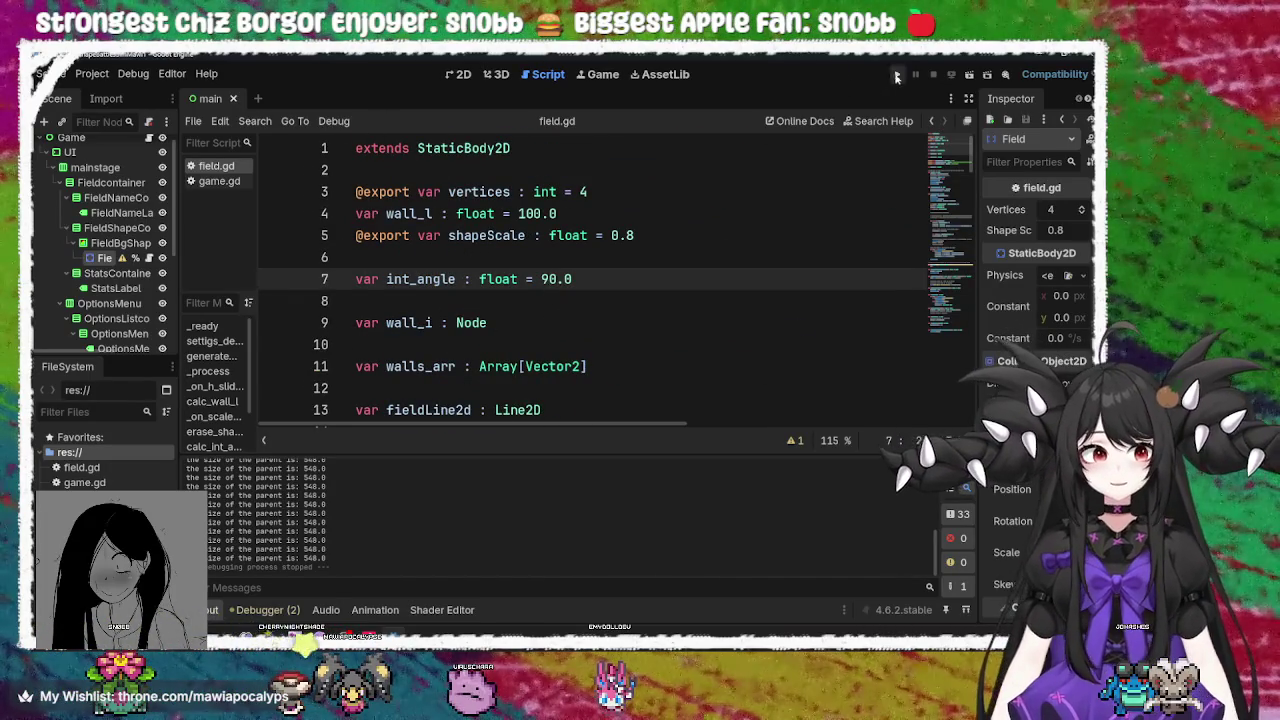
pyautogui.click(897, 74)
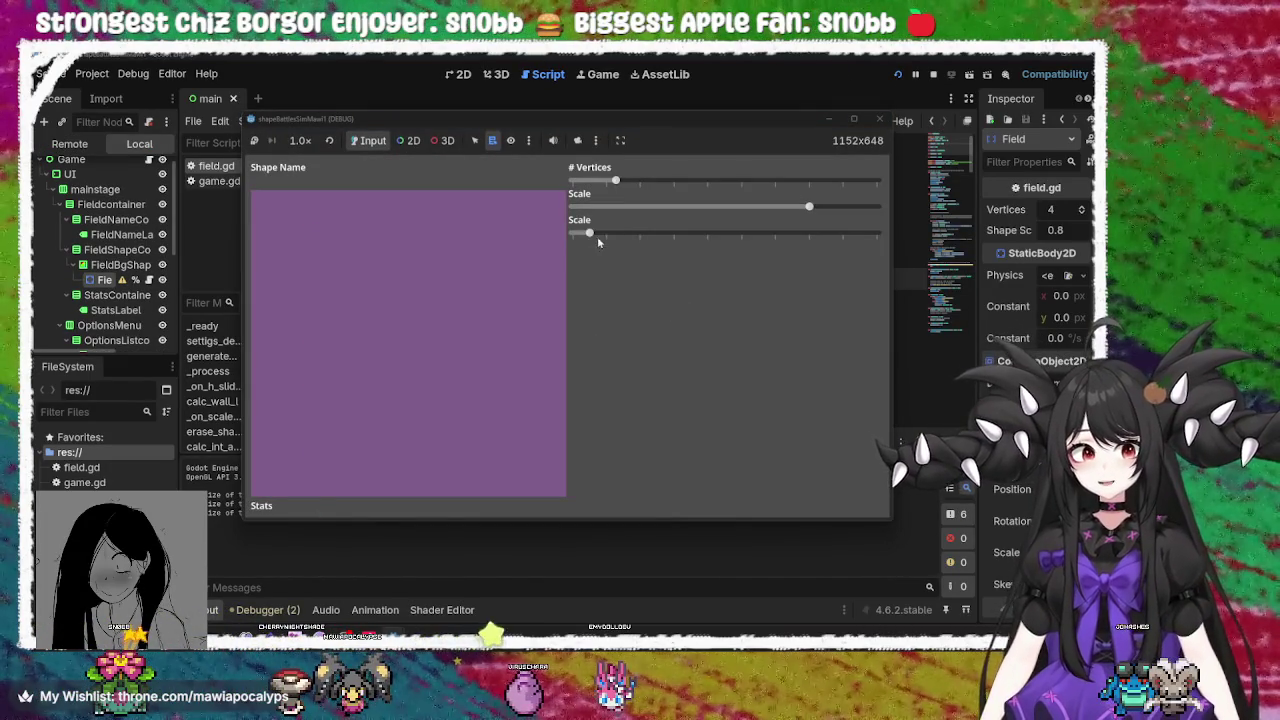
pyautogui.moveTo(589, 233); pyautogui.dragTo(724, 233)
pyautogui.moveTo(615, 180); pyautogui.dragTo(722, 186)
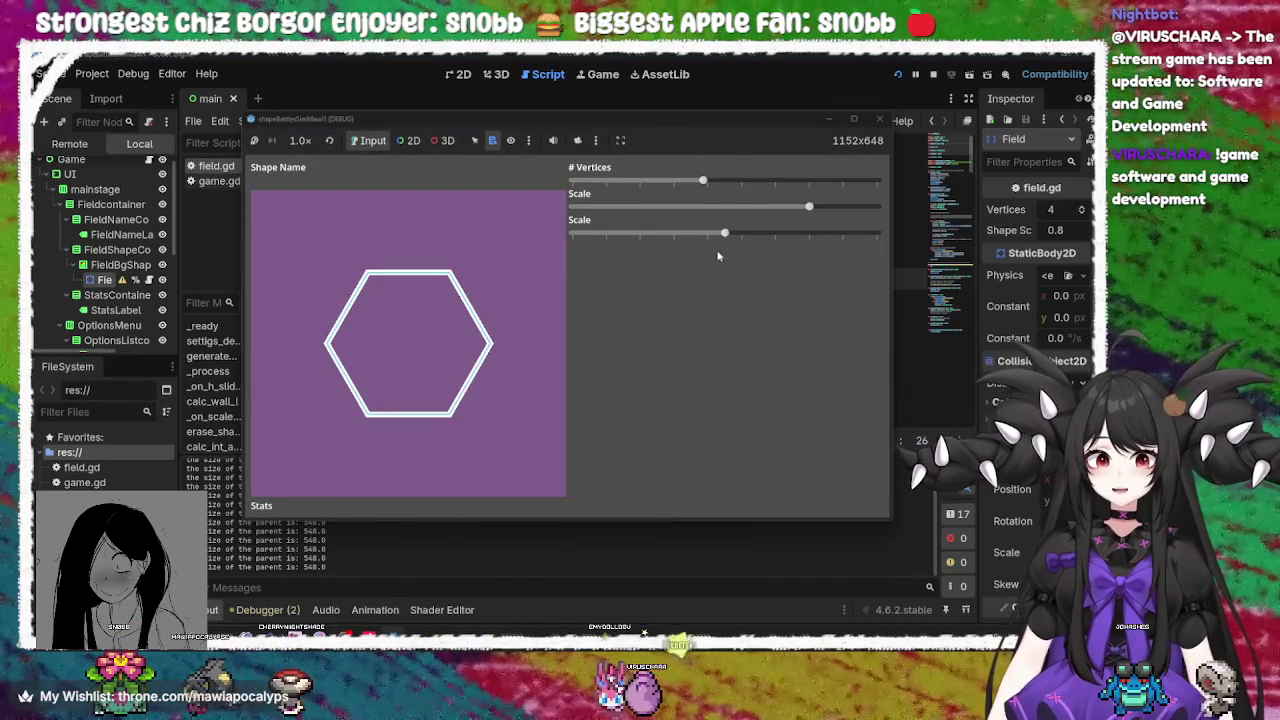
pyautogui.moveTo(724, 235)
pyautogui.mouseDown()
pyautogui.moveTo(680, 235)
pyautogui.moveTo(707, 235)
pyautogui.mouseUp()
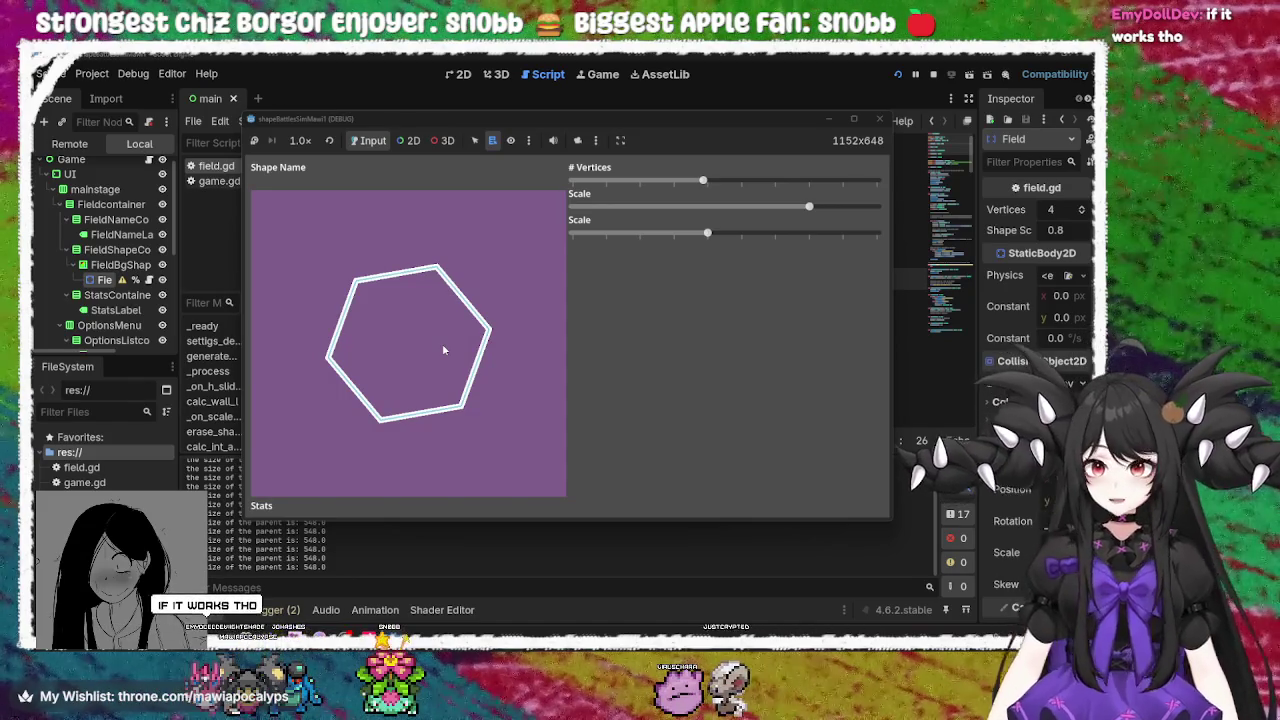
pyautogui.click(880, 119)
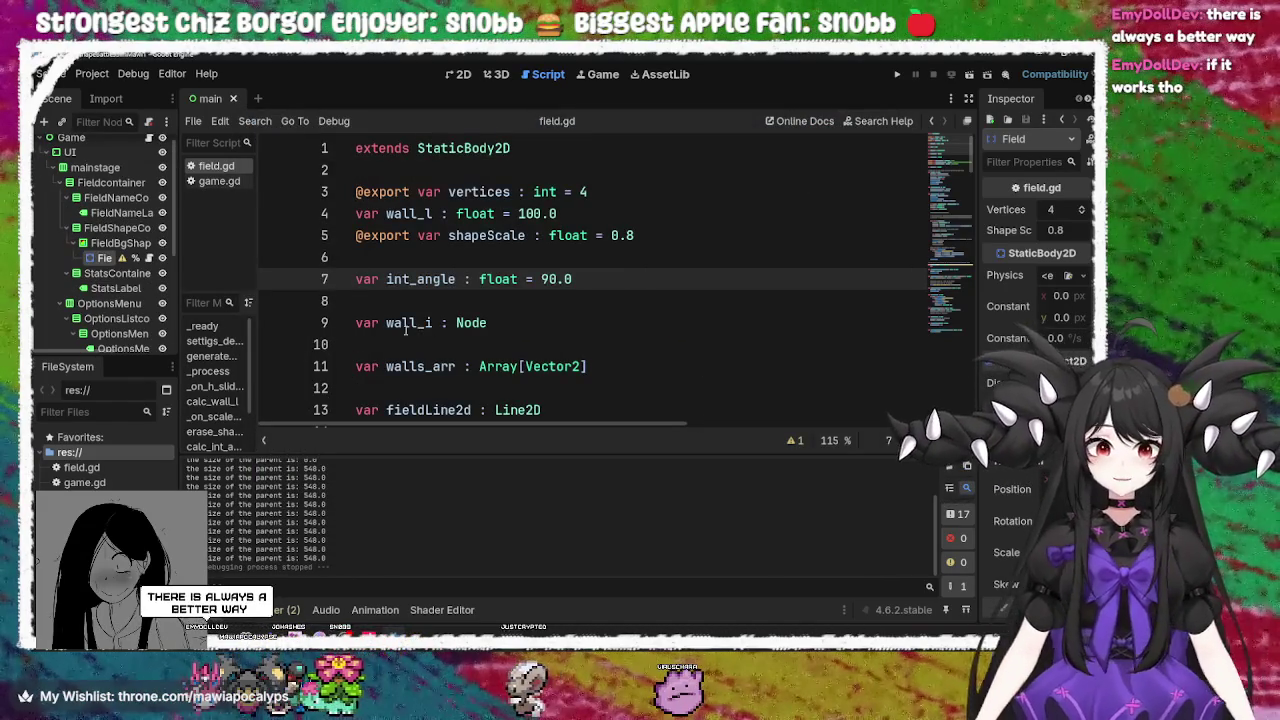
# Rerun the game with F5, enlarge the shape into a hexagon, and reposition the game window
pyautogui.press('F5')
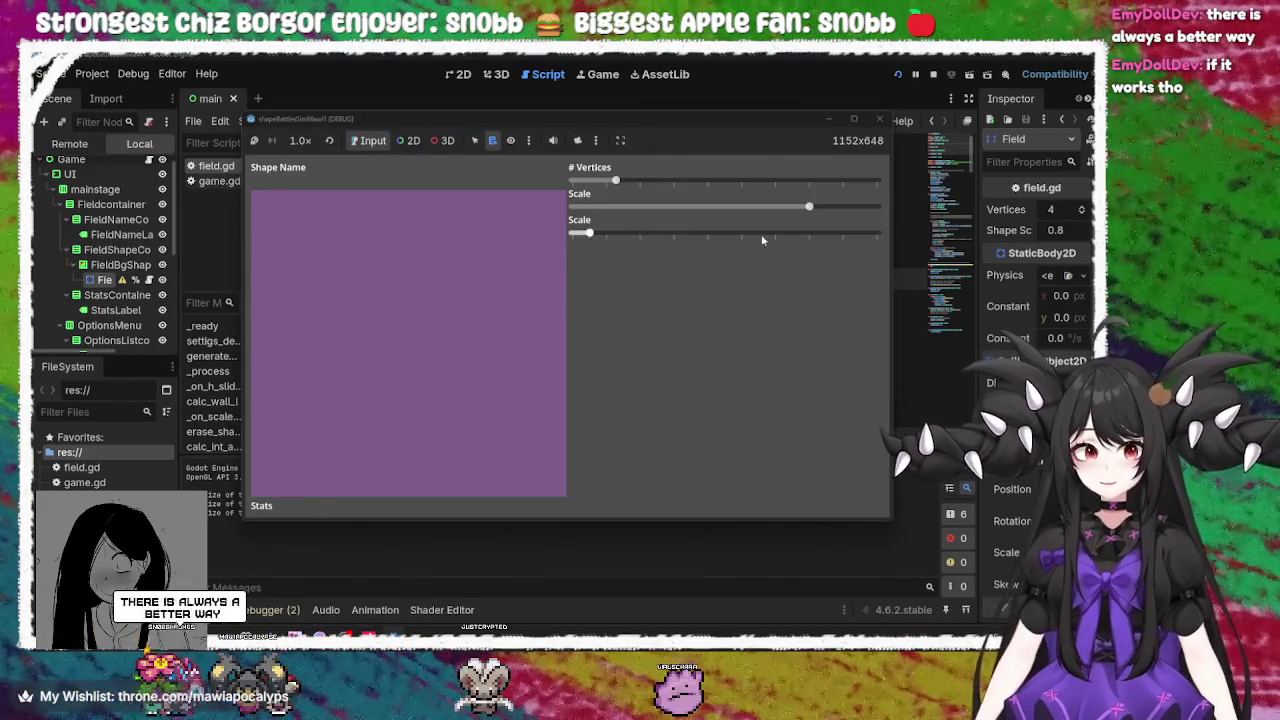
pyautogui.moveTo(589, 236); pyautogui.dragTo(724, 234)
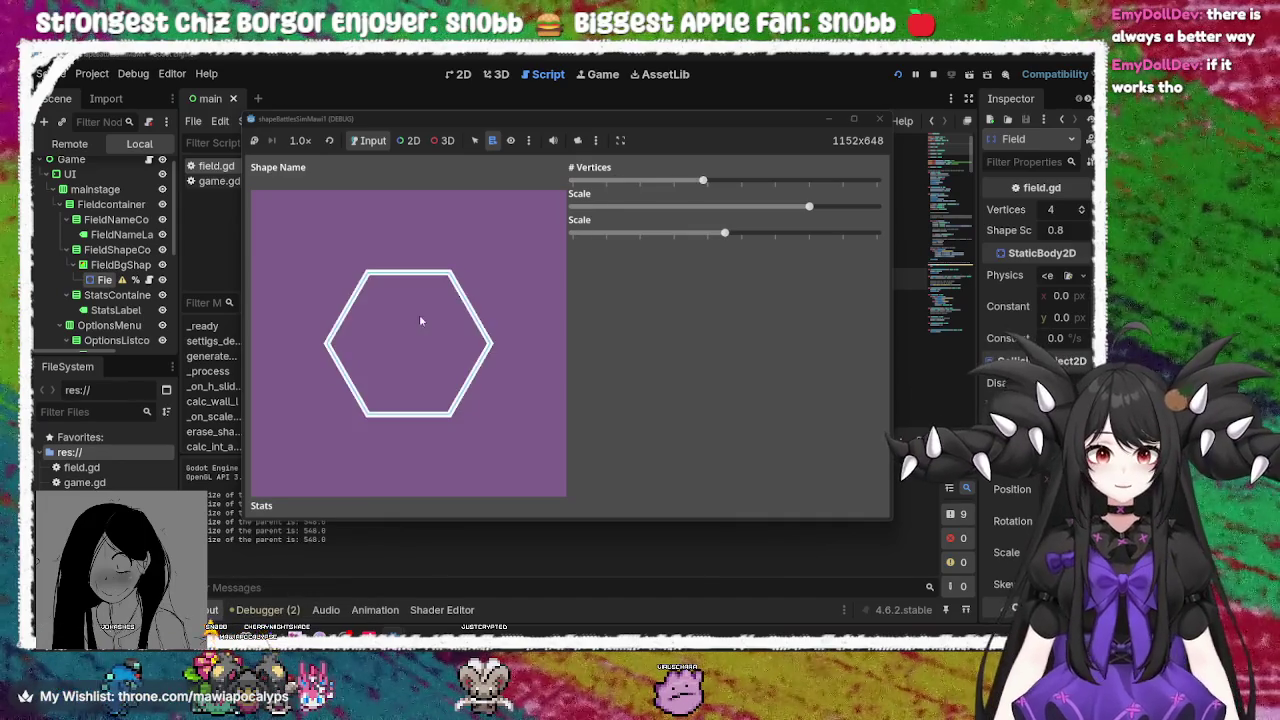
pyautogui.moveTo(522, 118); pyautogui.dragTo(662, 90)
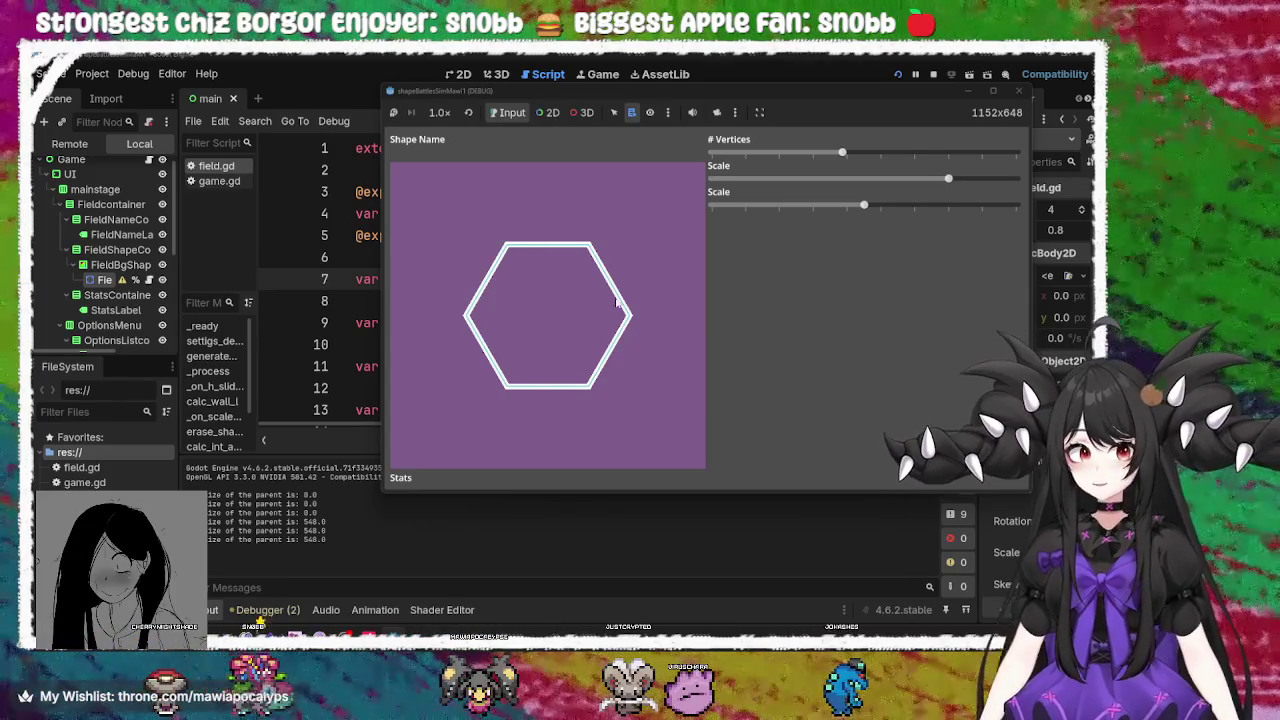
# Rotate the hexagon and drag the Scale sliders to shrink it, then bring up the music player
pyautogui.moveTo(863, 205)
pyautogui.mouseDown()
pyautogui.moveTo(992, 217)
pyautogui.moveTo(780, 212)
pyautogui.moveTo(853, 211)
pyautogui.mouseUp()
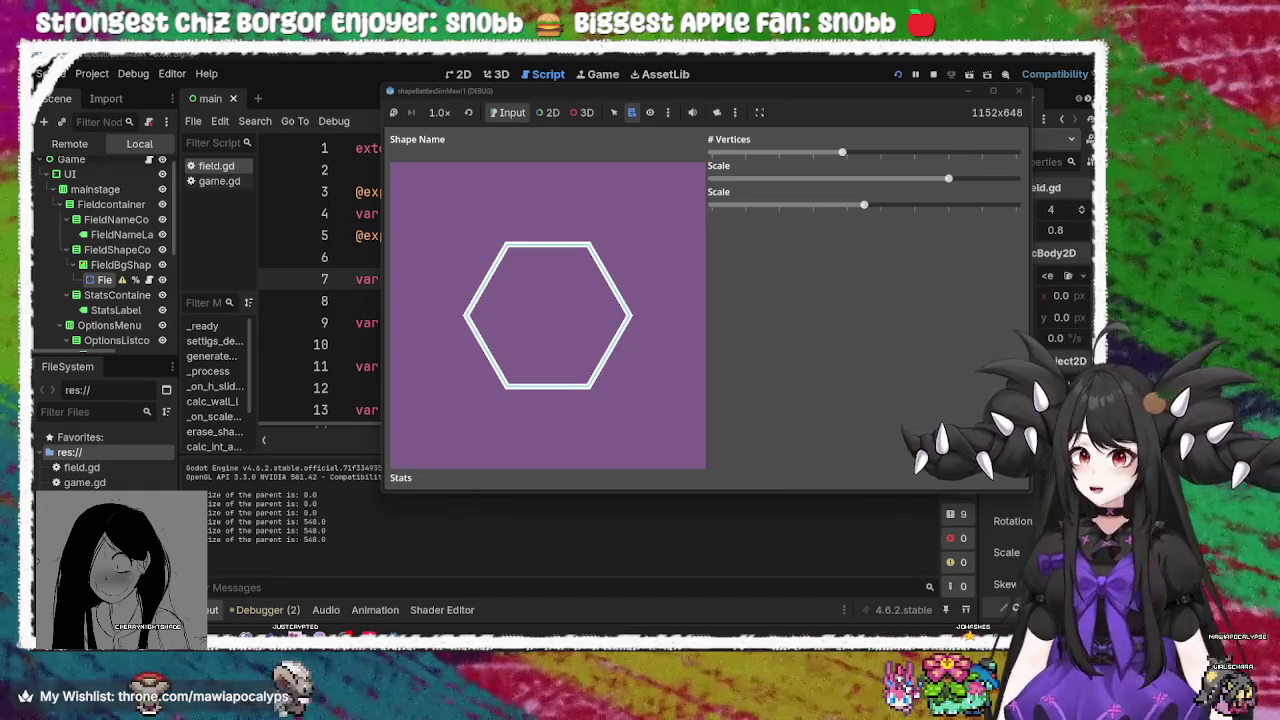
pyautogui.moveTo(810, 99)
pyautogui.mouseDown()
pyautogui.moveTo(704, 135)
pyautogui.moveTo(641, 128)
pyautogui.mouseUp()
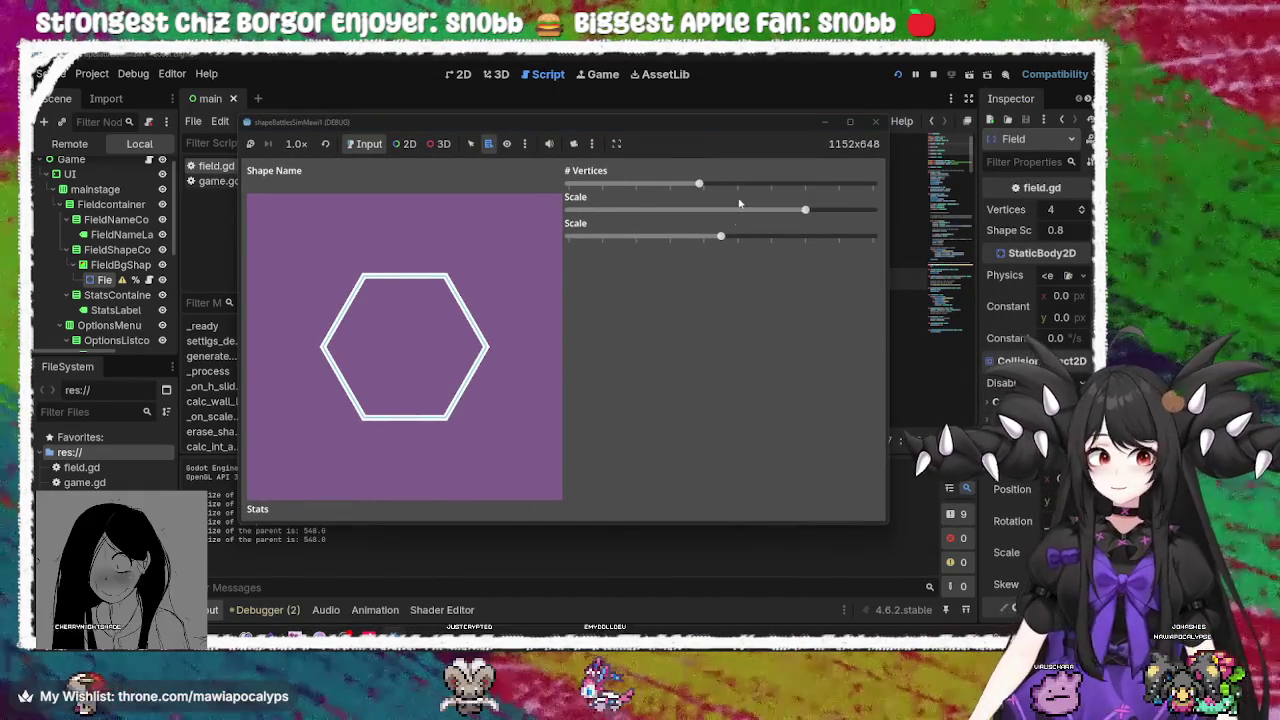
pyautogui.moveTo(718, 240); pyautogui.dragTo(617, 231)
pyautogui.moveTo(805, 209)
pyautogui.mouseDown()
pyautogui.moveTo(873, 251)
pyautogui.moveTo(618, 204)
pyautogui.moveTo(768, 210)
pyautogui.moveTo(622, 155)
pyautogui.moveTo(770, 215)
pyautogui.moveTo(768, 238)
pyautogui.moveTo(569, 209)
pyautogui.moveTo(837, 210)
pyautogui.moveTo(695, 210)
pyautogui.moveTo(737, 210)
pyautogui.mouseUp()
pyautogui.moveTo(330, 634)
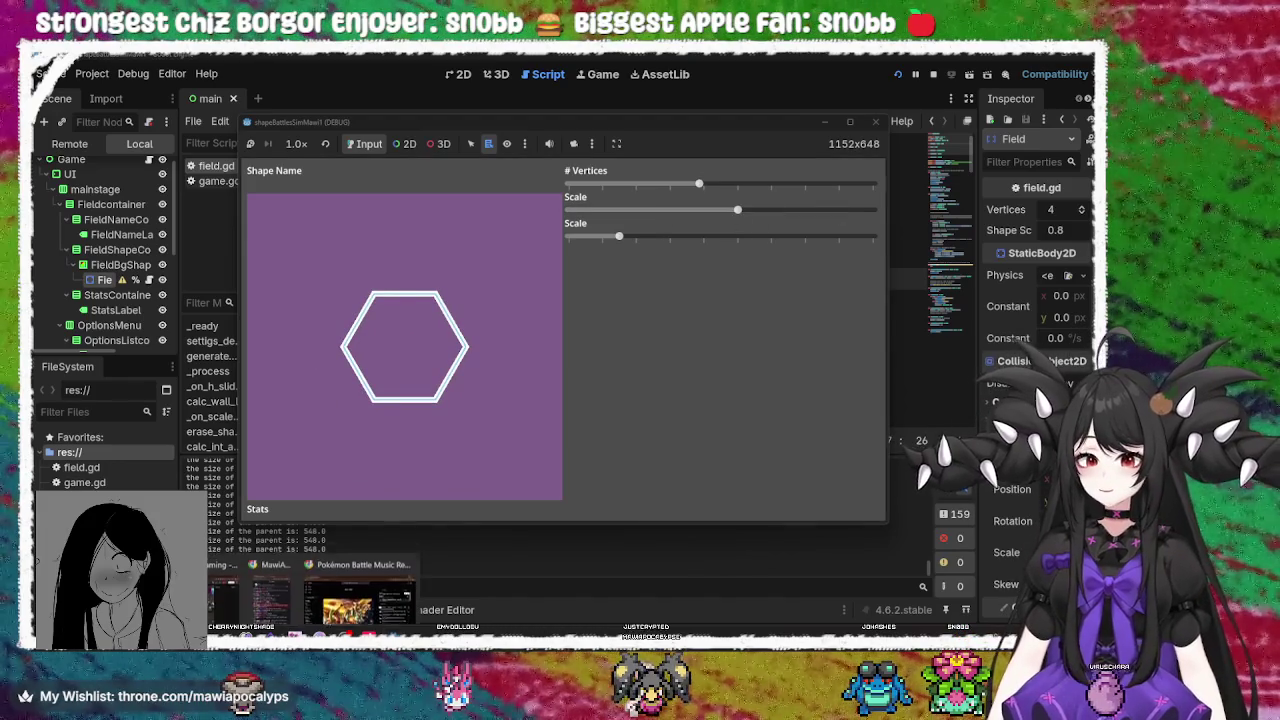
pyautogui.click(305, 578)
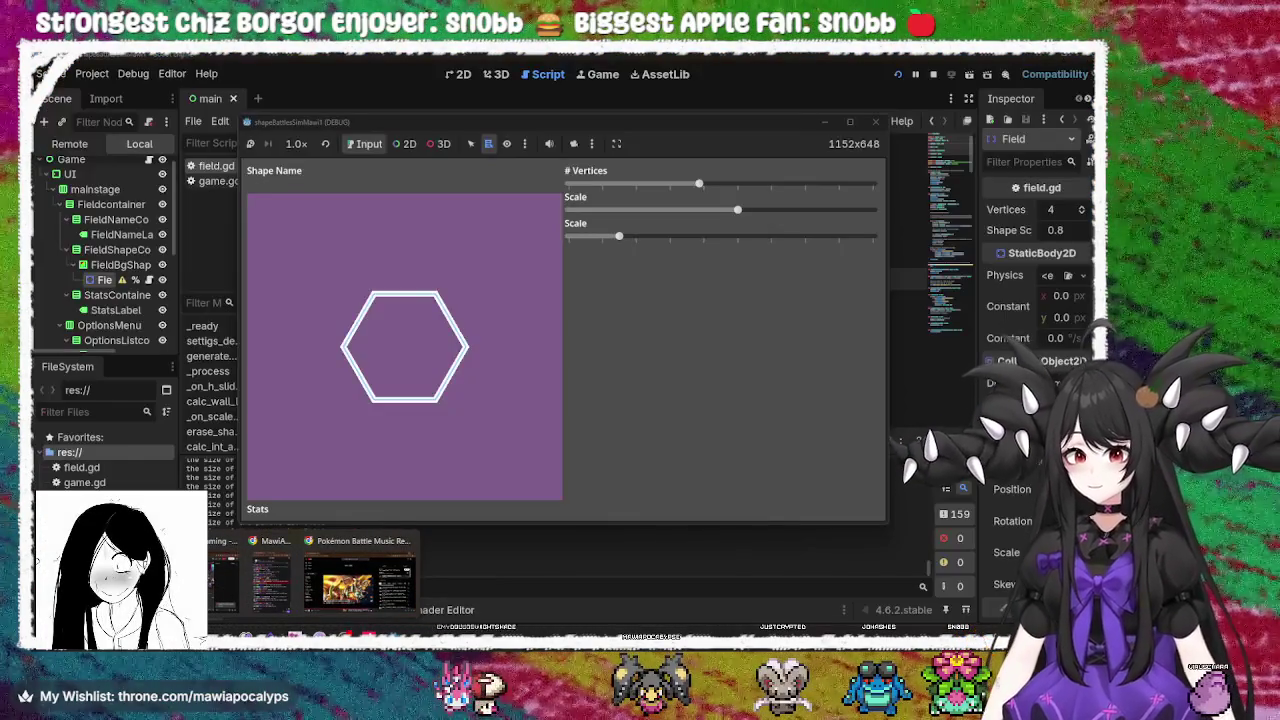
# Search the Steam store and browse the Remothered: Tormented Fathers trailer and screenshots
pyautogui.click(270, 580)
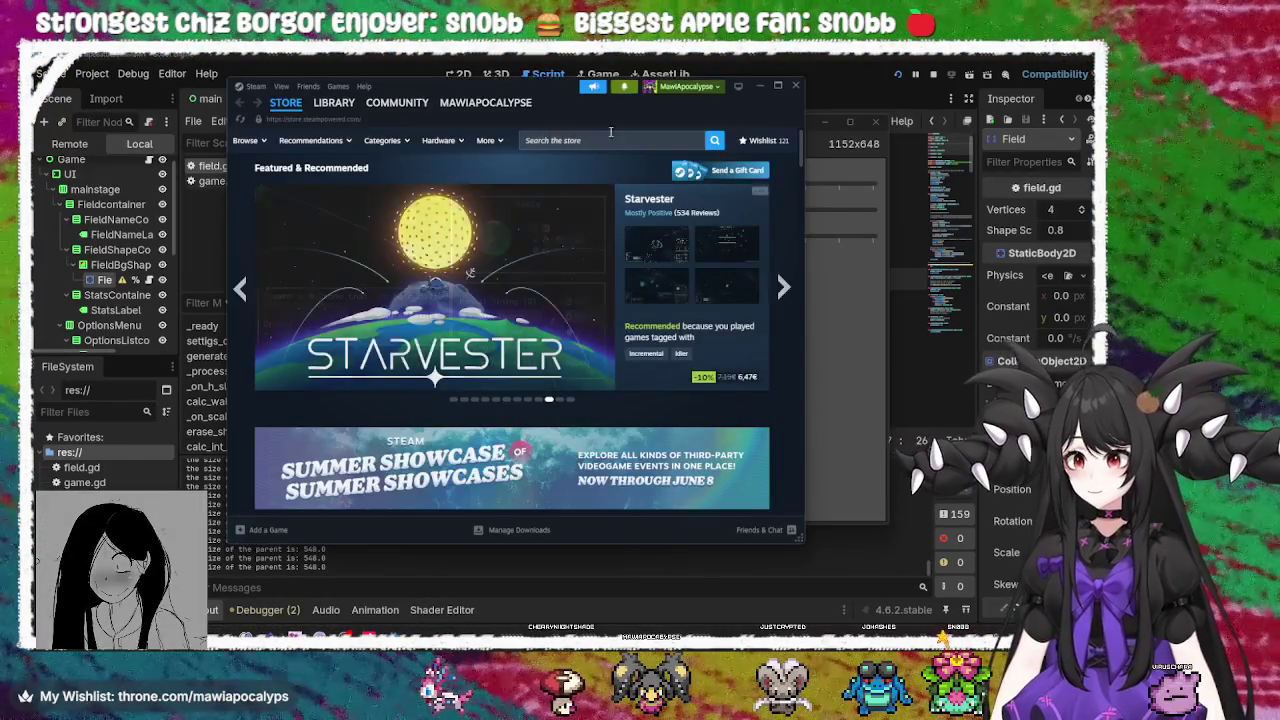
pyautogui.click(611, 141)
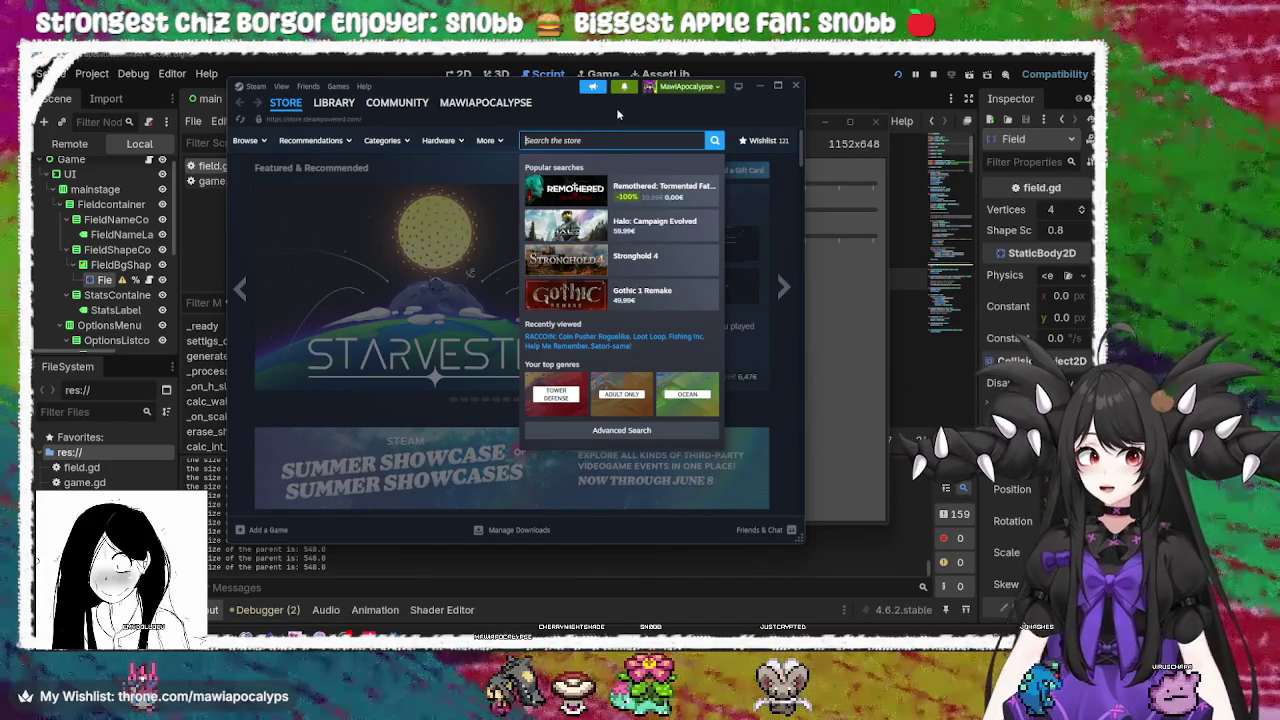
pyautogui.click(731, 116)
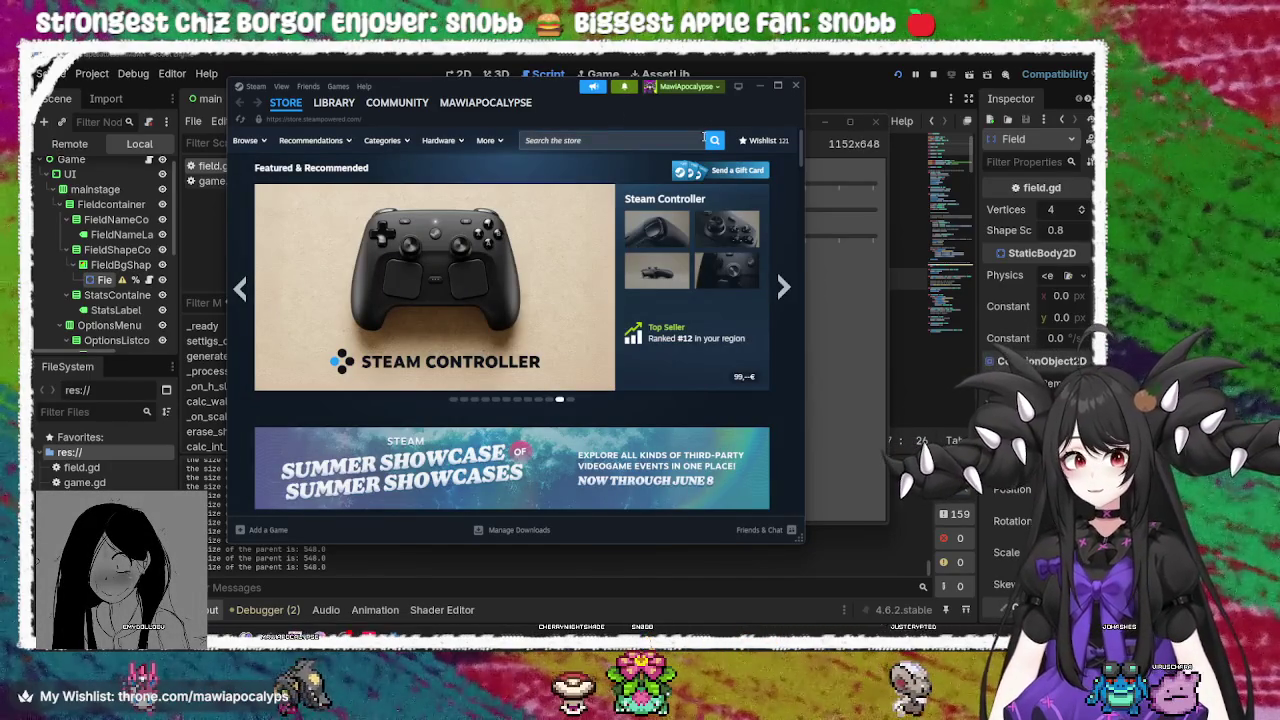
pyautogui.click(670, 142)
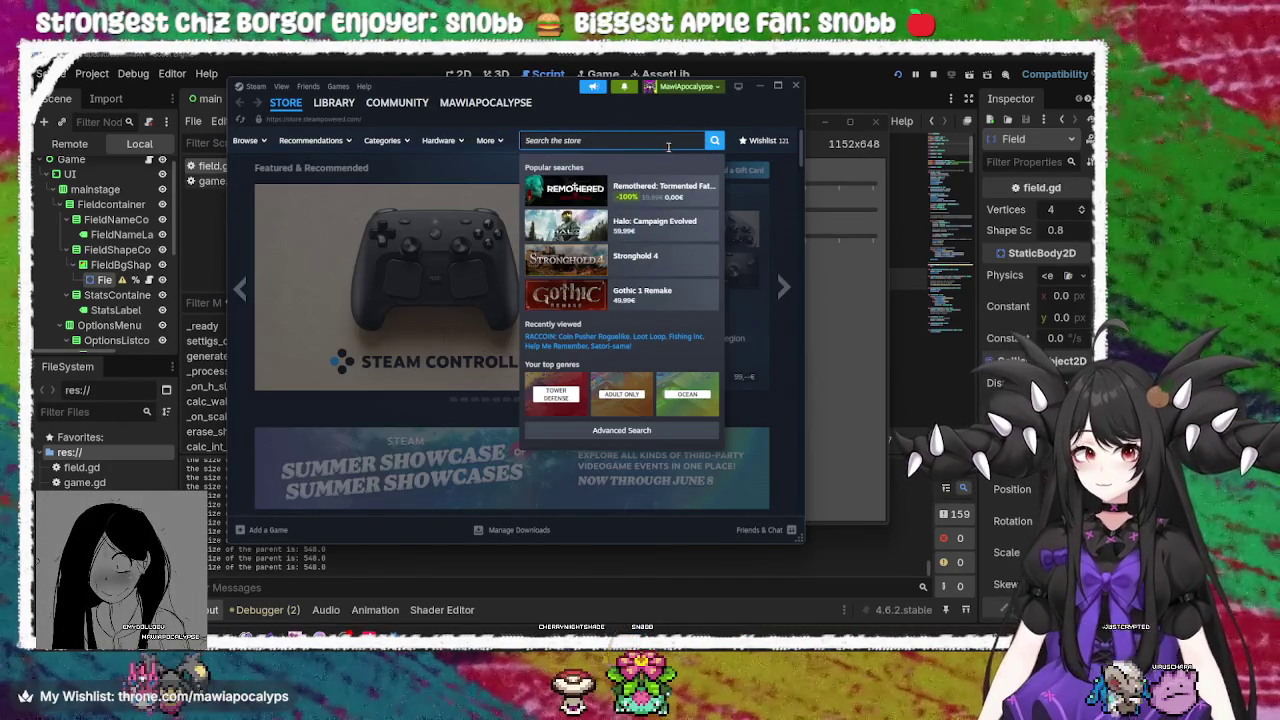
pyautogui.click(692, 203)
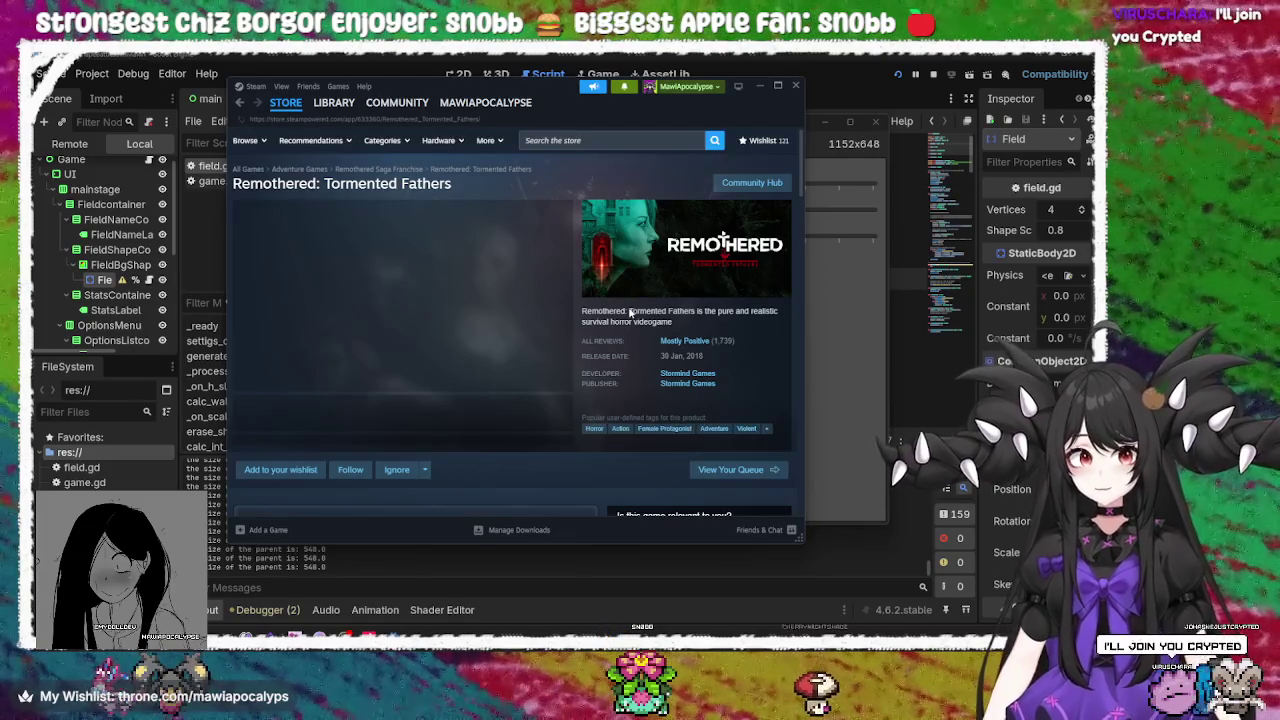
pyautogui.scroll(-2, 384, 348)
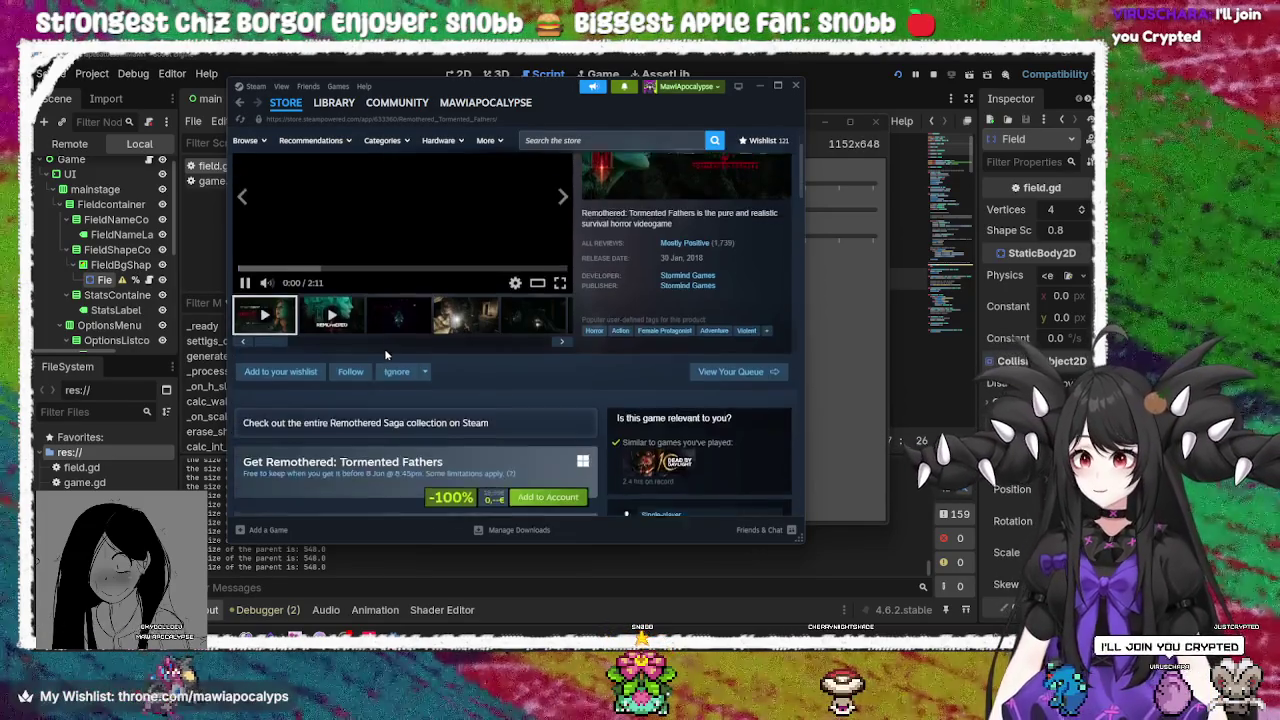
pyautogui.click(345, 372)
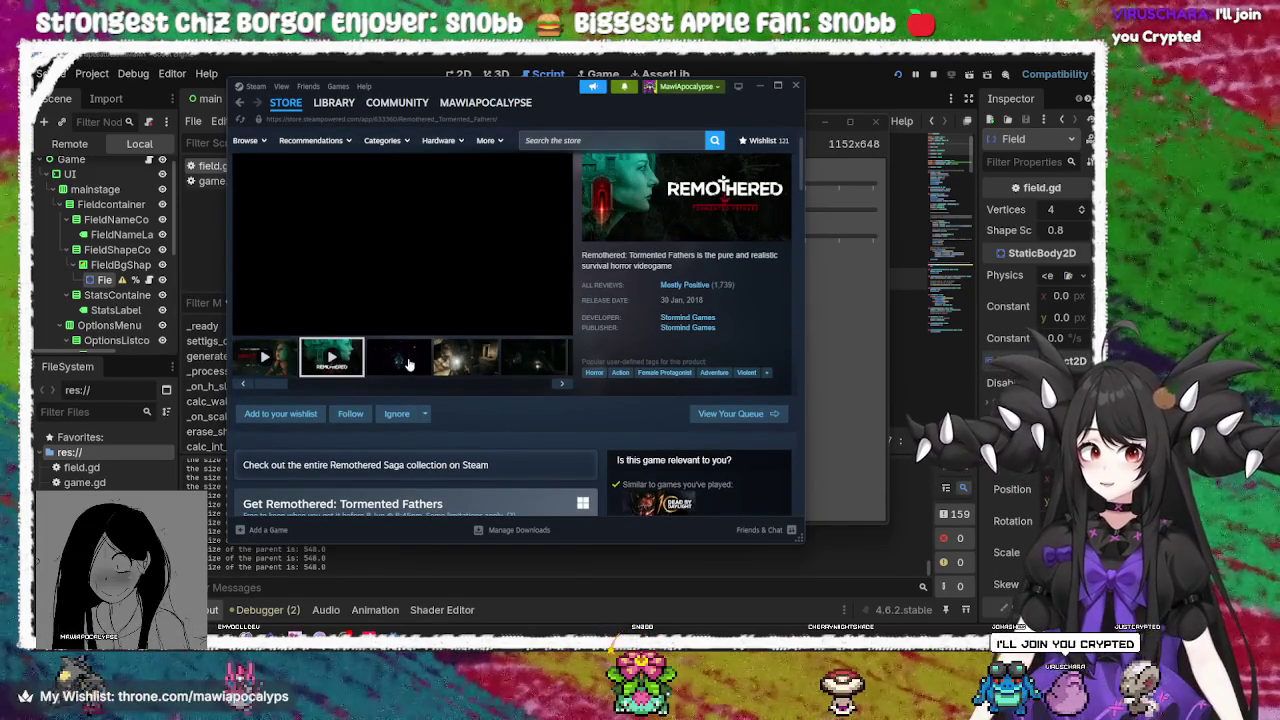
pyautogui.click(408, 364)
pyautogui.click(457, 362)
pyautogui.click(522, 358)
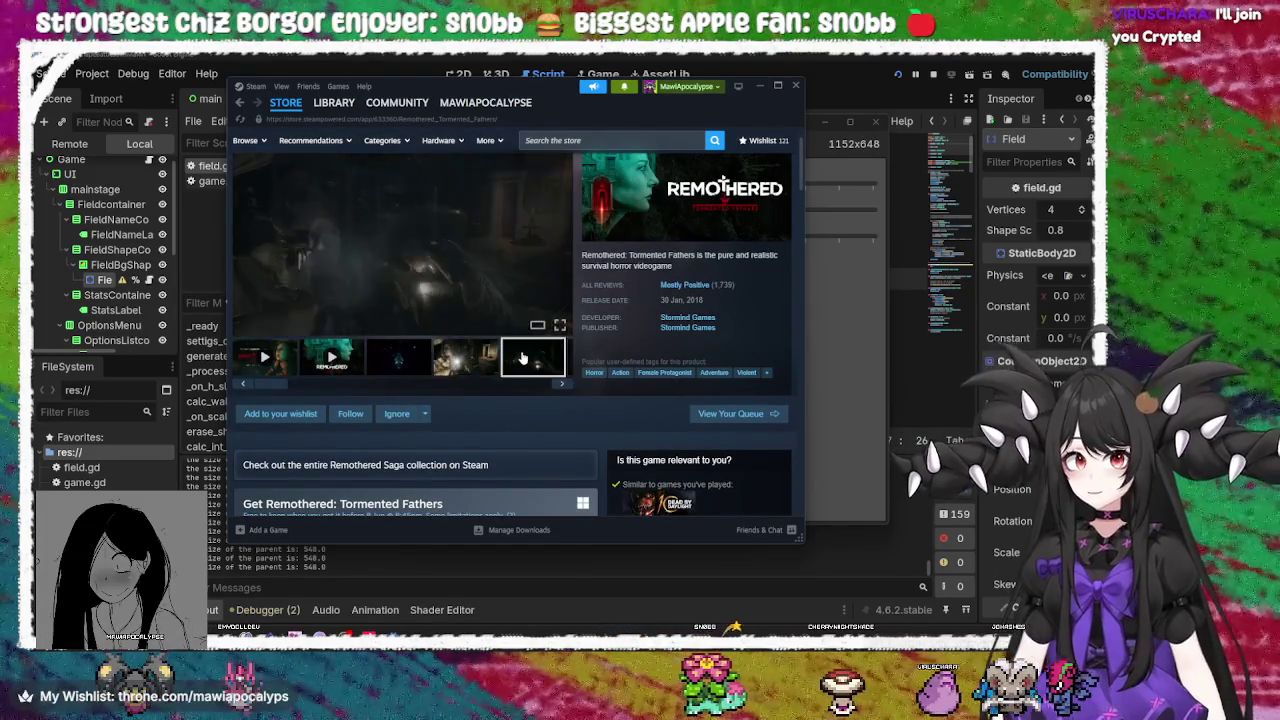
pyautogui.scroll(1, 524, 365)
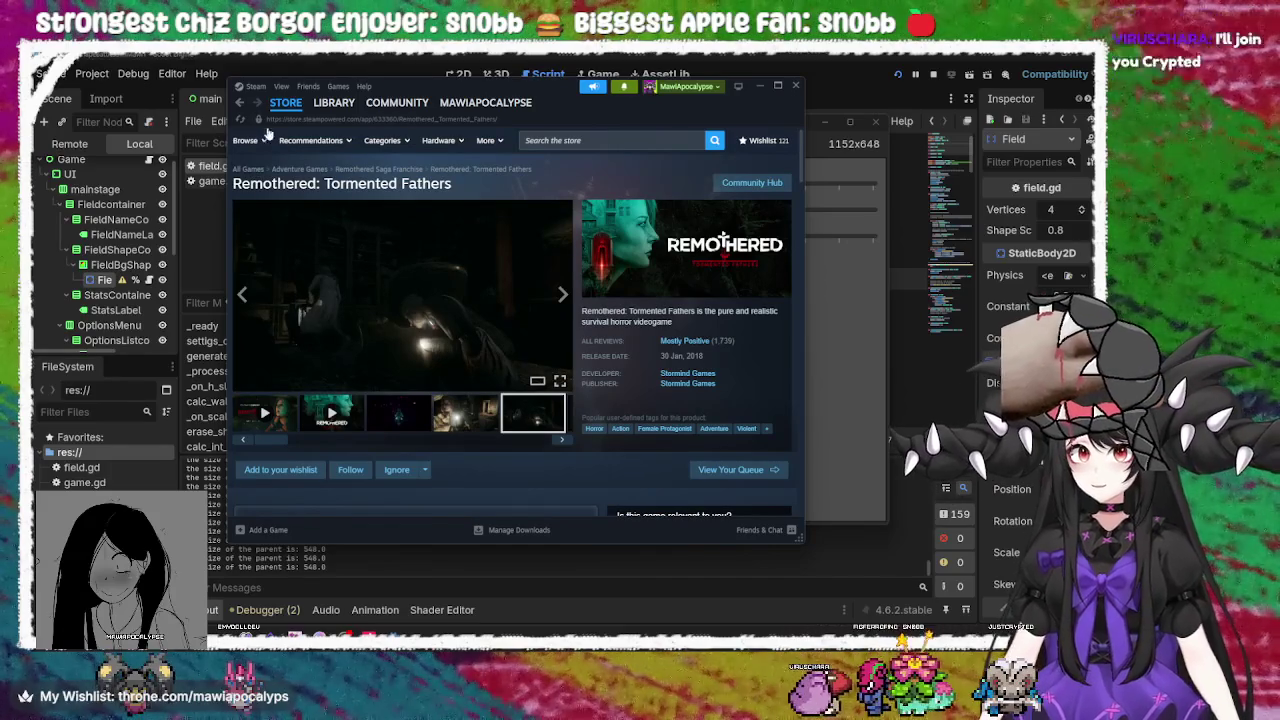
# Return to the store front and open the Cassette Beasts DLC from DLC for Your Games
pyautogui.click(284, 107)
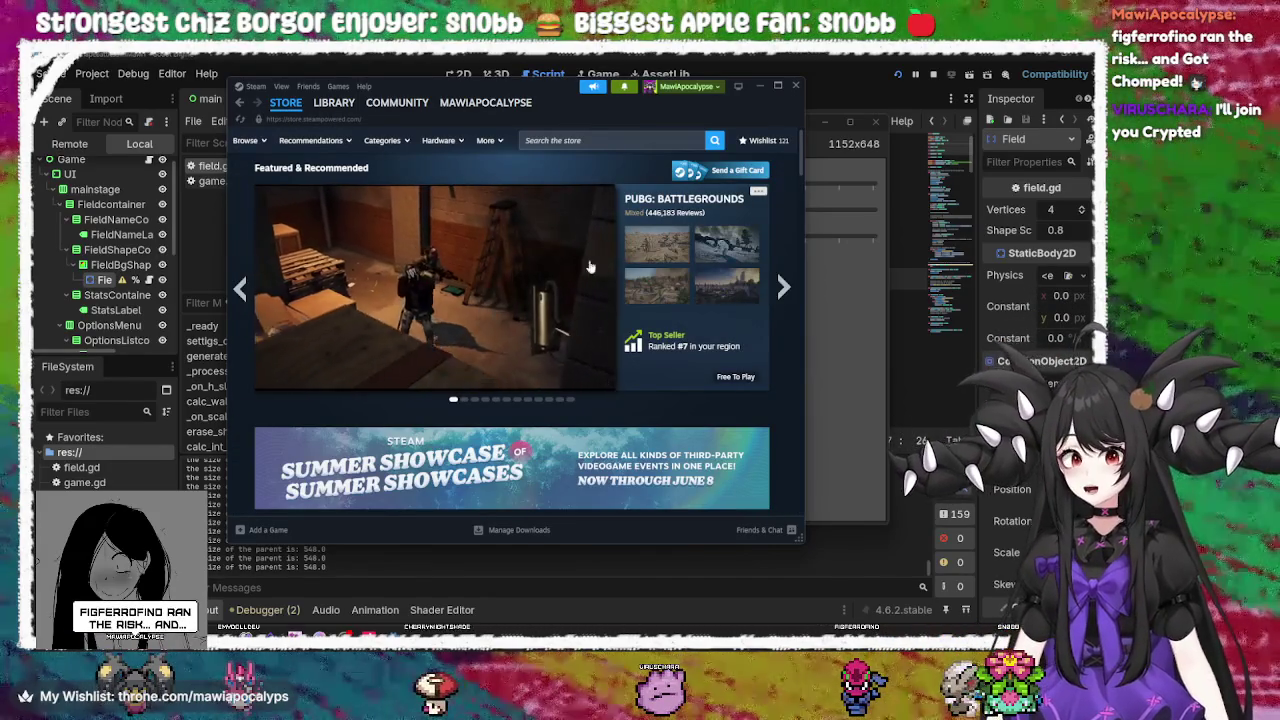
pyautogui.scroll(-3, 730, 300)
pyautogui.scroll(-2, 745, 305)
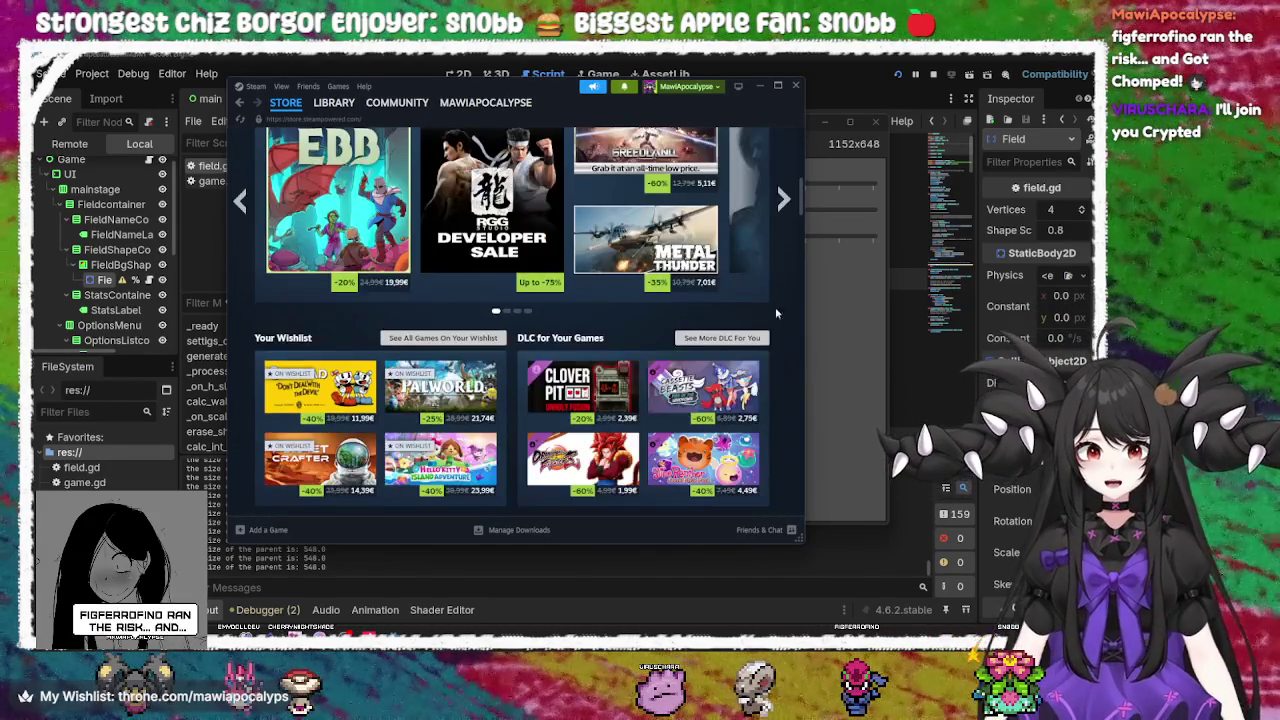
pyautogui.scroll(-3, 785, 325)
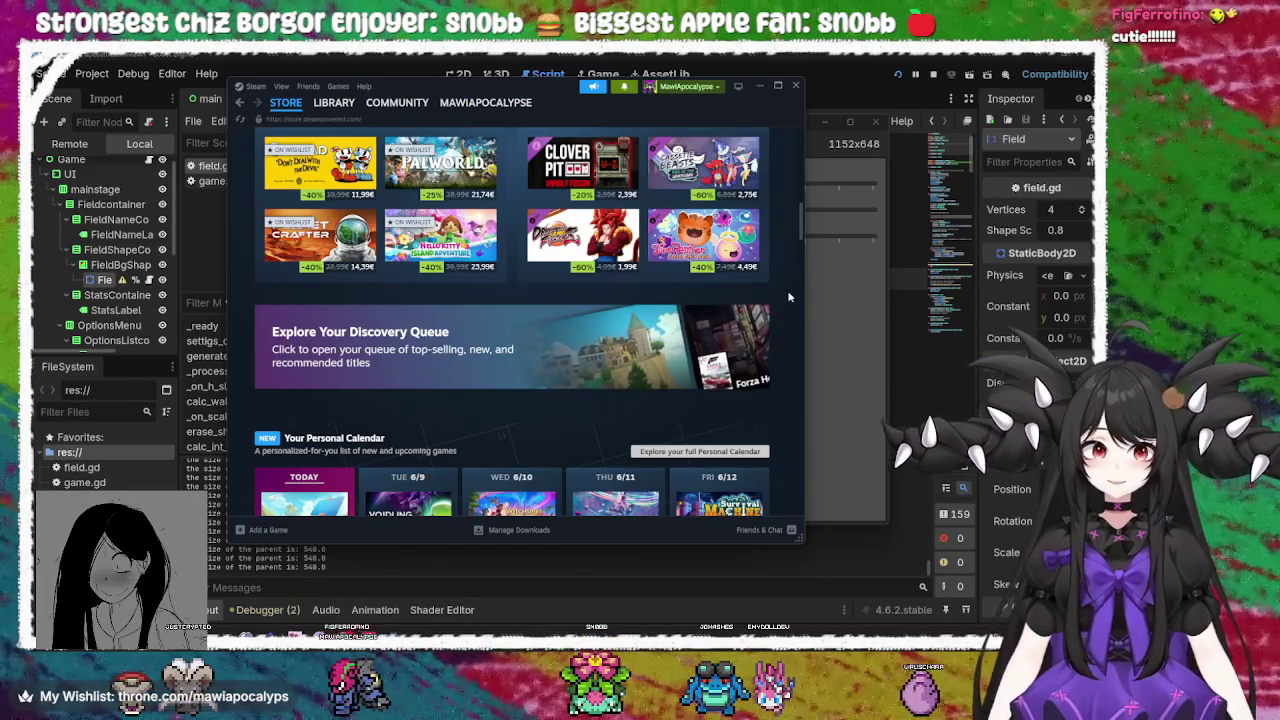
pyautogui.scroll(2, 787, 290)
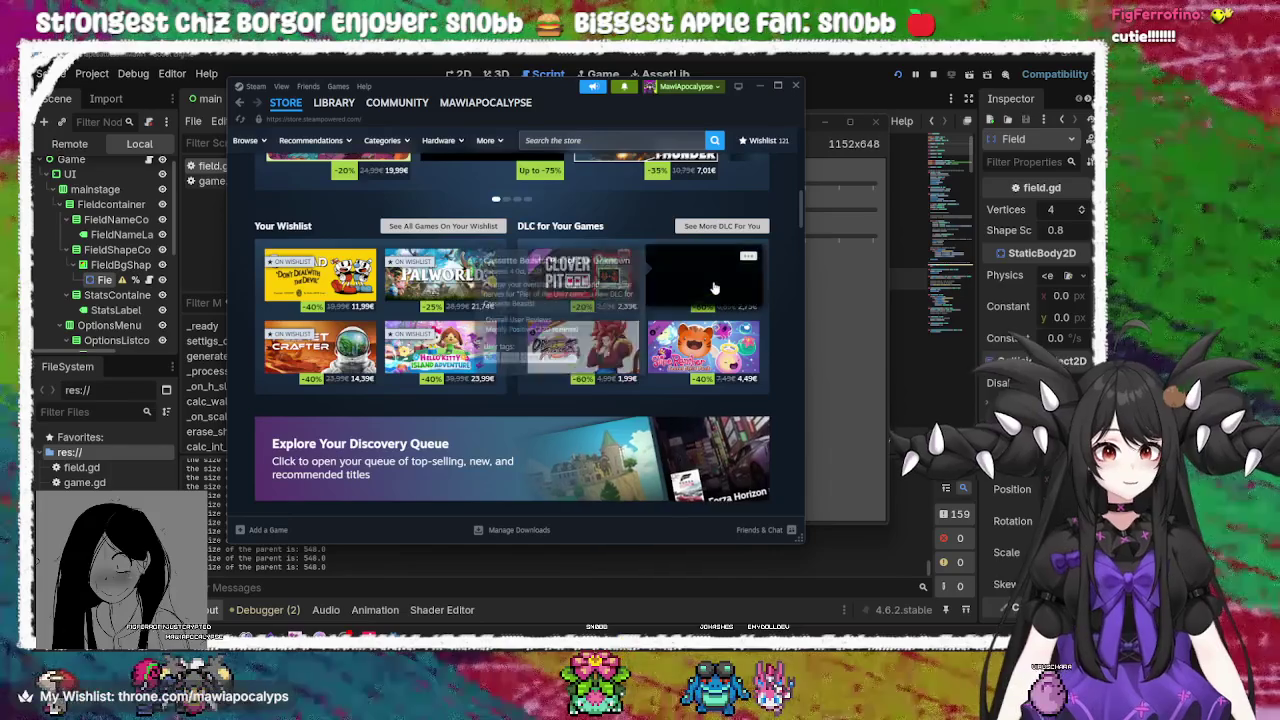
pyautogui.click(717, 288)
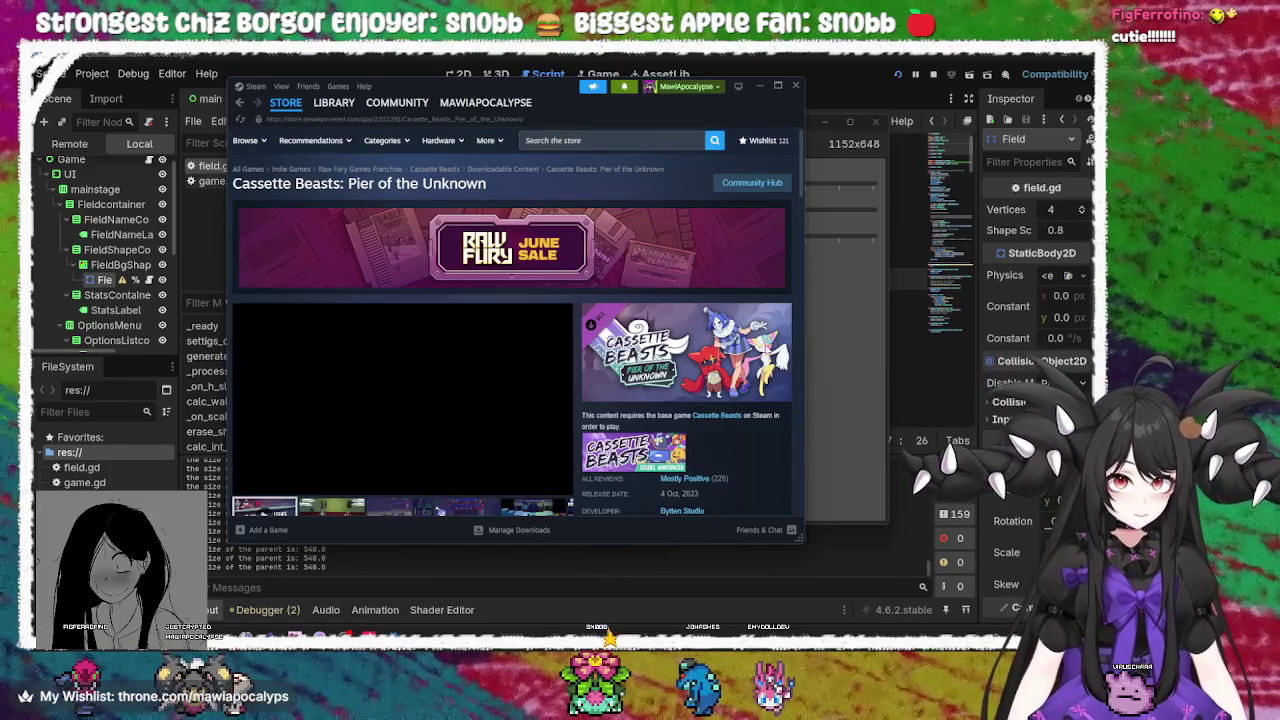
# Scroll through the Pier of the Unknown DLC bundles and shift the Steam window slightly left and down
pyautogui.scroll(-3, 519, 347)
pyautogui.scroll(3, 518, 346)
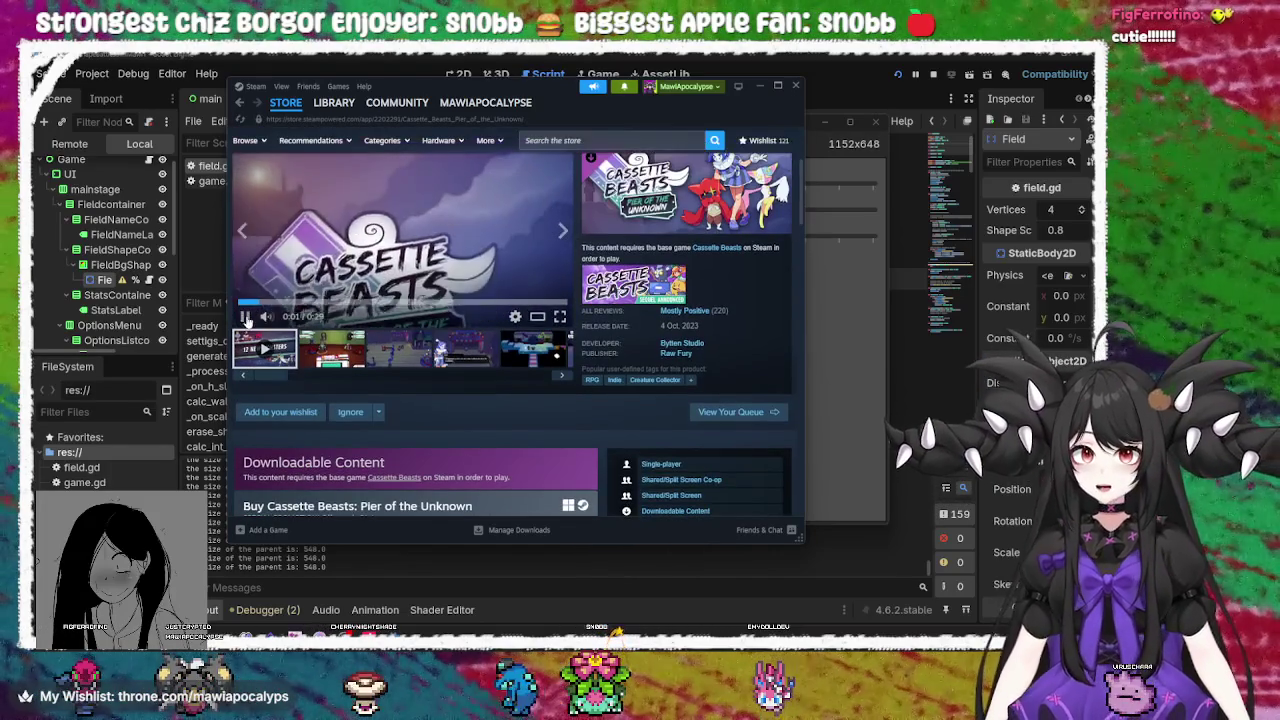
pyautogui.scroll(-3, 448, 328)
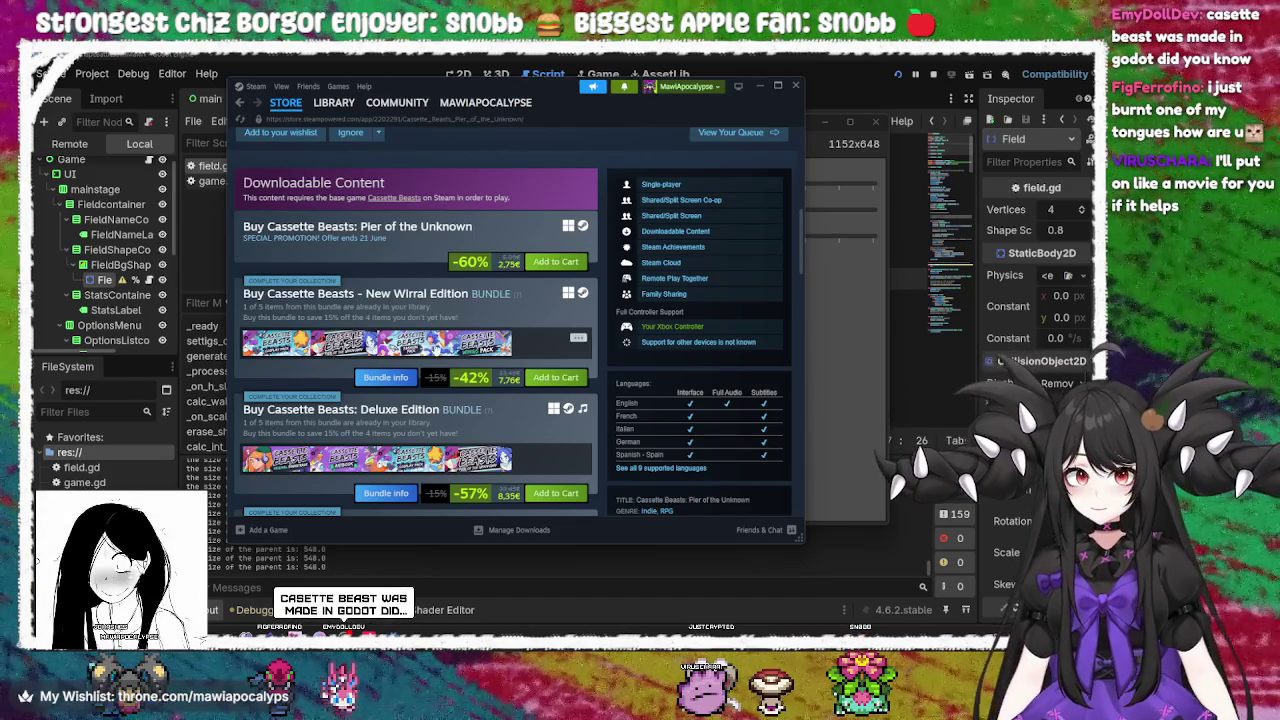
pyautogui.scroll(-1, 549, 390)
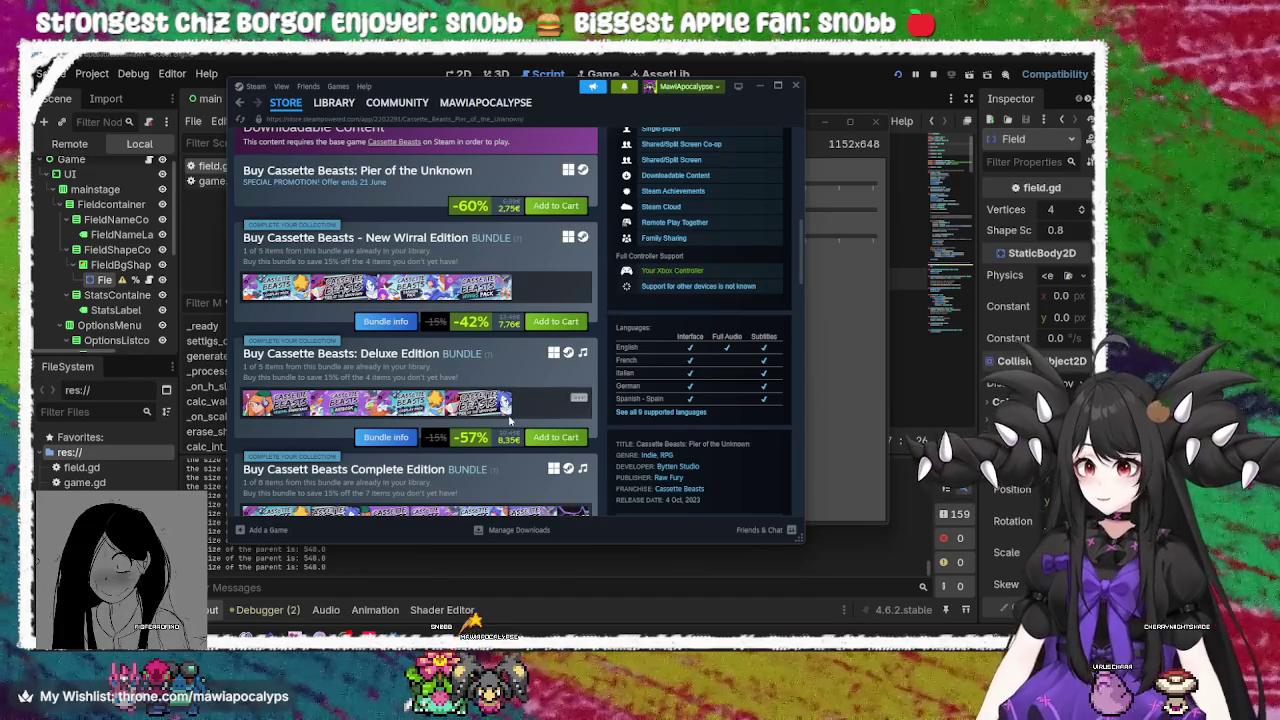
pyautogui.scroll(6, 505, 398)
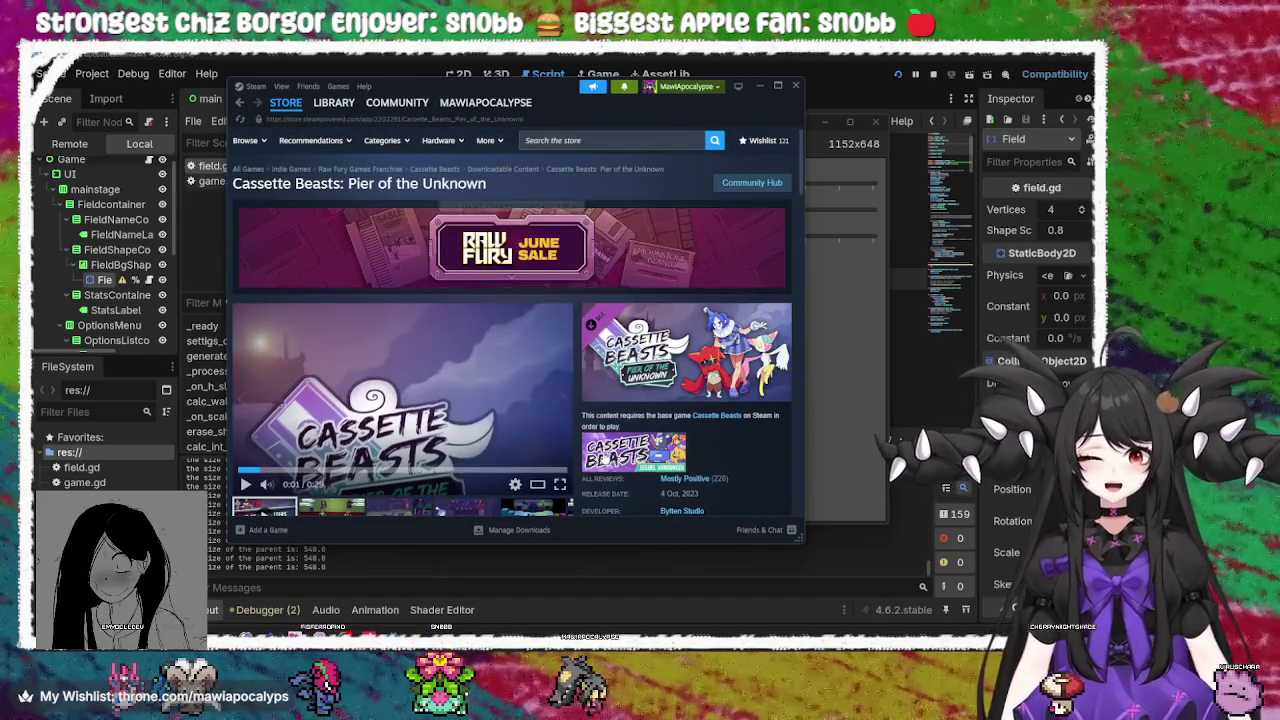
pyautogui.scroll(-2, 588, 437)
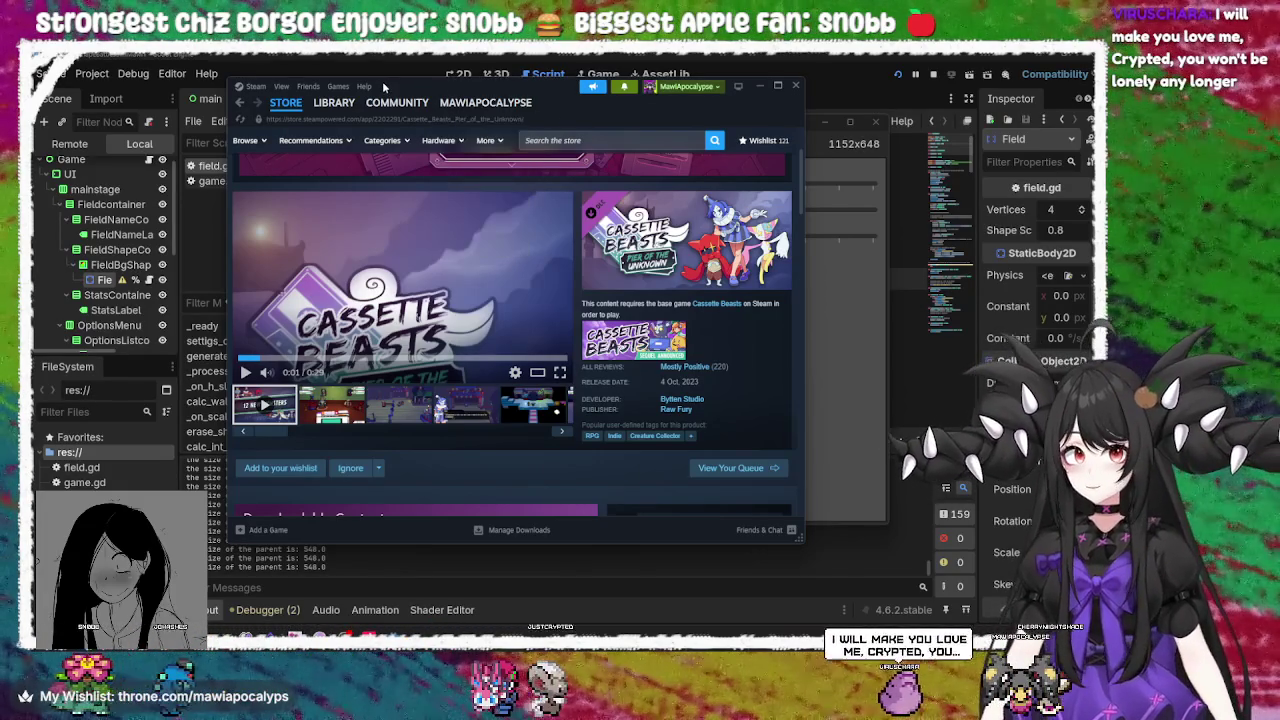
pyautogui.moveTo(566, 89)
pyautogui.mouseDown()
pyautogui.moveTo(492, 109)
pyautogui.moveTo(612, 116)
pyautogui.moveTo(579, 123)
pyautogui.mouseUp()
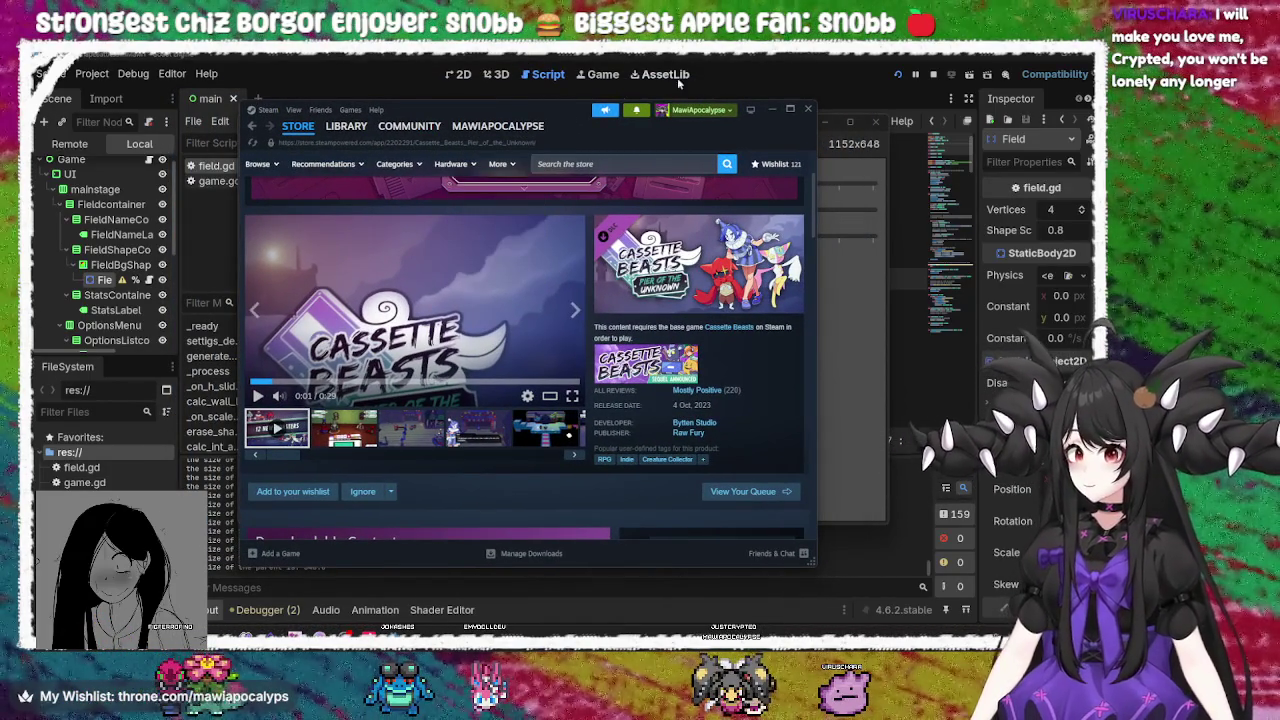
pyautogui.moveTo(570, 110); pyautogui.dragTo(549, 103)
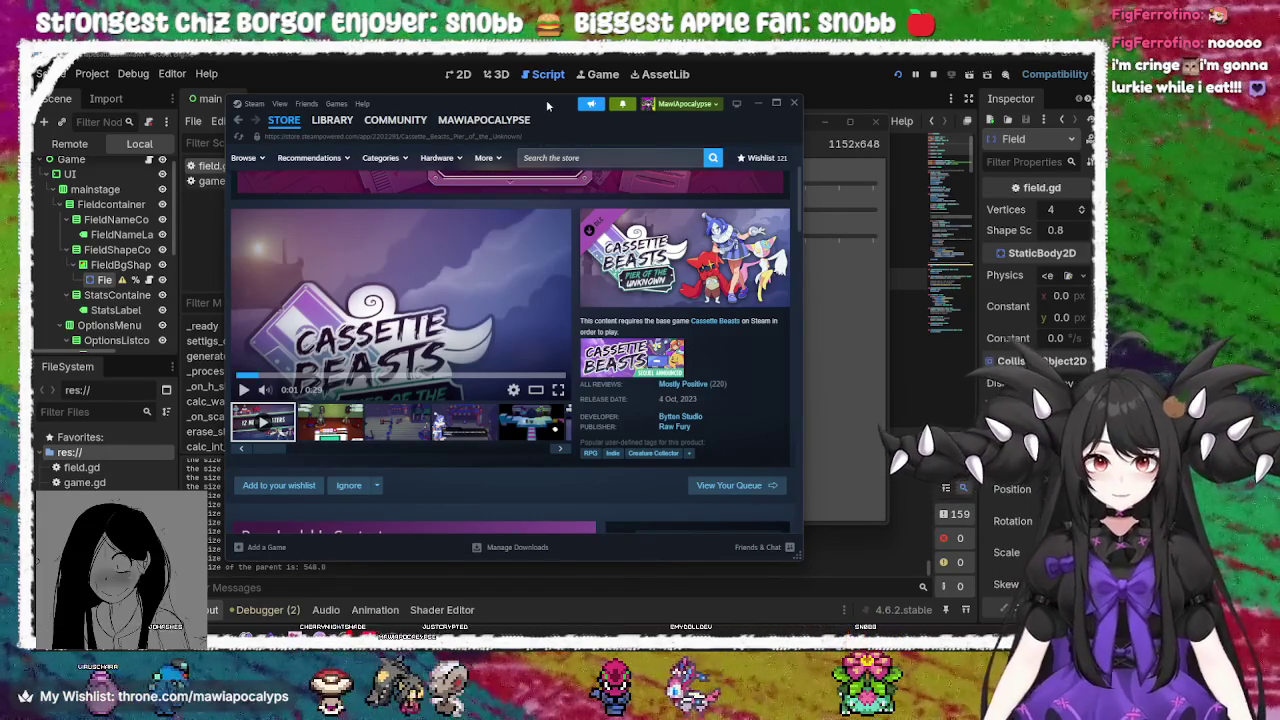
# Move the Steam window further left and reopen the Cassette Beasts: Pier of the Unknown page
pyautogui.moveTo(546, 99); pyautogui.dragTo(505, 101)
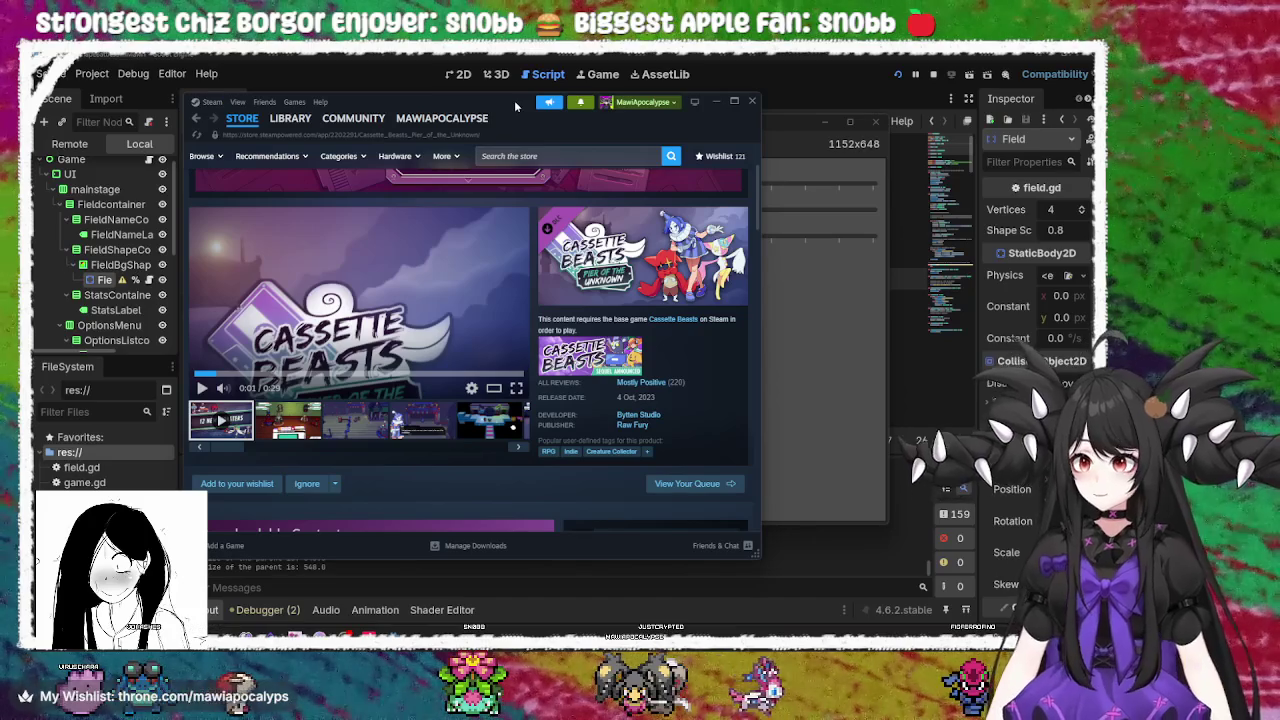
pyautogui.scroll(-2, 558, 348)
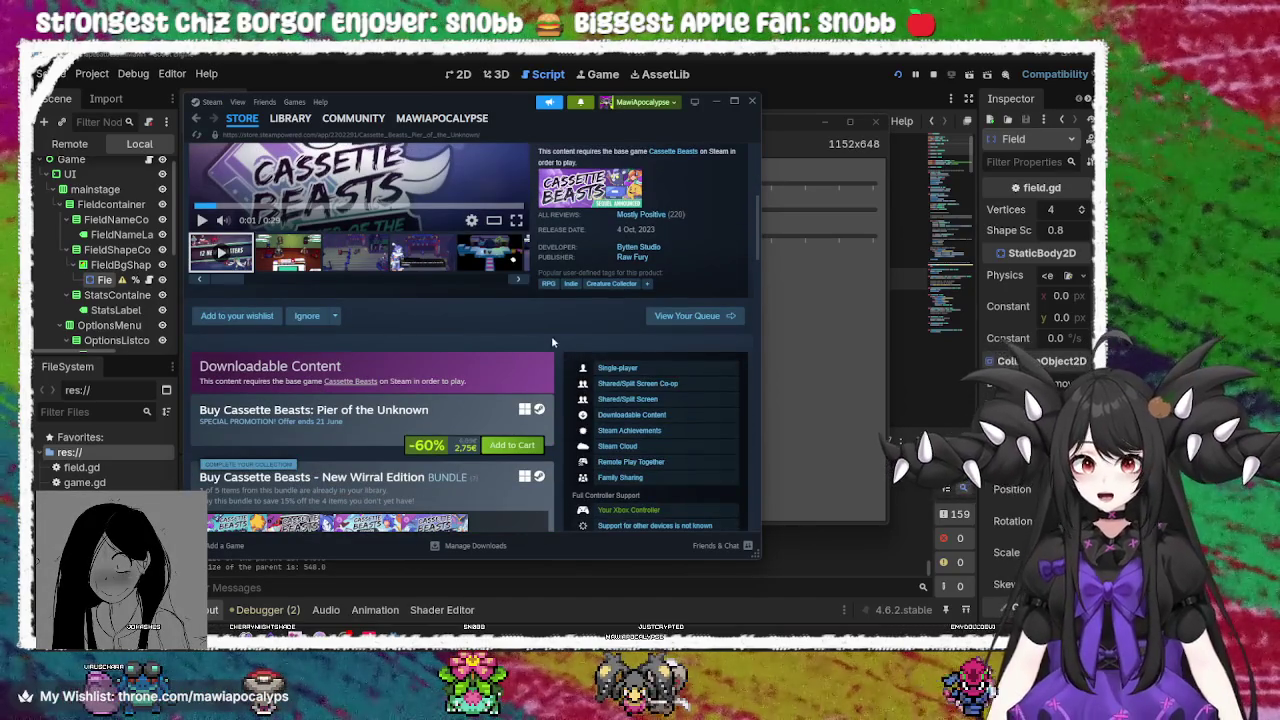
pyautogui.scroll(-2, 549, 336)
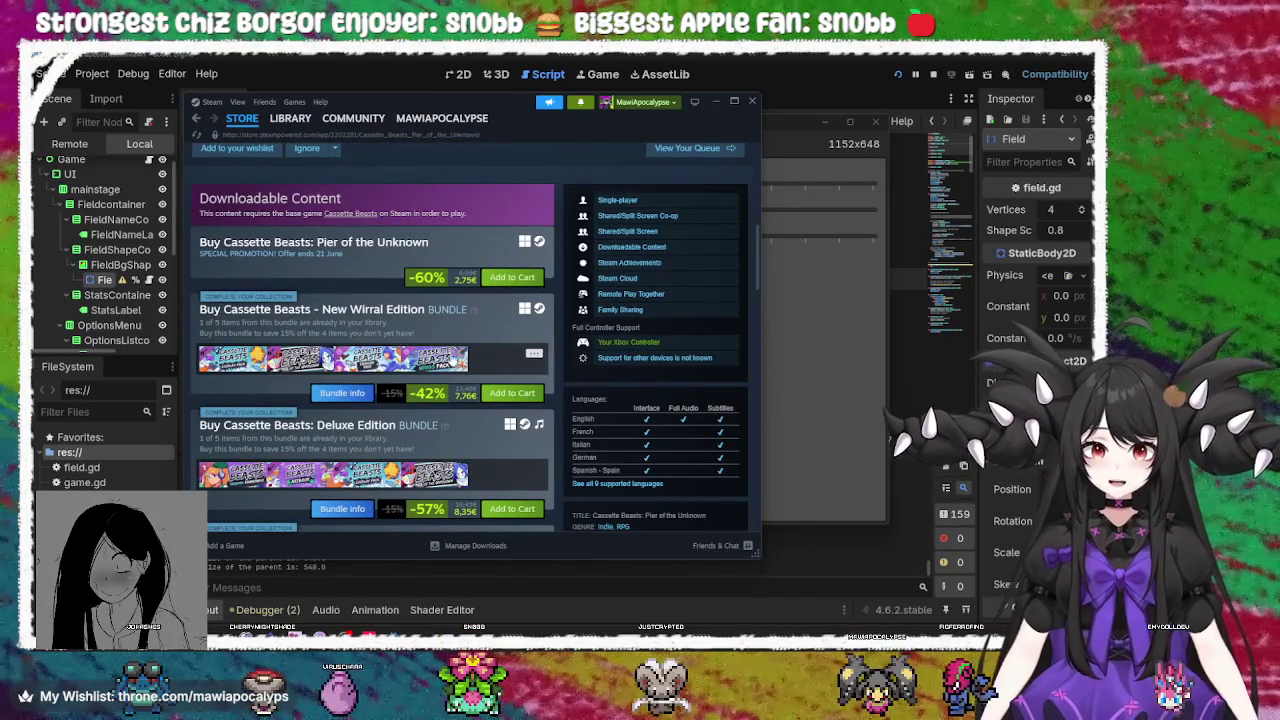
pyautogui.moveTo(372, 360)
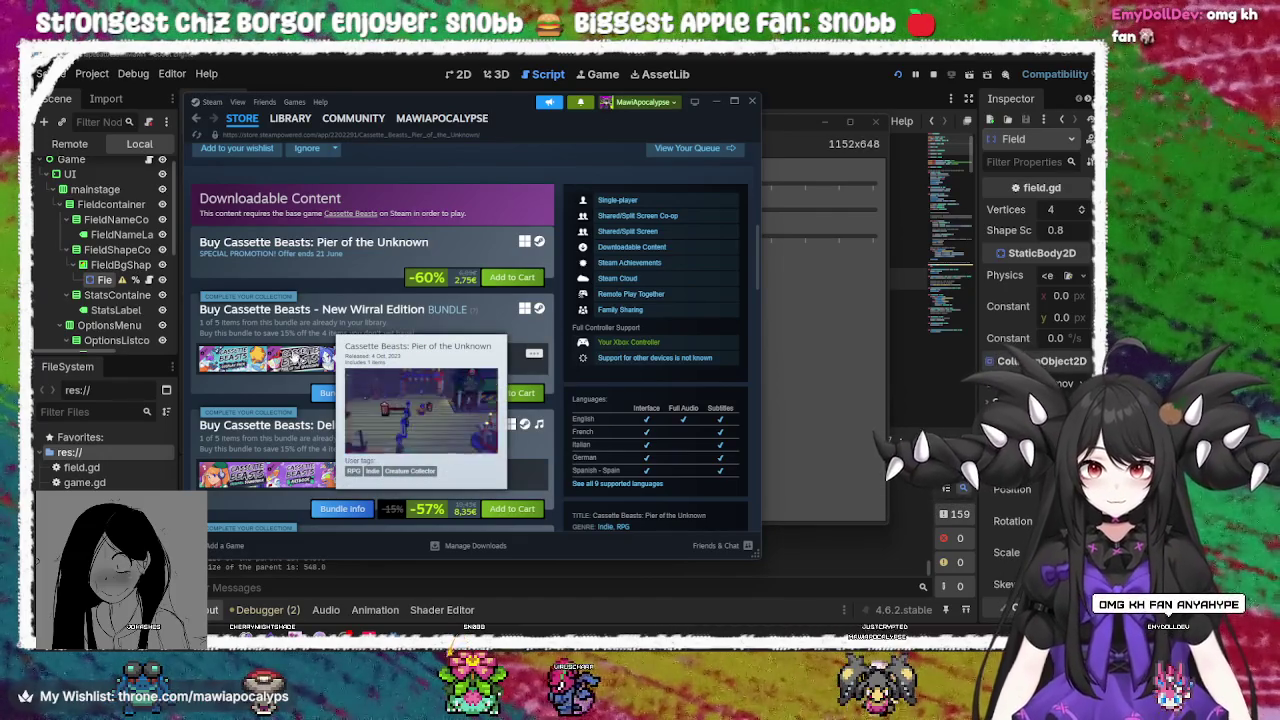
pyautogui.moveTo(244, 358)
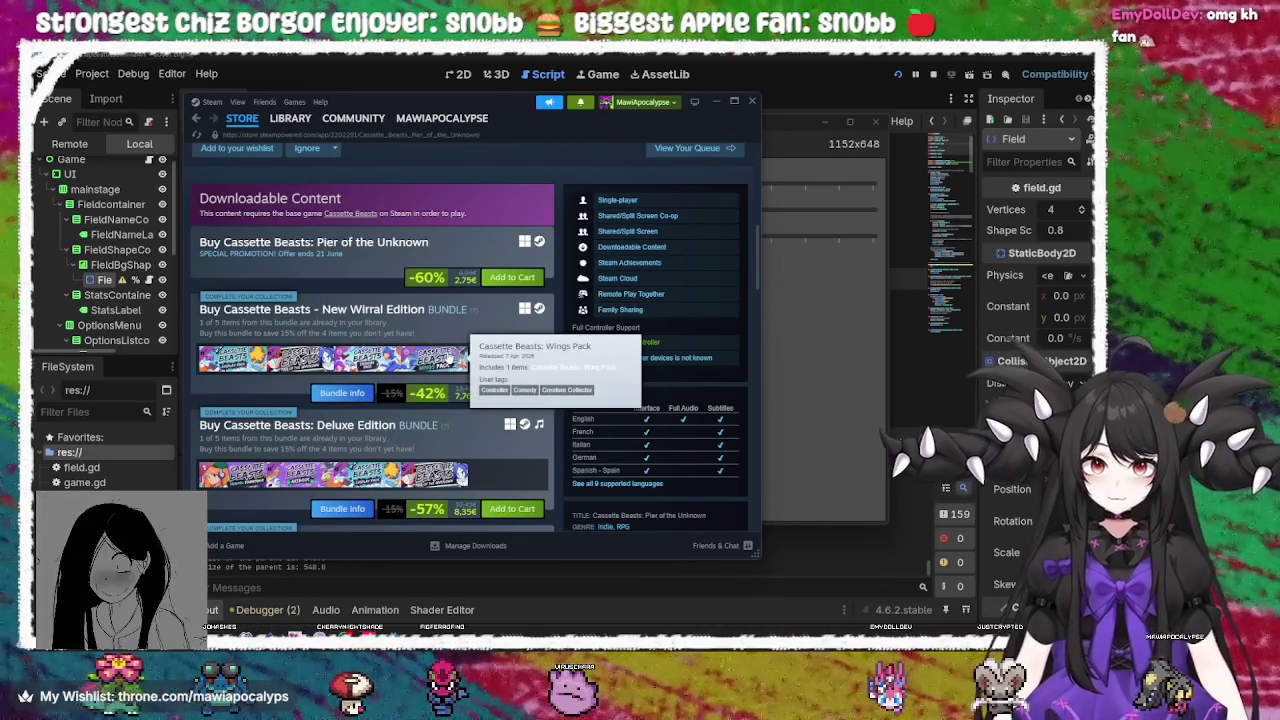
pyautogui.moveTo(448, 358)
pyautogui.moveTo(300, 362)
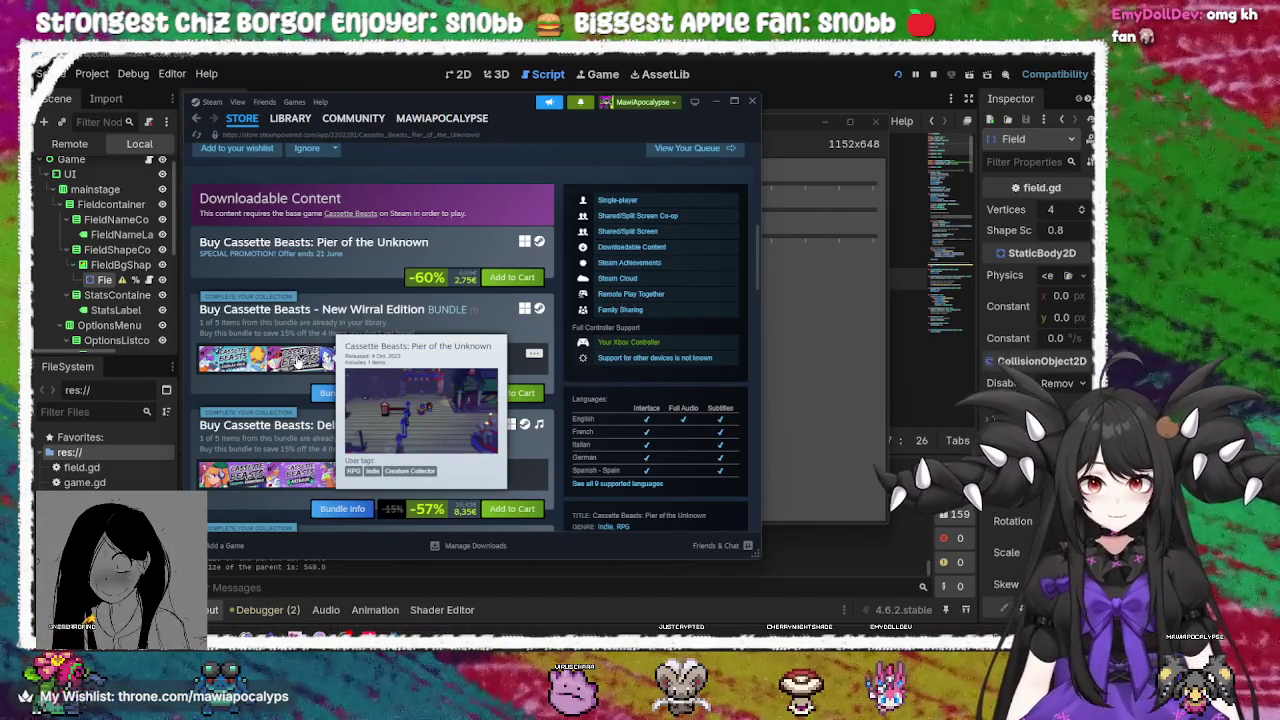
pyautogui.click(298, 360)
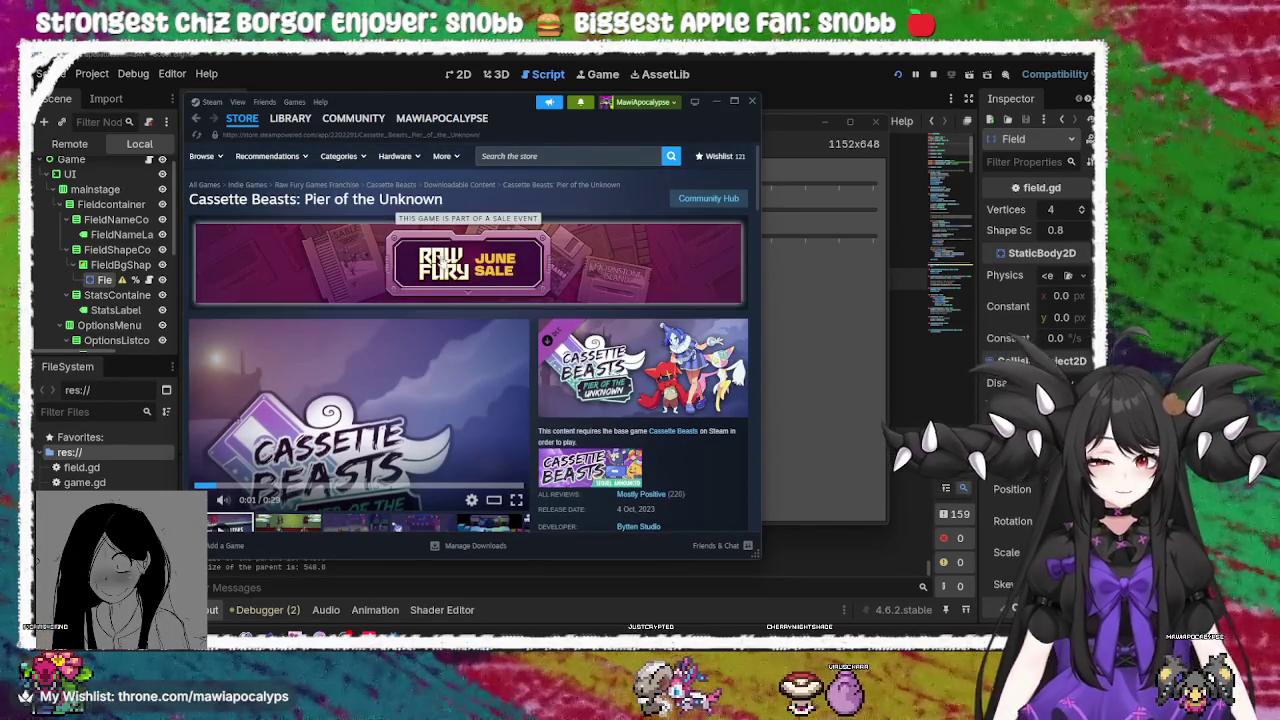
# Scroll down the DLC page to its Downloadable Content list, then go to the Steam Library
pyautogui.scroll(-8, 440, 250)
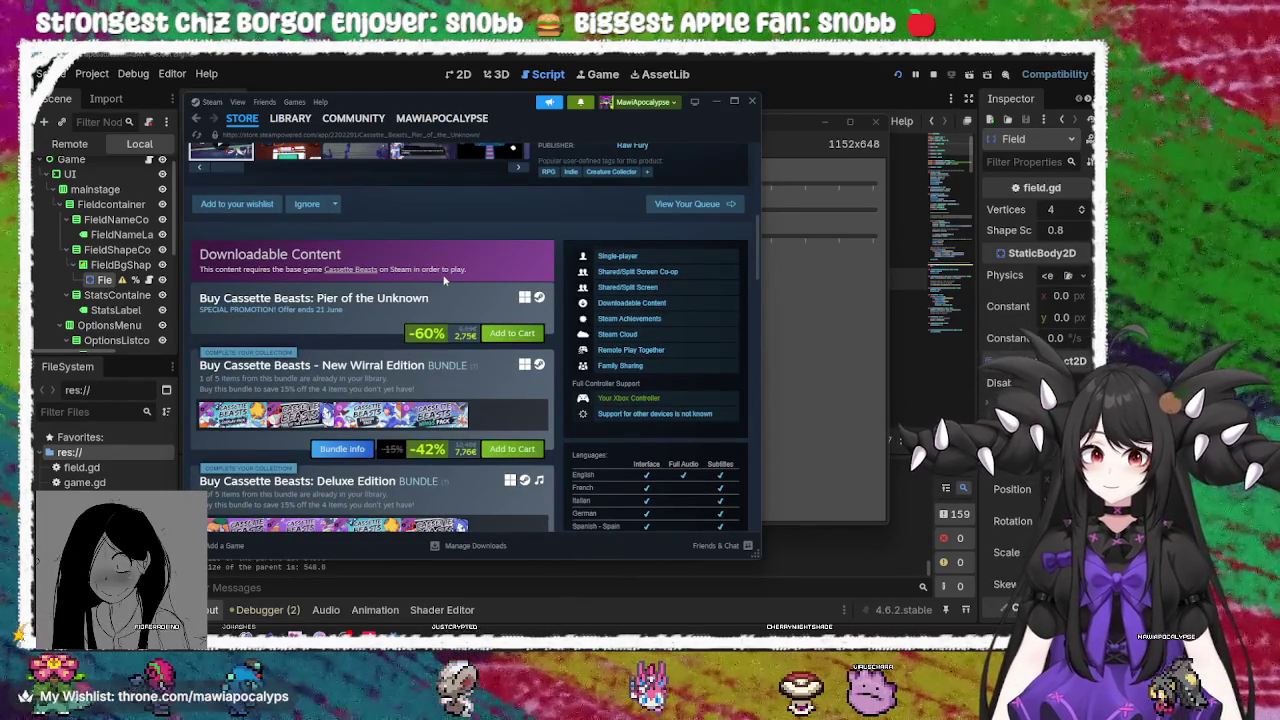
pyautogui.scroll(8, 451, 290)
pyautogui.scroll(-3, 683, 386)
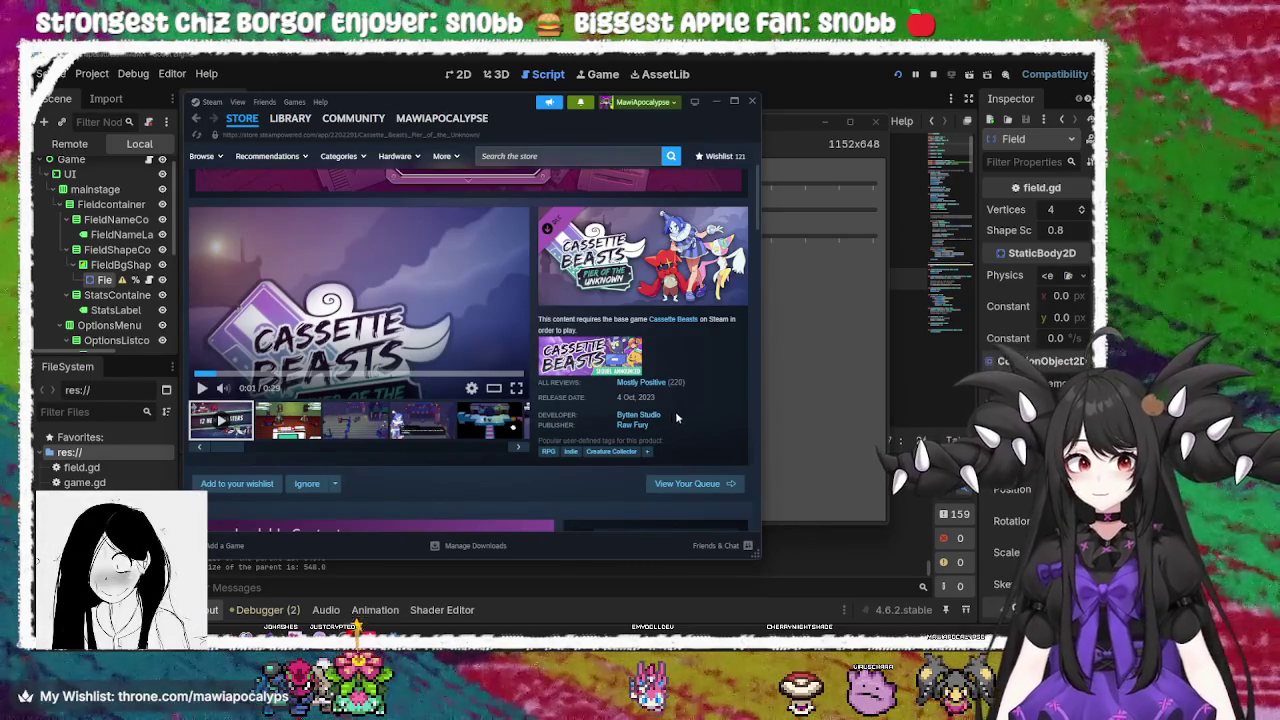
pyautogui.scroll(-3, 679, 410)
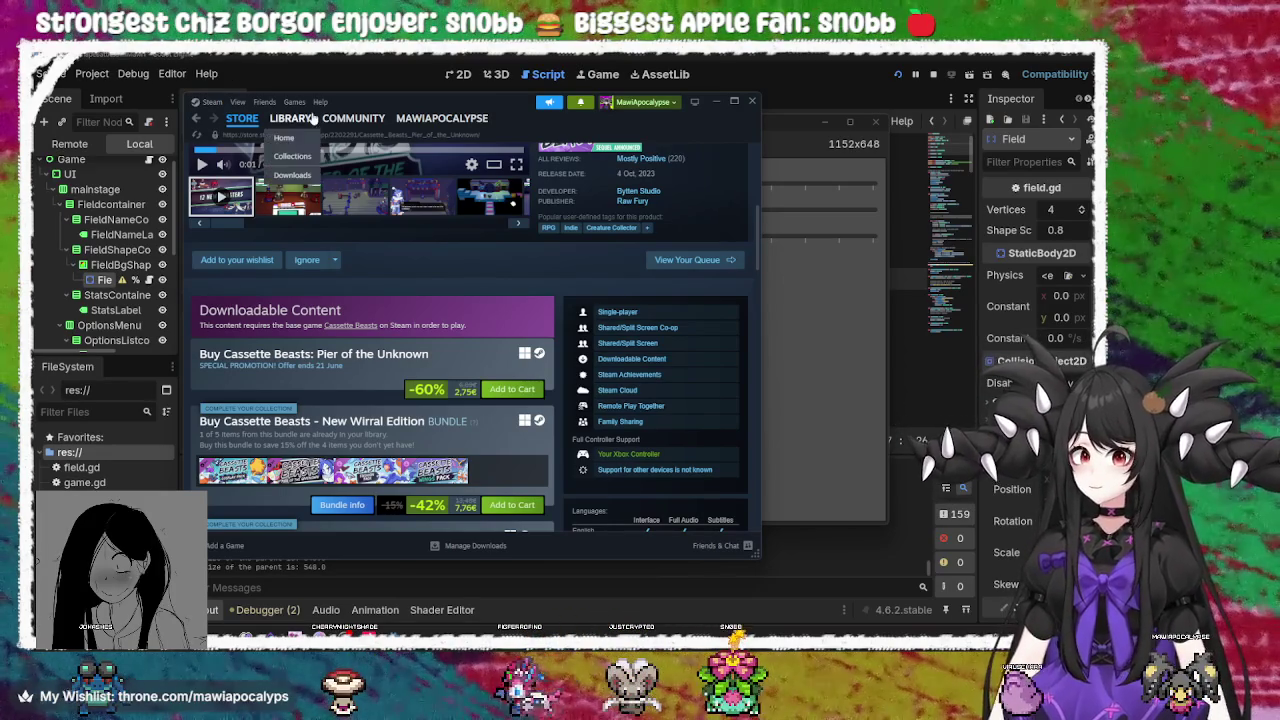
pyautogui.click(286, 127)
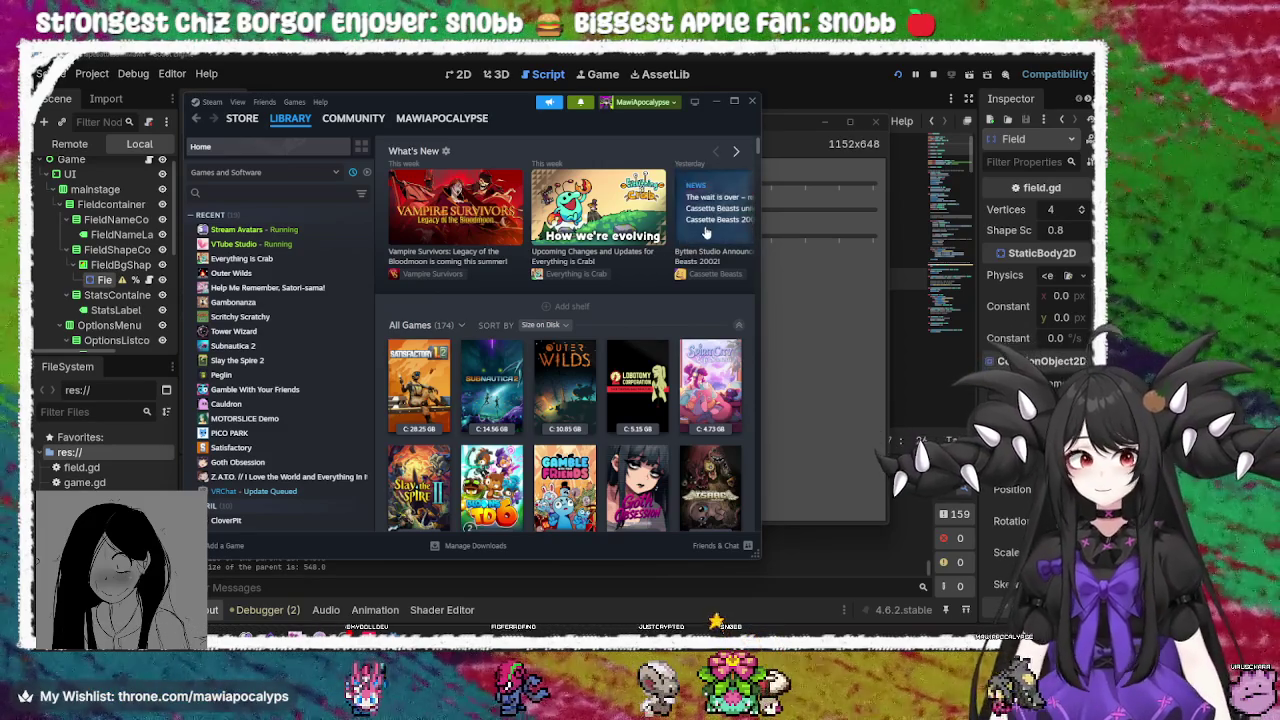
# Advance the What's New shelf and read the 'Bytten Studio Announces Cassette Beasts 2002!' post
pyautogui.click(736, 152)
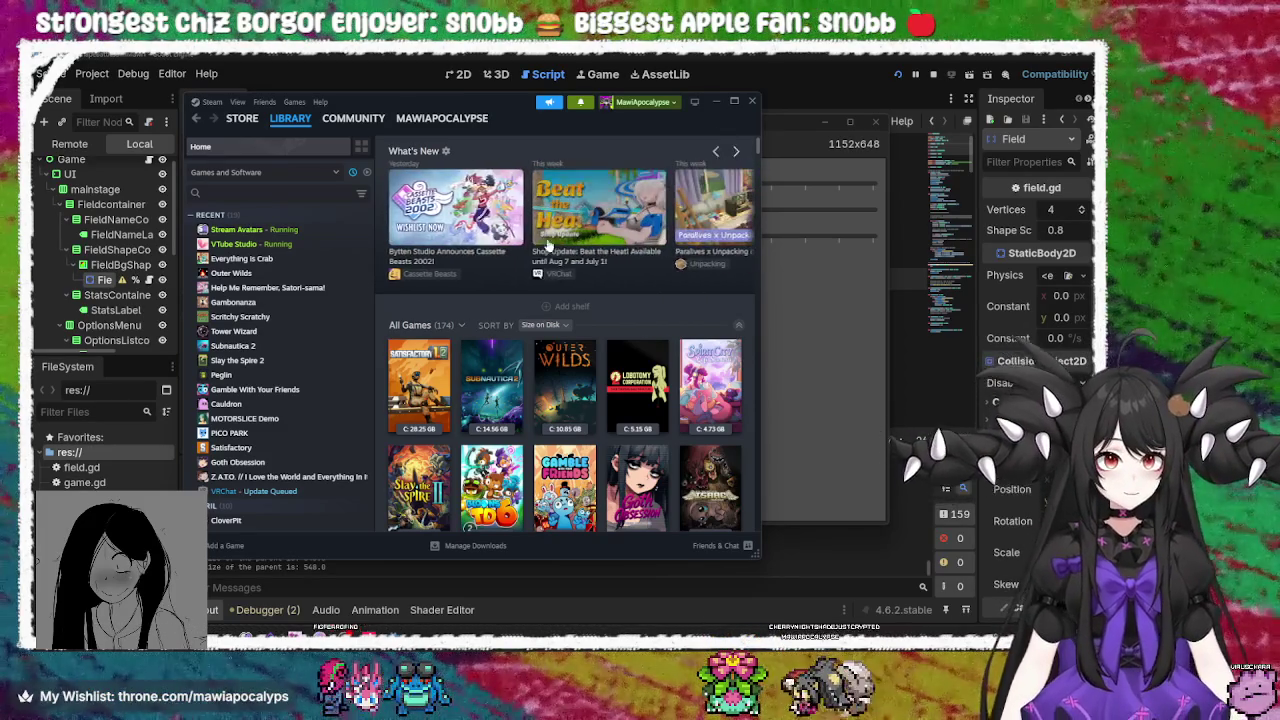
pyautogui.click(475, 227)
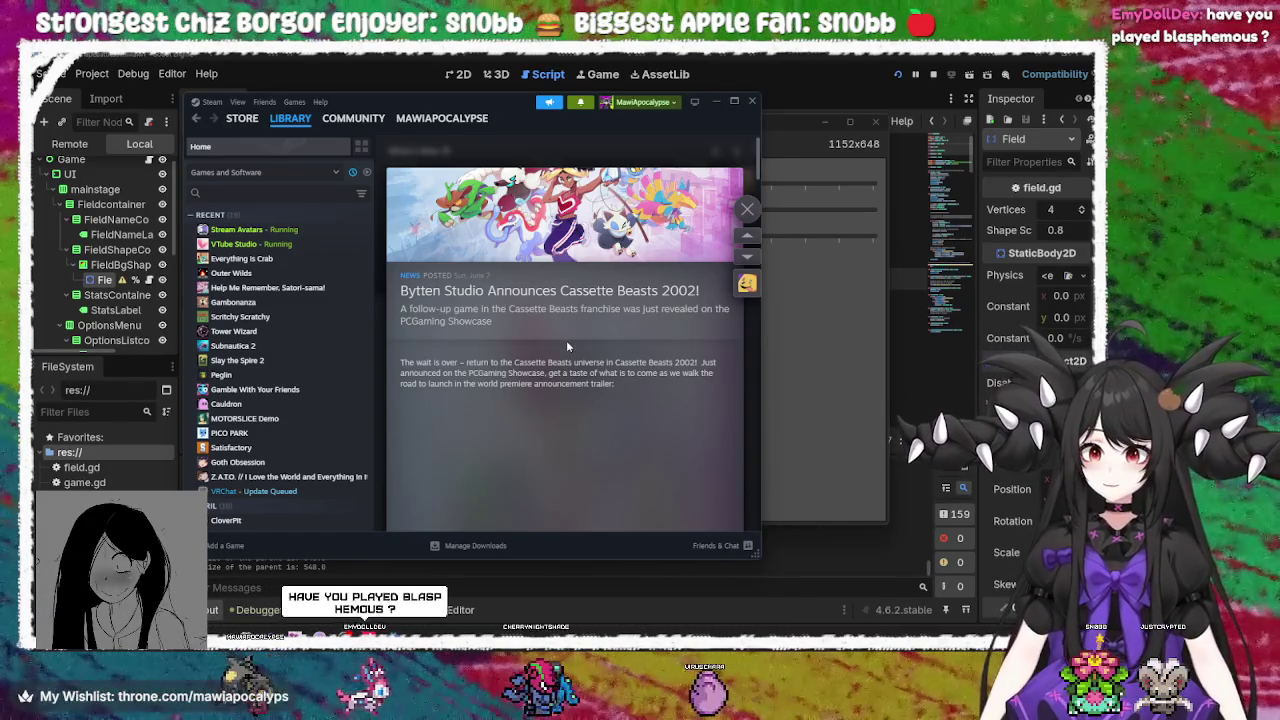
pyautogui.scroll(-10, 323, 354)
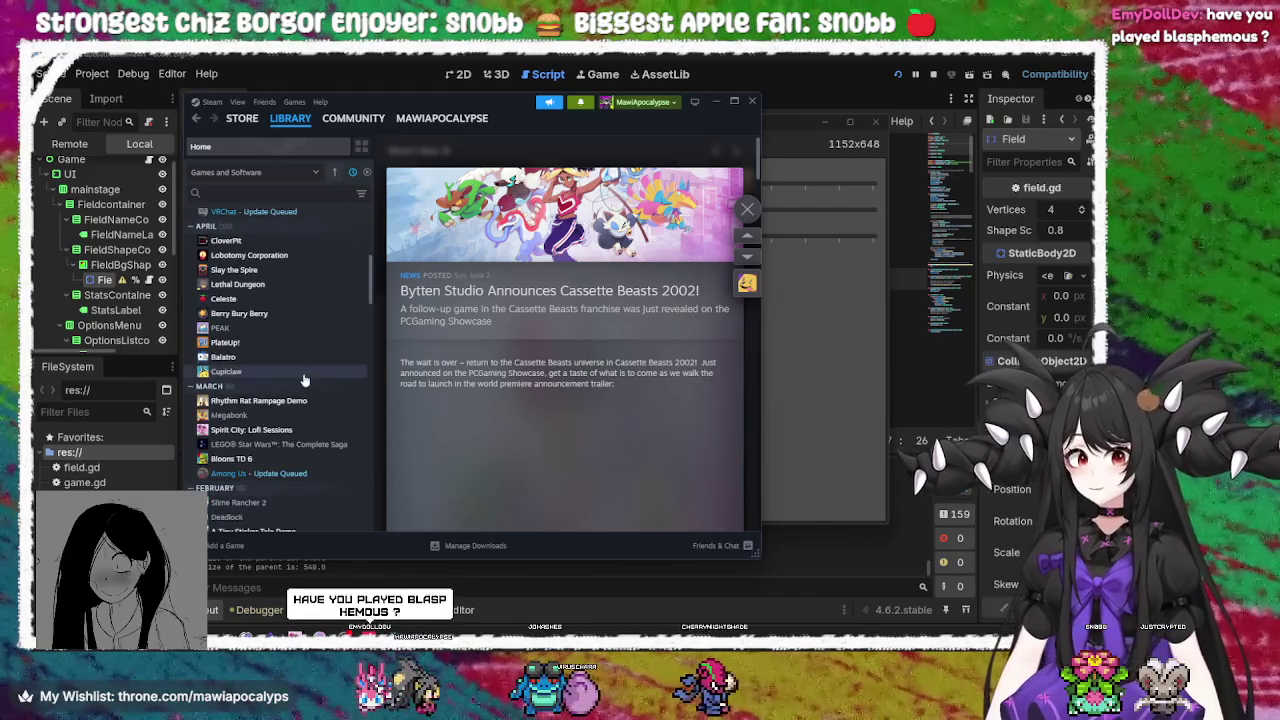
pyautogui.scroll(10, 300, 360)
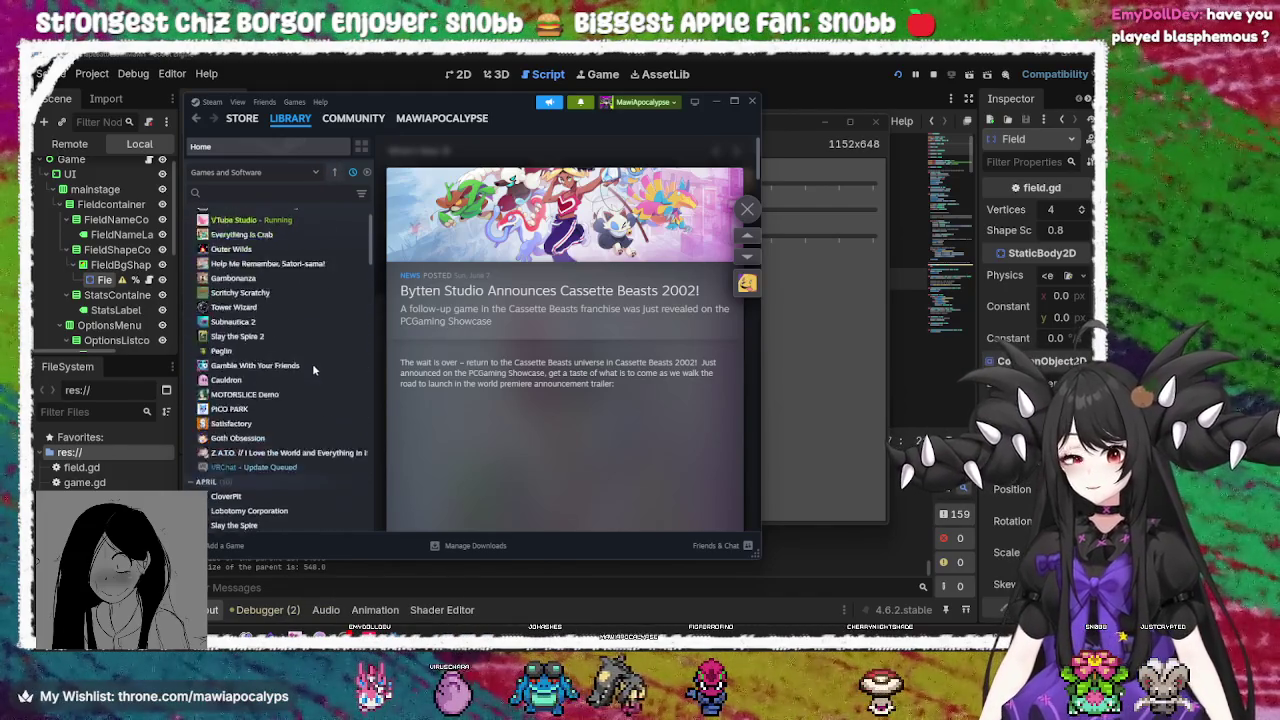
# Search the library for 'bla' and open Blasphemous from the June 2025 group
pyautogui.click(270, 195)
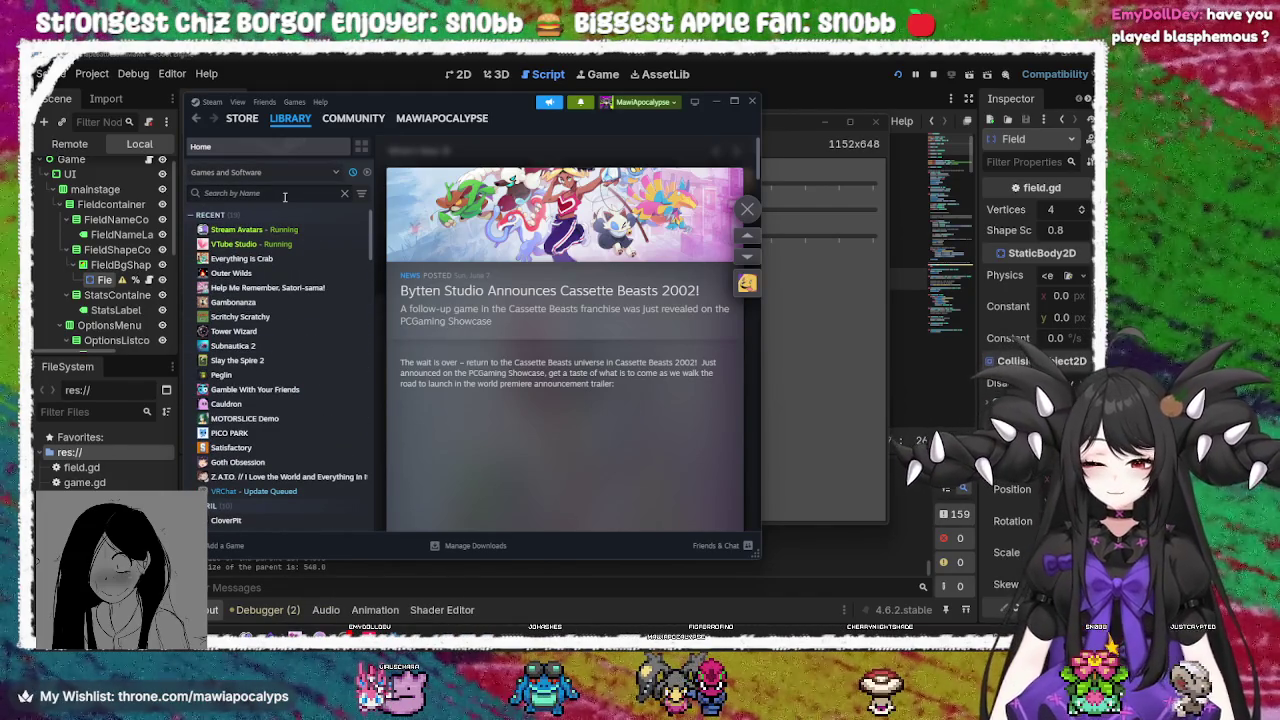
pyautogui.write('blas')
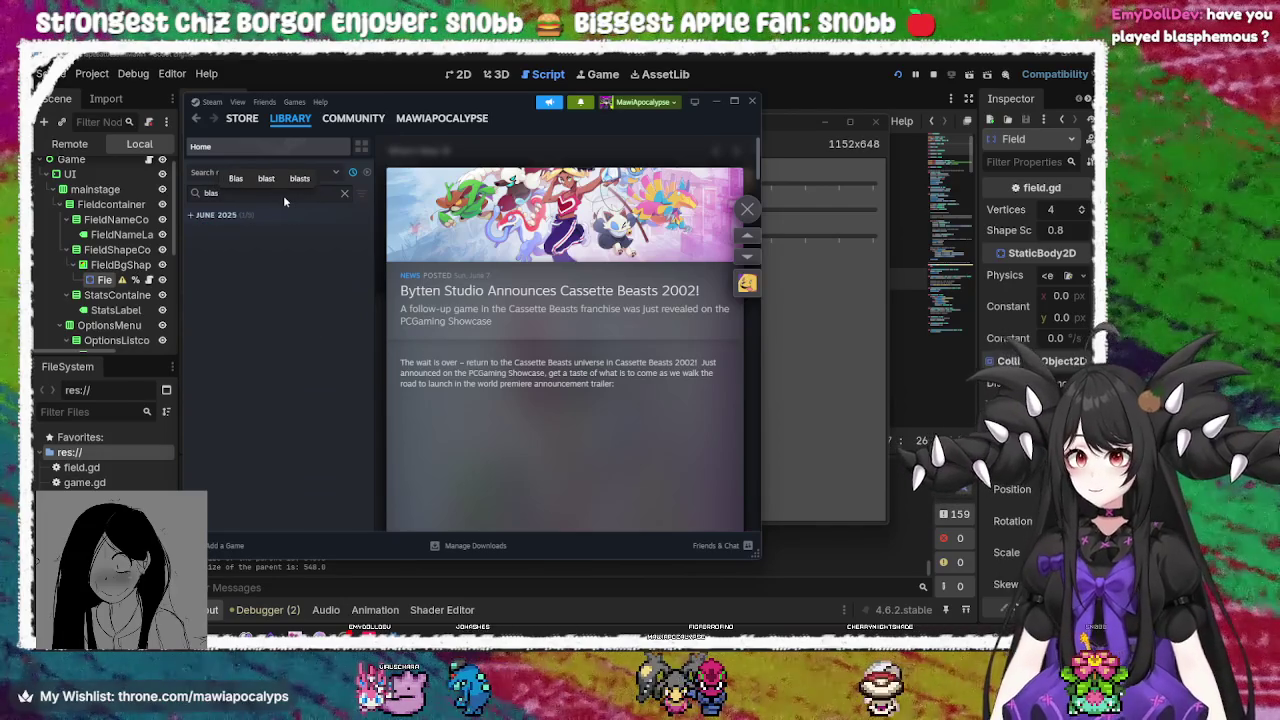
pyautogui.press('BackSpace')
pyautogui.press('BackSpace')
pyautogui.press('BackSpace')
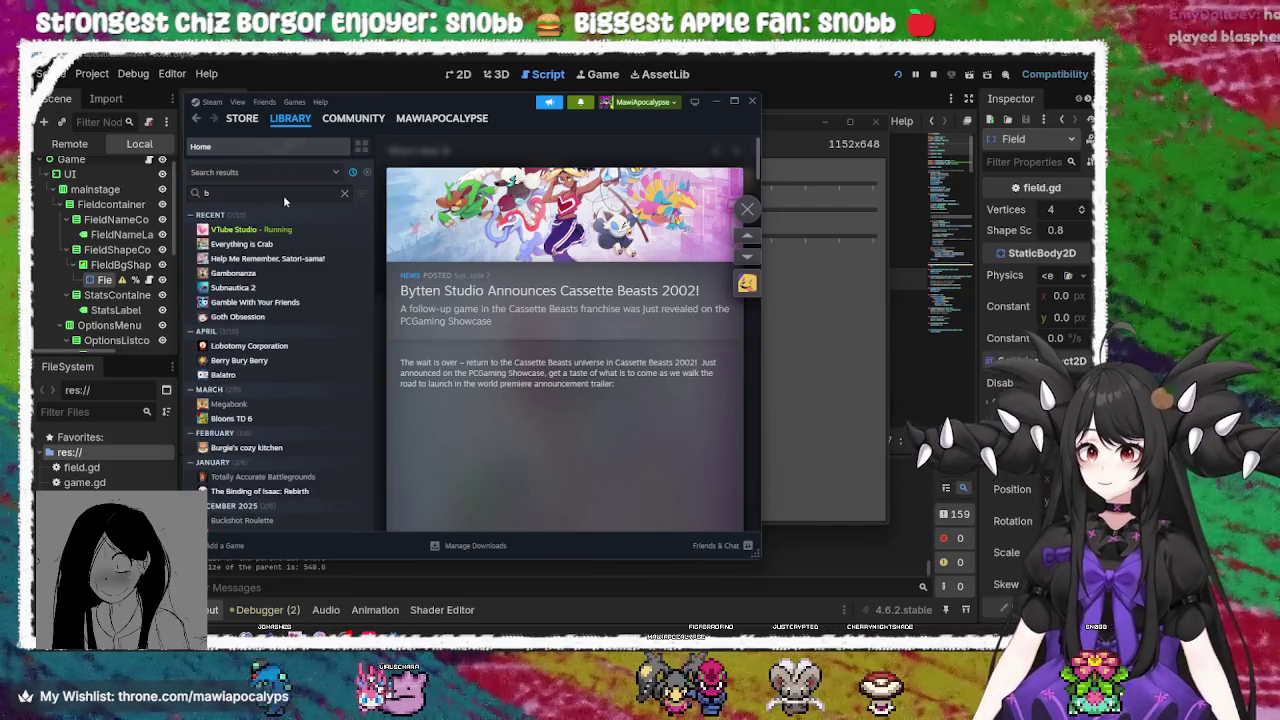
pyautogui.write('la')
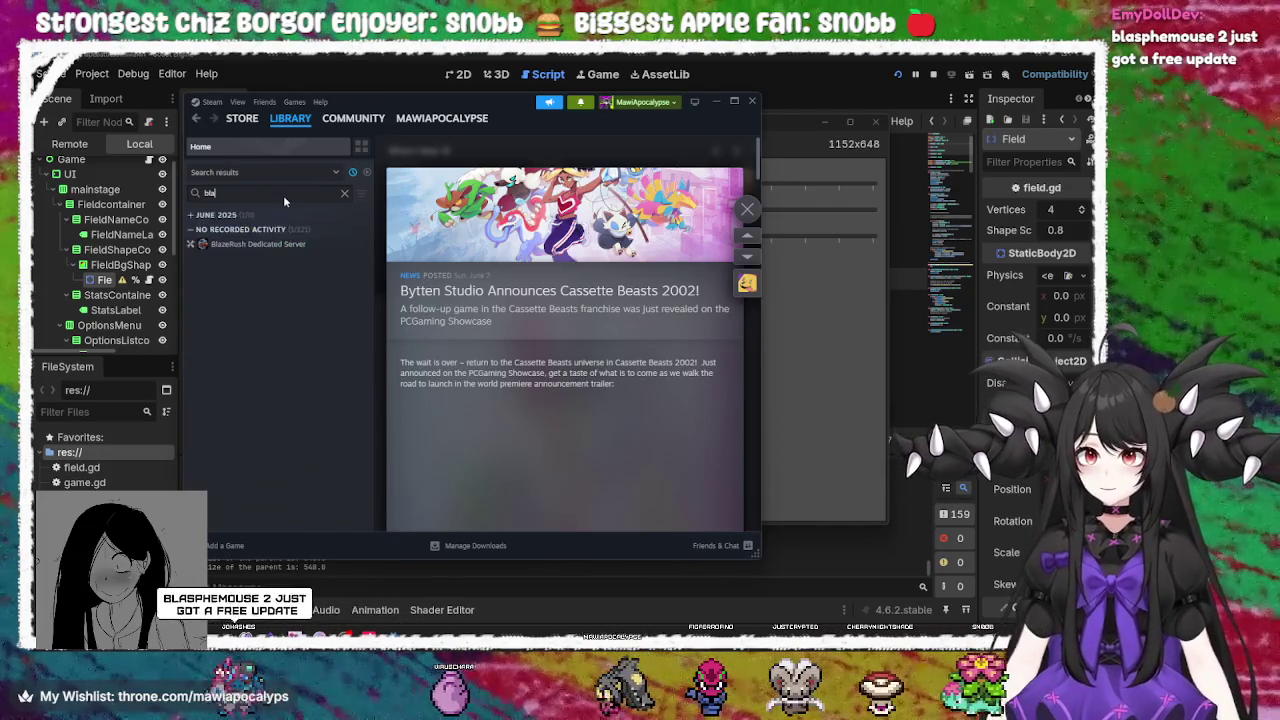
pyautogui.click(192, 215)
pyautogui.click(240, 229)
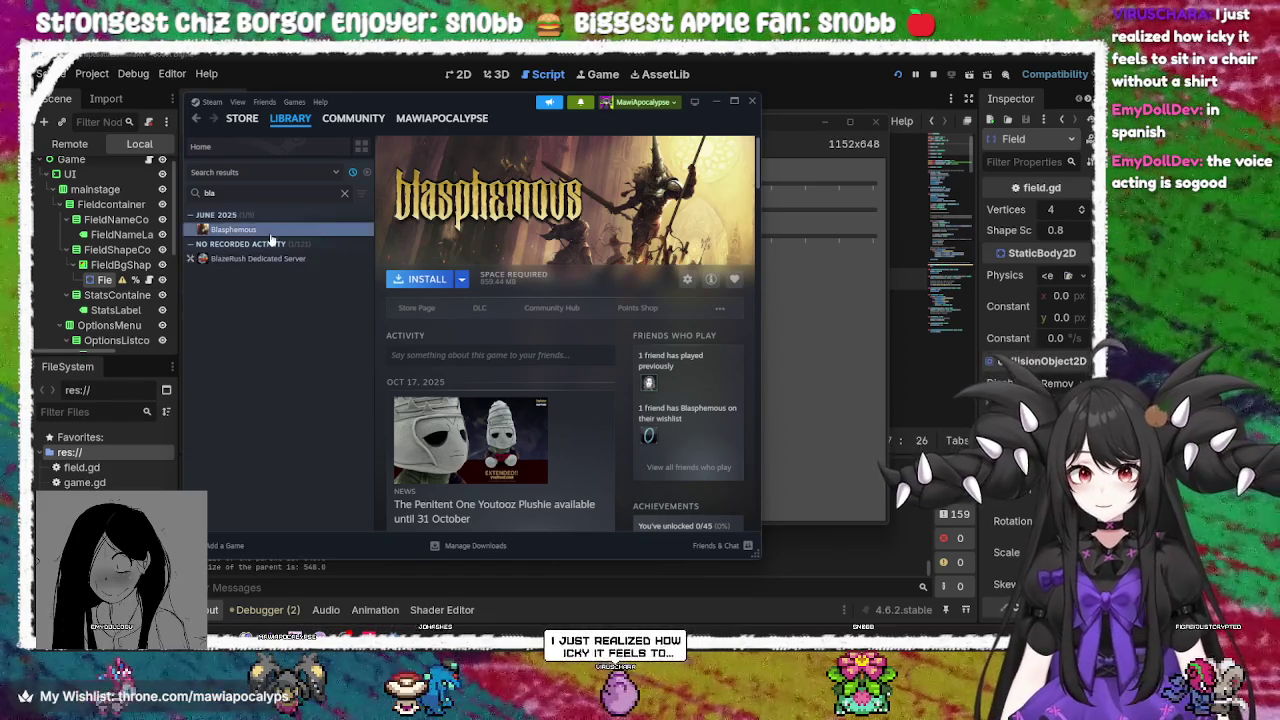
# Clear the search and click through Help Me Remember, Gambonanza, Peglin and others to Cauldron
pyautogui.click(344, 195)
pyautogui.scroll(-5, 290, 348)
pyautogui.scroll(5, 292, 346)
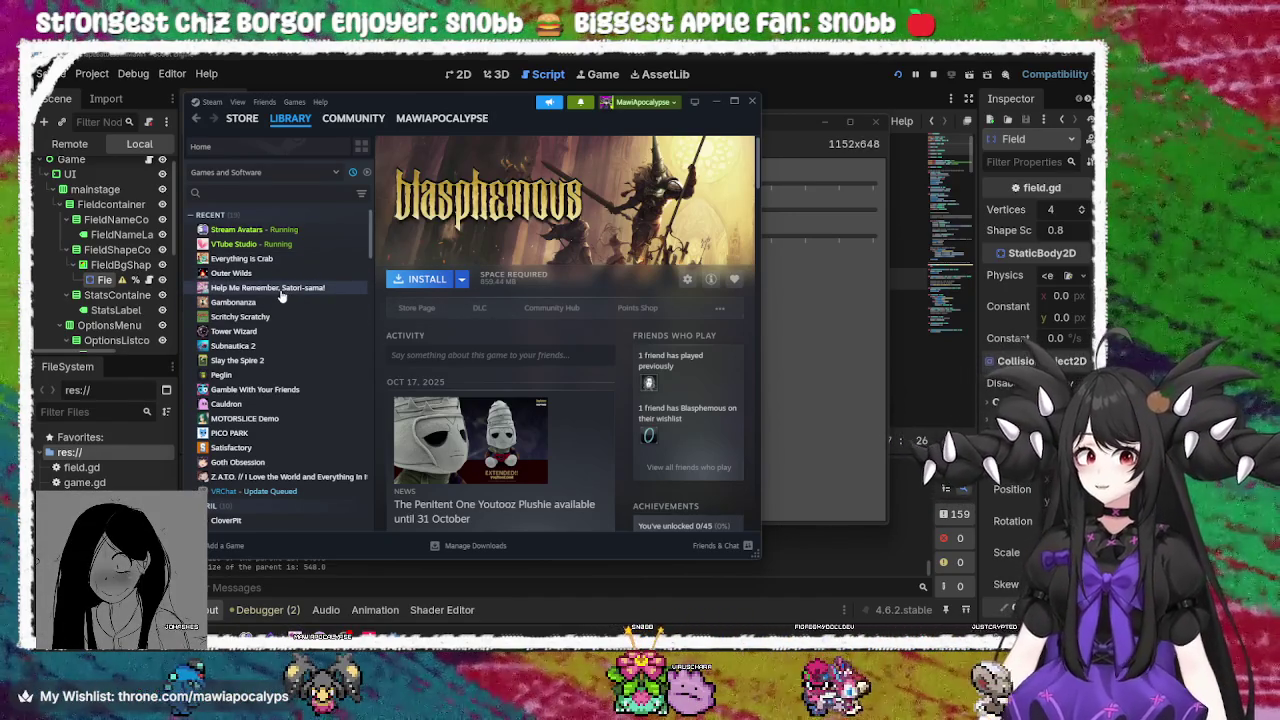
pyautogui.click(281, 289)
pyautogui.click(282, 302)
pyautogui.click(283, 316)
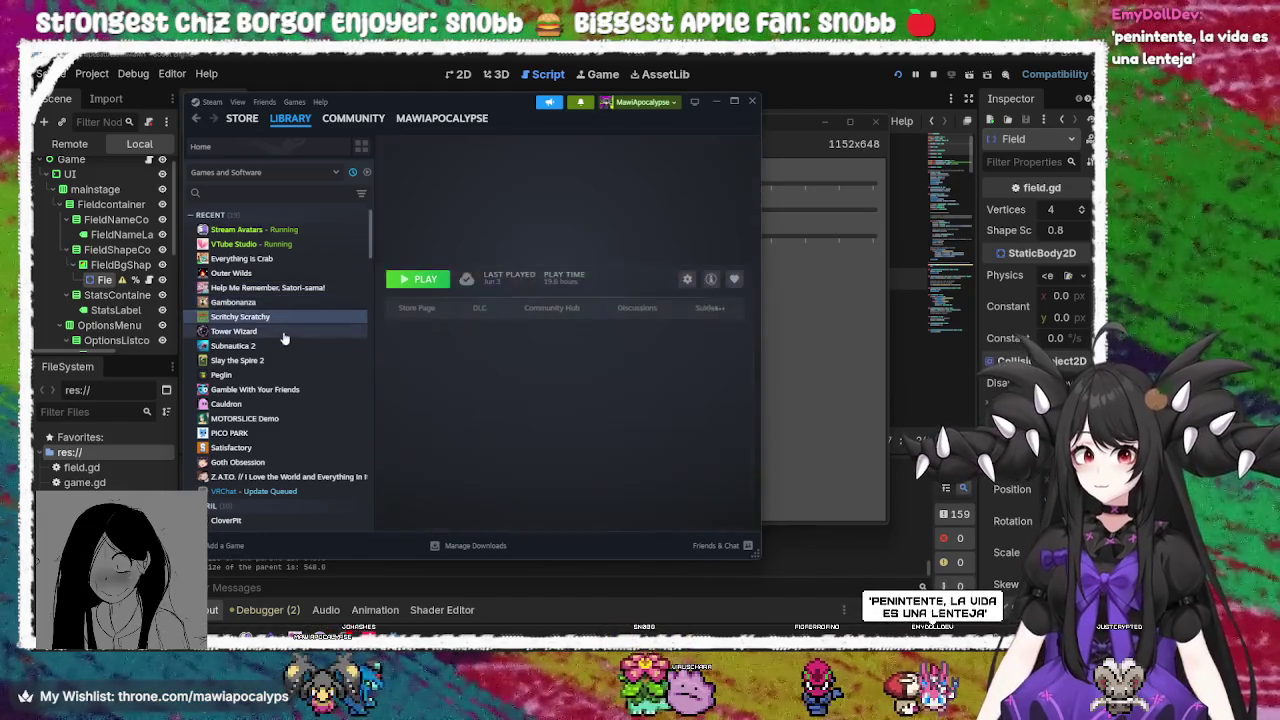
pyautogui.click(283, 334)
pyautogui.click(277, 346)
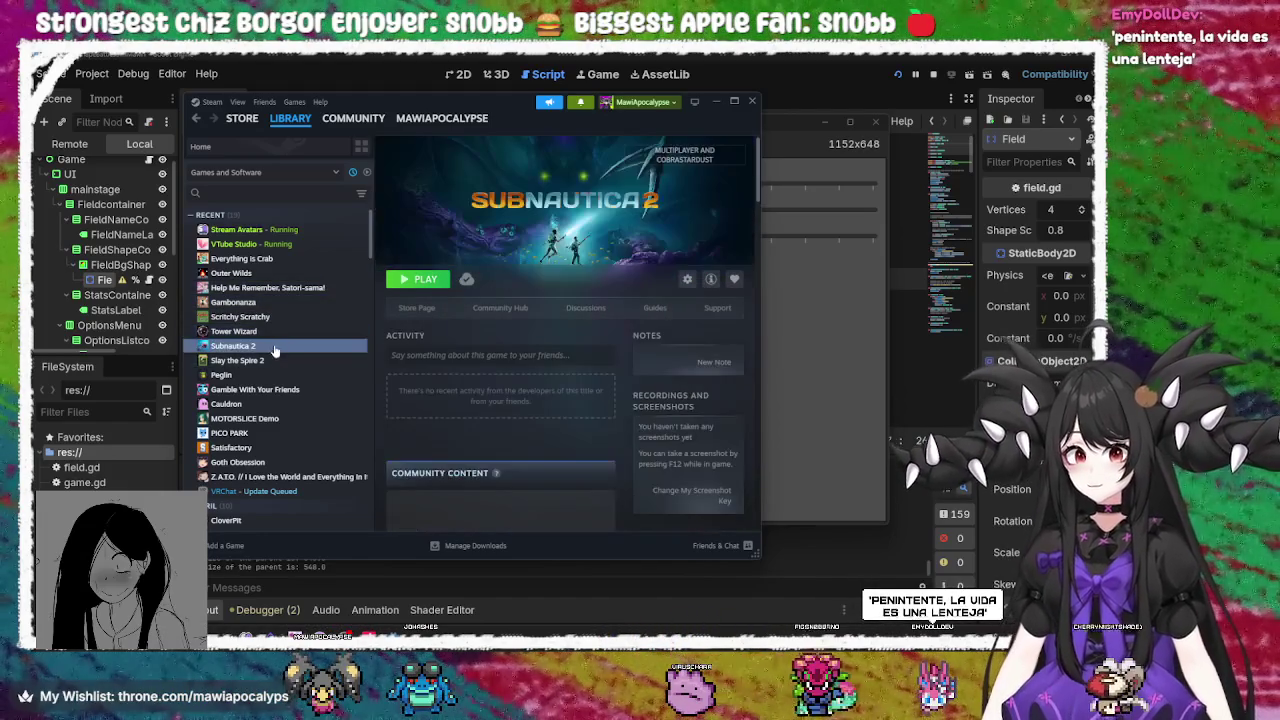
pyautogui.click(272, 360)
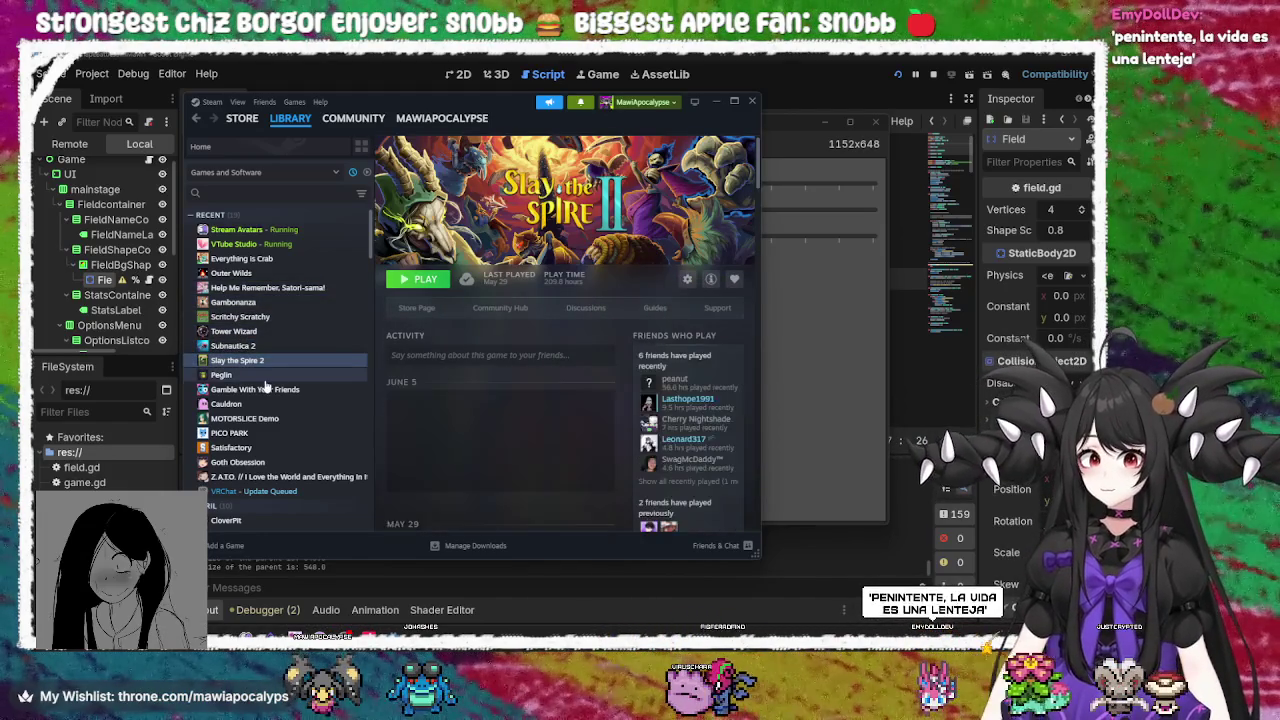
pyautogui.click(266, 377)
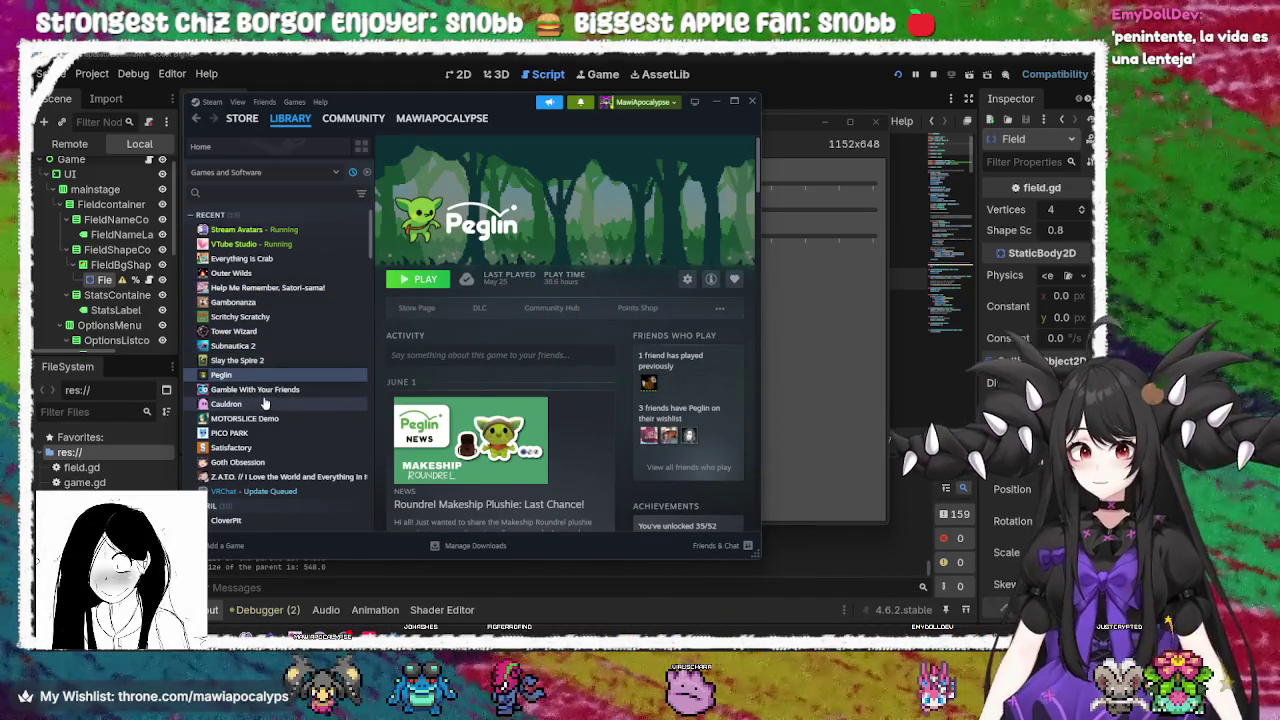
pyautogui.click(260, 405)
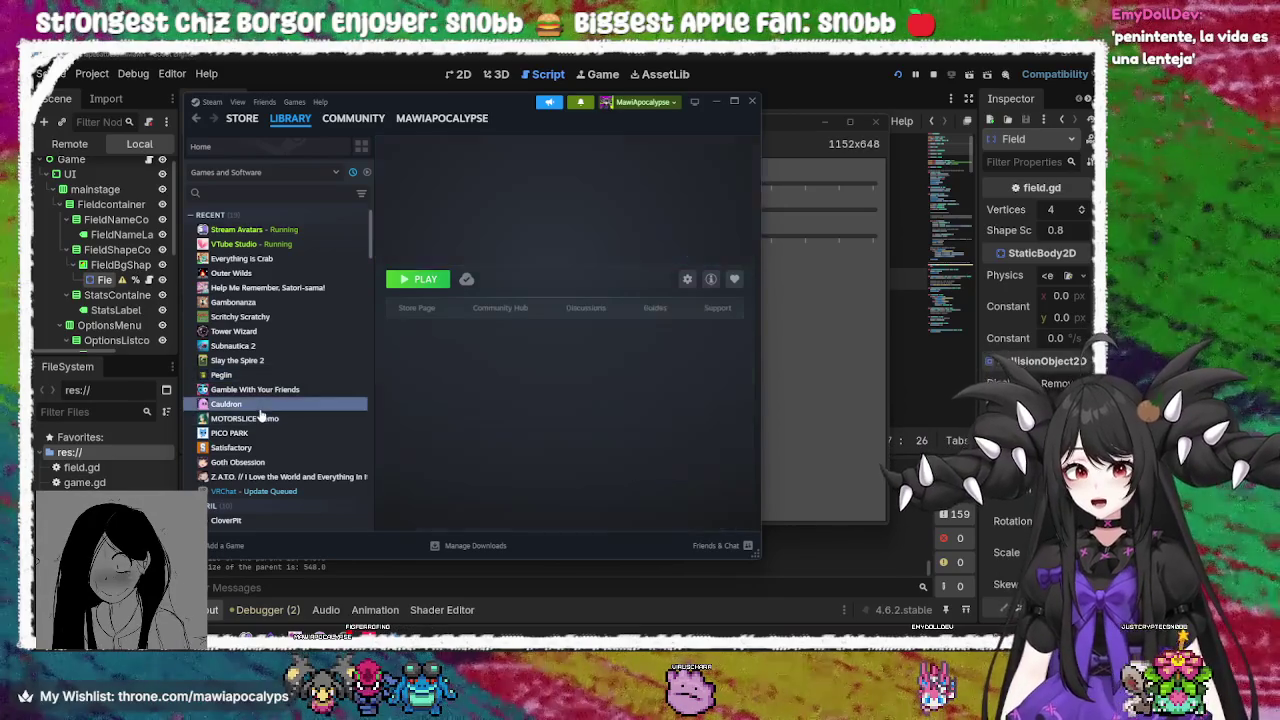
# Scroll the Cauldron page, press PLAY, and minimize Steam to reveal the running game
pyautogui.scroll(-2, 518, 328)
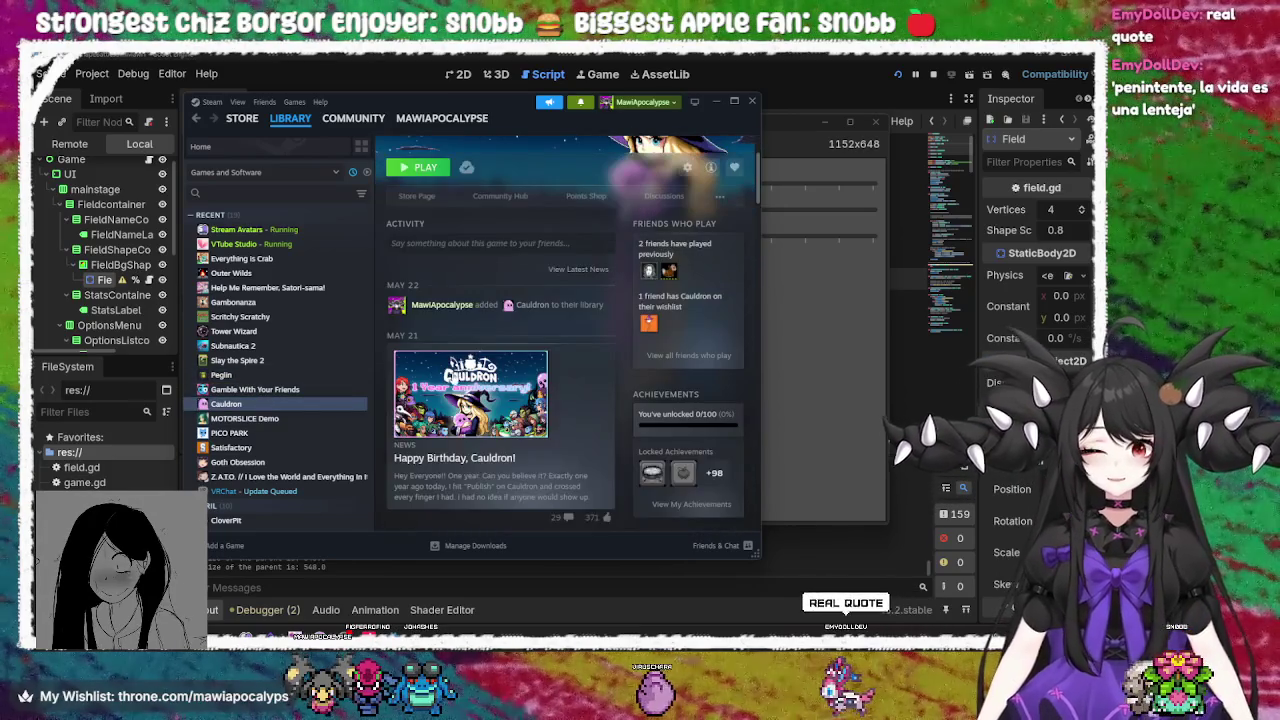
pyautogui.scroll(-8, 602, 400)
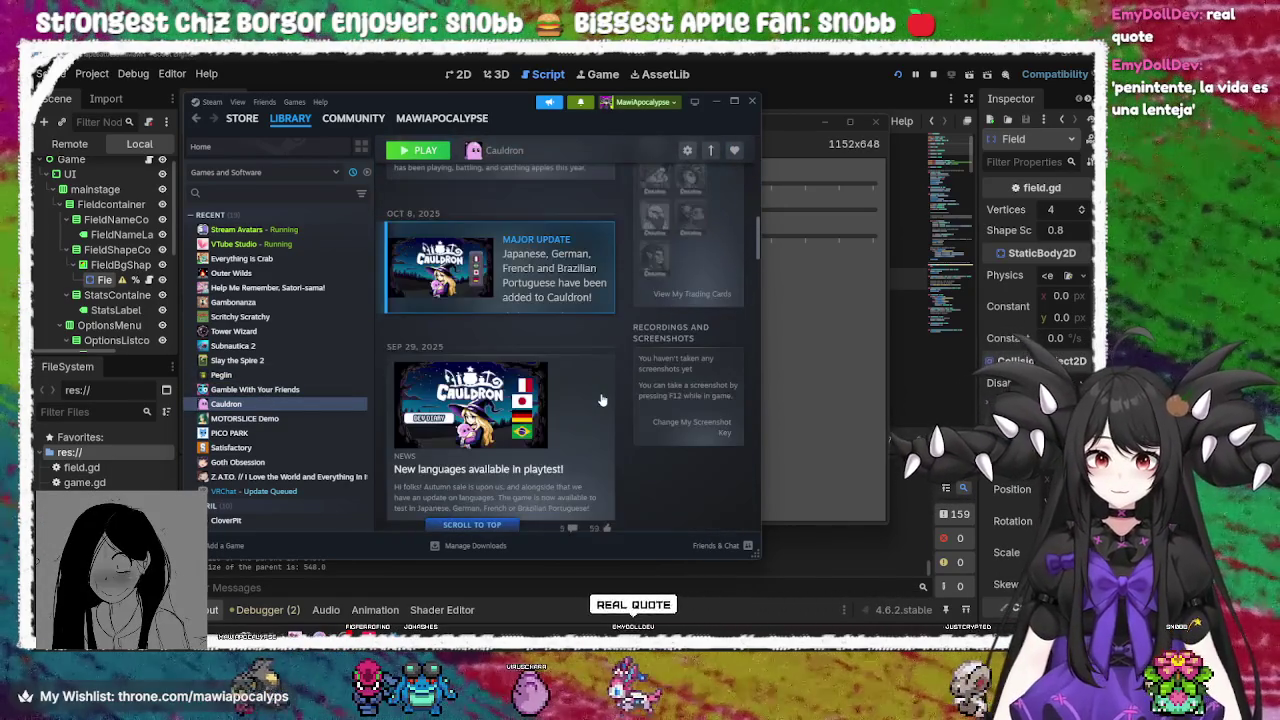
pyautogui.scroll(-5, 602, 400)
pyautogui.scroll(3, 602, 400)
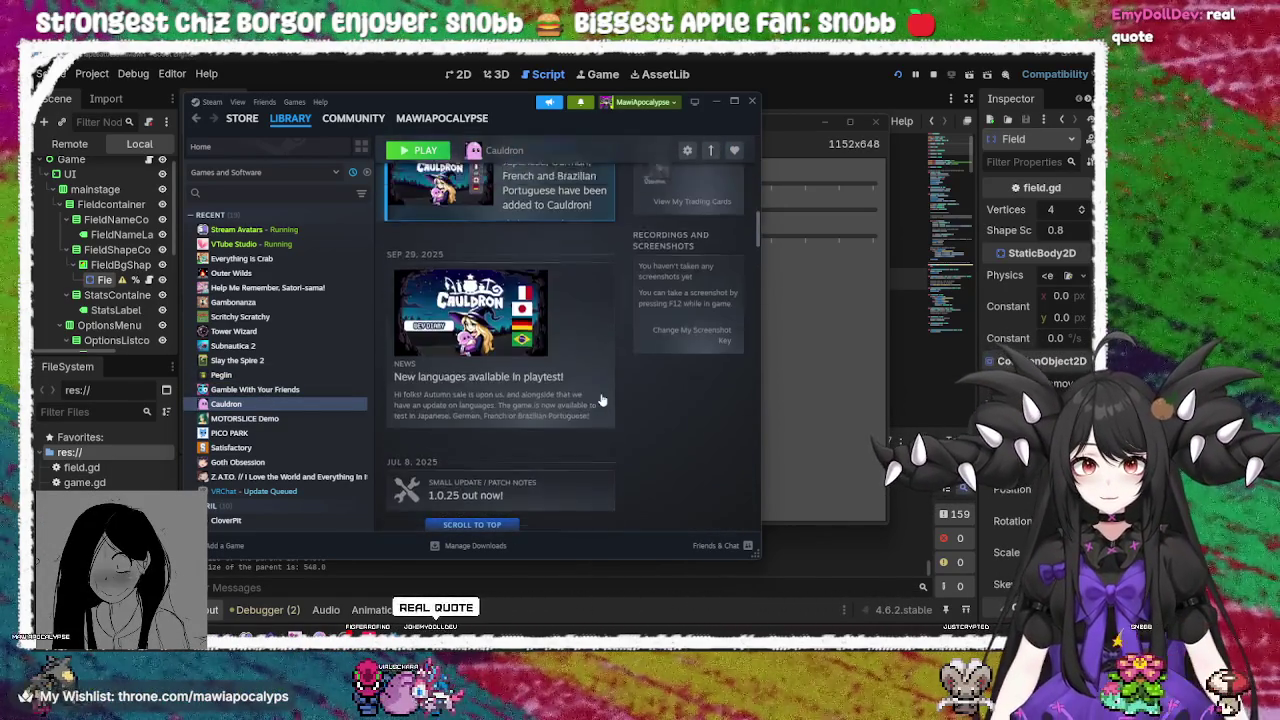
pyautogui.scroll(10, 602, 400)
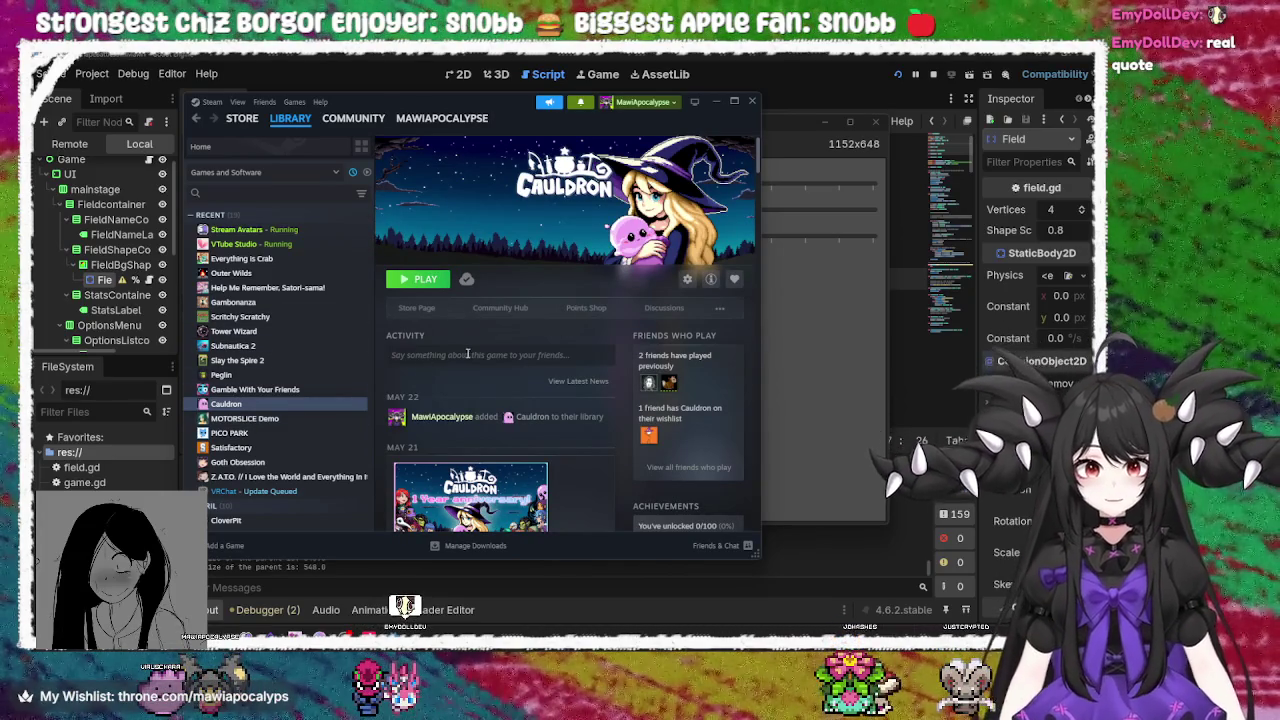
pyautogui.click(428, 282)
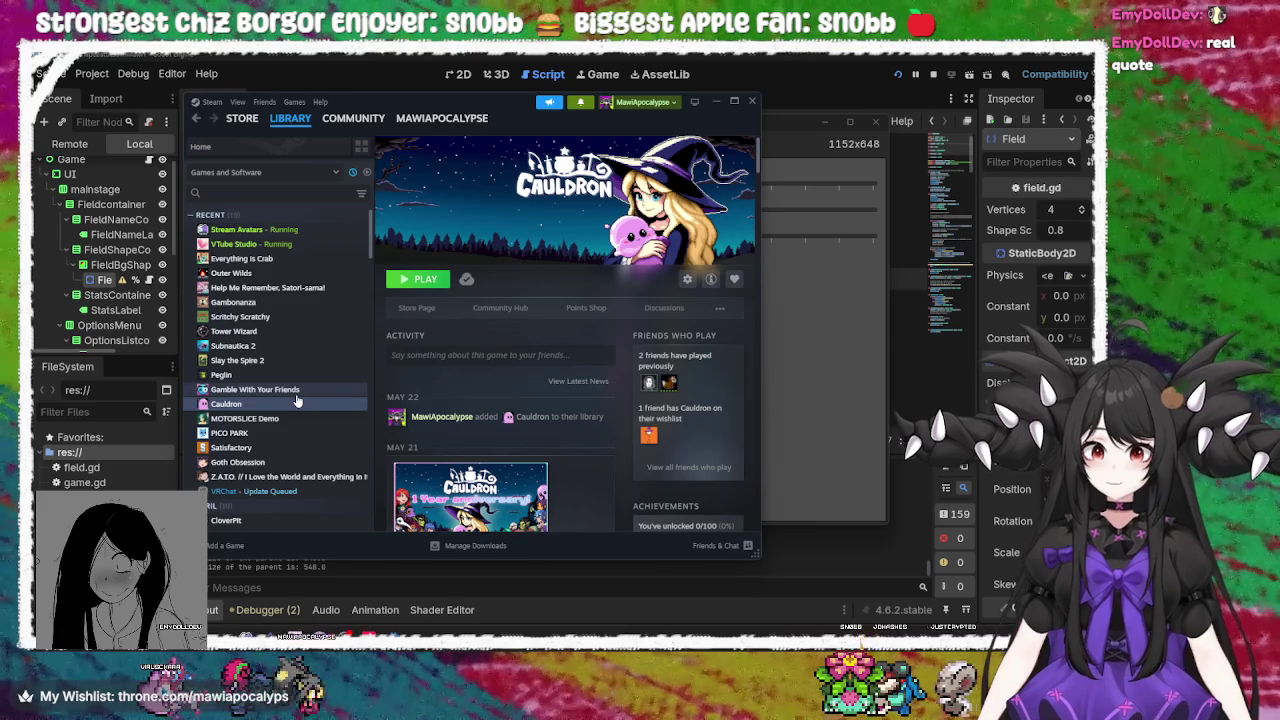
pyautogui.click(752, 101)
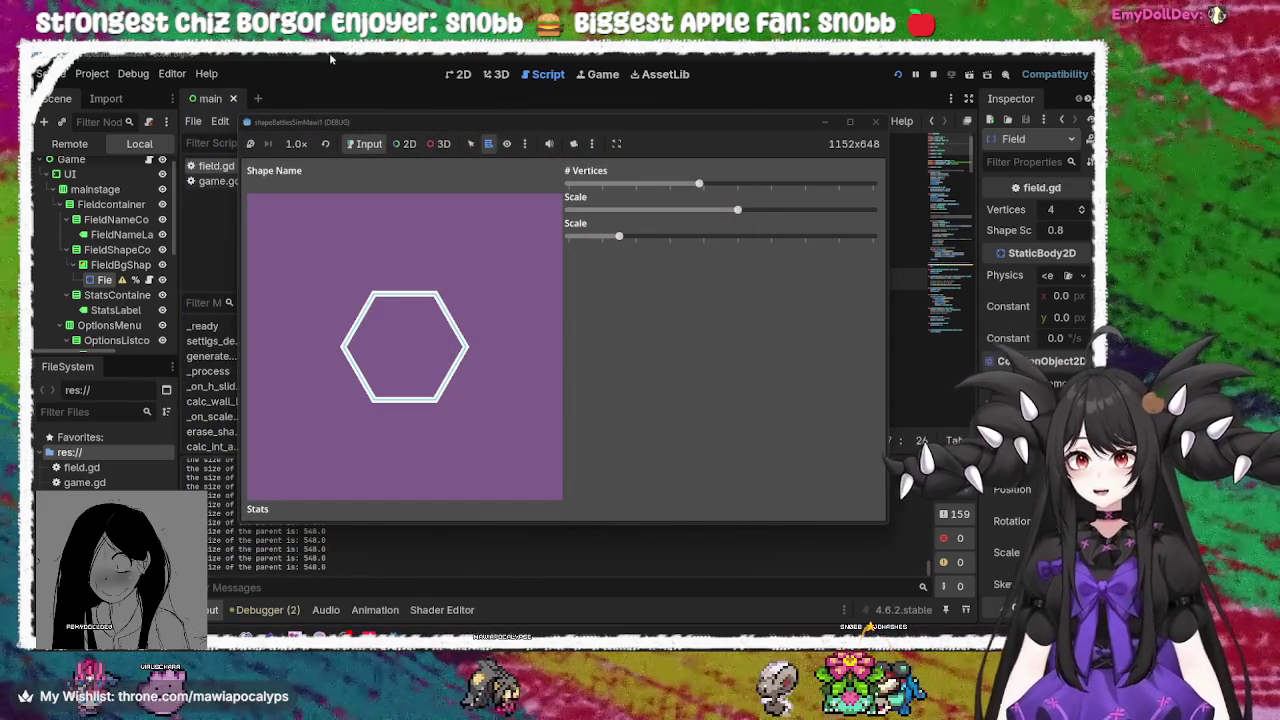
# Close the running shapeBattles debug window and scroll field.gd to its _ready() function
pyautogui.click(362, 86)
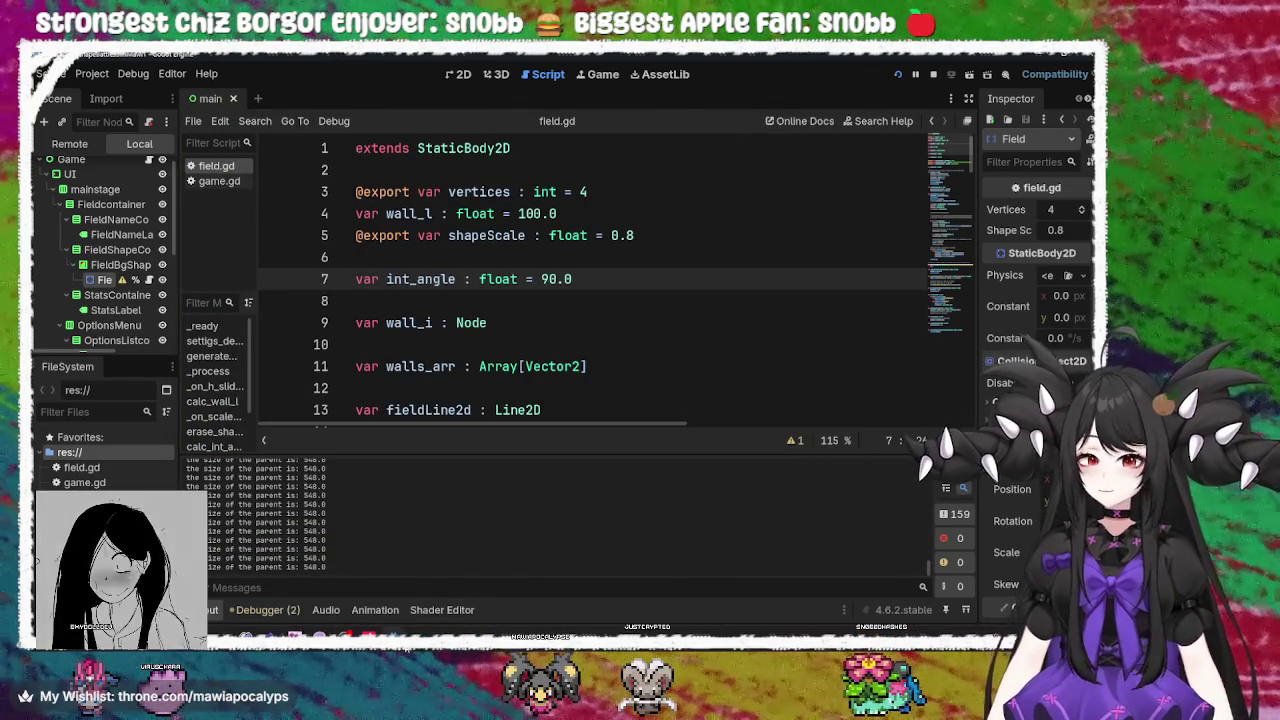
pyautogui.click(430, 597)
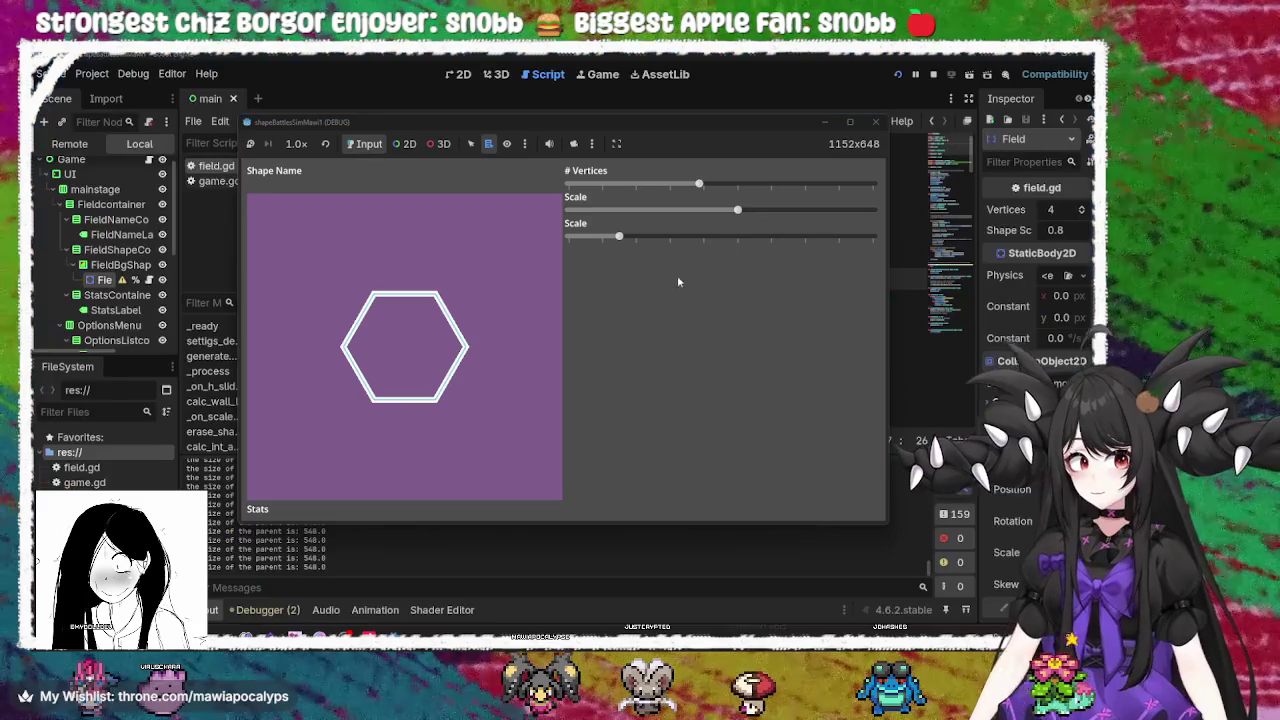
pyautogui.click(876, 121)
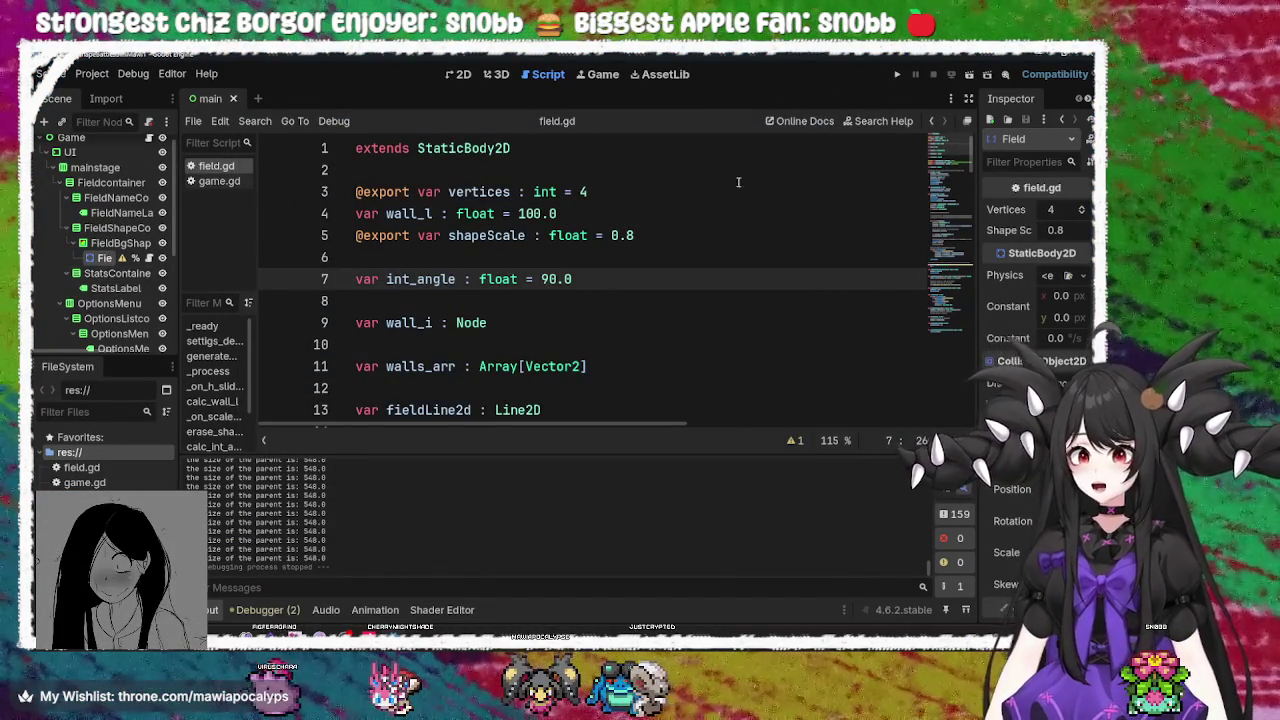
pyautogui.scroll(-7, 685, 289)
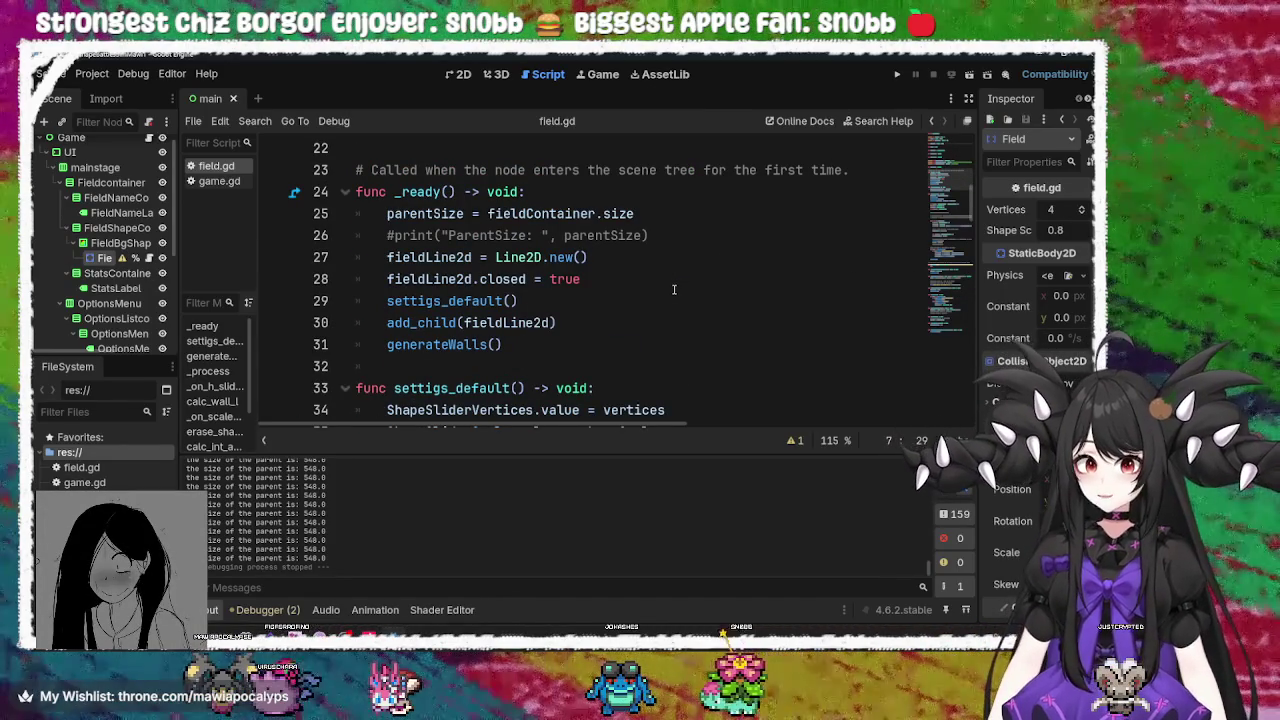
# Read through field.gd from _ready down to the line that closes the field outline
pyautogui.click(649, 279)
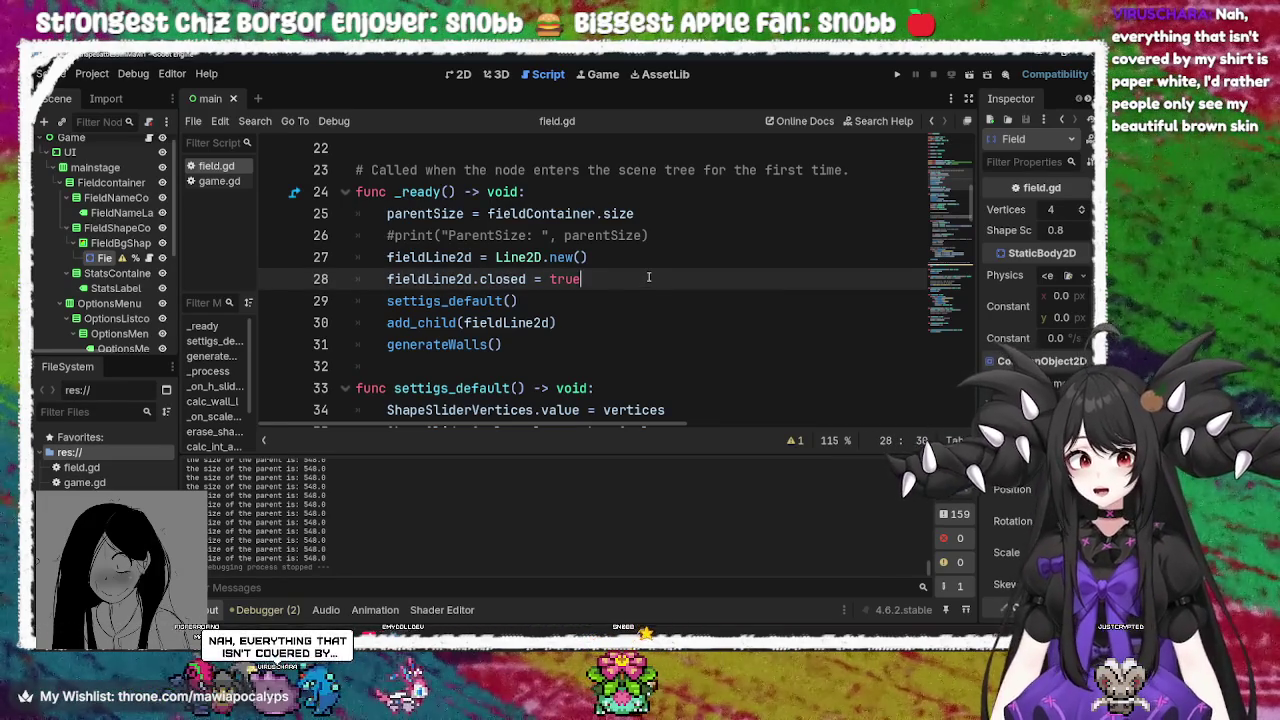
pyautogui.scroll(4, 648, 277)
pyautogui.scroll(3, 648, 277)
pyautogui.scroll(-3, 648, 277)
pyautogui.scroll(-10, 648, 277)
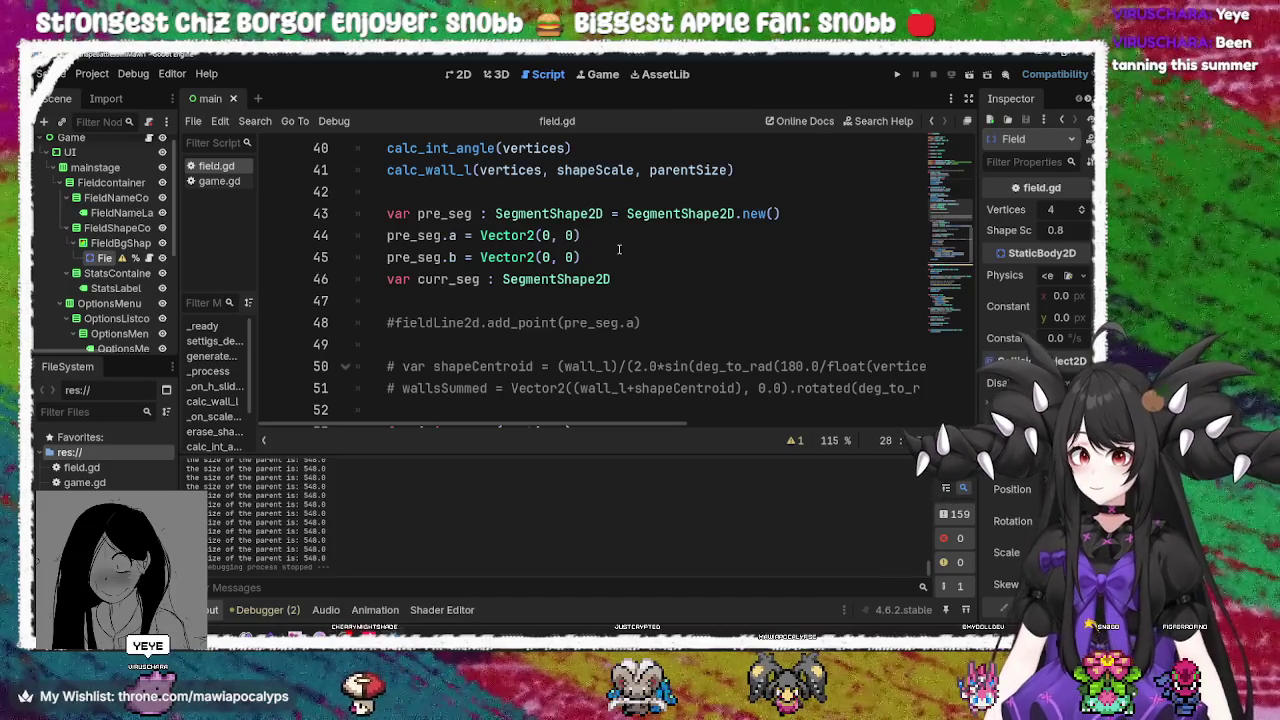
pyautogui.click(619, 277)
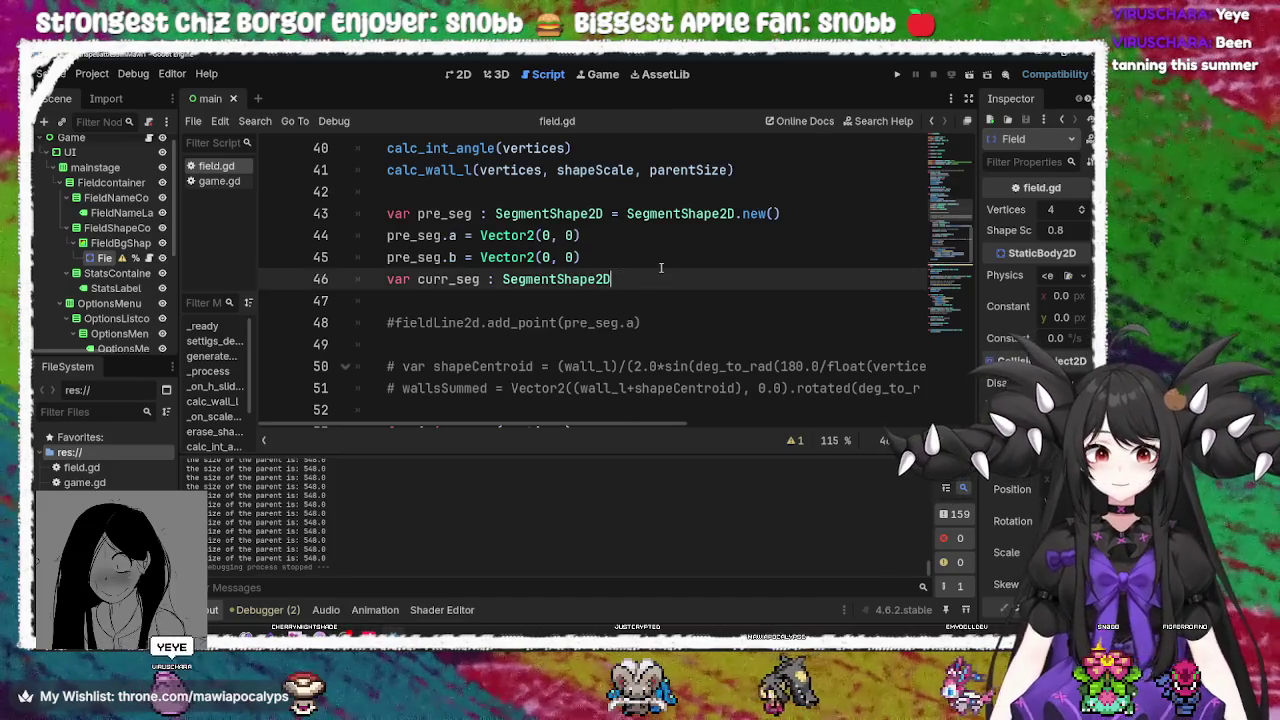
pyautogui.scroll(6, 660, 268)
pyautogui.click(653, 283)
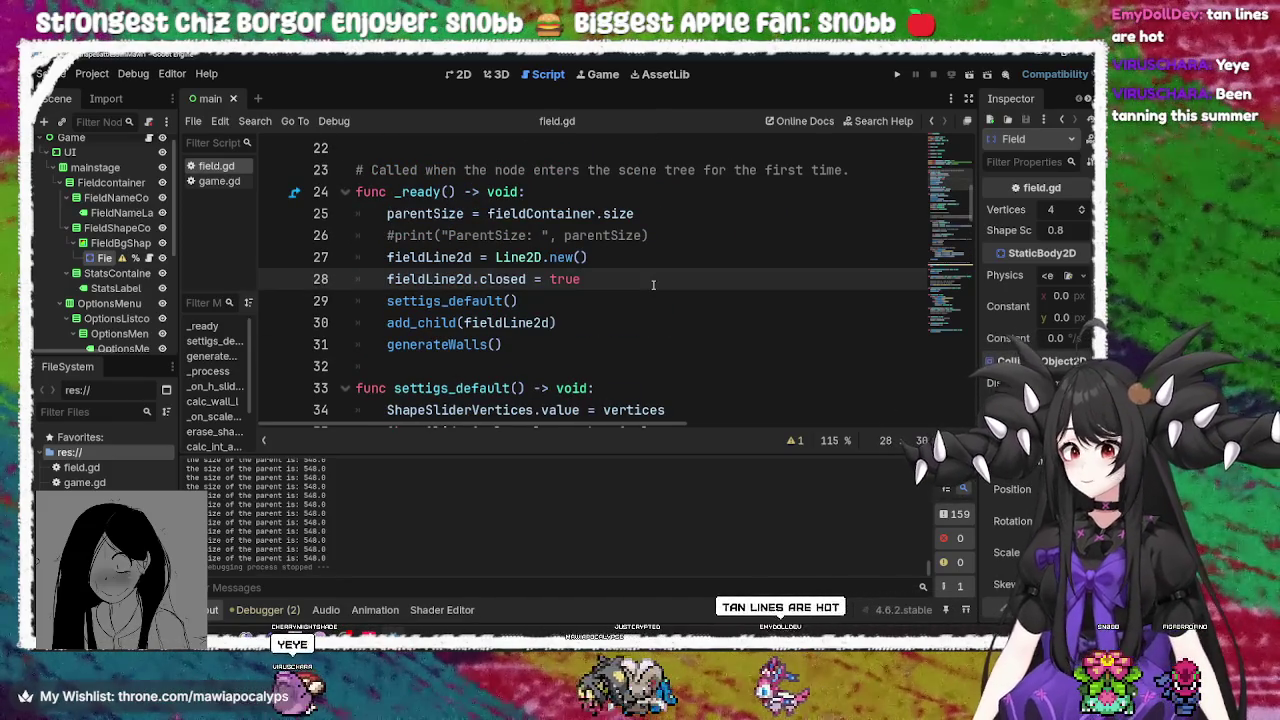
pyautogui.scroll(7, 650, 260)
pyautogui.click(640, 235)
pyautogui.scroll(-9, 660, 240)
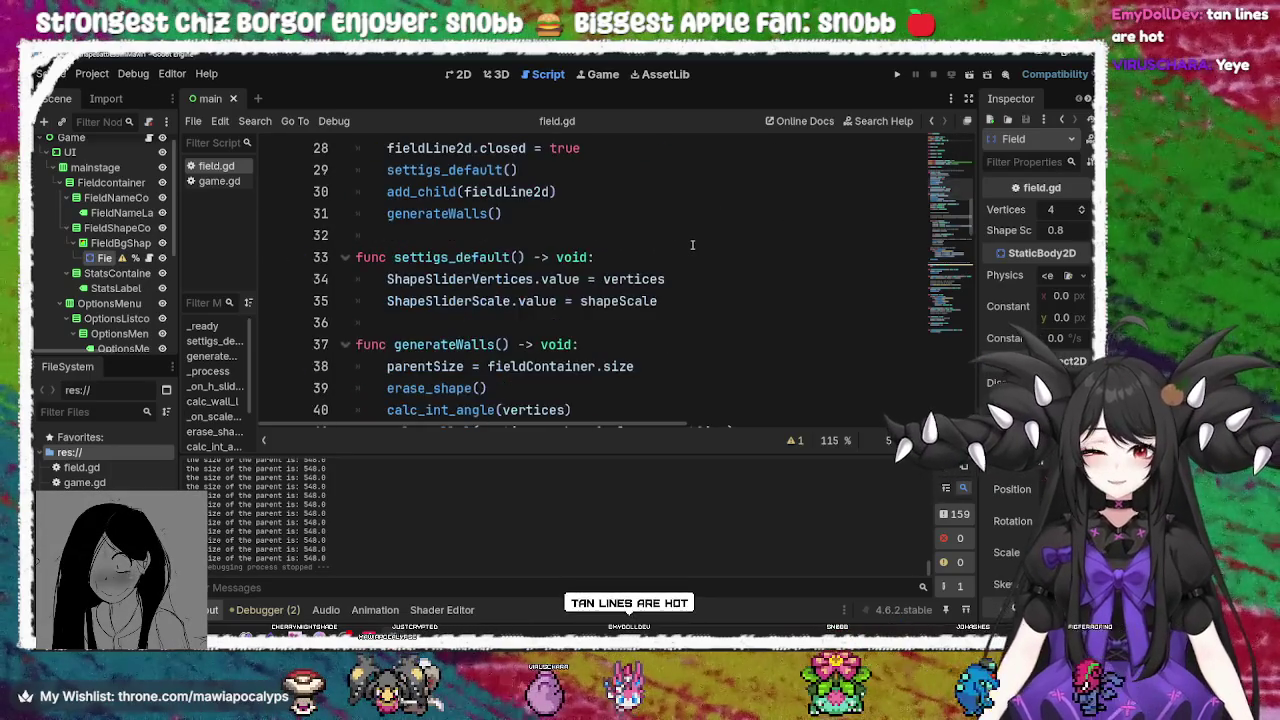
pyautogui.scroll(-6, 690, 247)
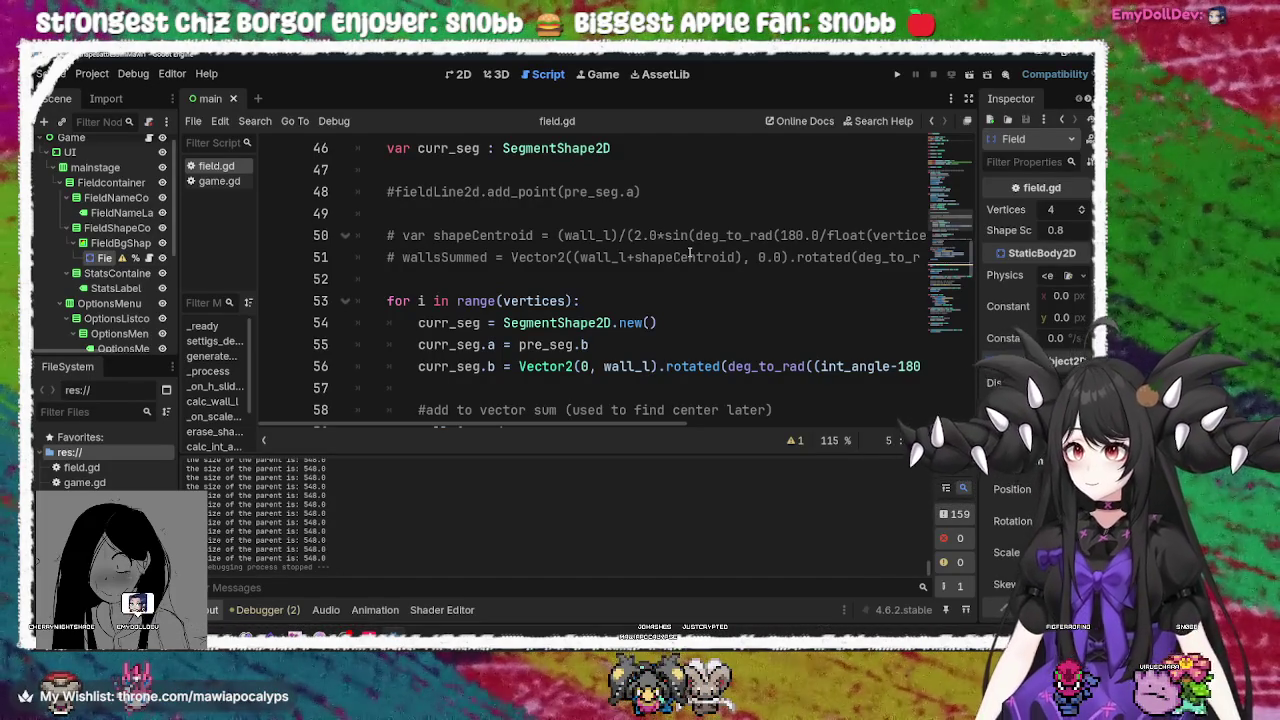
# Put the caret on the vertex loop line, then bring YouTube Music to the front
pyautogui.click(580, 301)
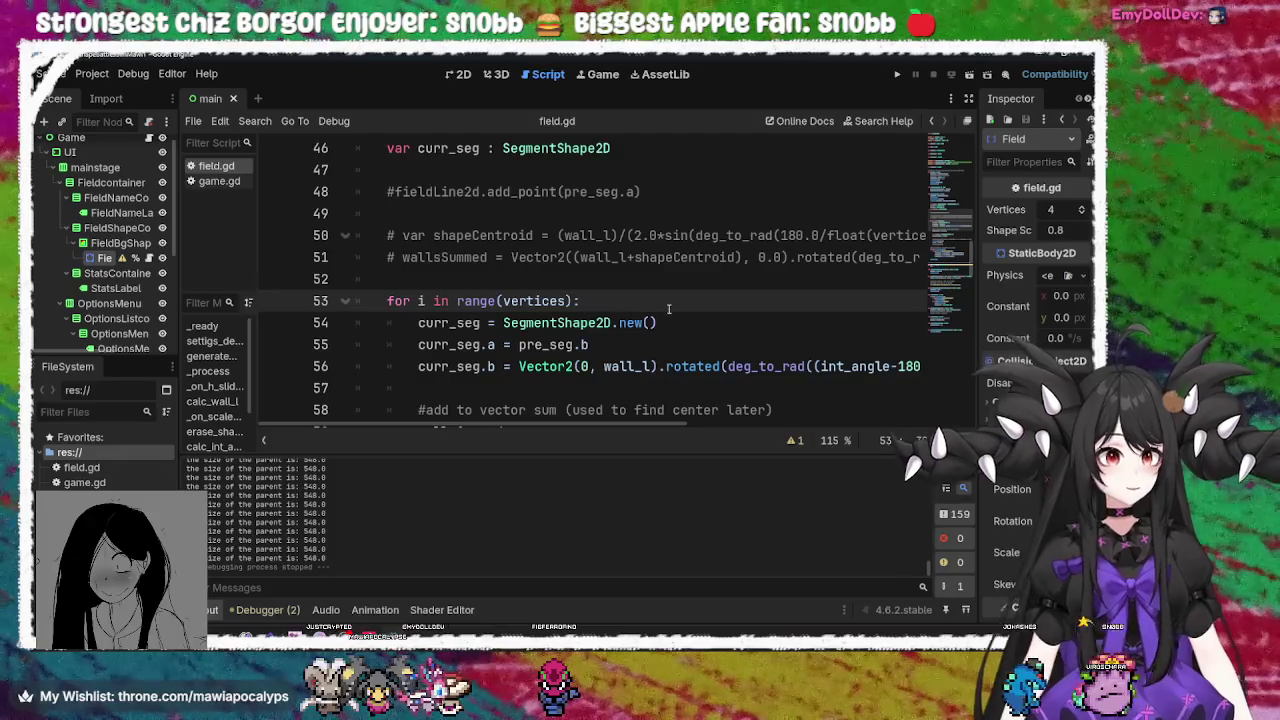
pyautogui.moveTo(300, 638)
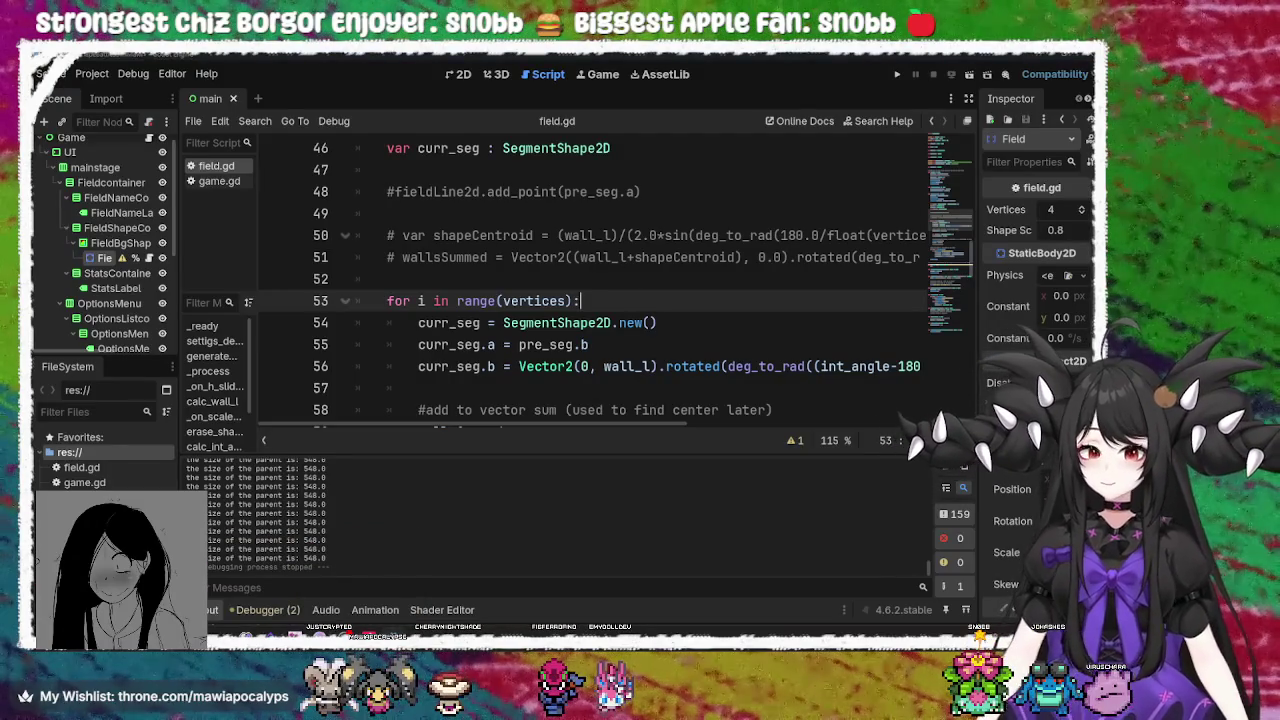
pyautogui.click(324, 603)
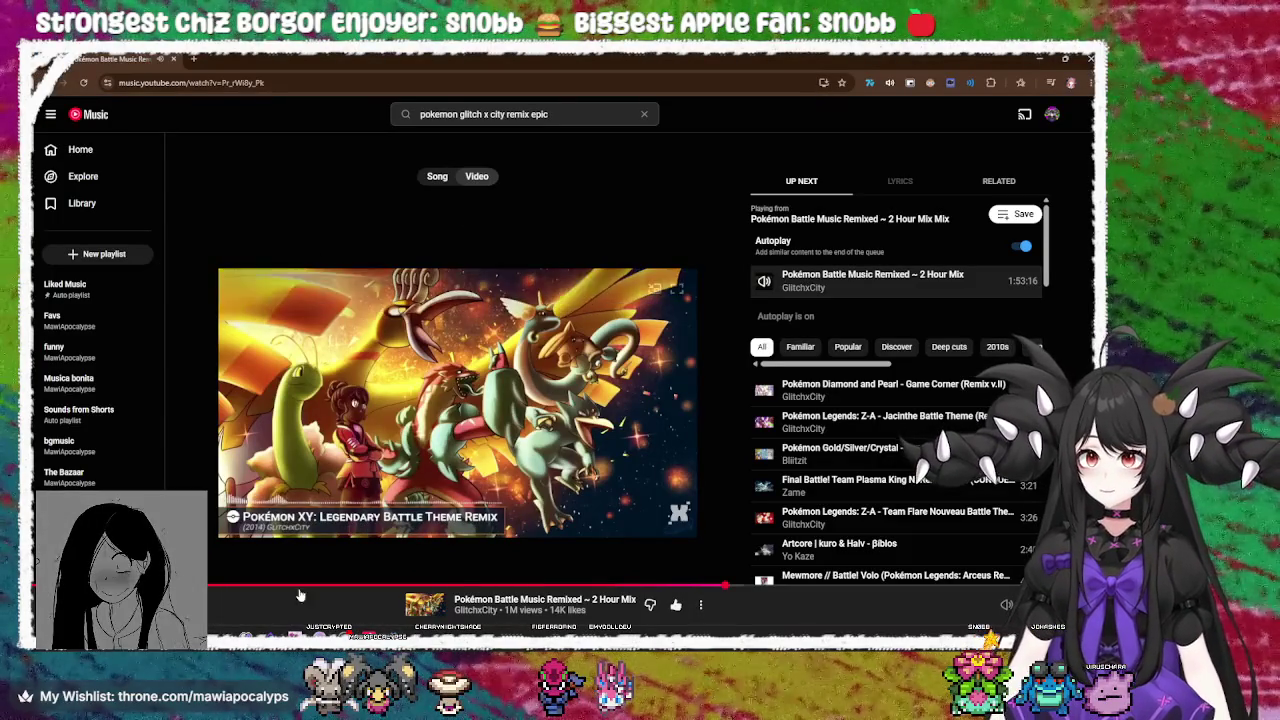
# Return to YouTube Music, then open and close a couple of trial new tabs
pyautogui.moveTo(300, 636)
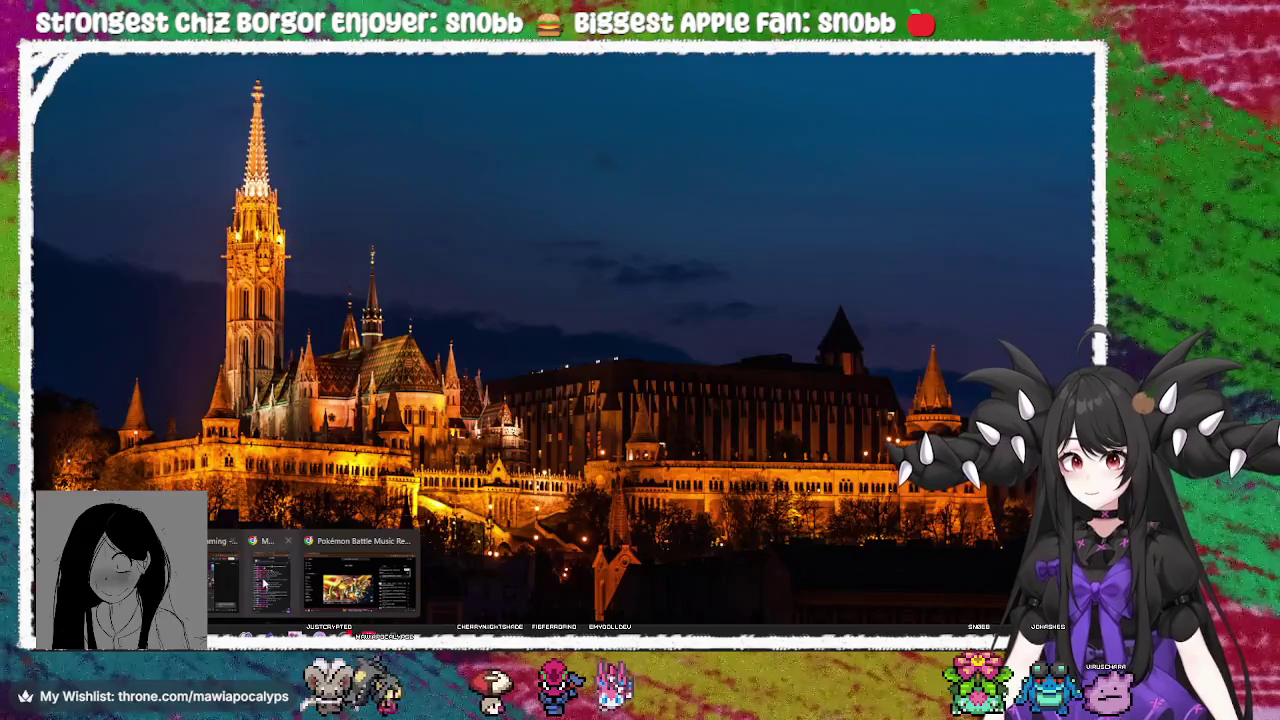
pyautogui.click(272, 580)
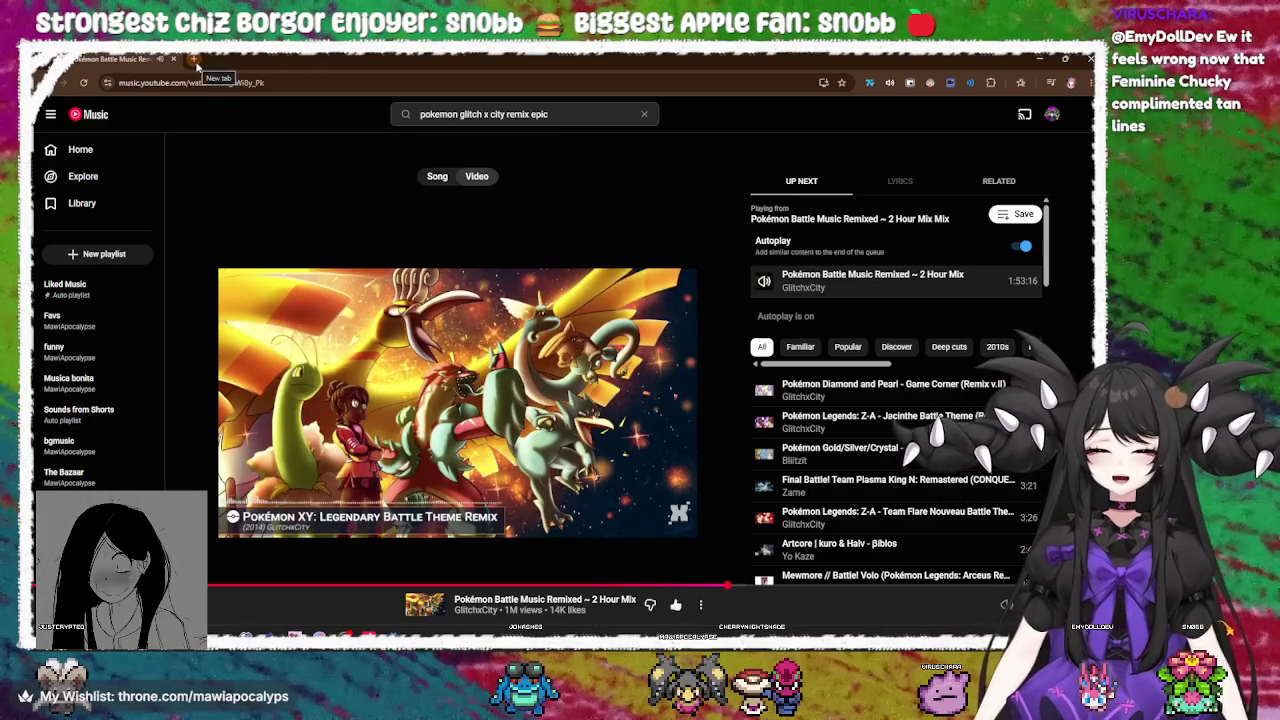
pyautogui.click(197, 61)
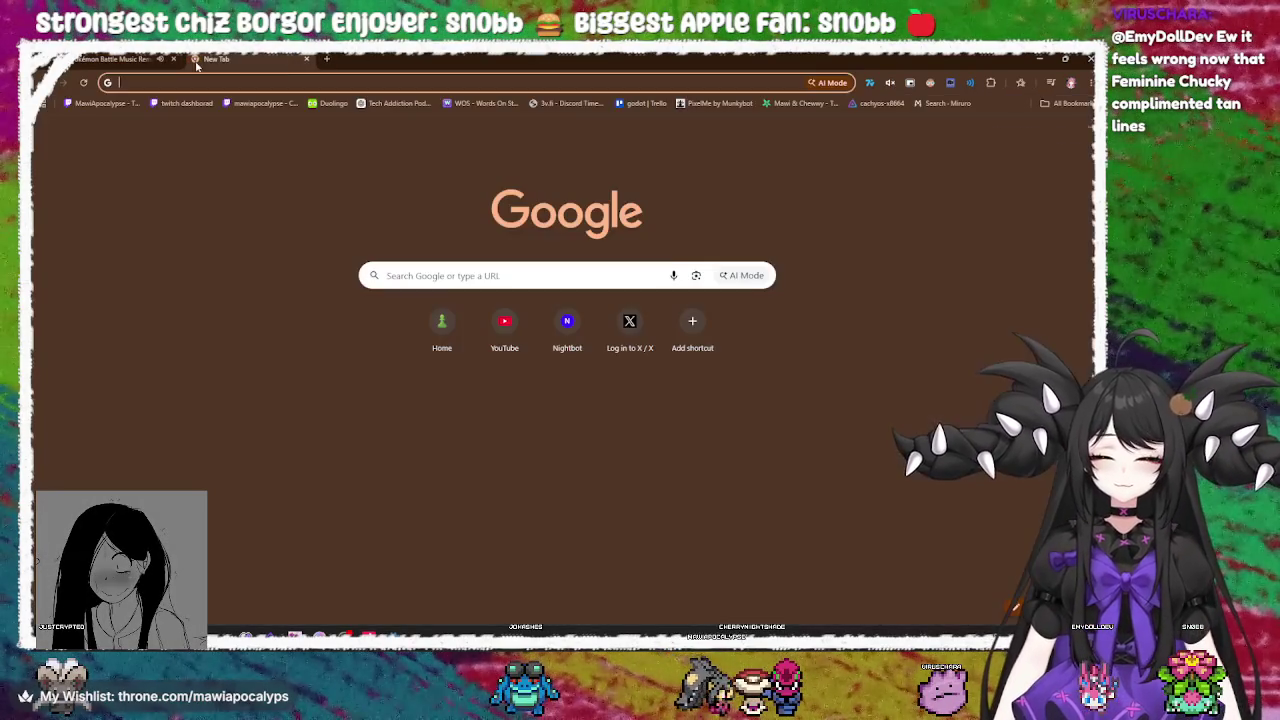
pyautogui.click(305, 60)
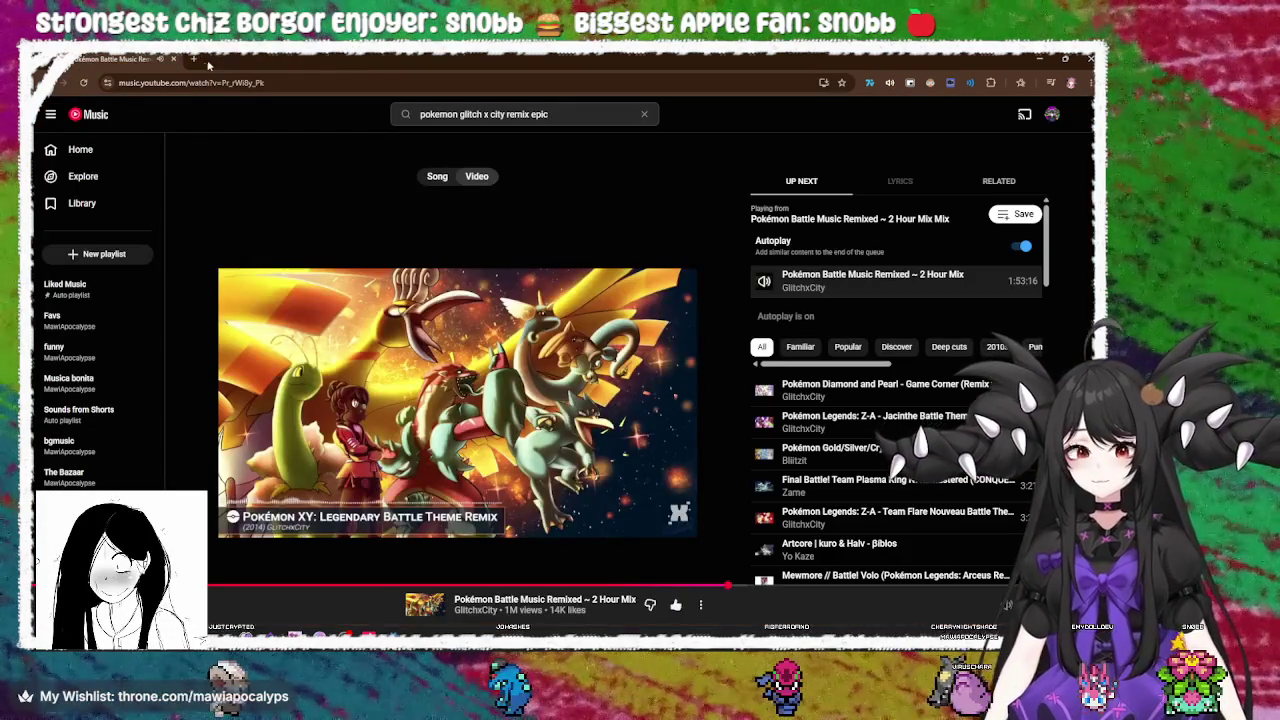
pyautogui.click(196, 61)
pyautogui.click(257, 80)
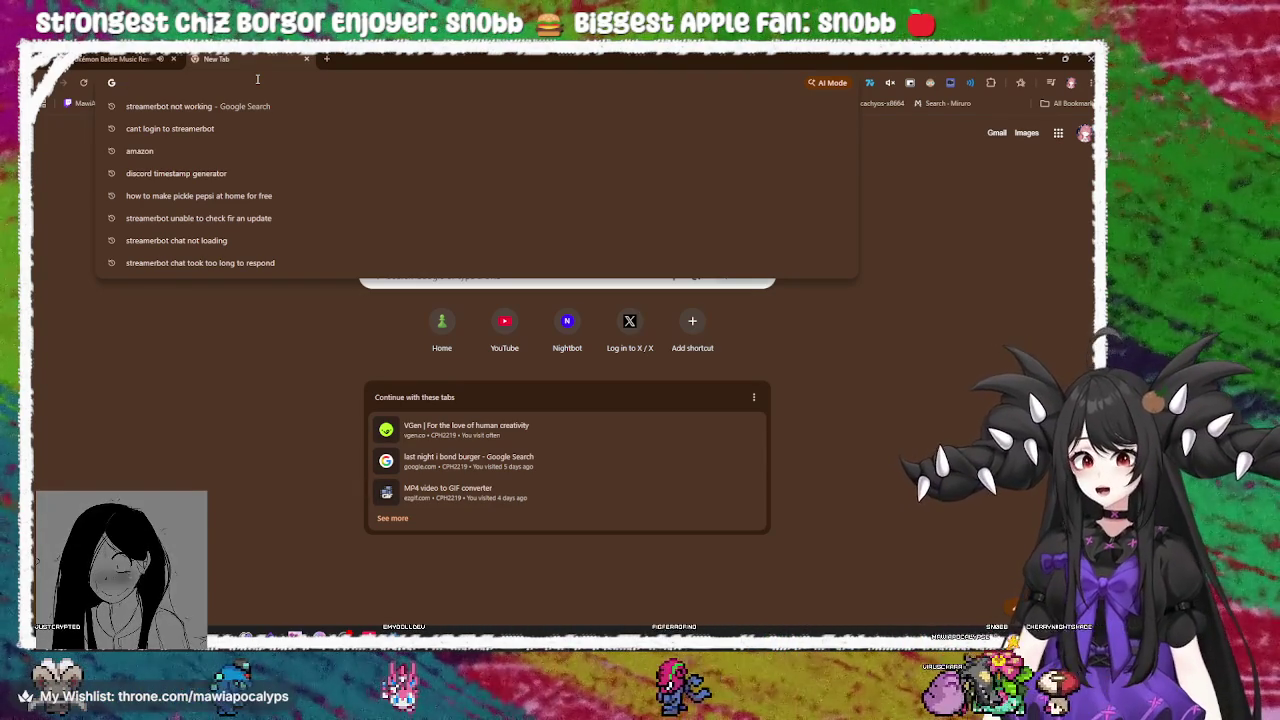
pyautogui.click(305, 59)
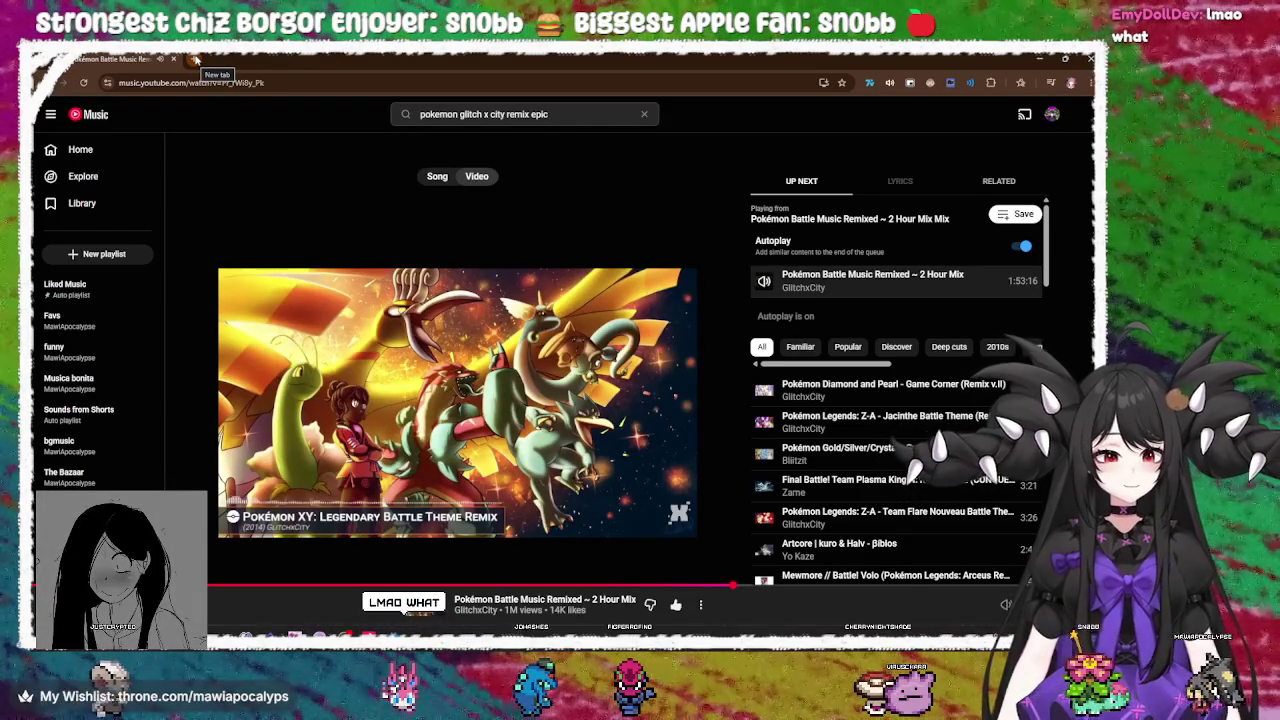
# Add a fresh Google new tab beside the YouTube Music mix tab
pyautogui.click(196, 59)
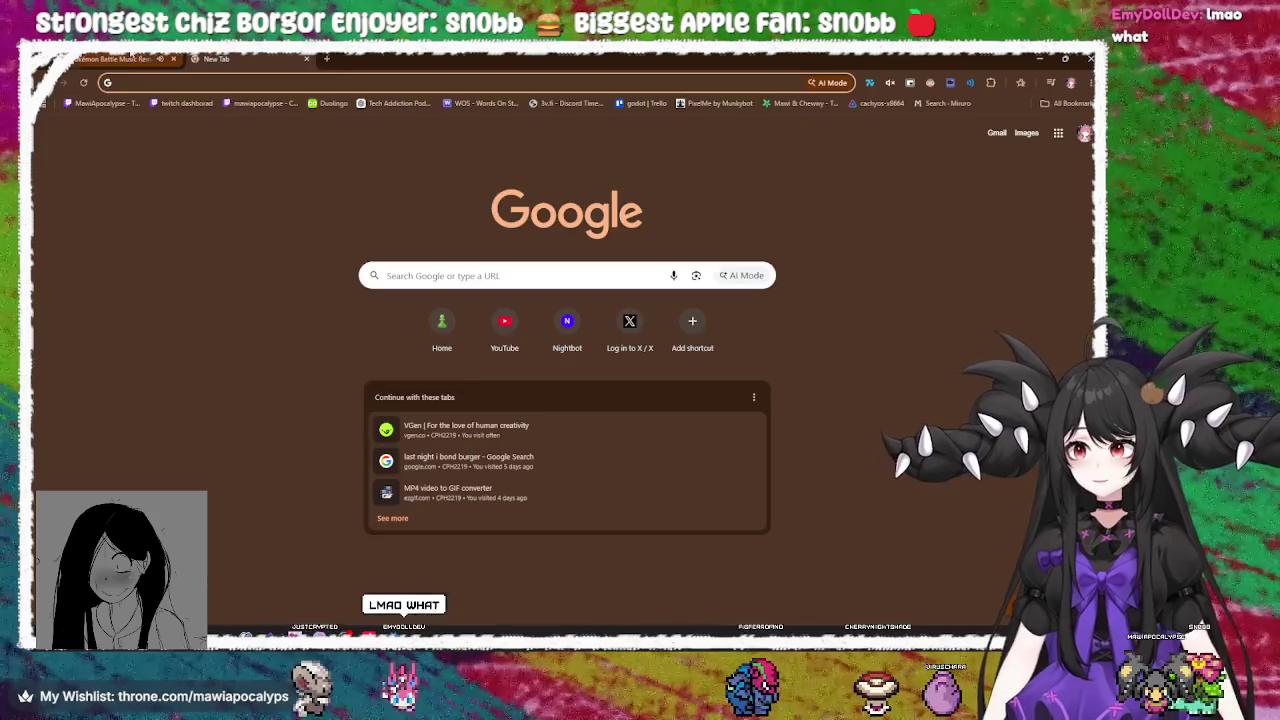
pyautogui.hotkey('ctrl', 'shift', 'Tab')
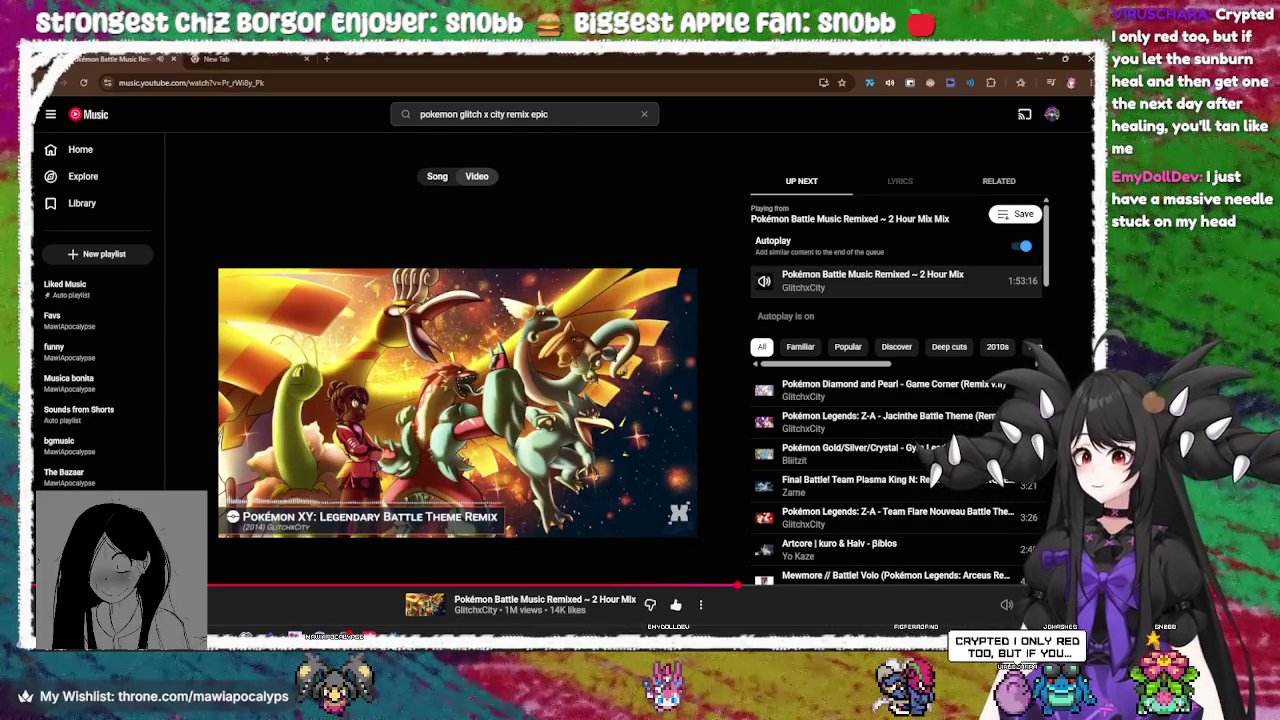
pyautogui.click(258, 55)
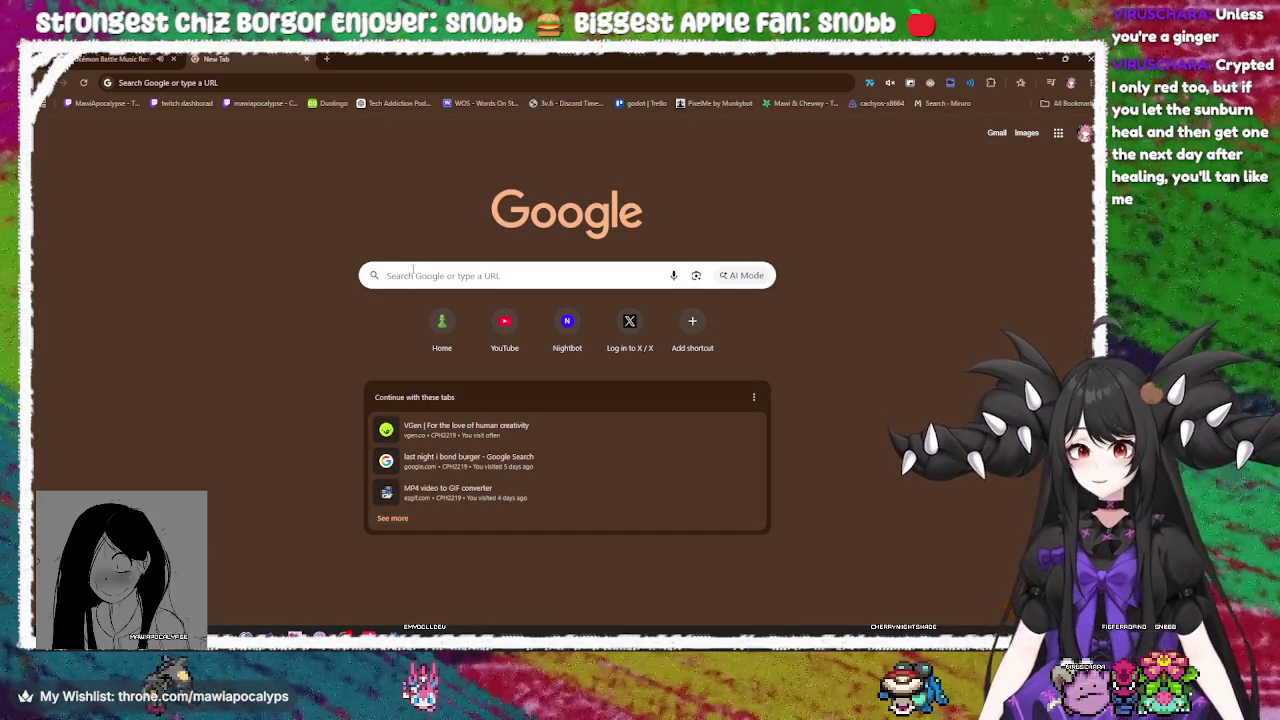
# Open the Chess.com home page from the Google new-tab shortcuts
pyautogui.click(413, 270)
pyautogui.click(264, 260)
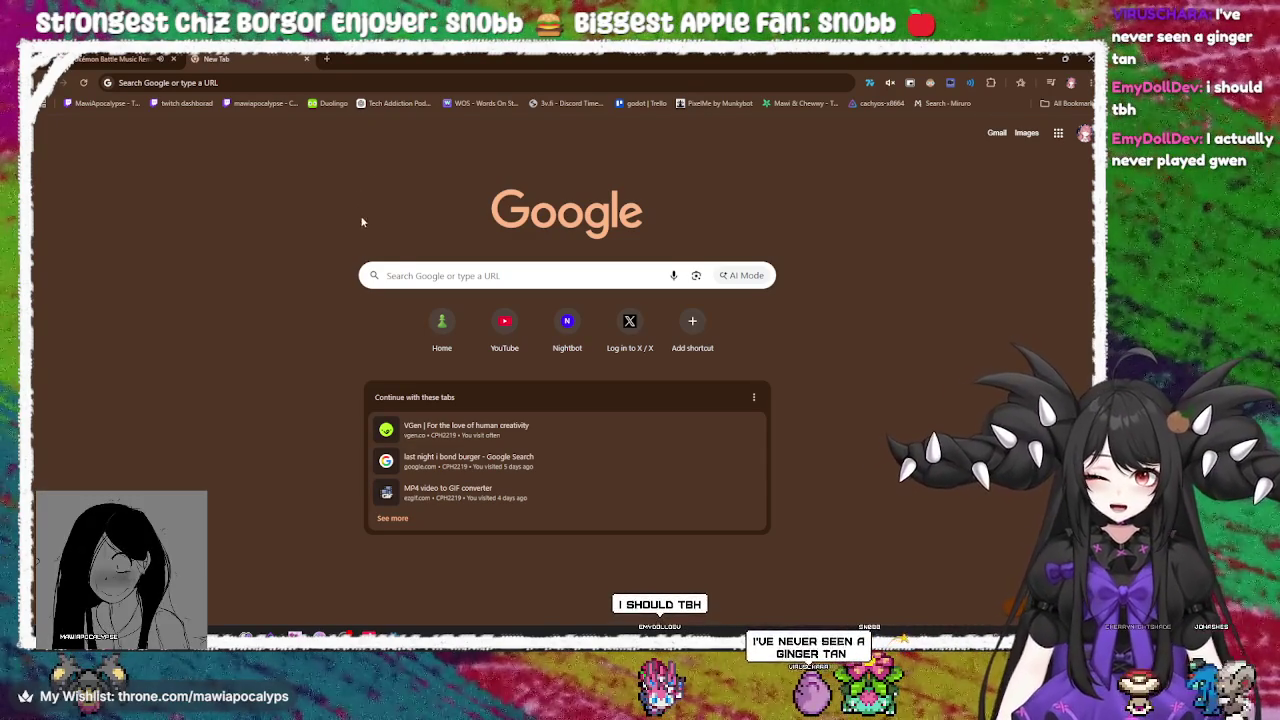
pyautogui.click(420, 269)
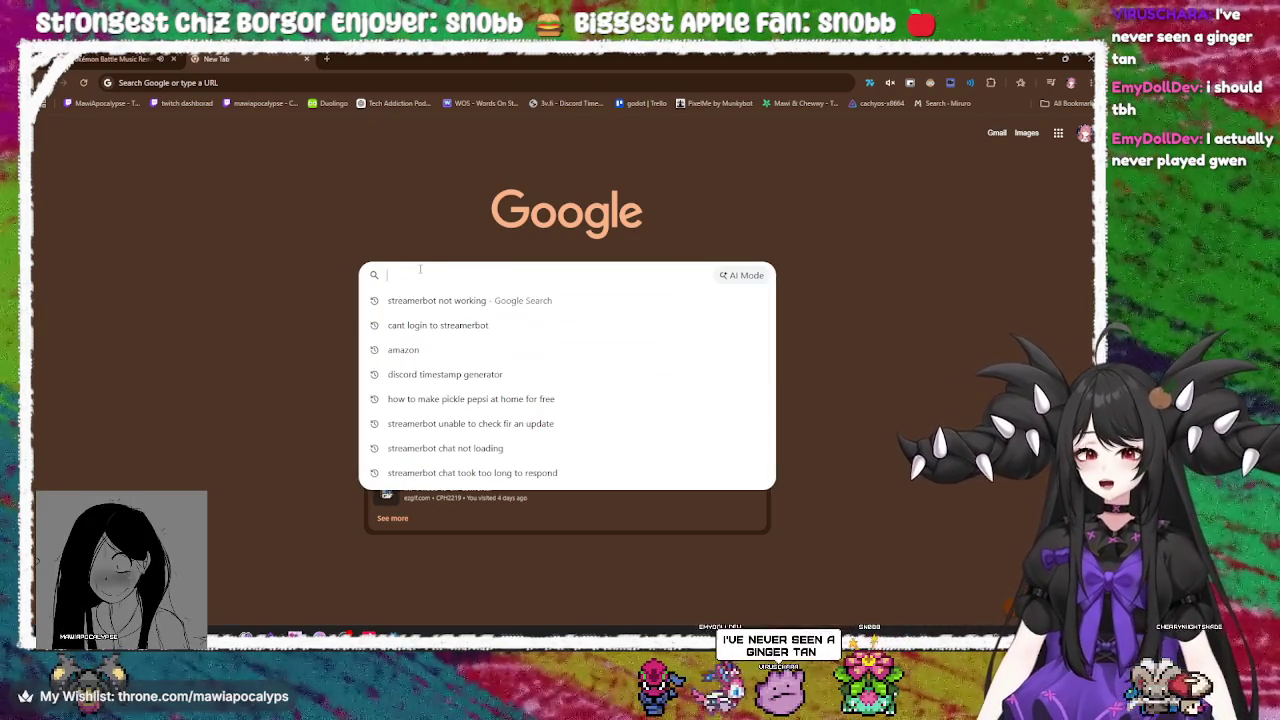
pyautogui.click(289, 226)
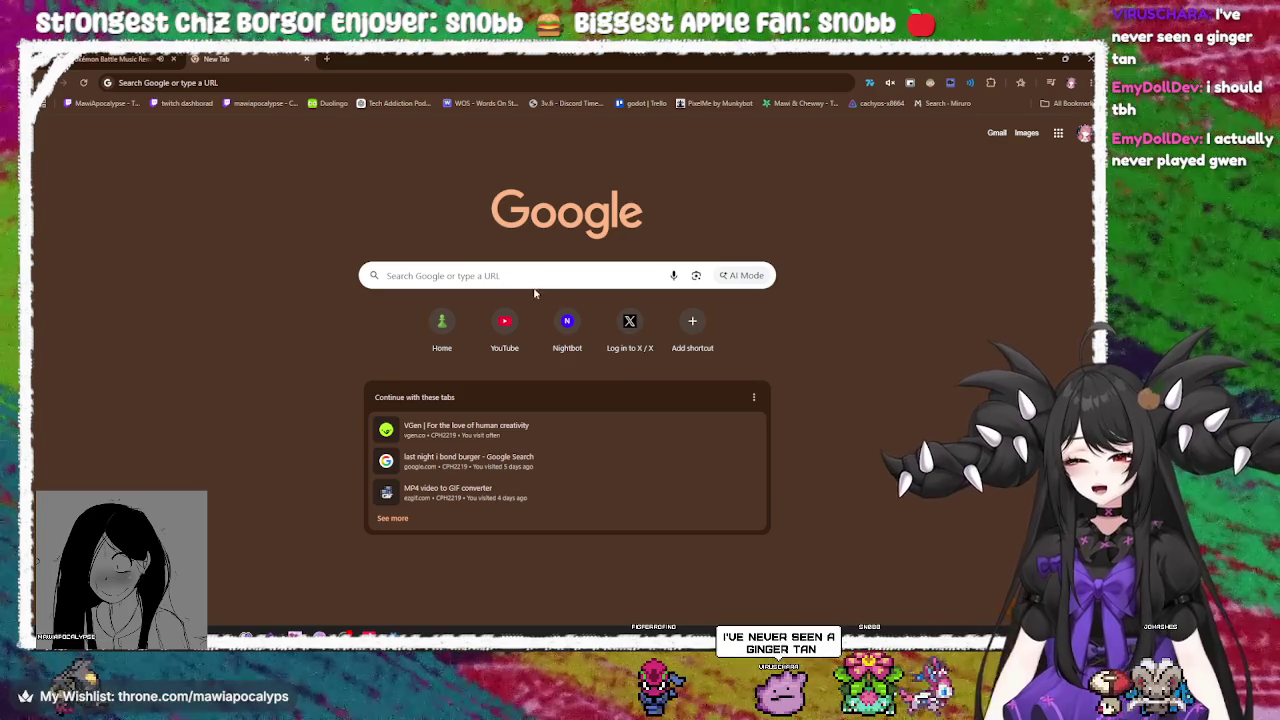
pyautogui.click(445, 322)
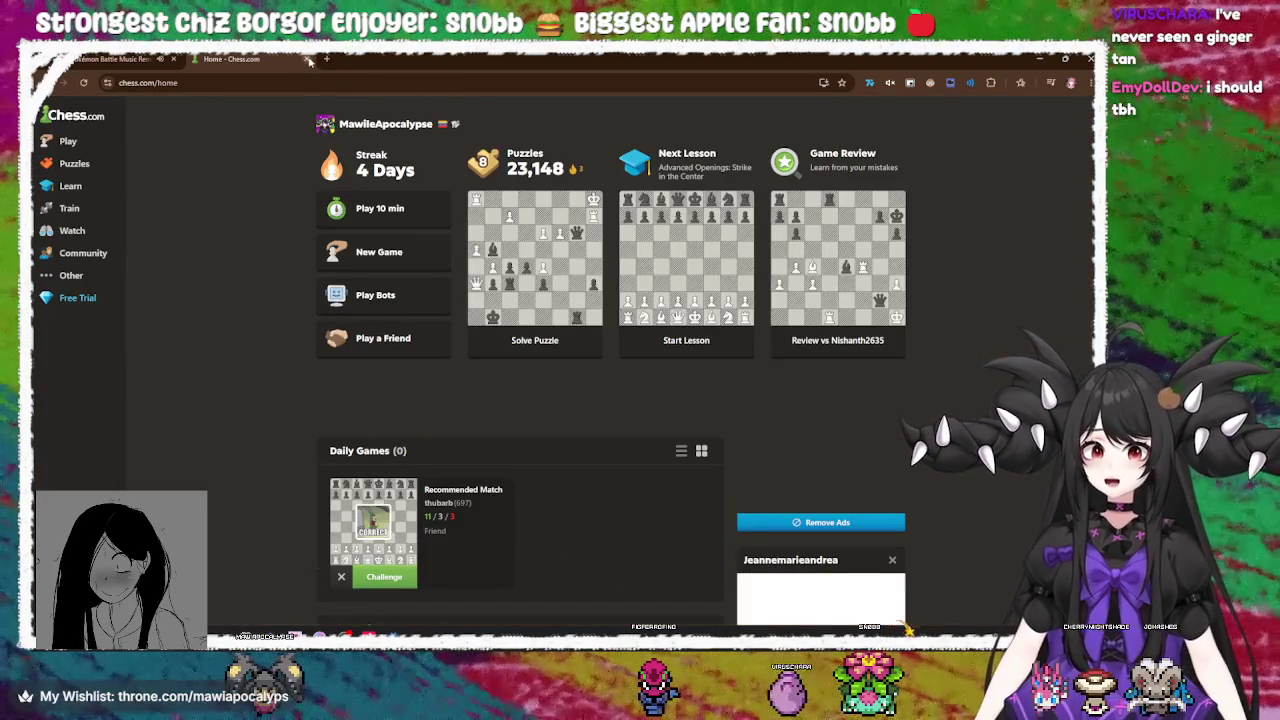
# Open an extra new tab, then close it to return to Chess.com
pyautogui.moveTo(103, 146)
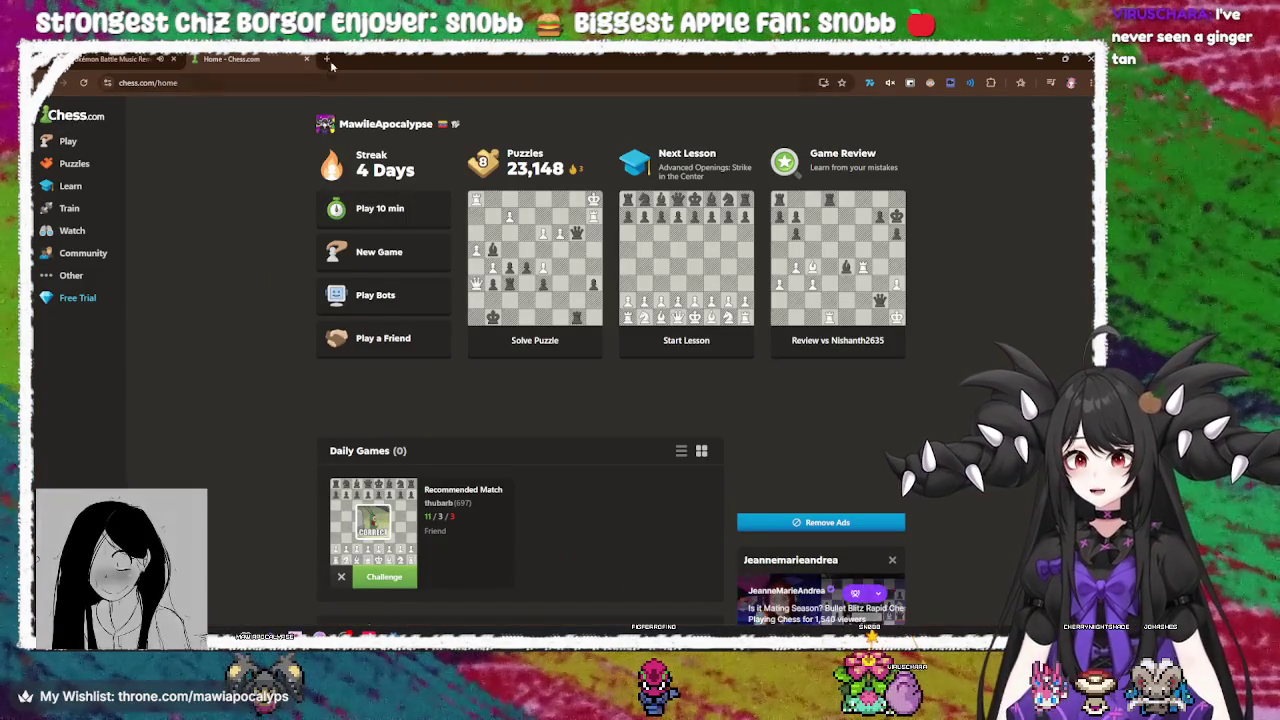
pyautogui.click(326, 58)
pyautogui.click(340, 80)
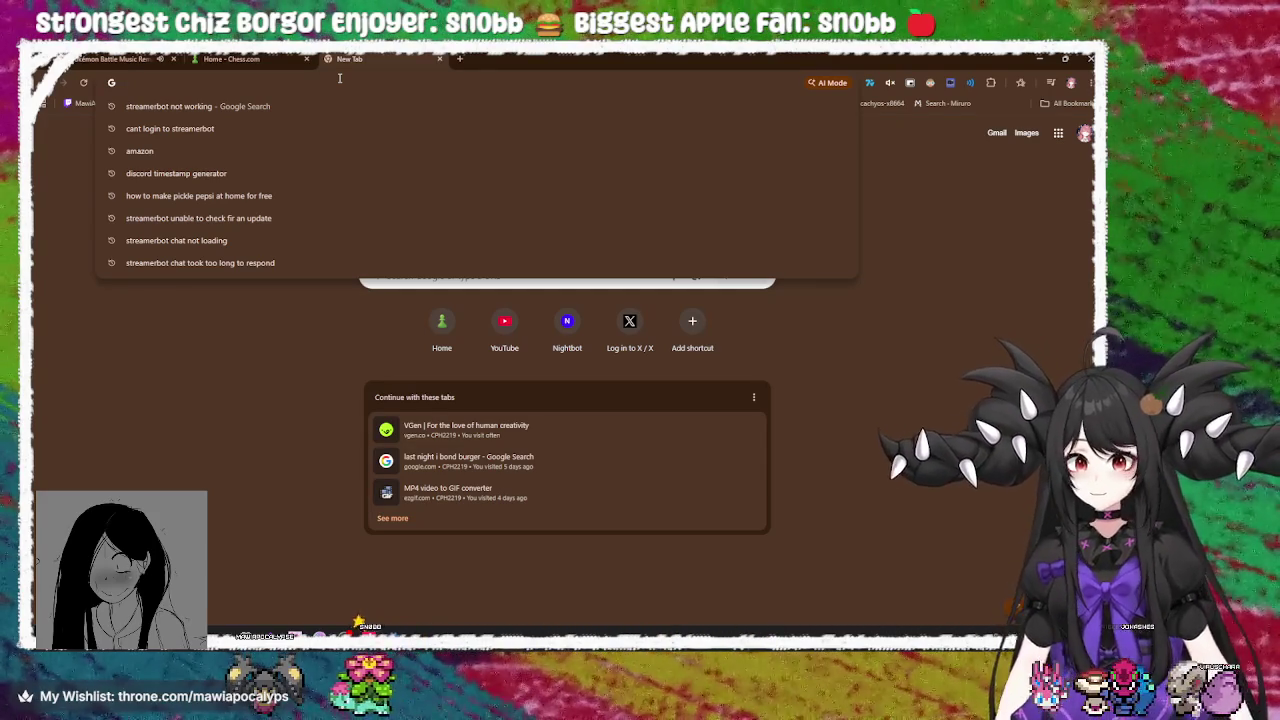
pyautogui.click(254, 508)
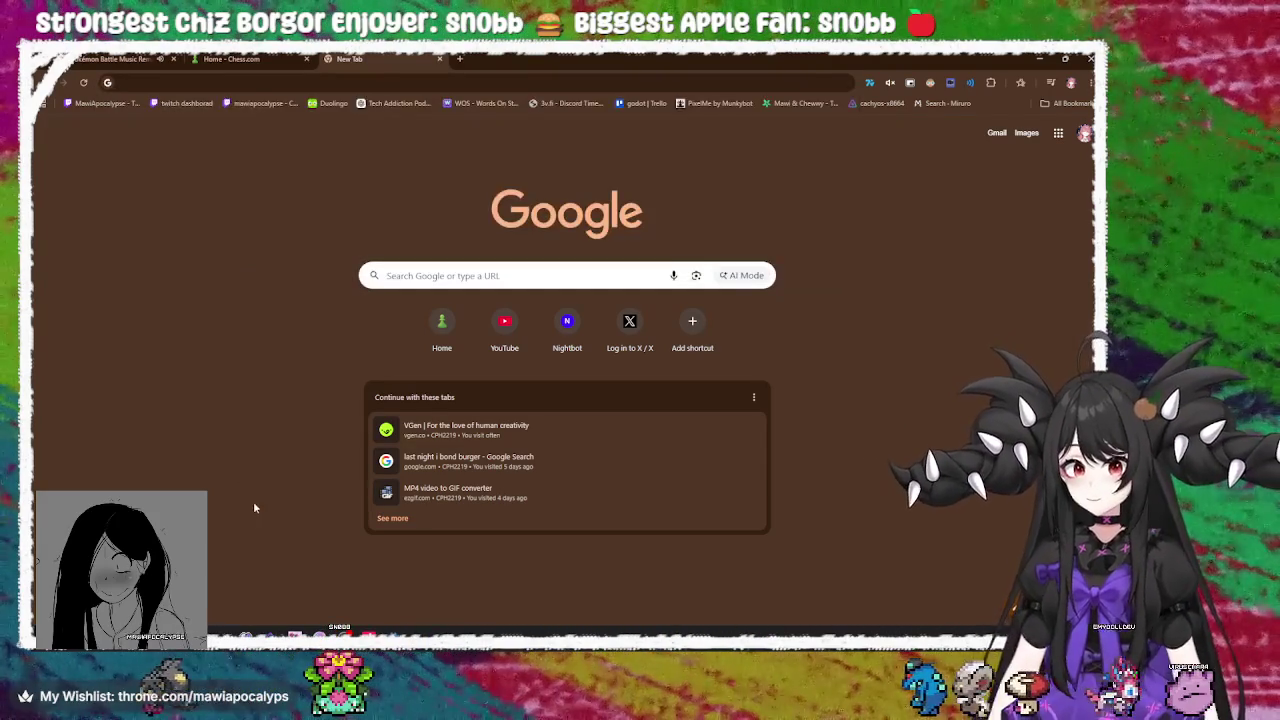
pyautogui.click(438, 59)
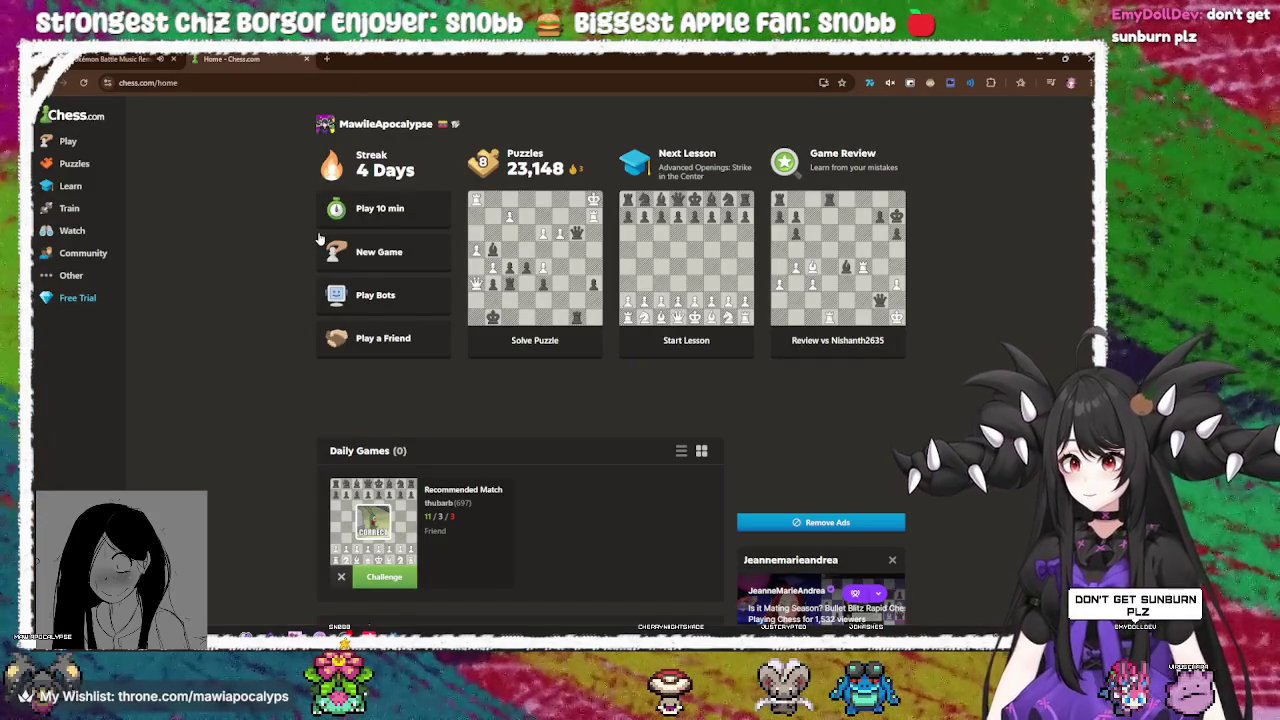
# Switch to the music tab, glance at Godot, and open a fresh Google new tab
pyautogui.moveTo(101, 173)
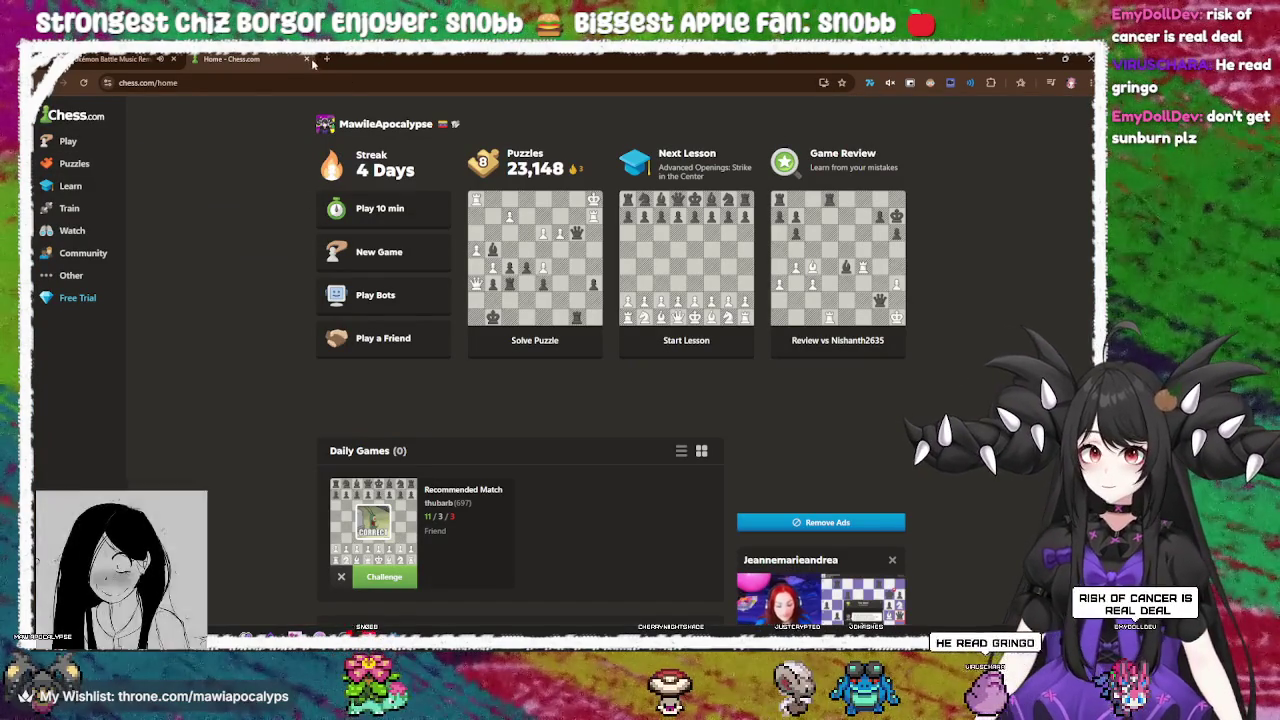
pyautogui.click(110, 58)
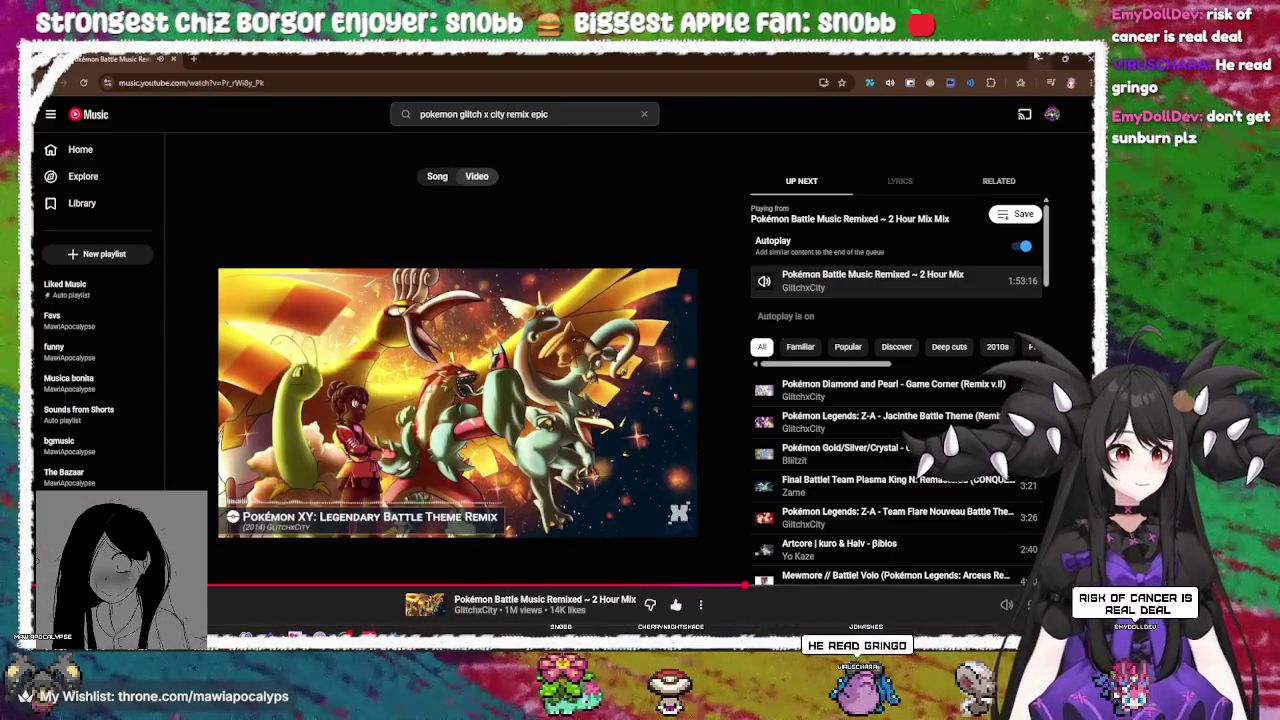
pyautogui.hotkey('alt', 'Tab')
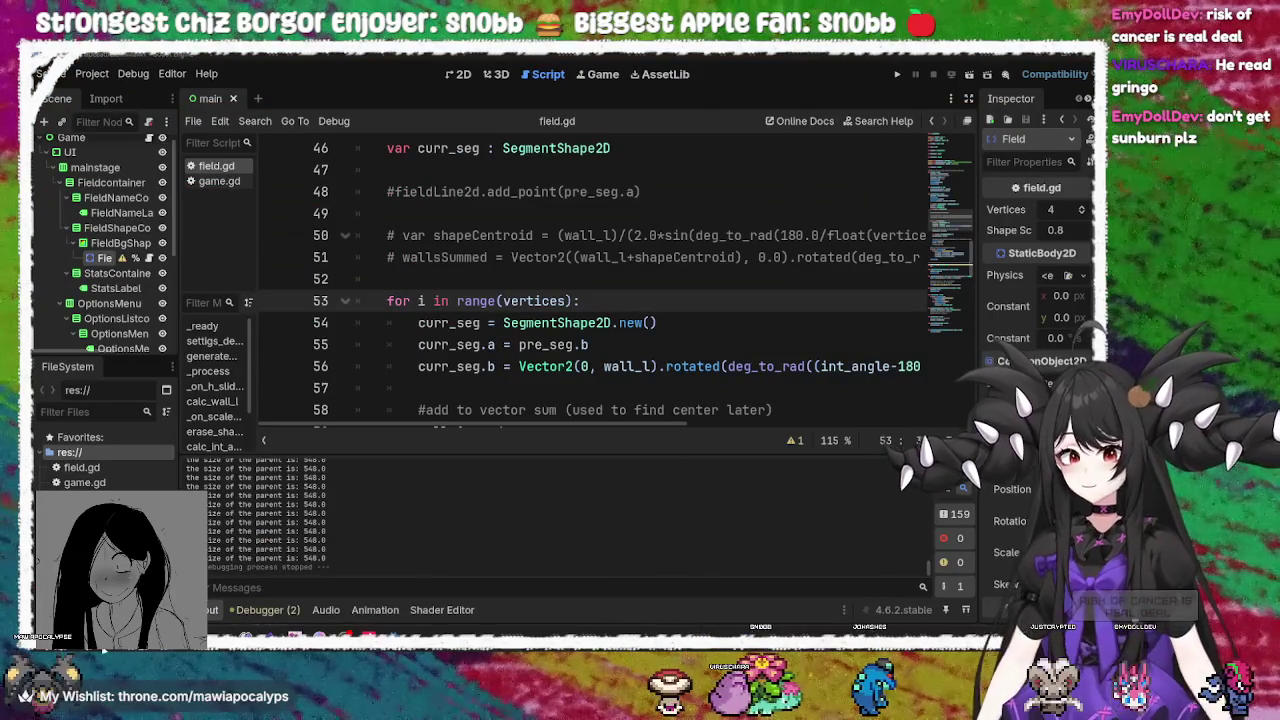
pyautogui.hotkey('alt', 'Tab')
pyautogui.click(195, 58)
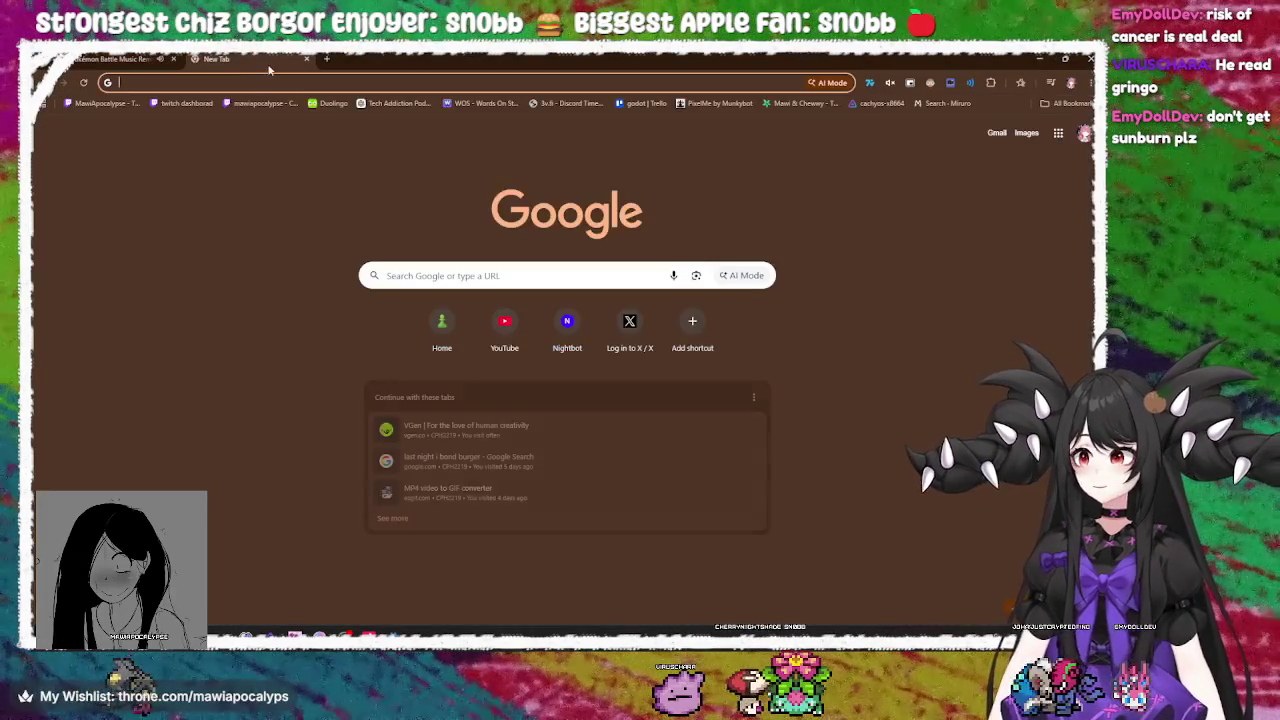
# Search Google for 'godot wait for container to load' and open the r/godot thread
pyautogui.click(269, 82)
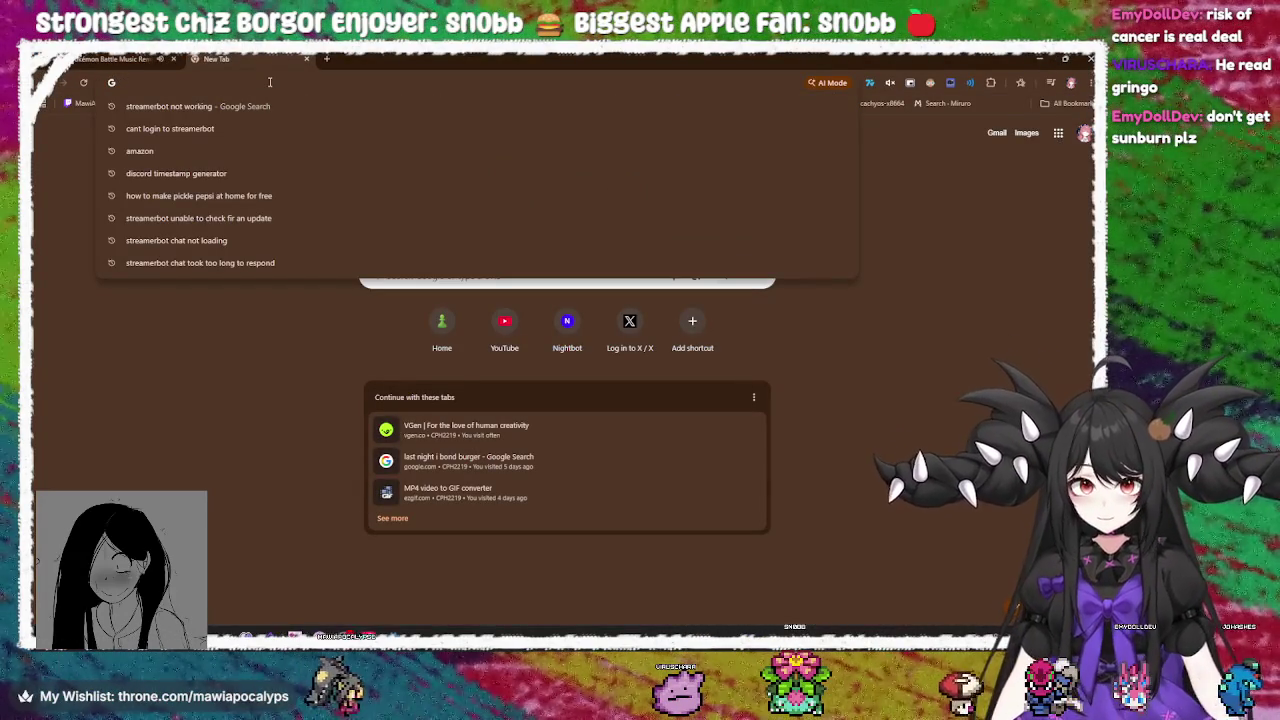
pyautogui.write('god')
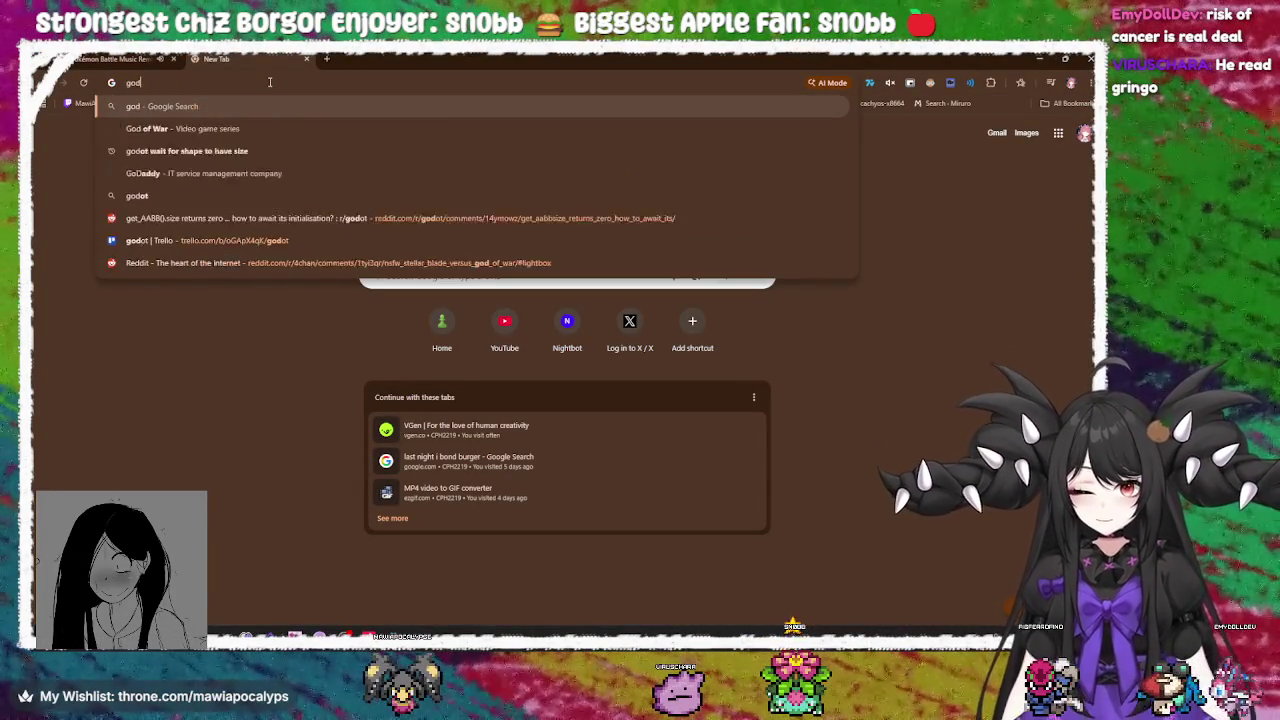
pyautogui.write('ot wait for')
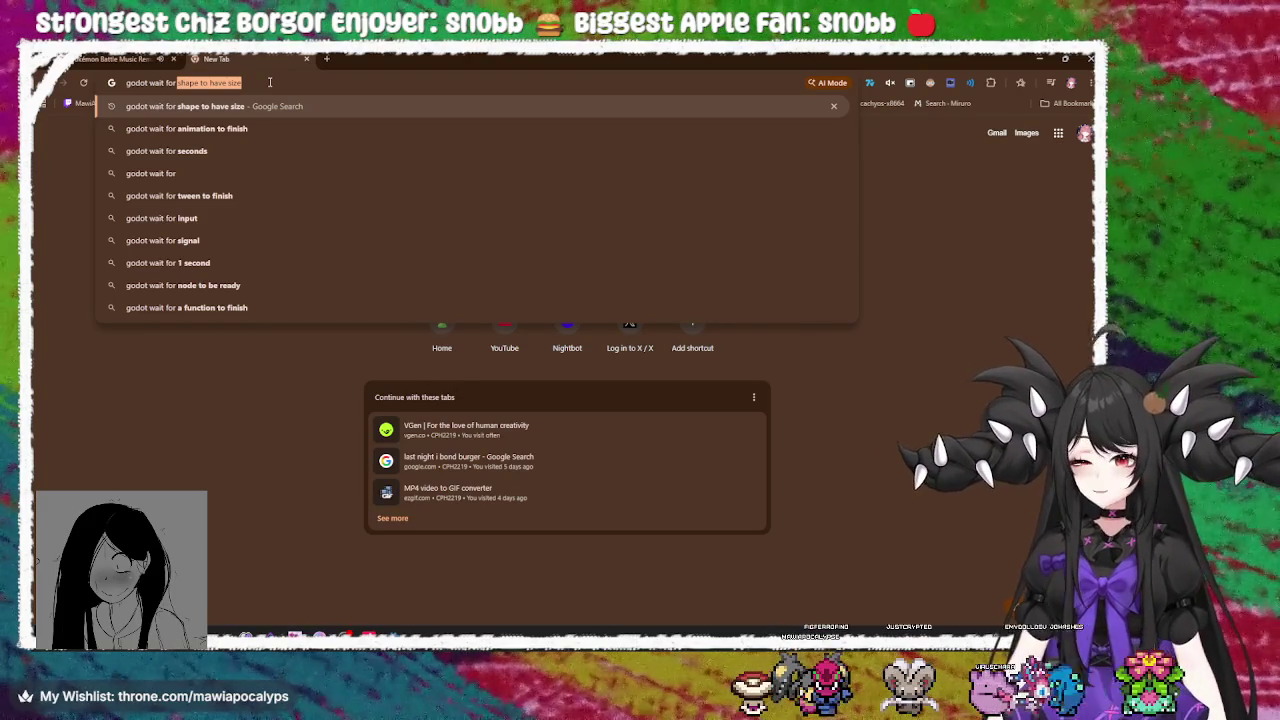
pyautogui.write('c')
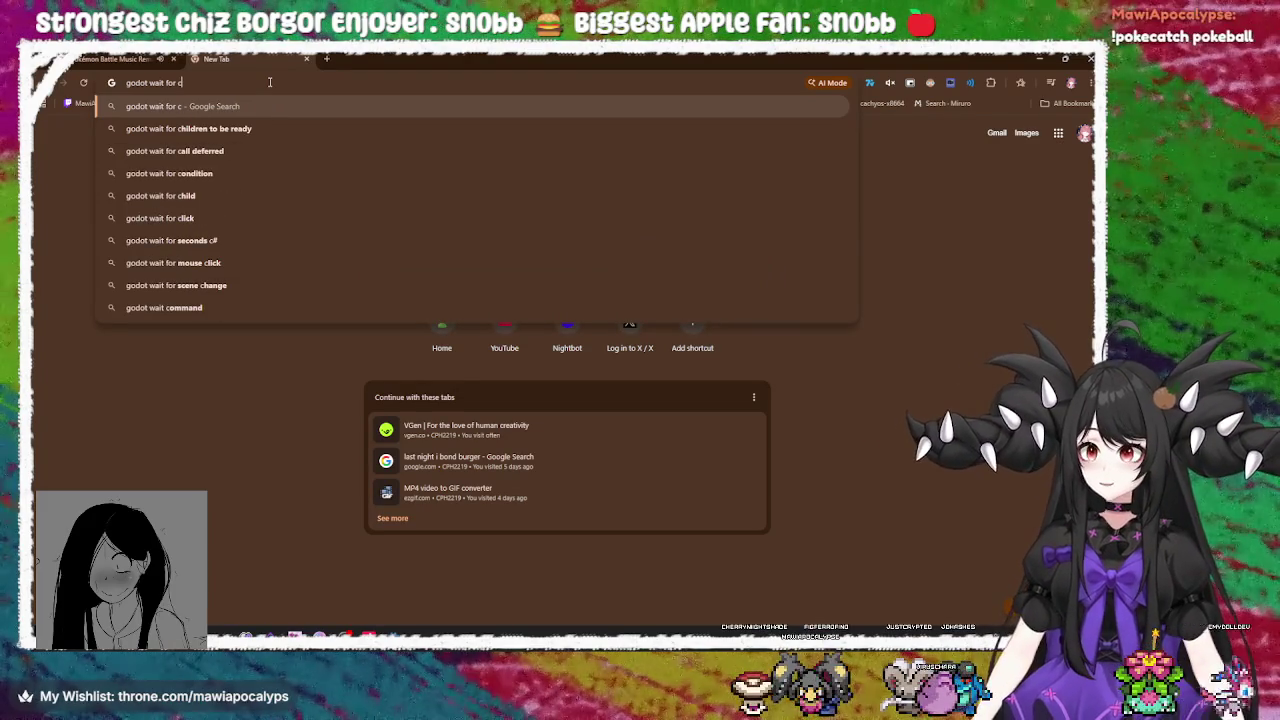
pyautogui.write('ontainer')
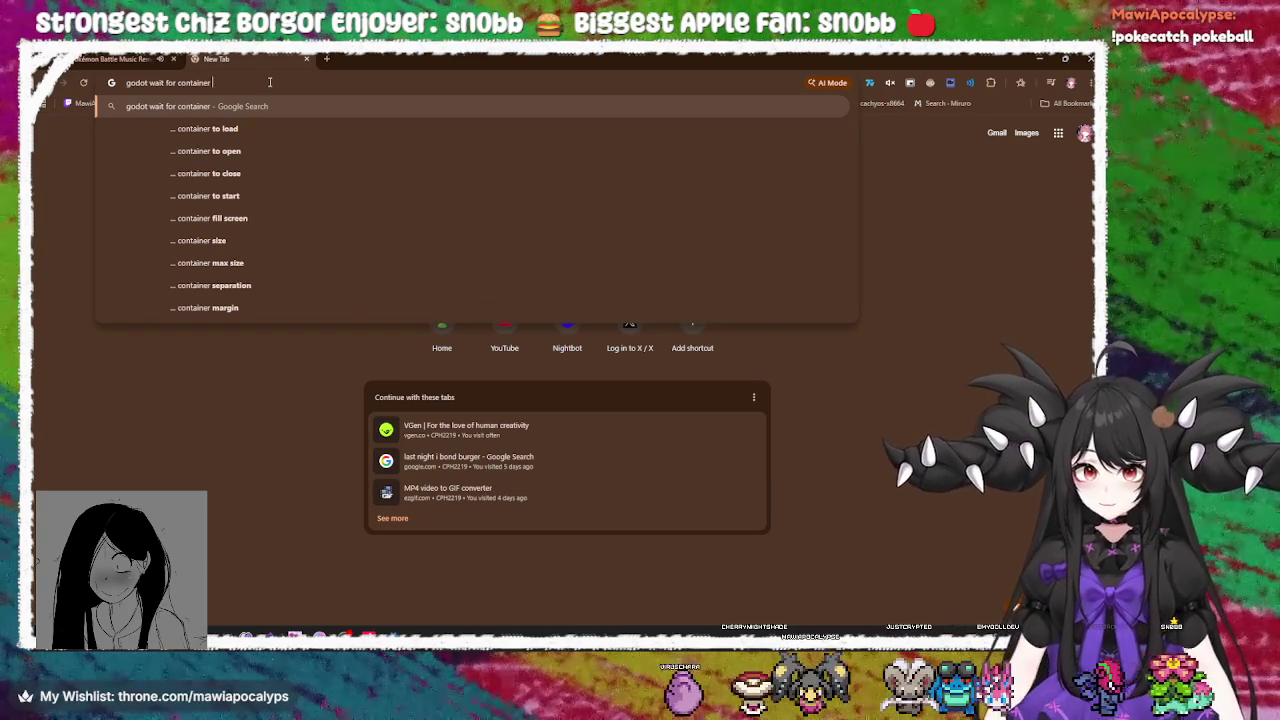
pyautogui.click(270, 128)
pyautogui.click(301, 224)
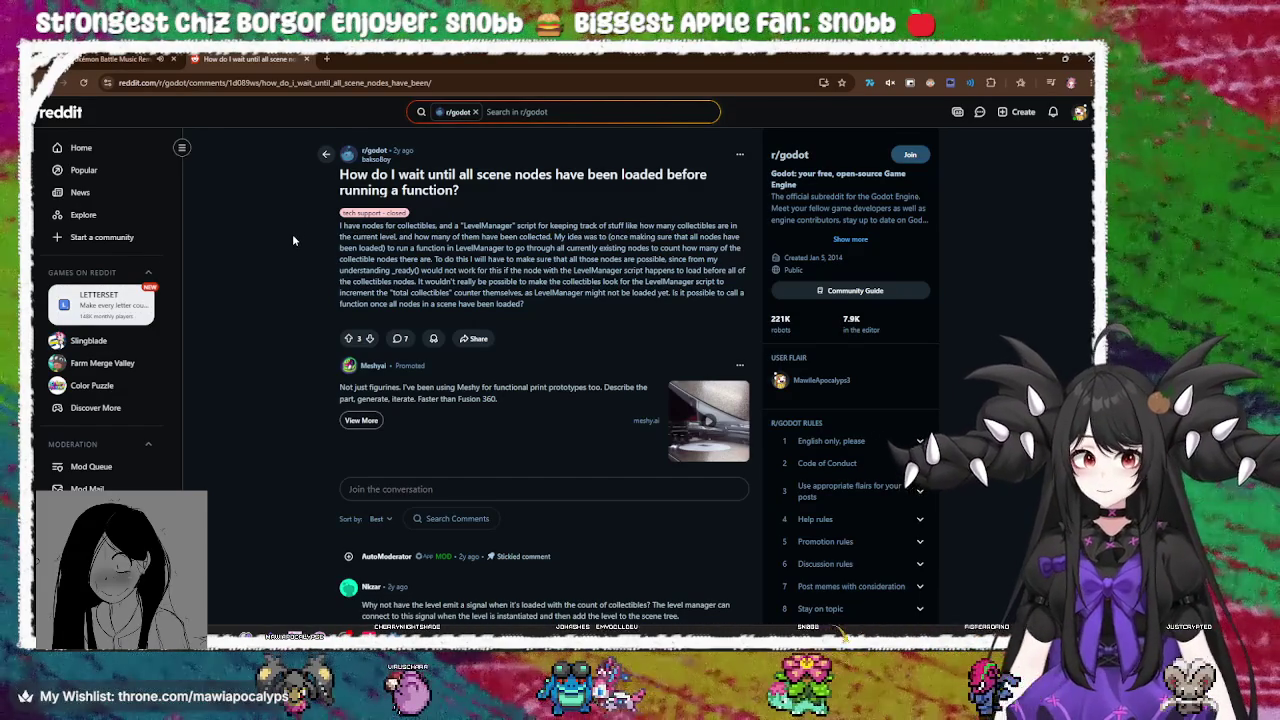
# Read the r/godot replies, highlighting the 'await node_name.ready' snippet, then switch back to Godot
pyautogui.scroll(-2, 288, 249)
pyautogui.scroll(-1, 288, 249)
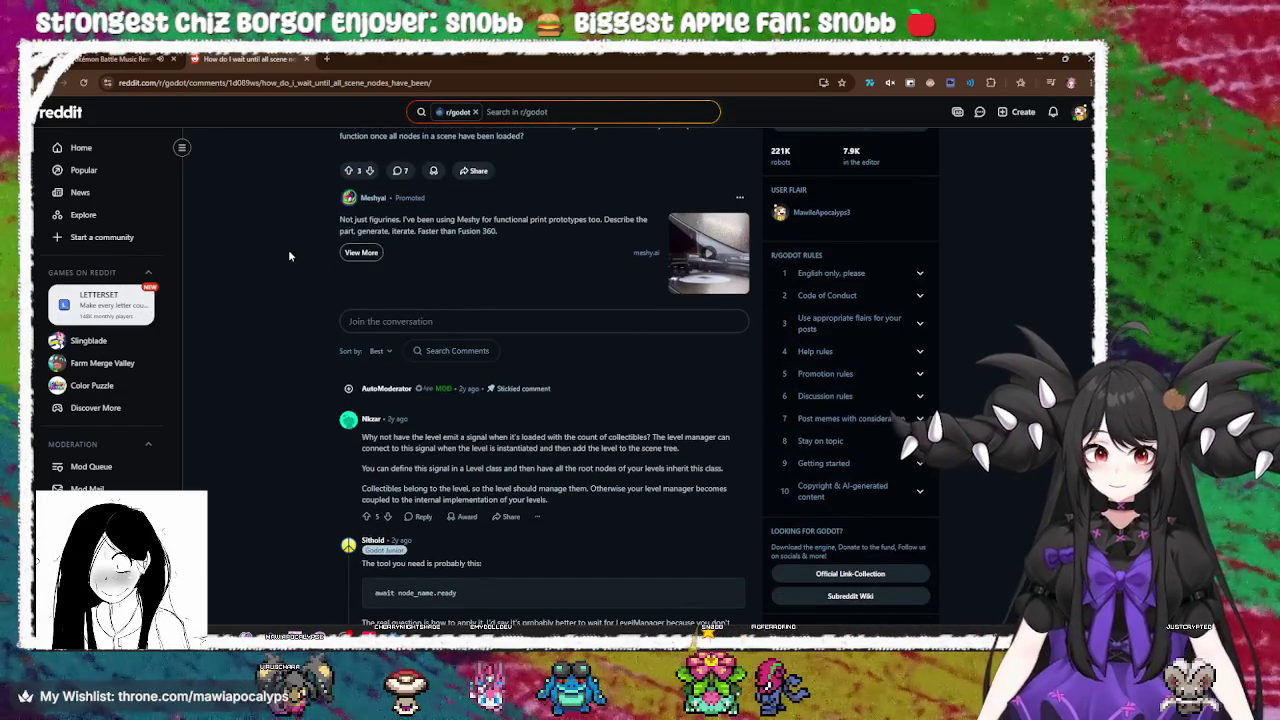
pyautogui.scroll(-2, 289, 255)
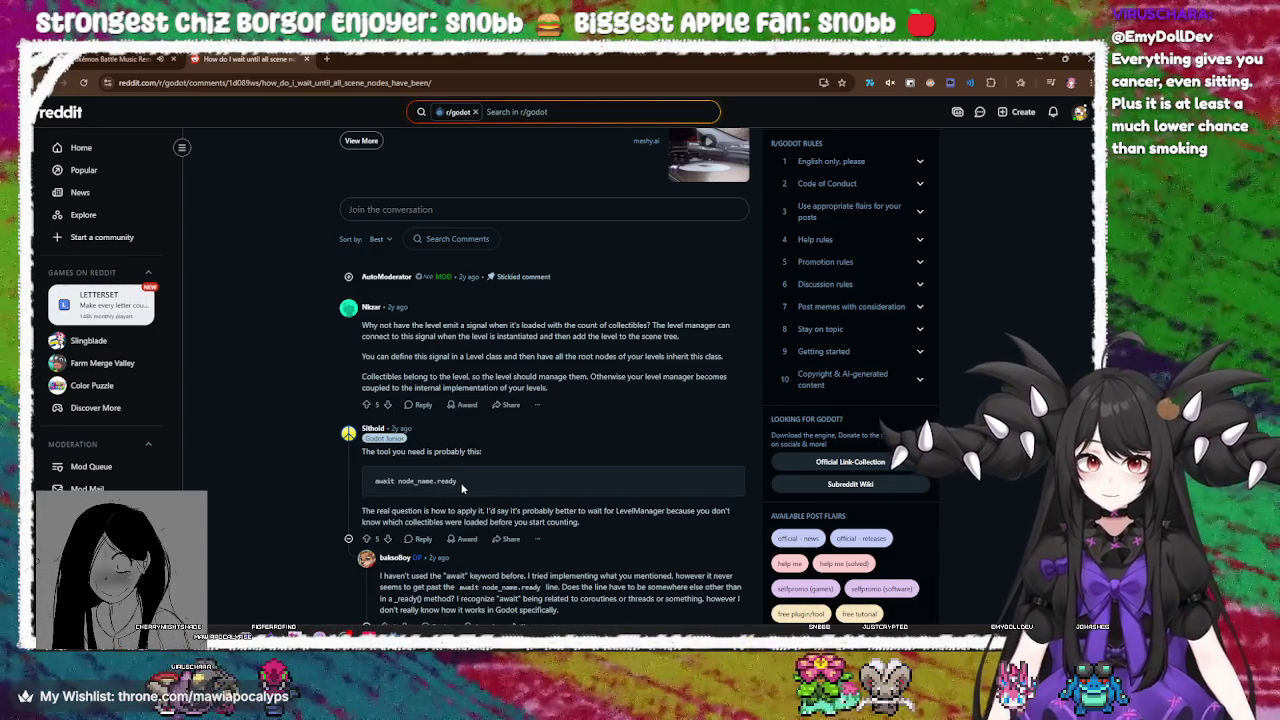
pyautogui.moveTo(460, 481); pyautogui.dragTo(382, 482)
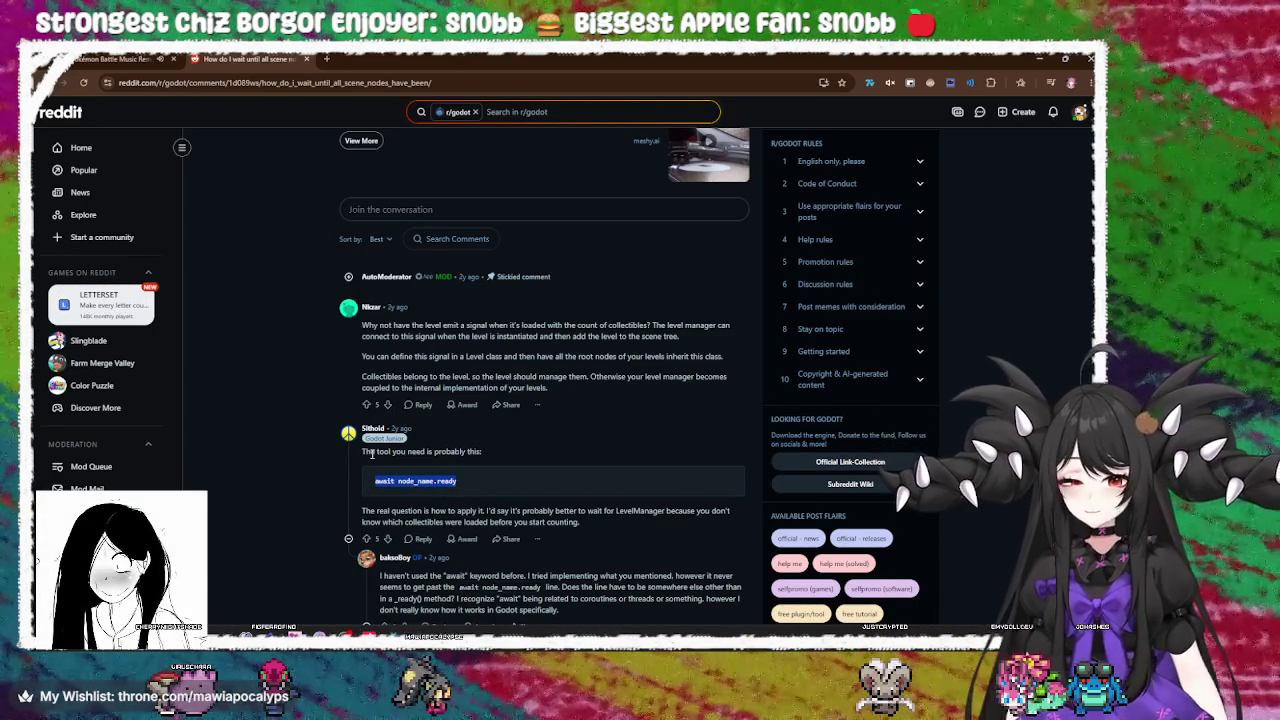
pyautogui.click(464, 490)
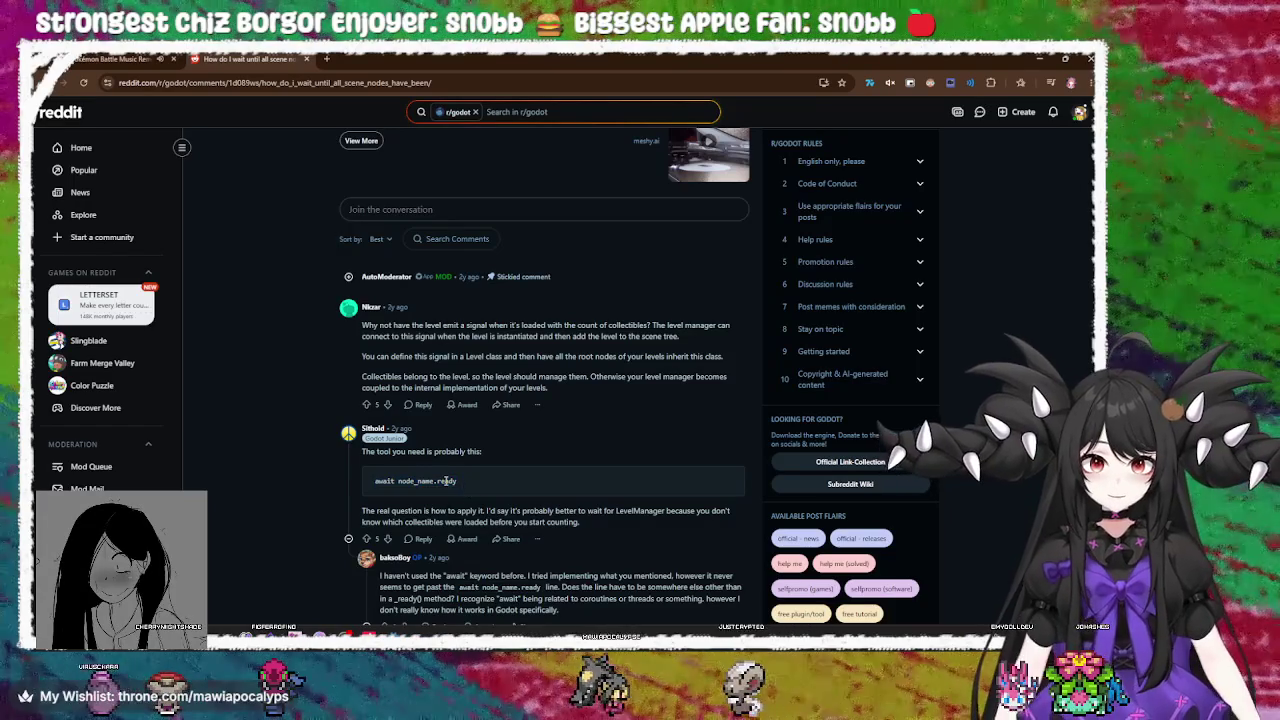
pyautogui.moveTo(395, 630)
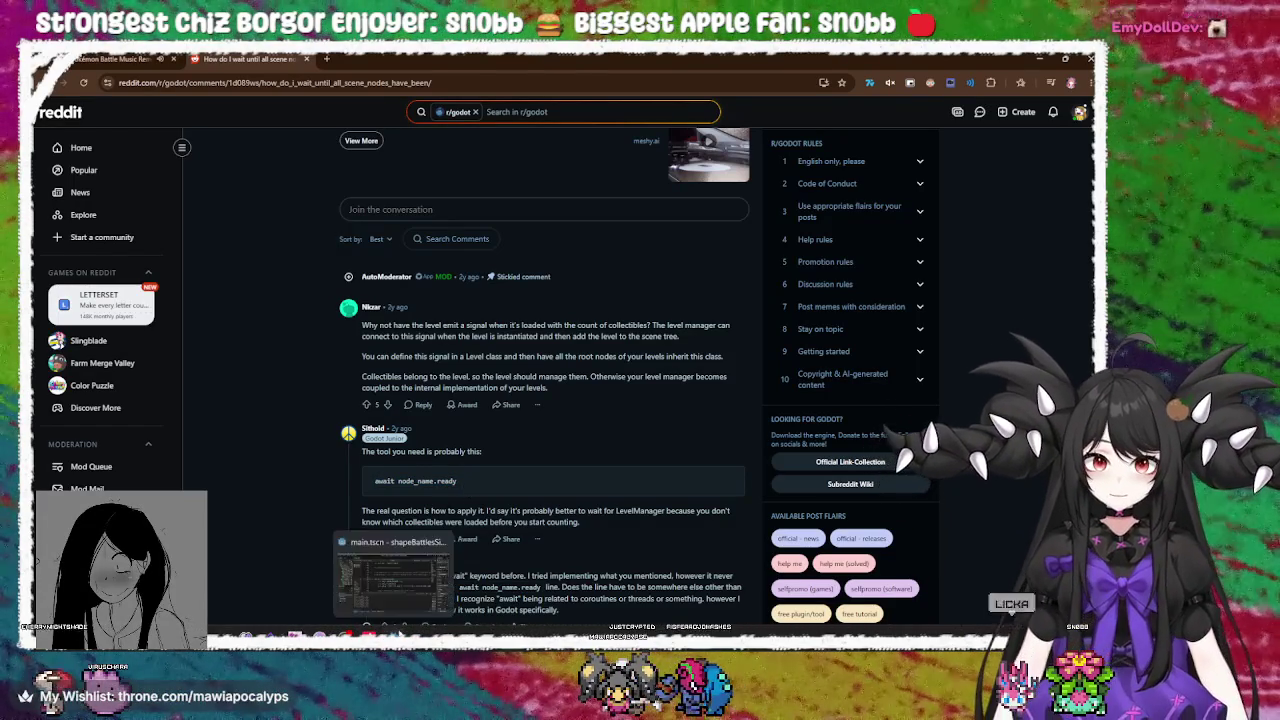
pyautogui.click(394, 570)
# Check the generateWalls call and parentSize assignment, then run the game with F5 and drag a Scale slider
pyautogui.scroll(8, 622, 336)
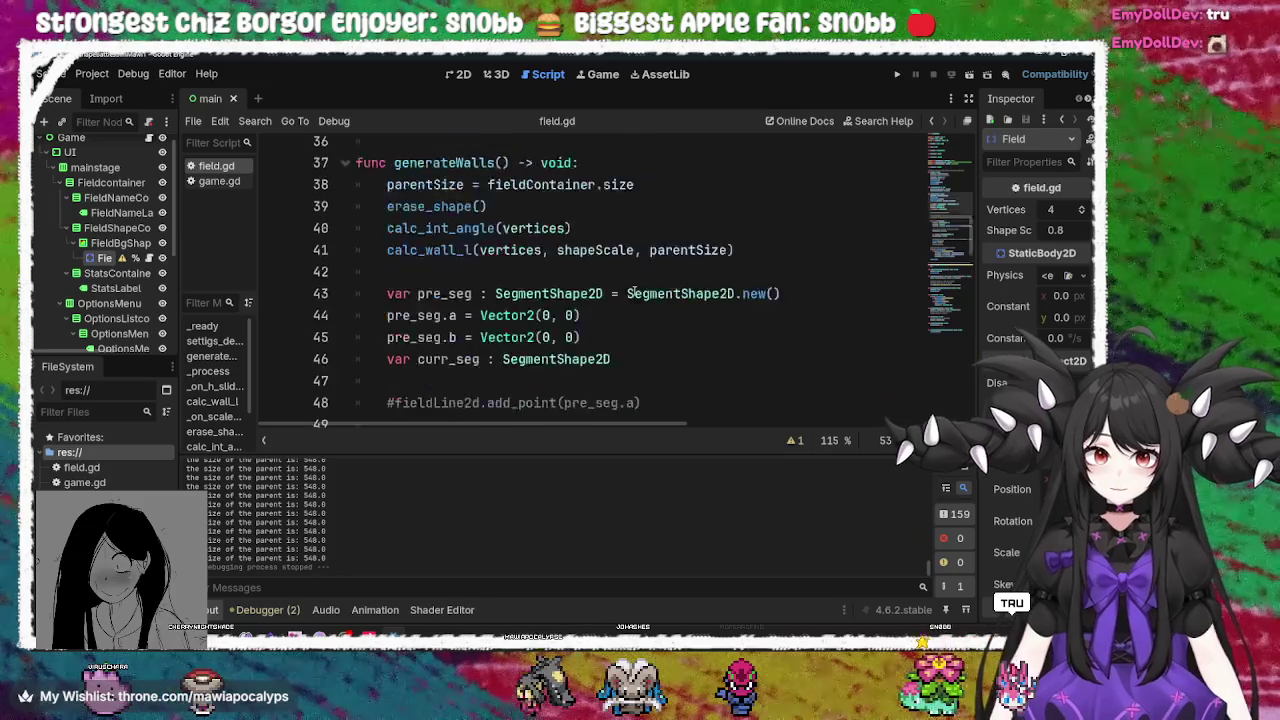
pyautogui.scroll(6, 607, 343)
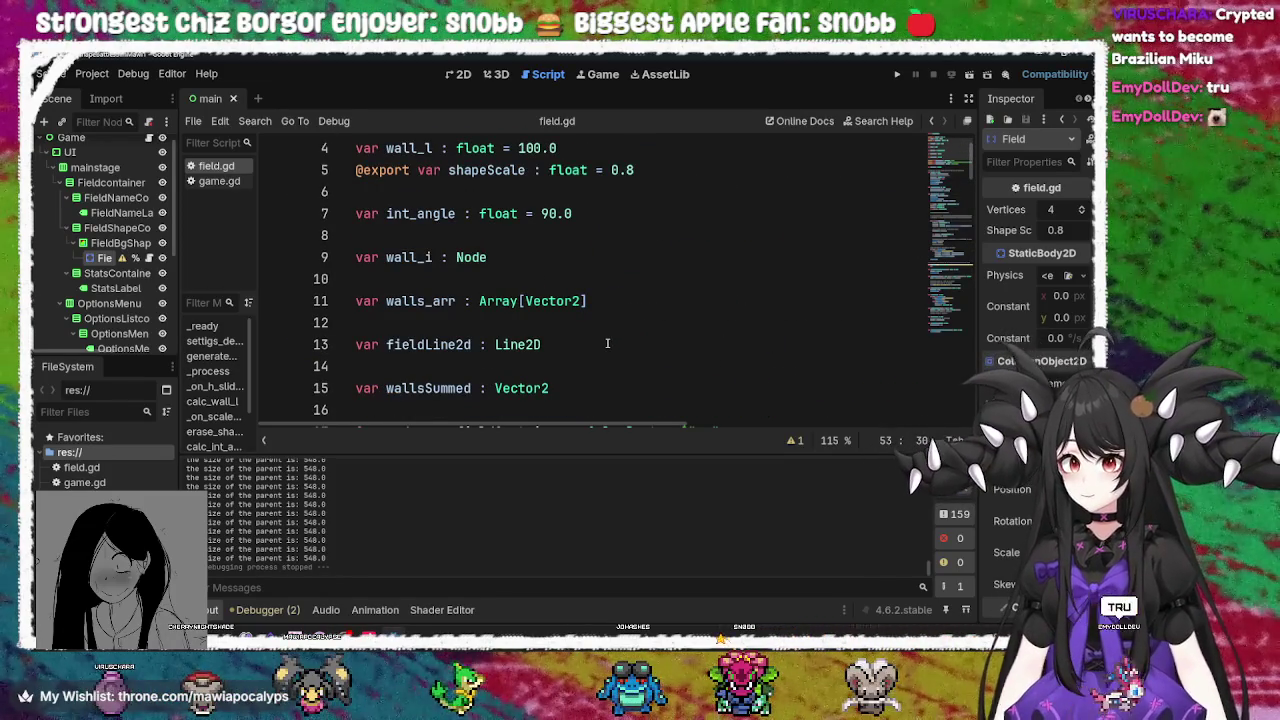
pyautogui.scroll(-6, 607, 343)
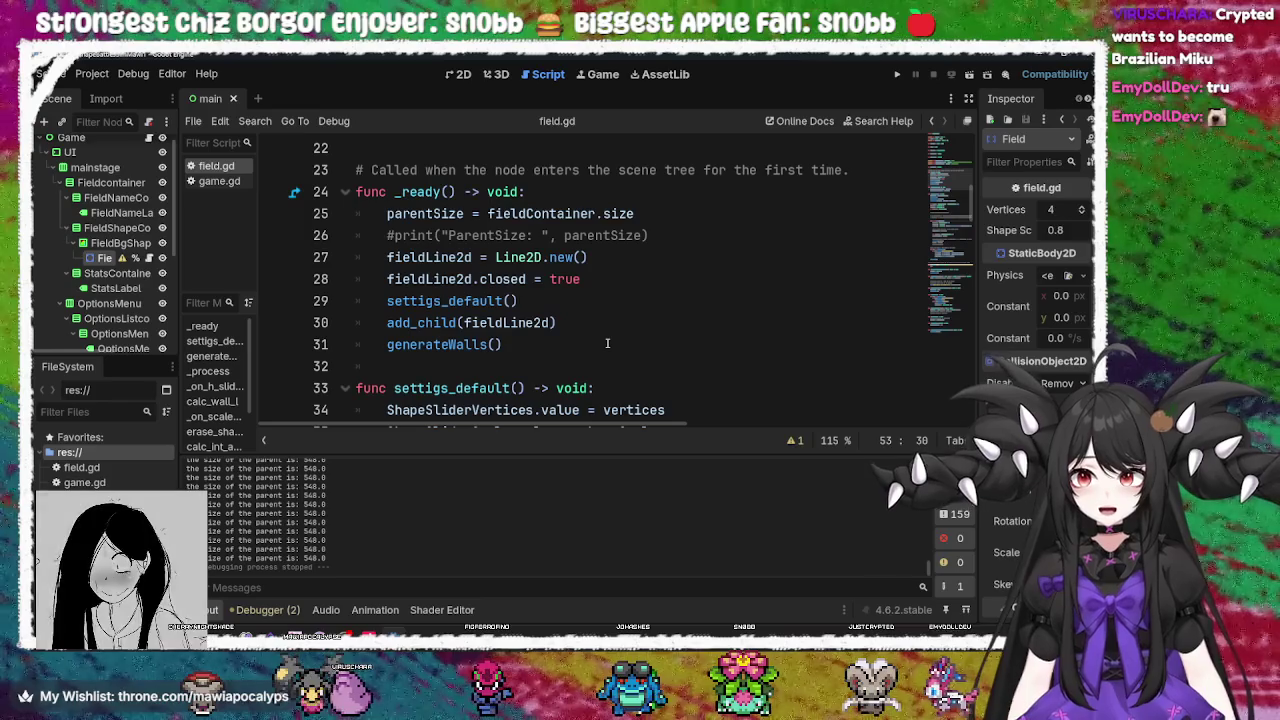
pyautogui.doubleClick(457, 343)
pyautogui.scroll(-3, 460, 343)
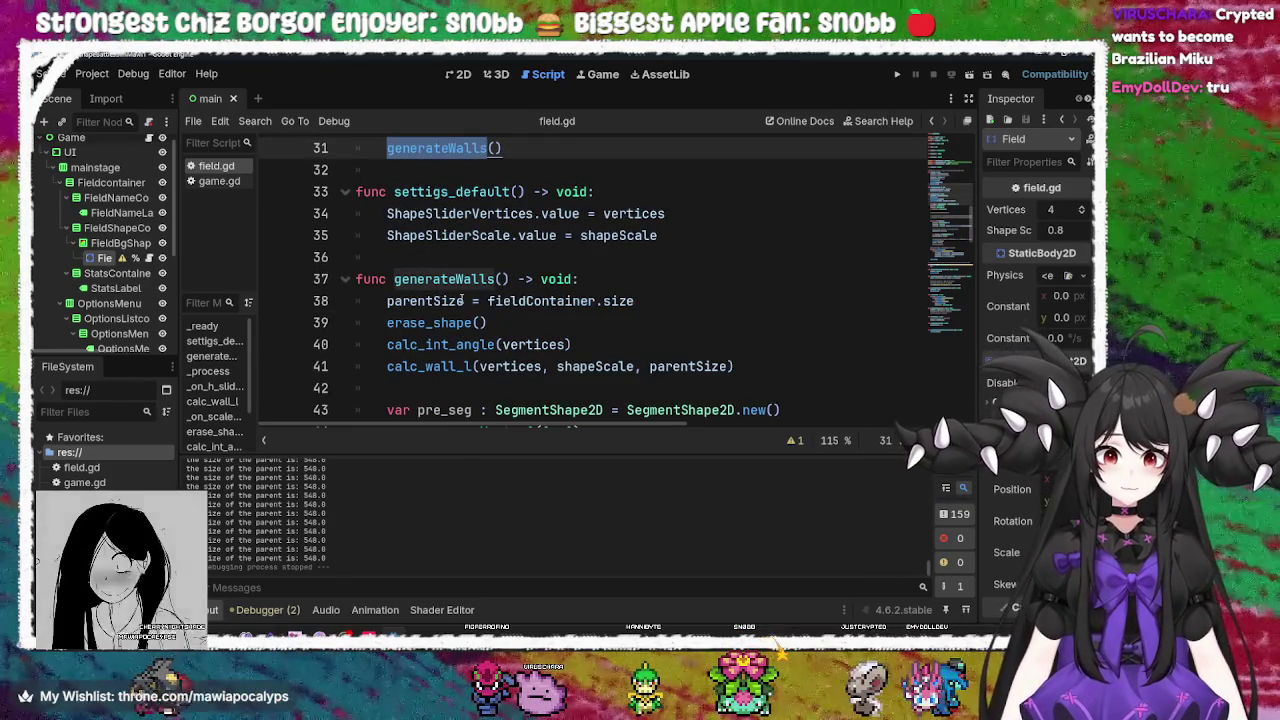
pyautogui.click(432, 301)
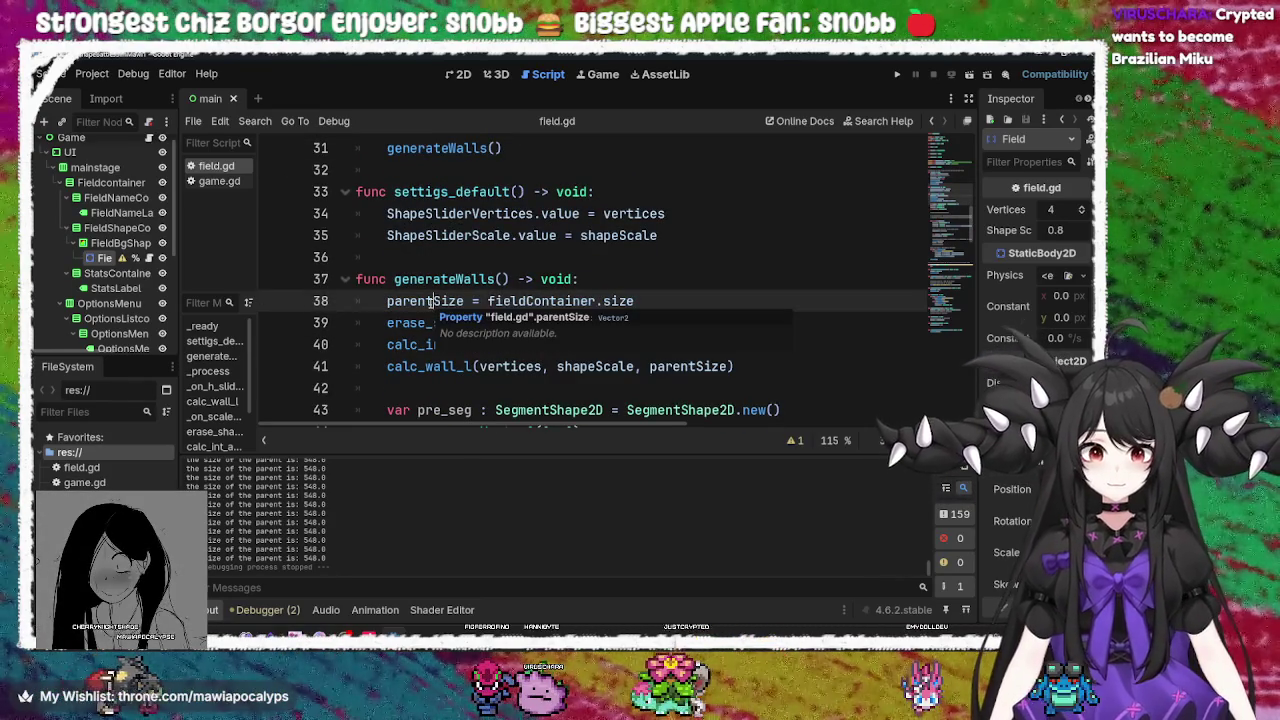
pyautogui.press('F5')
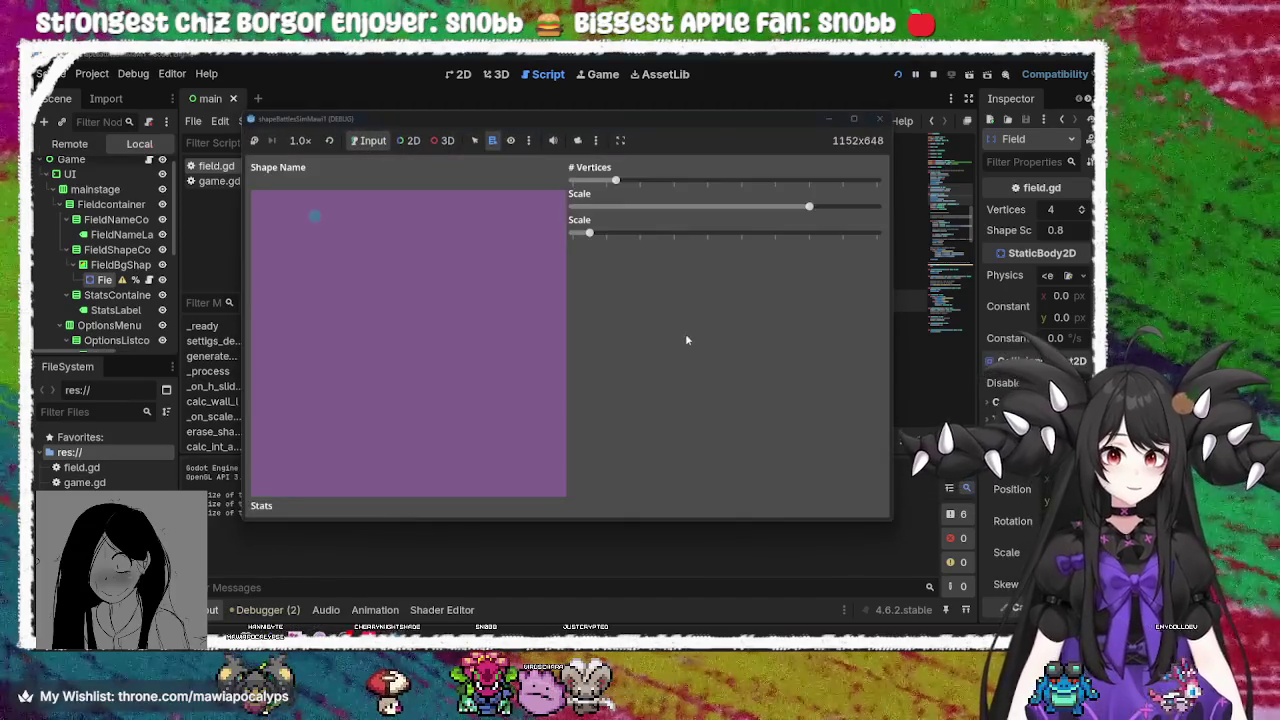
pyautogui.moveTo(589, 233)
pyautogui.mouseDown()
pyautogui.moveTo(740, 234)
pyautogui.moveTo(695, 246)
pyautogui.mouseUp()
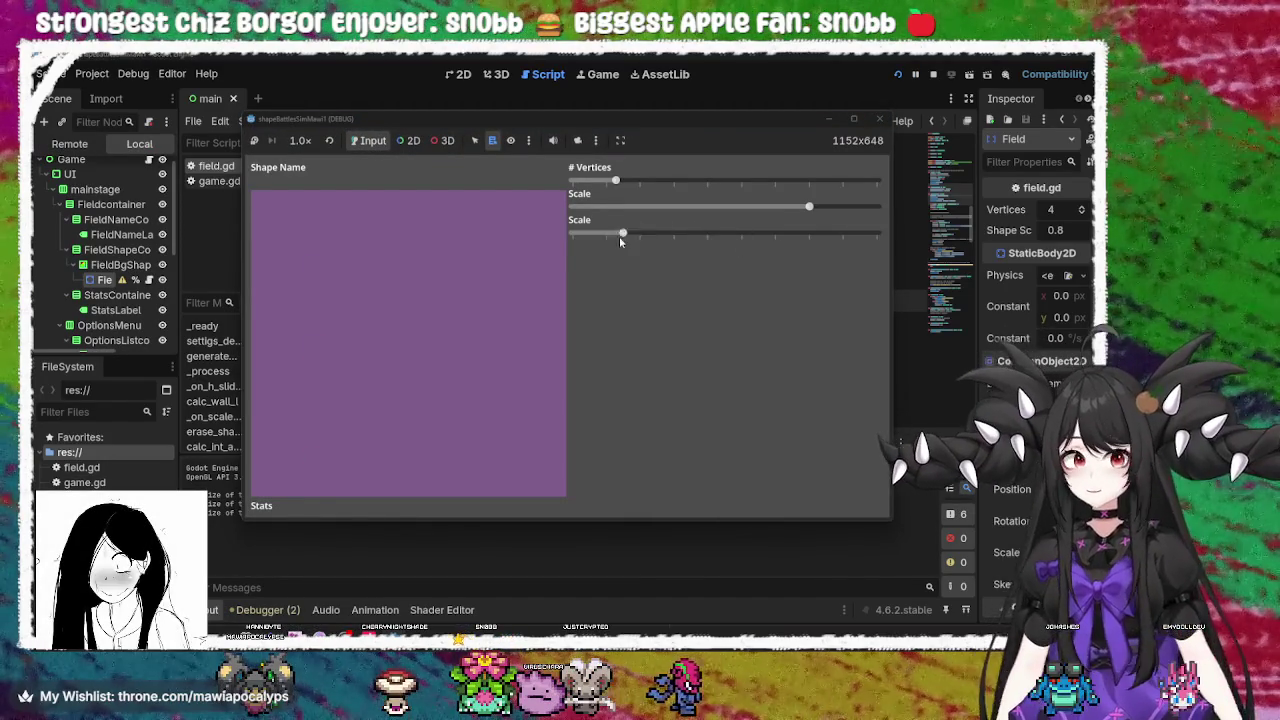
# Relaunch the game twice, dragging # Vertices and Scale sliders to morph diamond, hexagon and square outlines
pyautogui.click(879, 119)
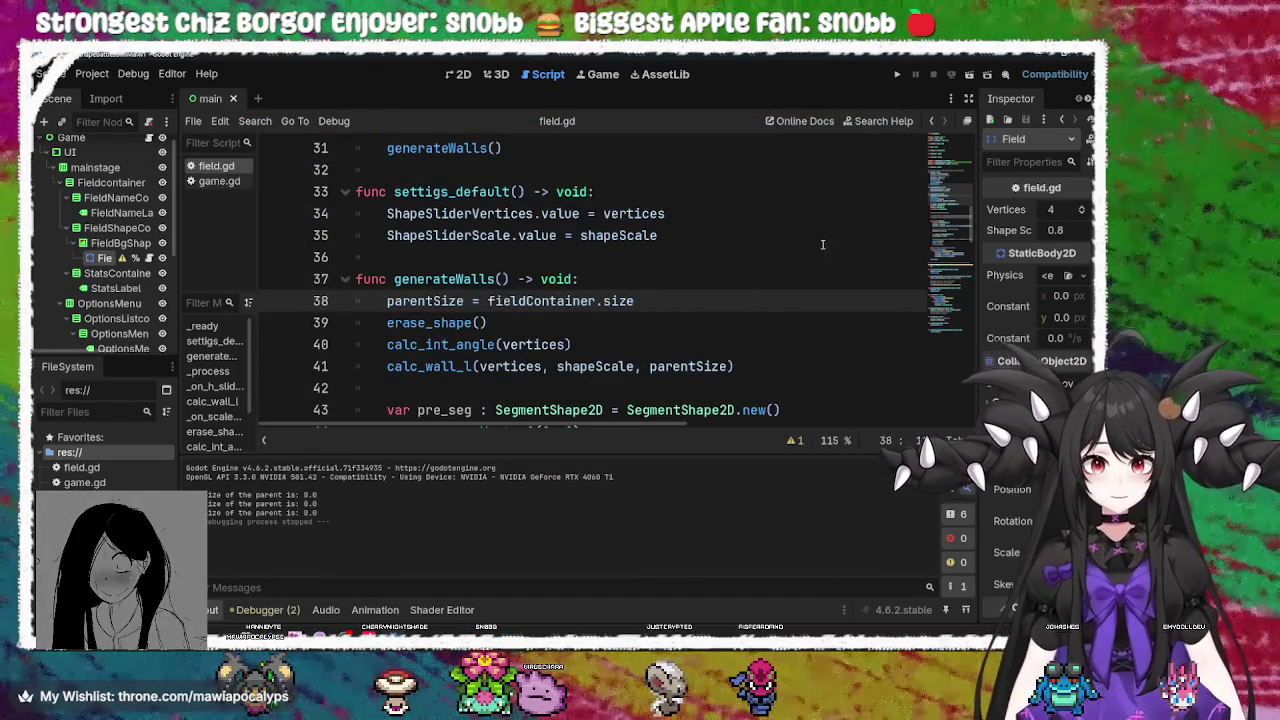
pyautogui.click(899, 75)
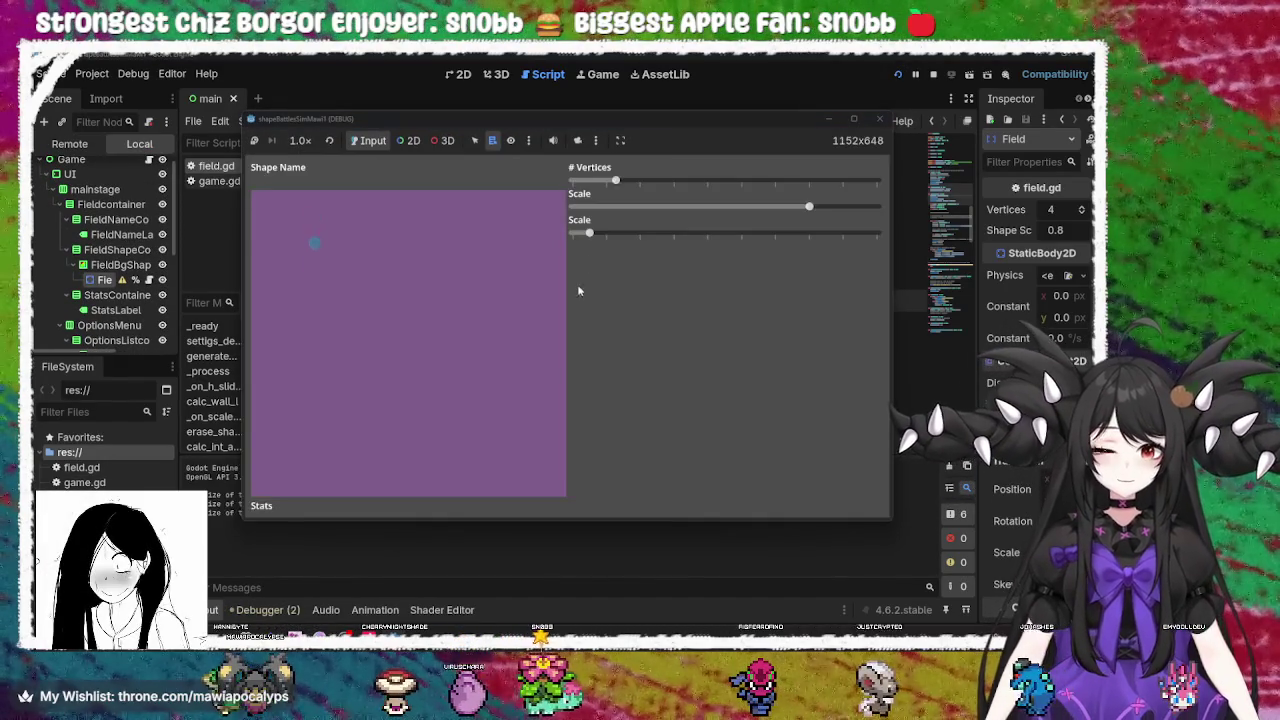
pyautogui.moveTo(589, 233); pyautogui.dragTo(660, 232)
pyautogui.moveTo(809, 206)
pyautogui.mouseDown()
pyautogui.moveTo(674, 206)
pyautogui.moveTo(748, 181)
pyautogui.moveTo(700, 181)
pyautogui.mouseUp()
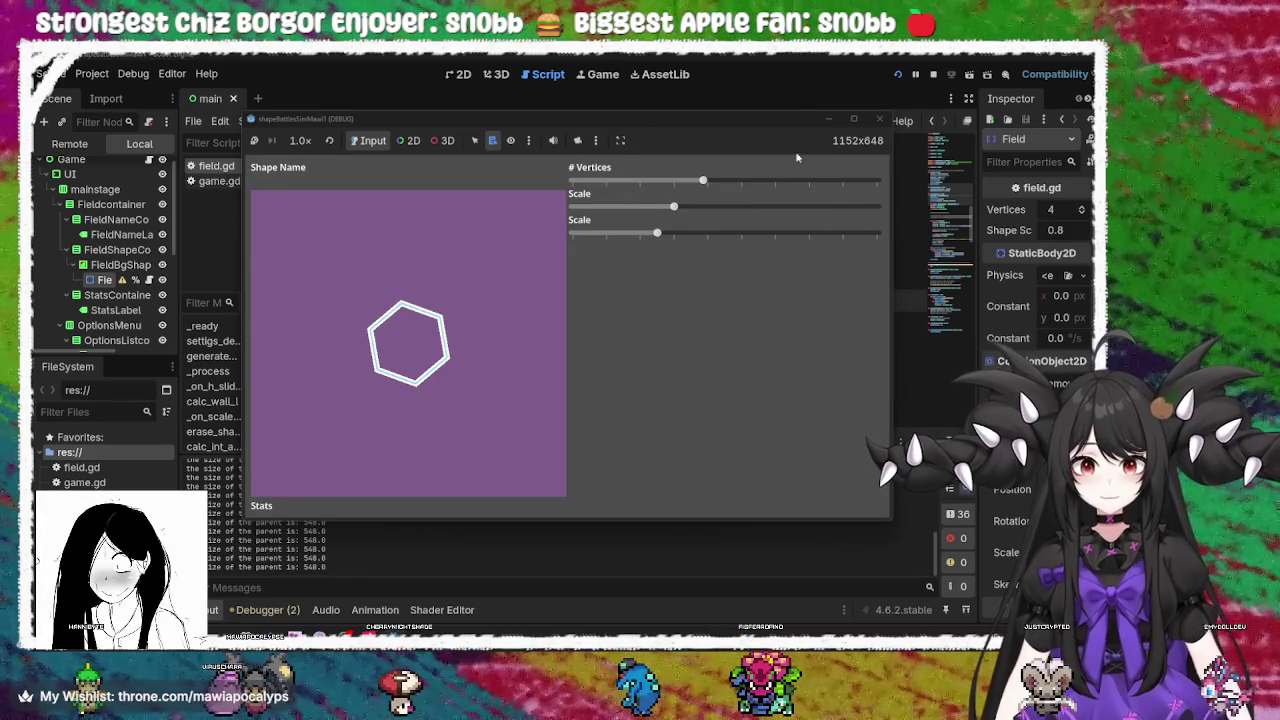
pyautogui.click(884, 119)
pyautogui.press('F5')
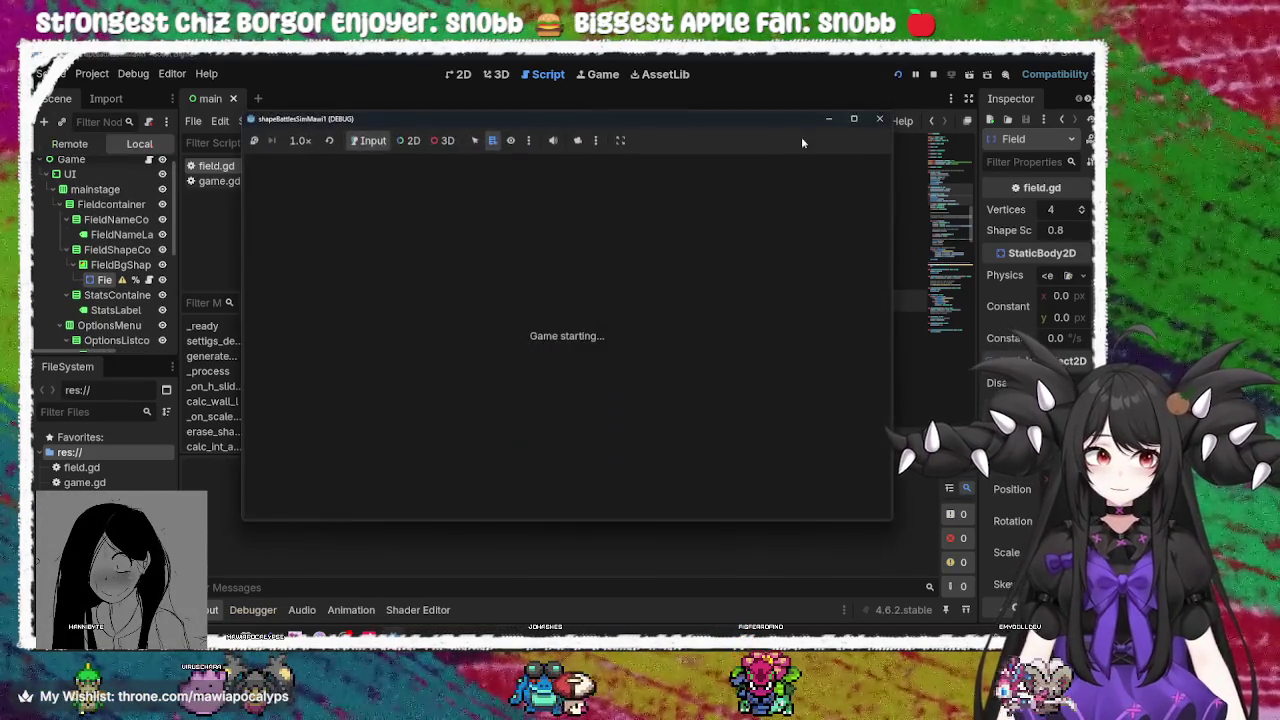
pyautogui.moveTo(628, 183)
pyautogui.mouseDown()
pyautogui.moveTo(709, 182)
pyautogui.moveTo(617, 182)
pyautogui.mouseUp()
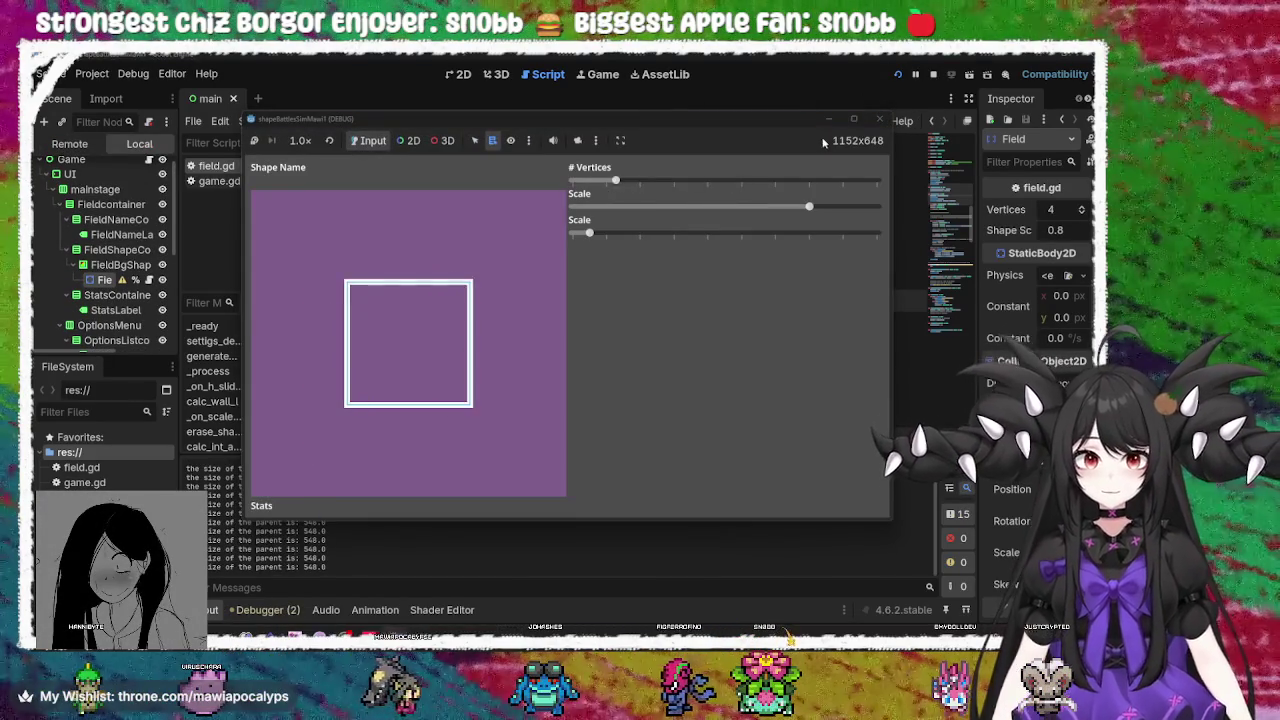
pyautogui.click(879, 119)
pyautogui.click(536, 279)
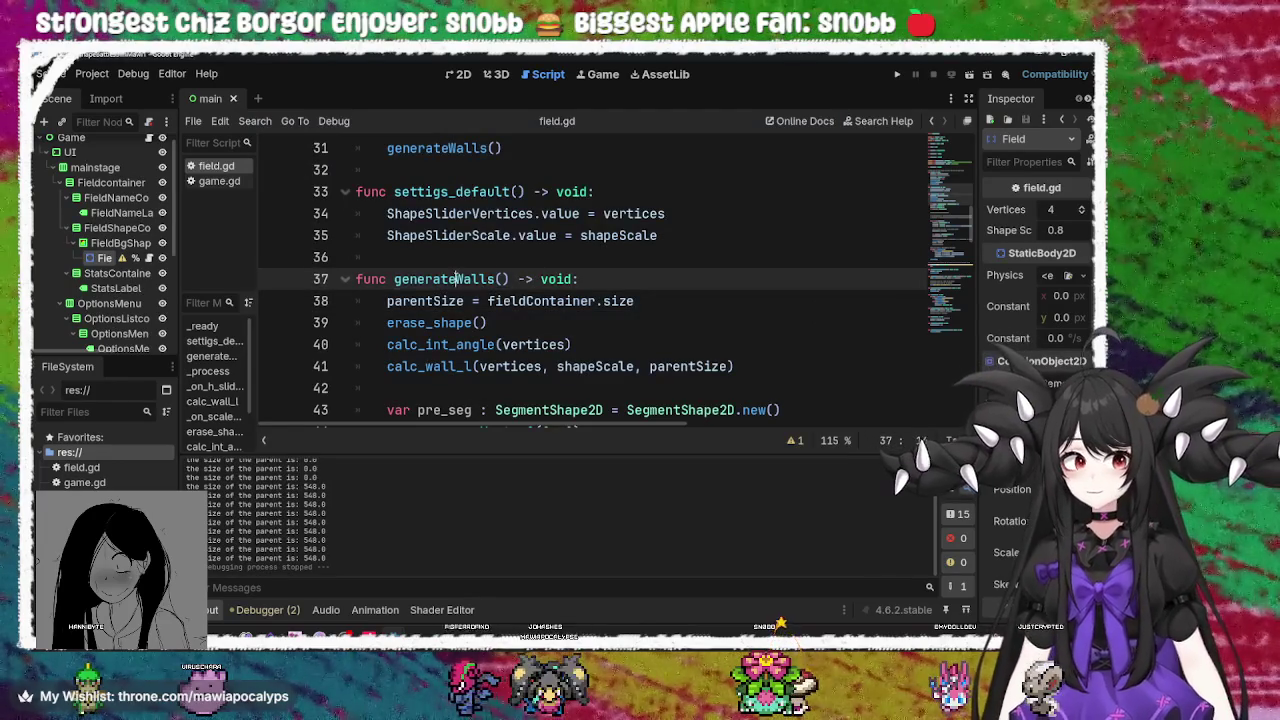
pyautogui.doubleClick(457, 279)
pyautogui.scroll(-4, 534, 336)
pyautogui.scroll(-3, 536, 341)
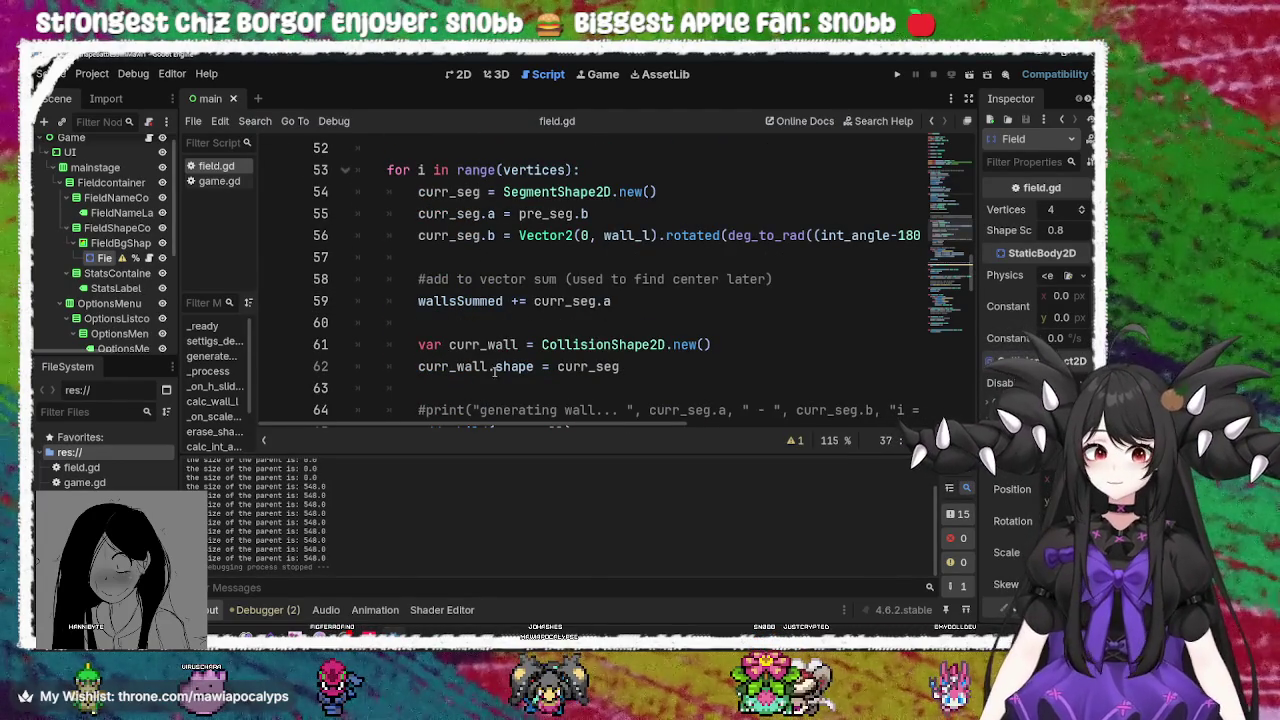
pyautogui.scroll(-1, 519, 330)
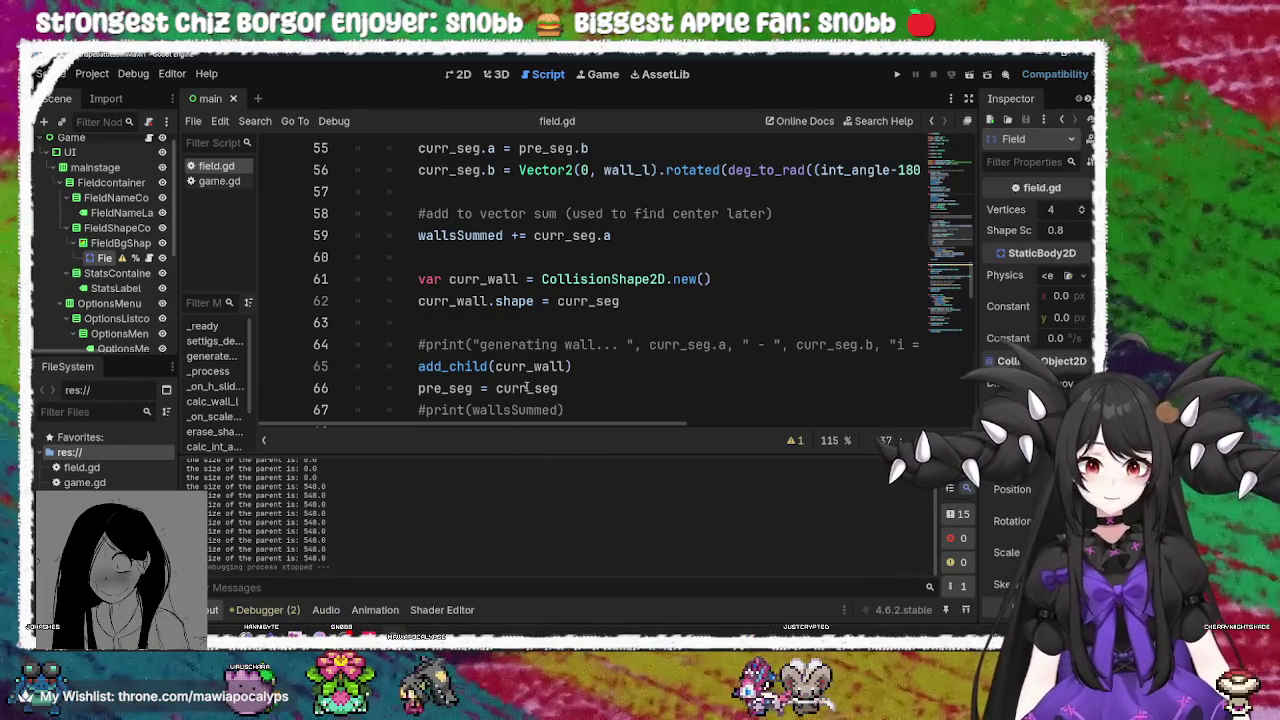
pyautogui.scroll(-7, 530, 374)
pyautogui.scroll(-6, 530, 374)
pyautogui.scroll(-5, 530, 374)
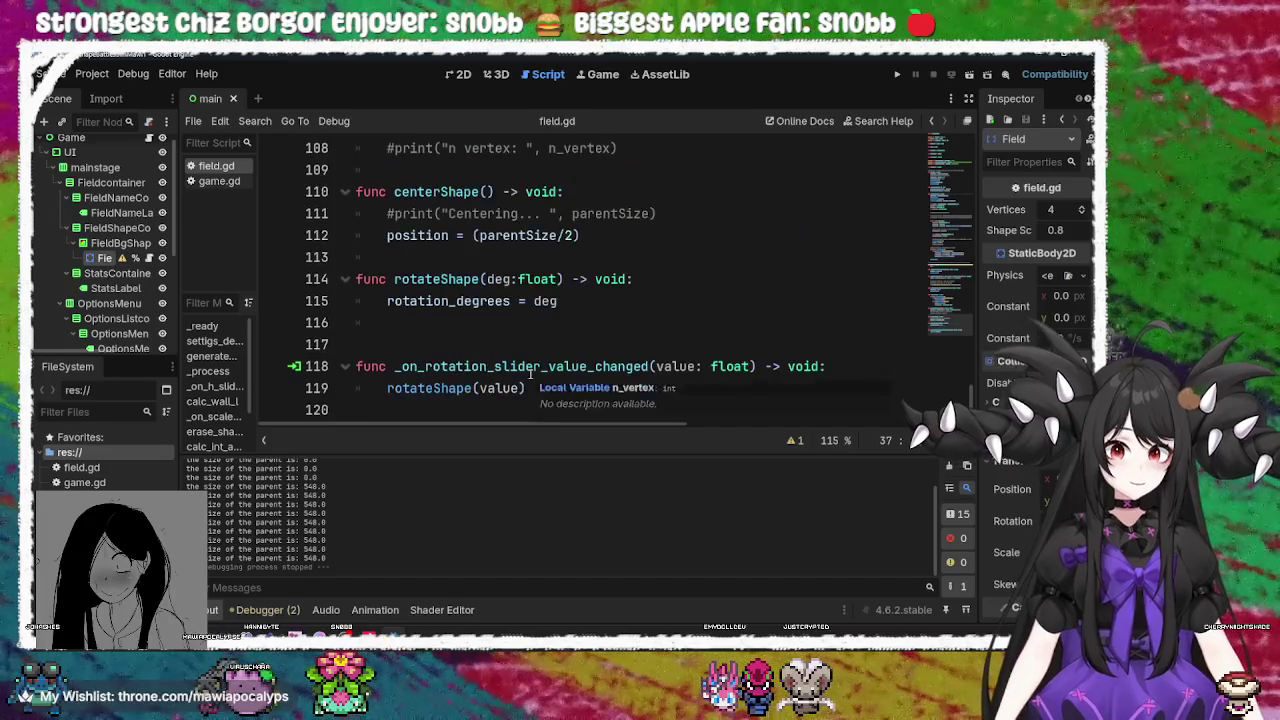
pyautogui.doubleClick(470, 301)
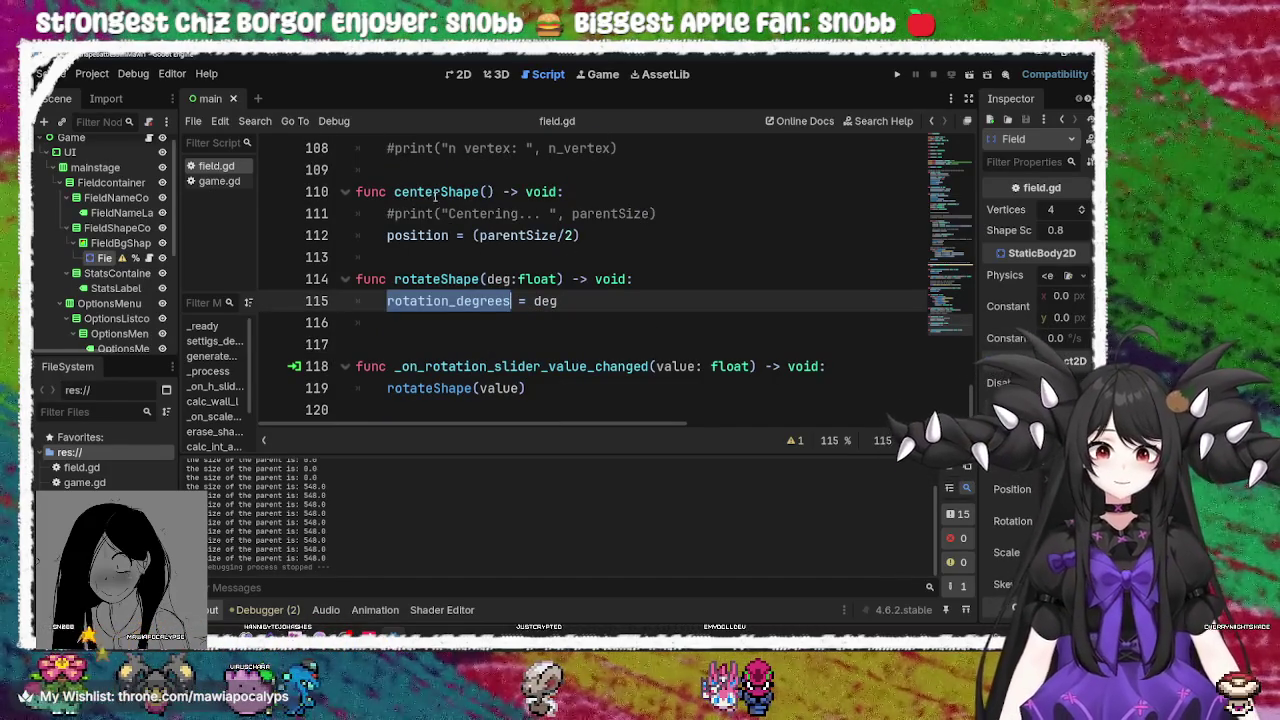
pyautogui.scroll(3, 478, 301)
pyautogui.click(443, 279)
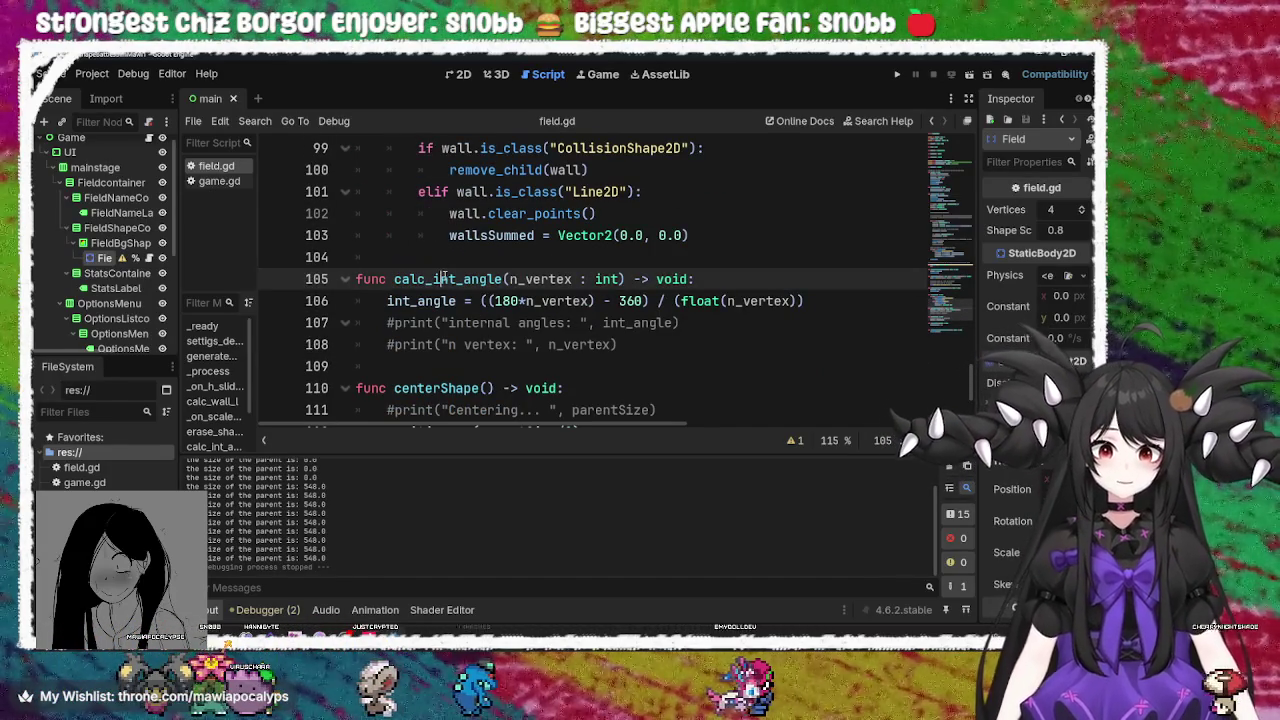
pyautogui.doubleClick(443, 279)
pyautogui.scroll(5, 548, 301)
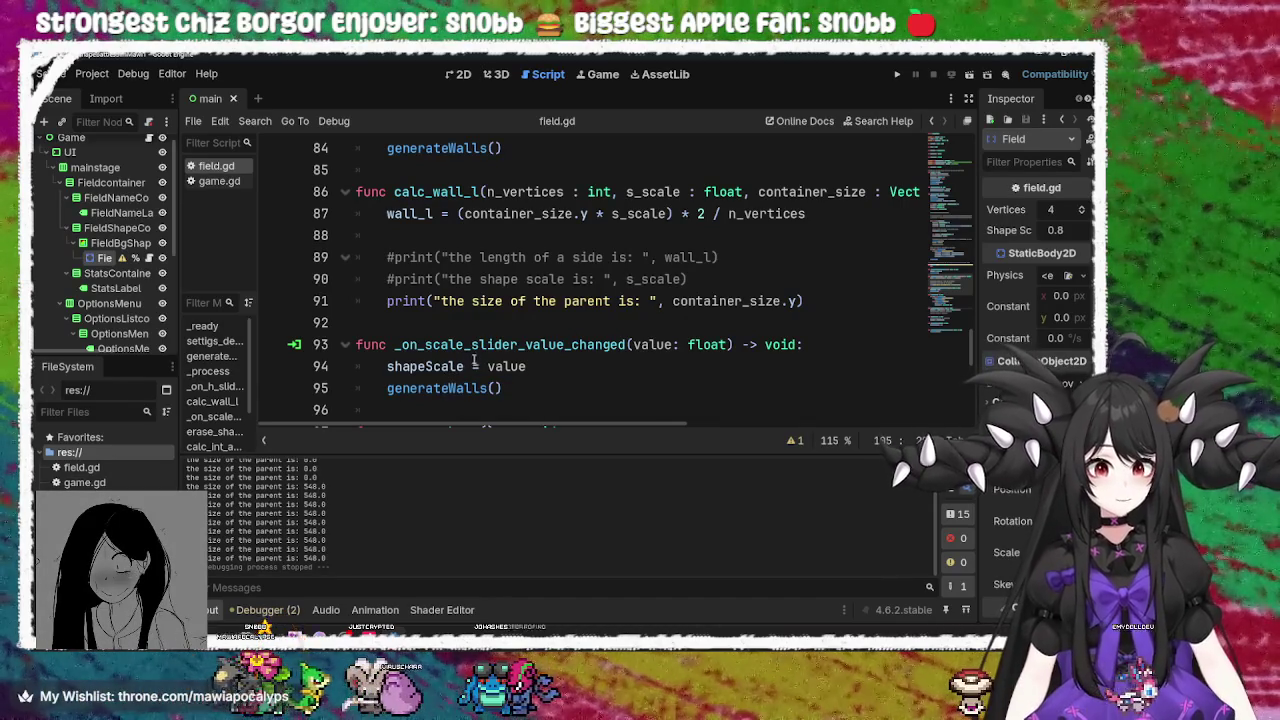
pyautogui.click(490, 350)
pyautogui.scroll(-2, 550, 366)
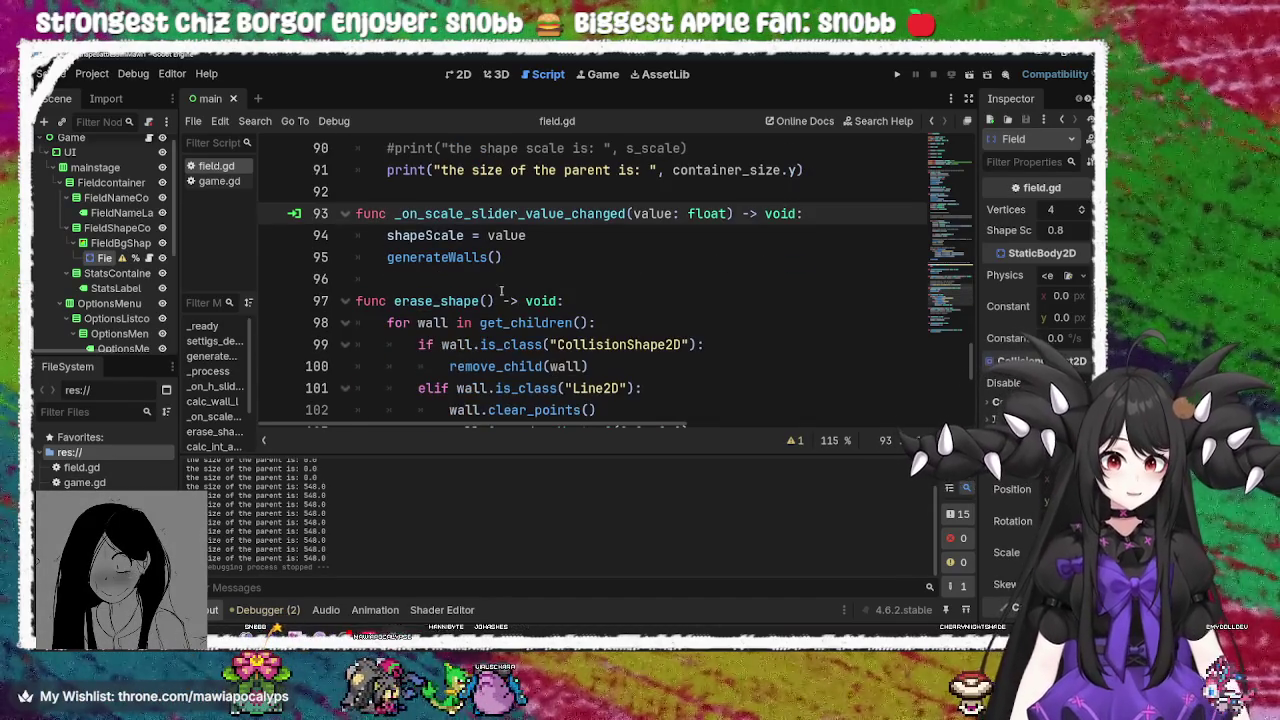
pyautogui.click(441, 244)
pyautogui.doubleClick(451, 262)
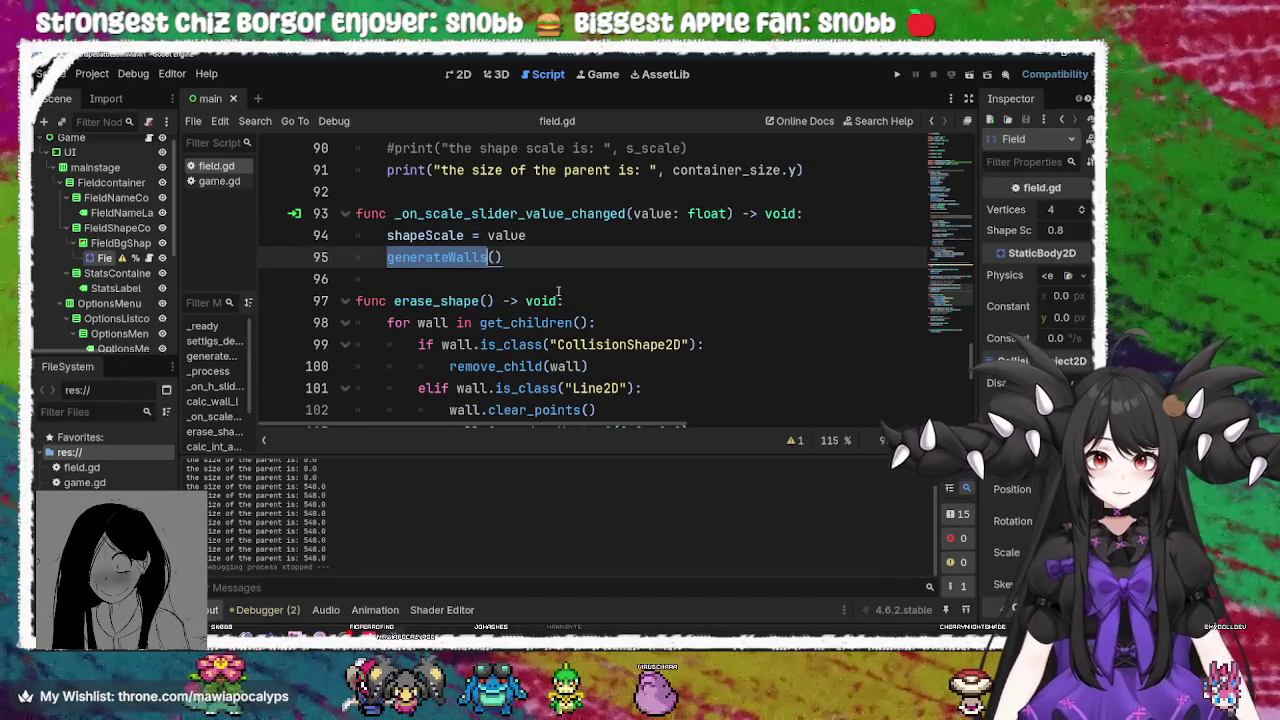
pyautogui.scroll(-5, 584, 348)
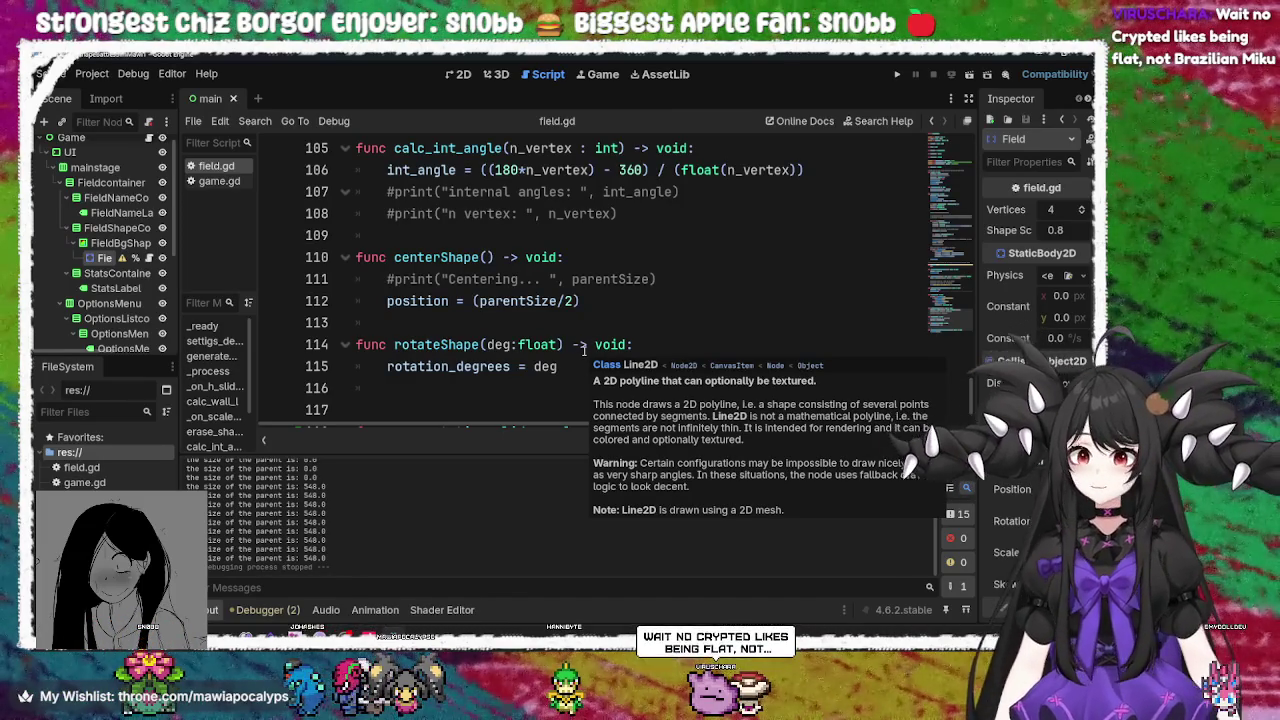
pyautogui.scroll(19, 584, 348)
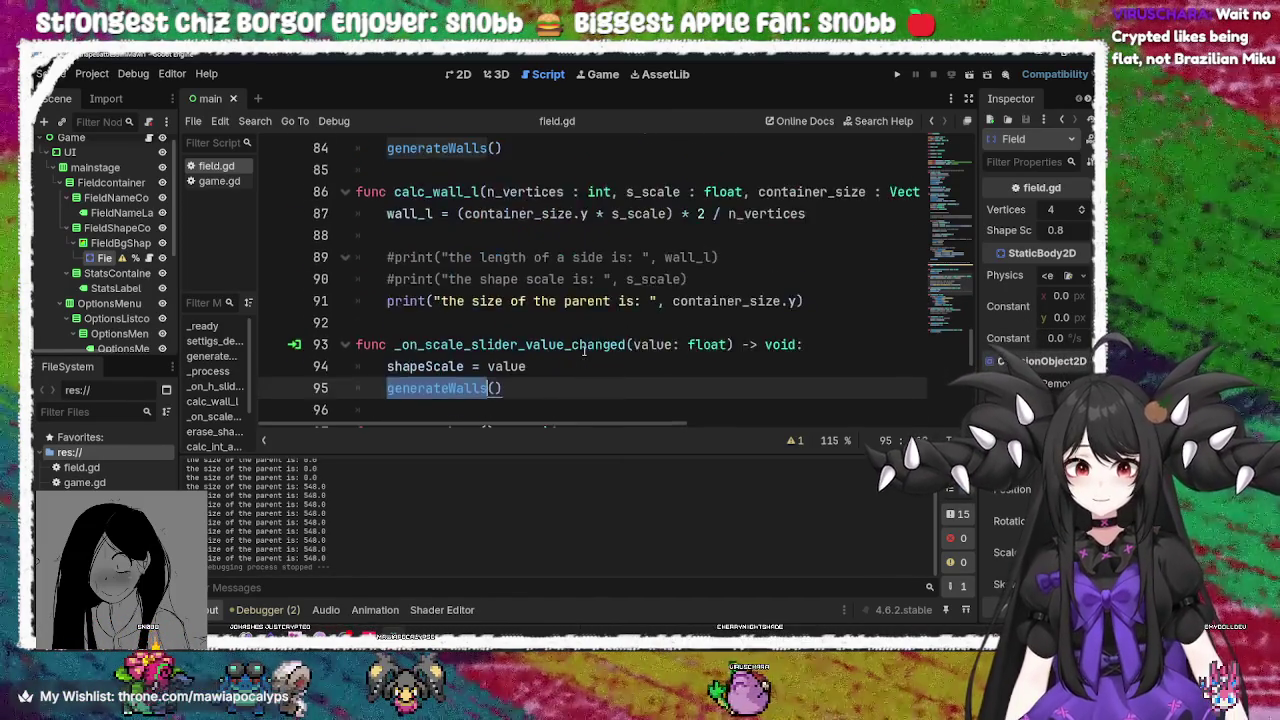
pyautogui.scroll(6, 584, 350)
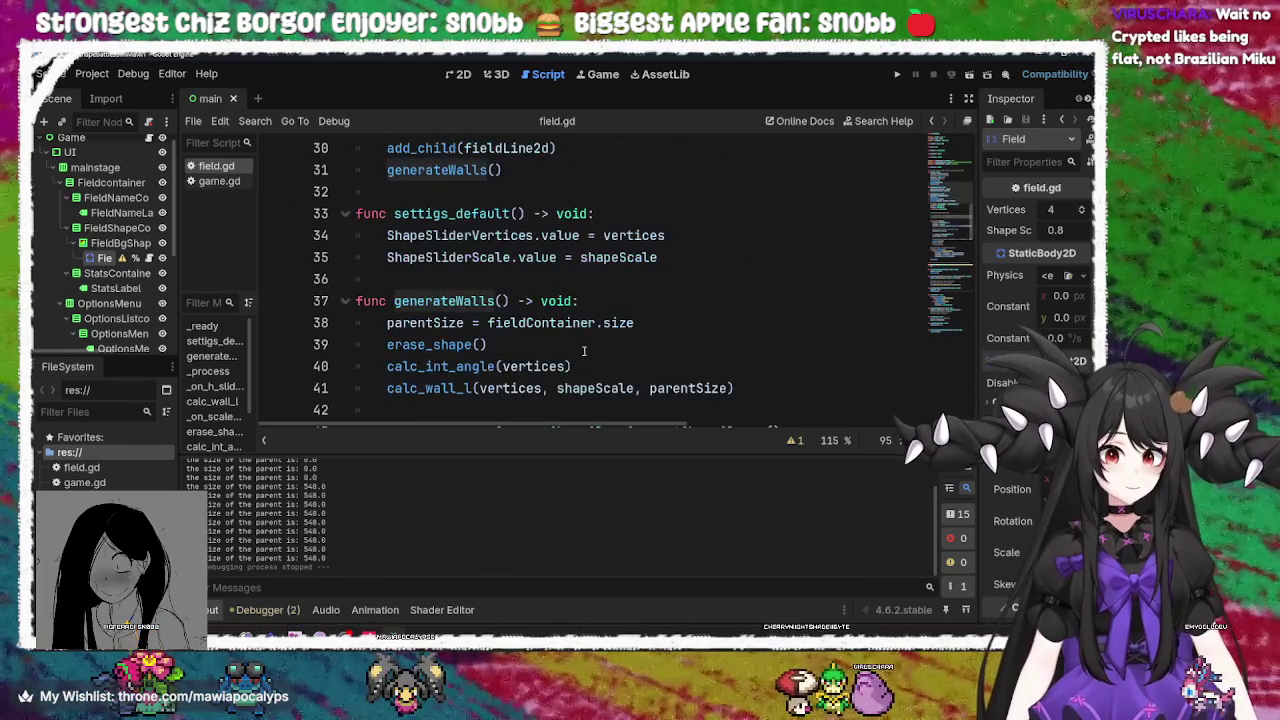
pyautogui.scroll(4, 584, 351)
pyautogui.scroll(-2, 584, 351)
pyautogui.scroll(1, 584, 351)
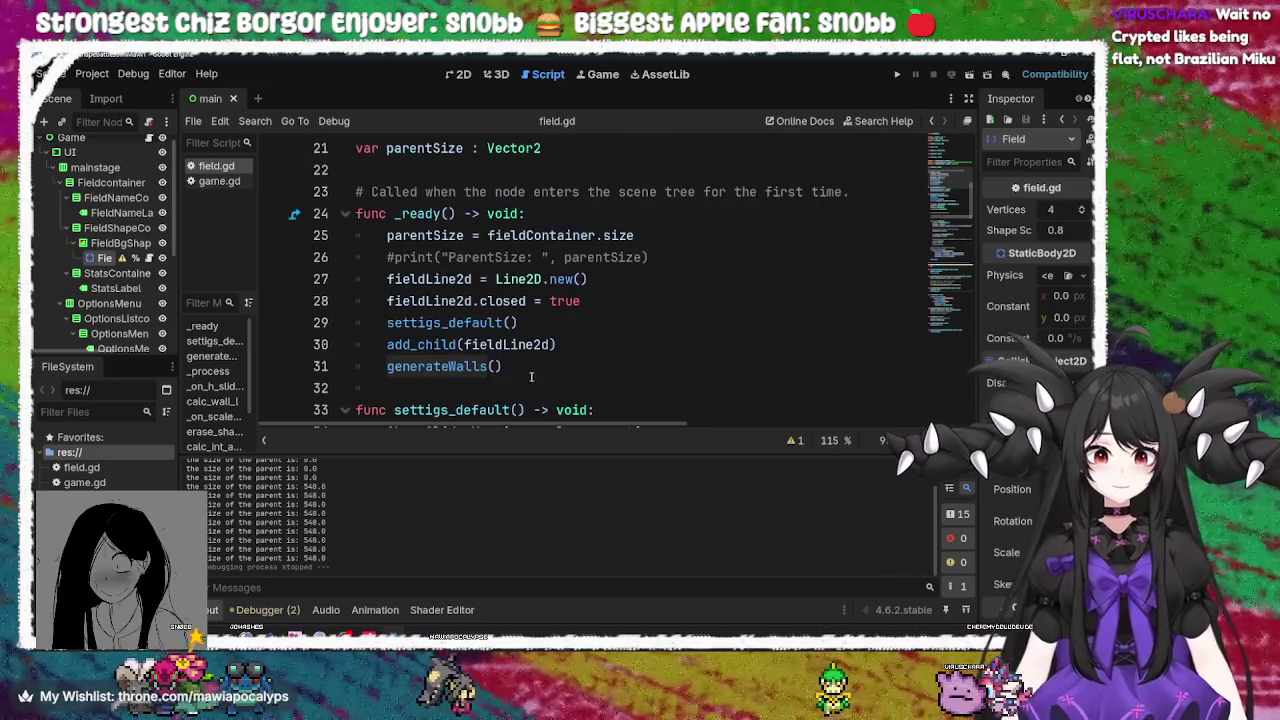
# Inspect the generateWalls() and add_child(fieldLine2d) lines in _ready and the generateWalls function
pyautogui.click(457, 366)
pyautogui.tripleClick(457, 366)
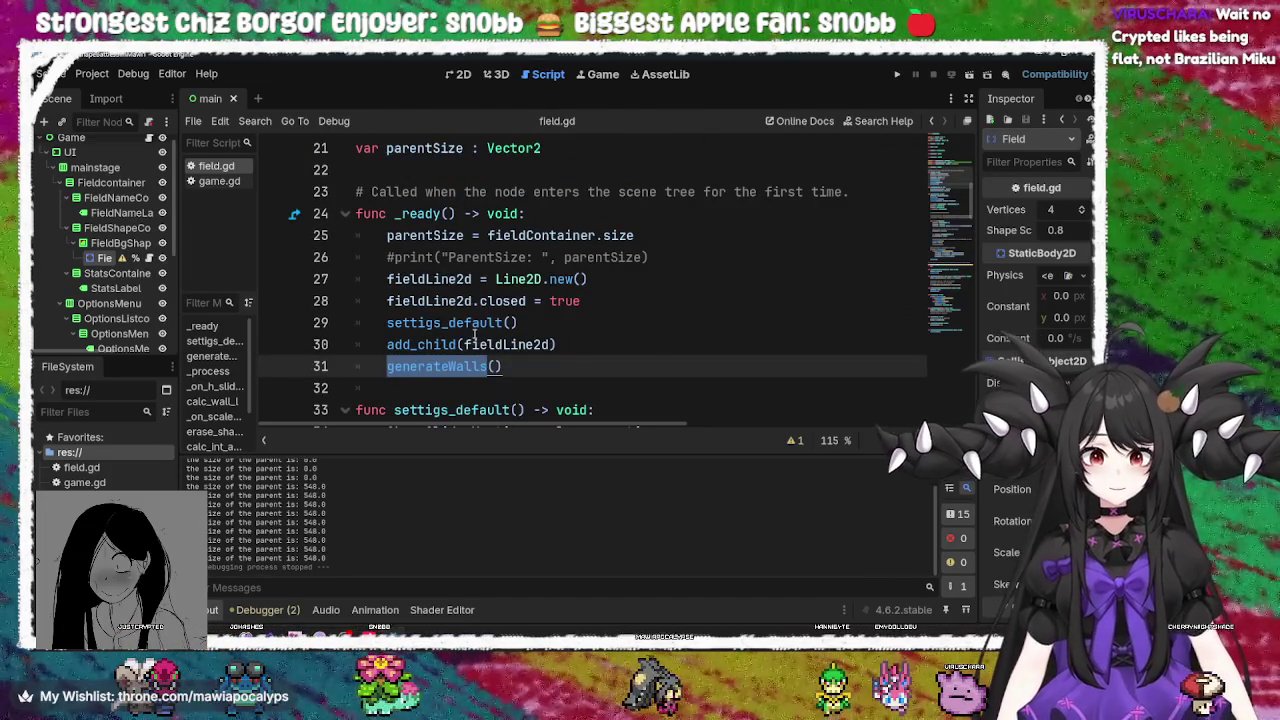
pyautogui.click(512, 358)
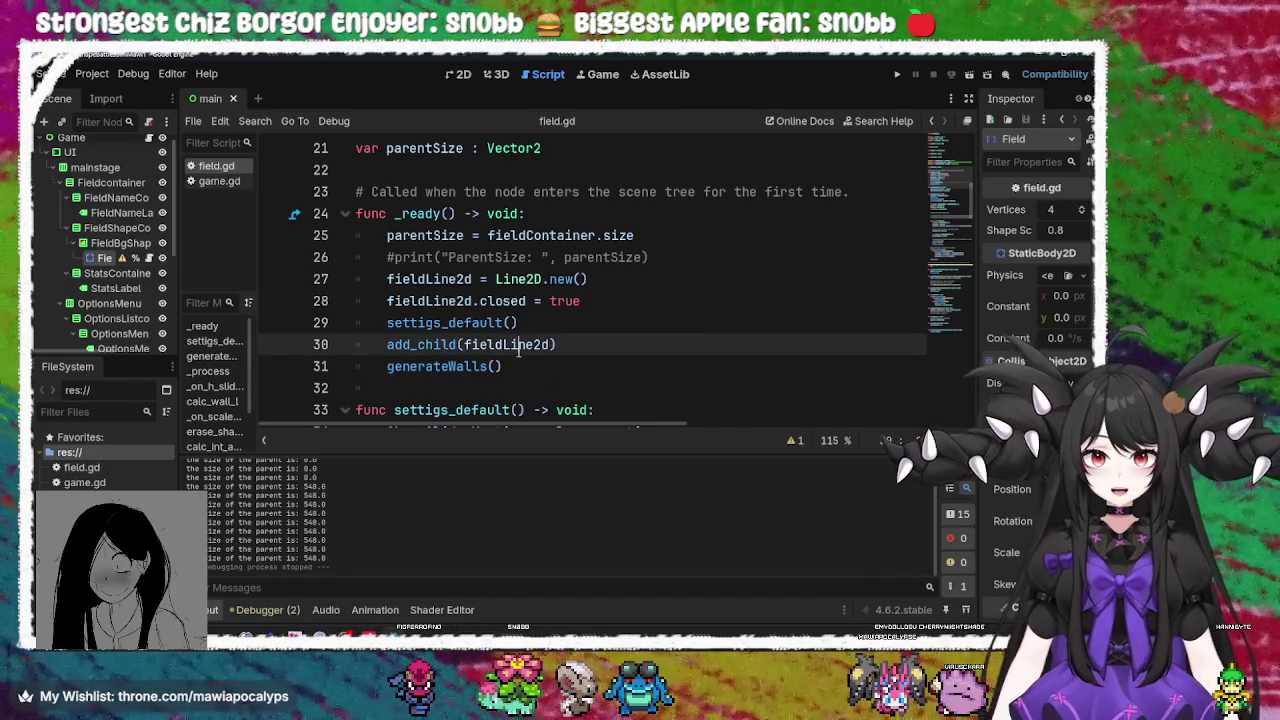
pyautogui.click(519, 350)
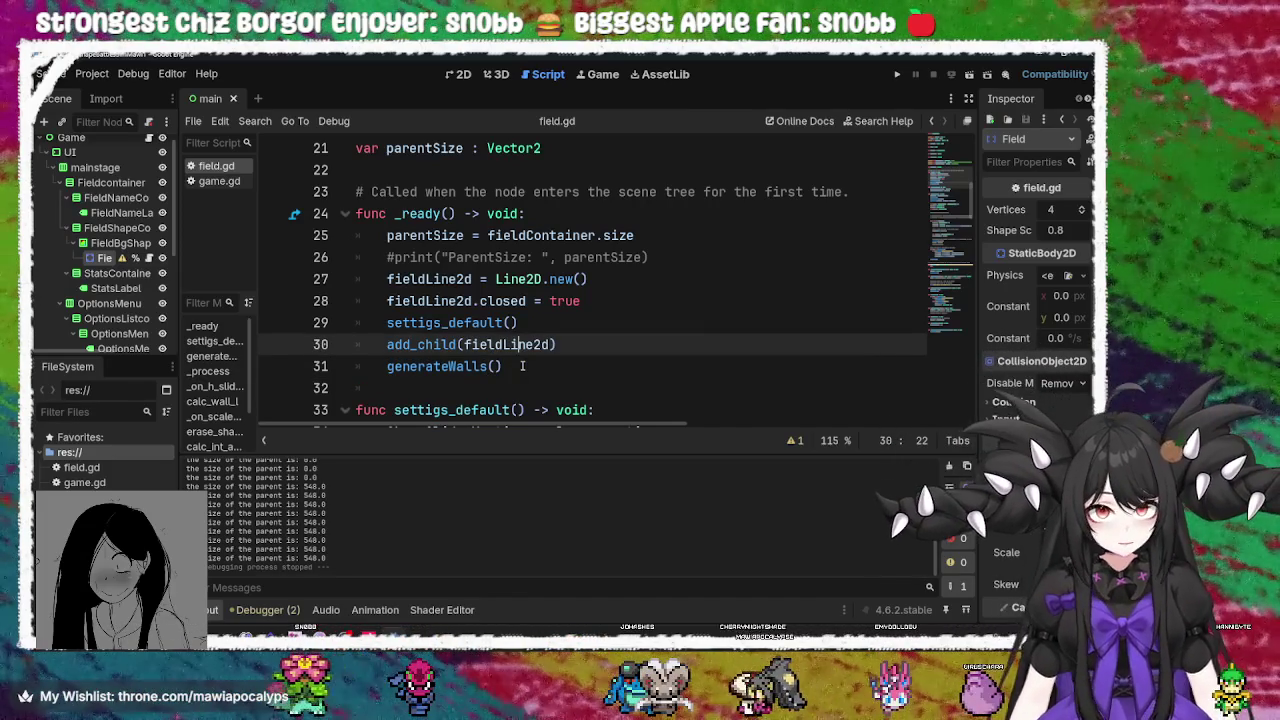
pyautogui.click(519, 366)
pyautogui.scroll(-2, 518, 368)
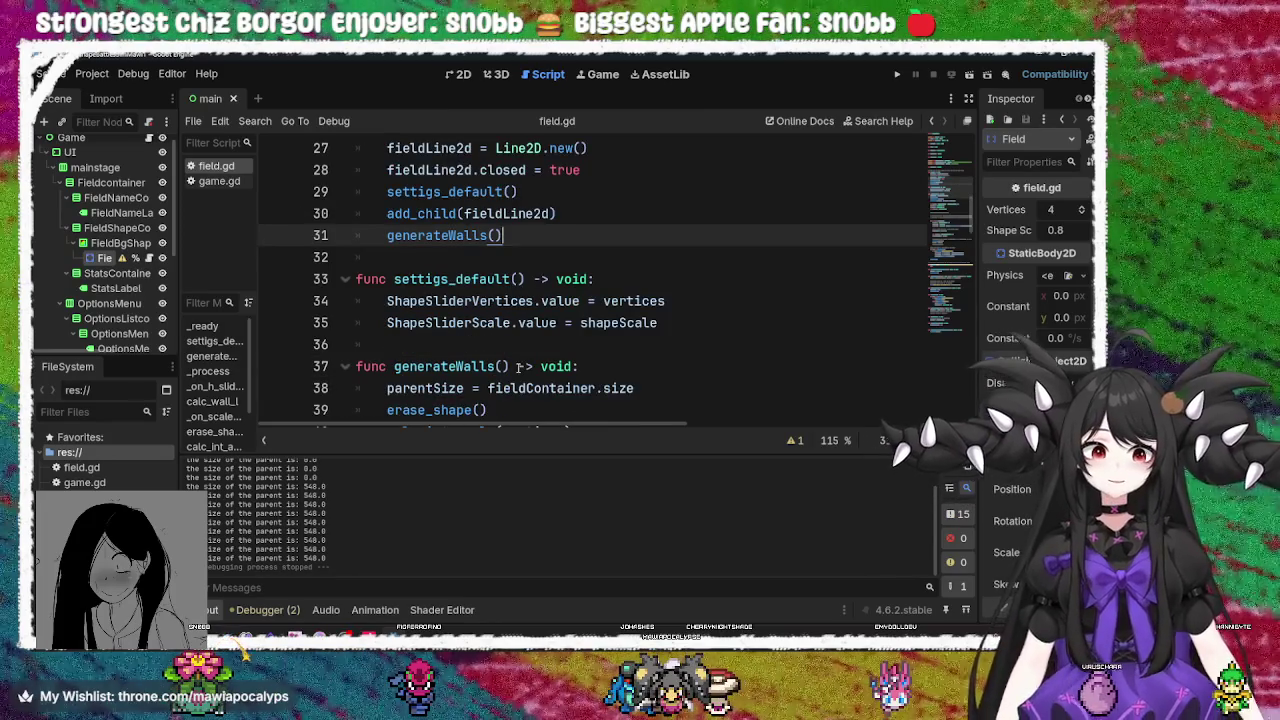
pyautogui.scroll(-2, 518, 368)
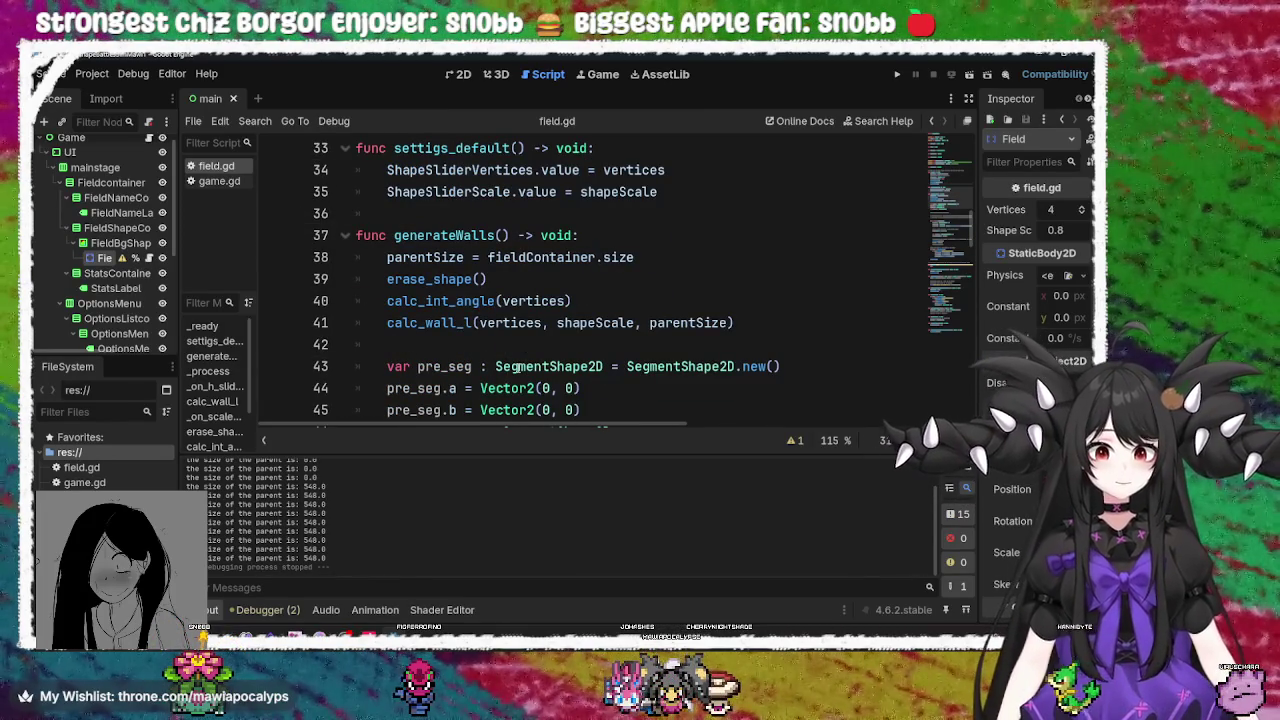
pyautogui.click(433, 283)
pyautogui.scroll(2, 440, 290)
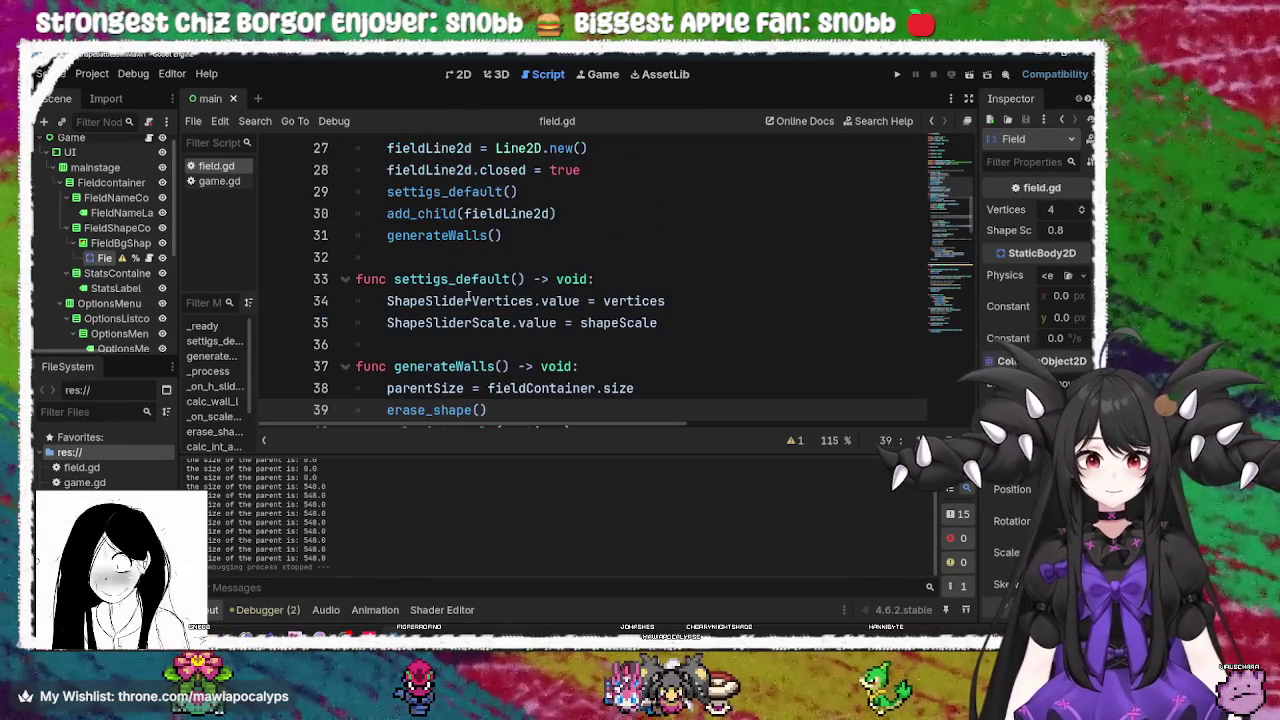
pyautogui.click(447, 213)
pyautogui.moveTo(441, 213)
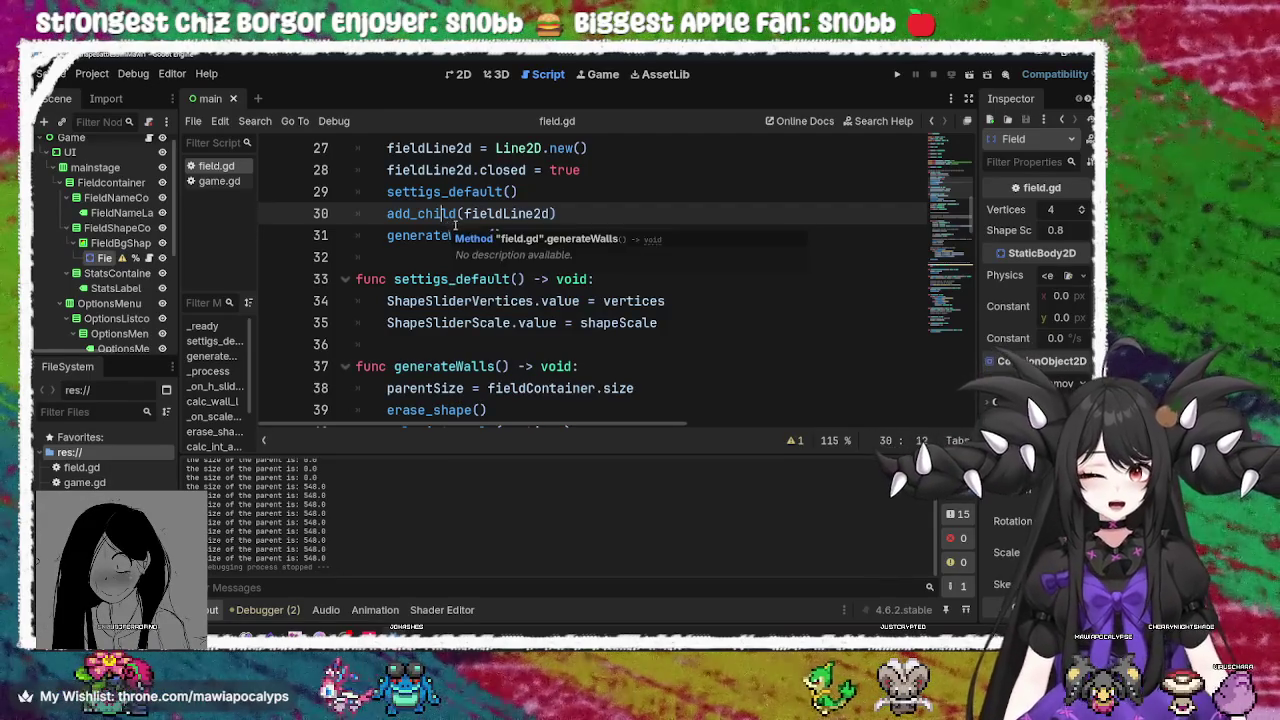
# Examine the parentSize = fieldContainer.size assignment on line 25 and the generateWalls call on line 31
pyautogui.scroll(2, 476, 236)
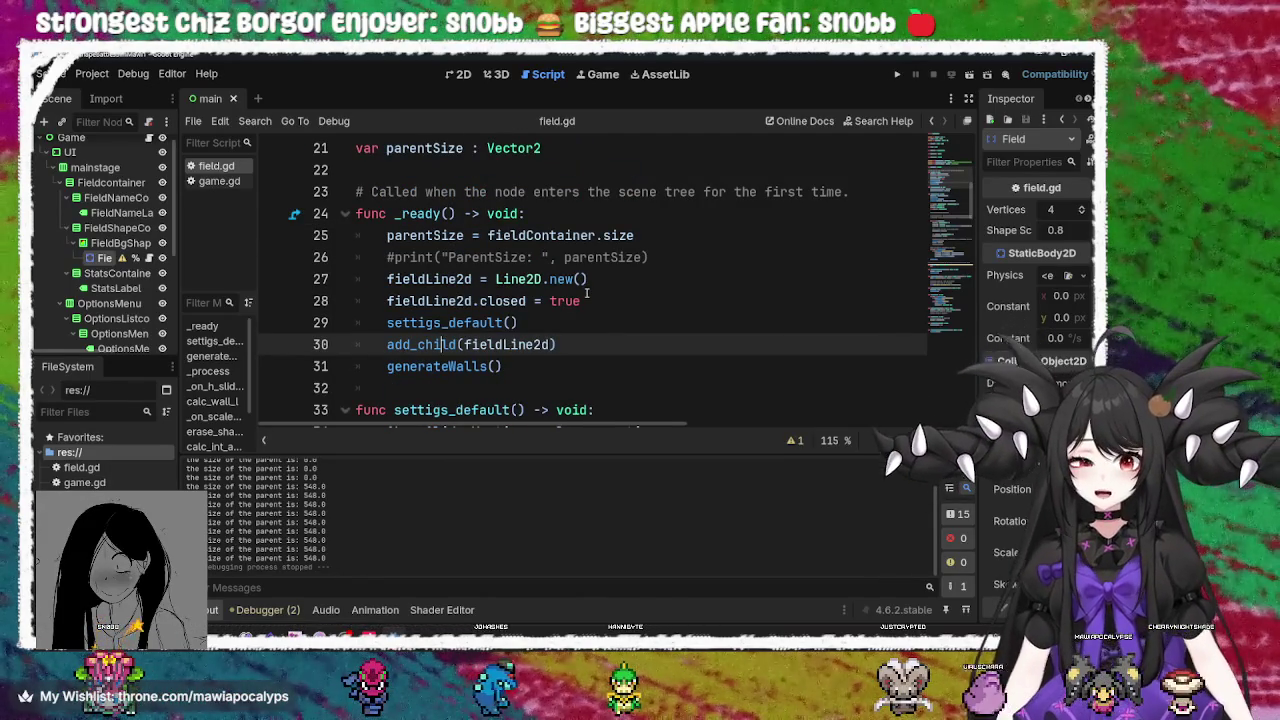
pyautogui.scroll(2, 587, 293)
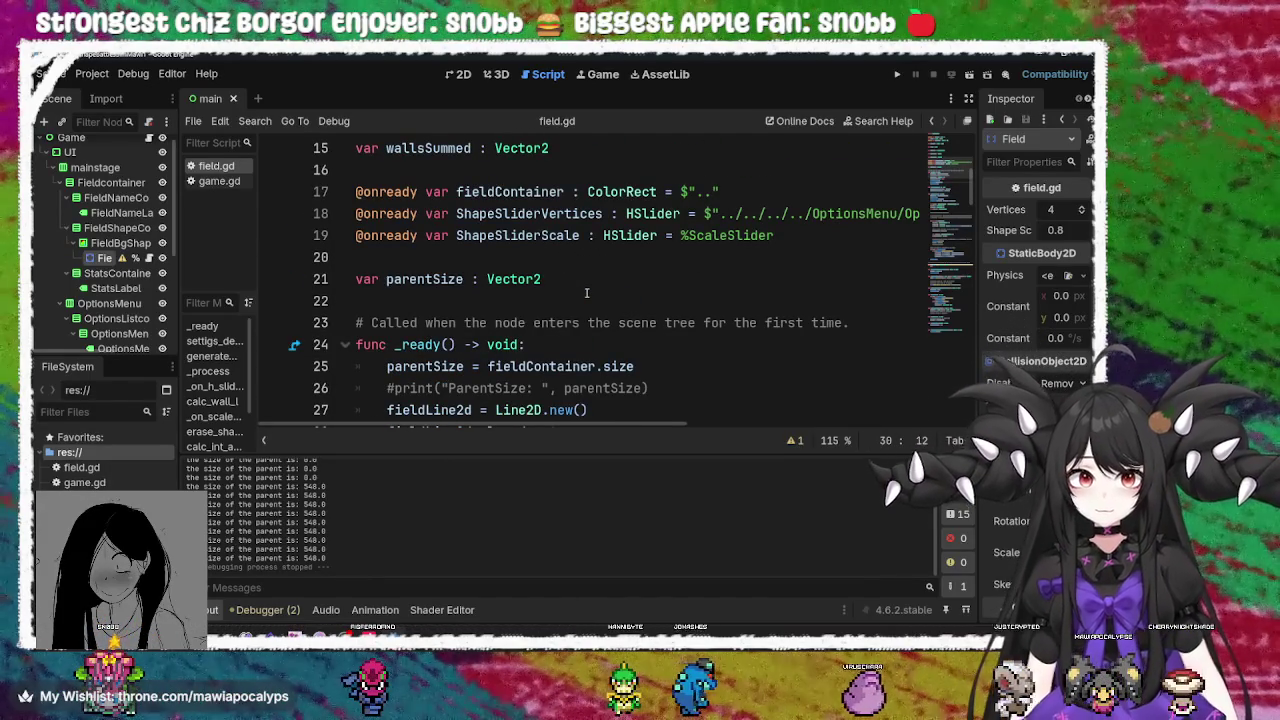
pyautogui.scroll(-2, 587, 293)
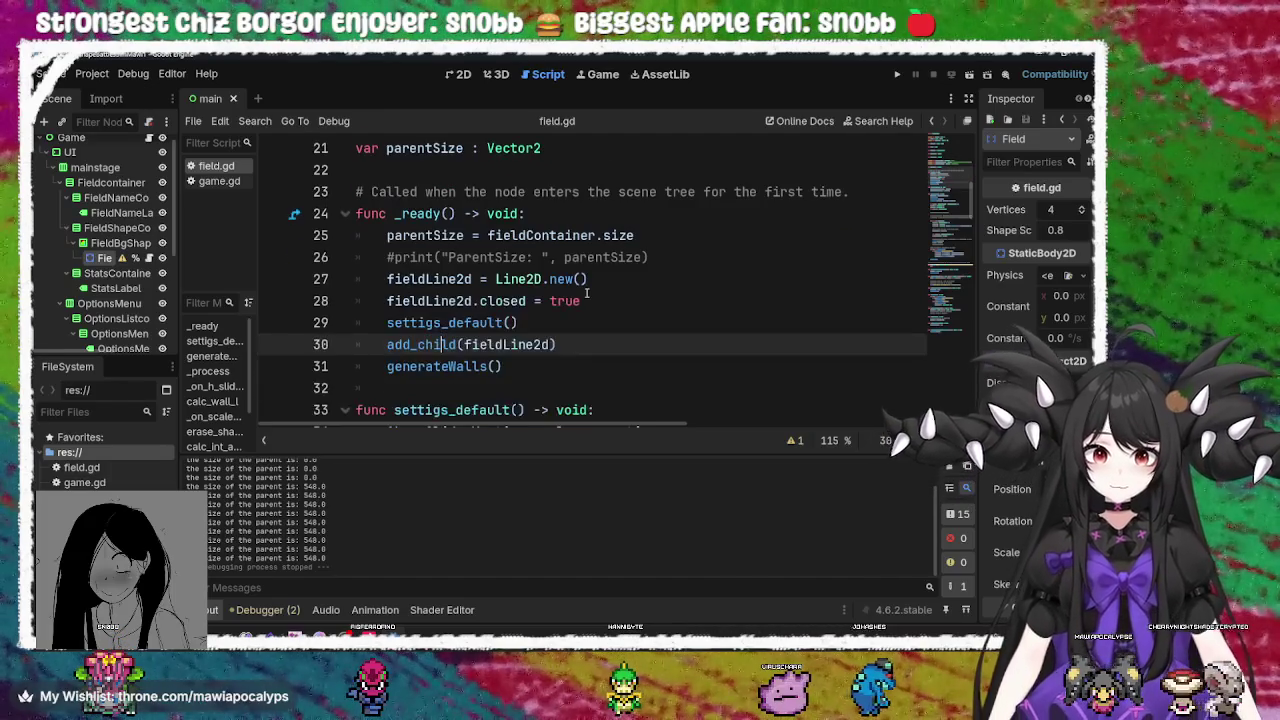
pyautogui.click(516, 236)
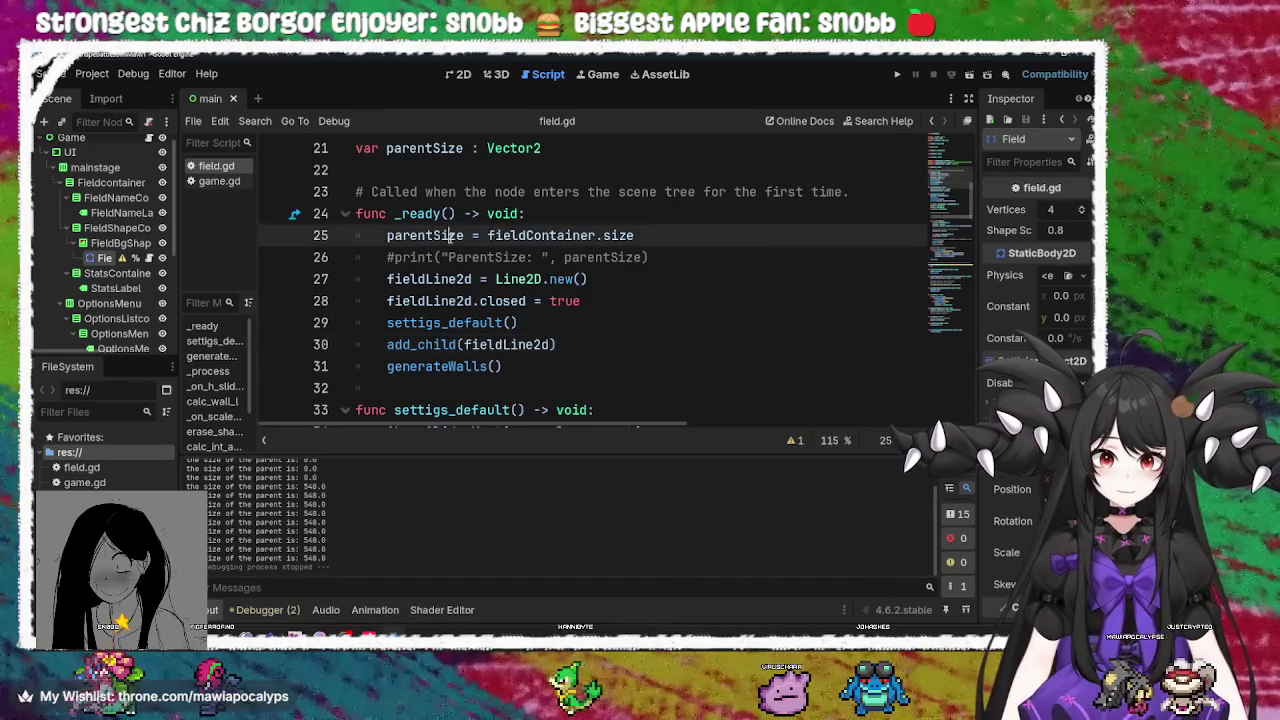
pyautogui.doubleClick(520, 236)
pyautogui.click(433, 235)
pyautogui.doubleClick(524, 235)
pyautogui.press('End')
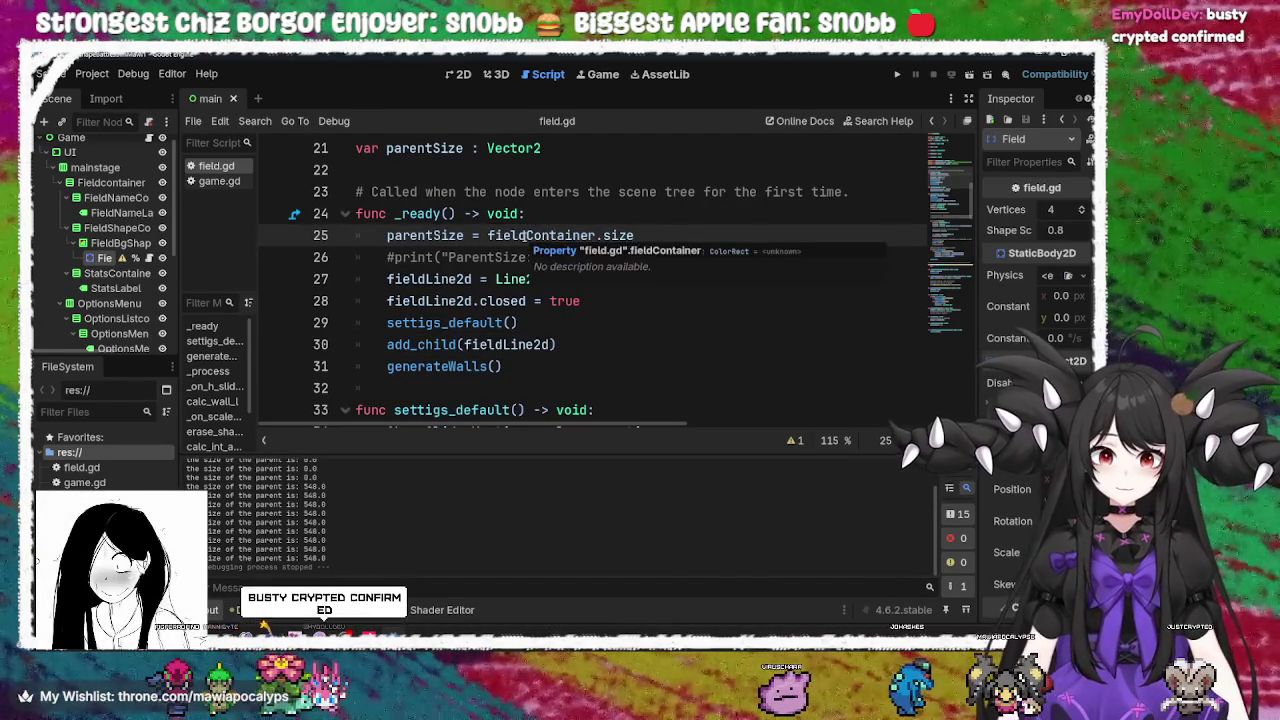
pyautogui.doubleClick(440, 366)
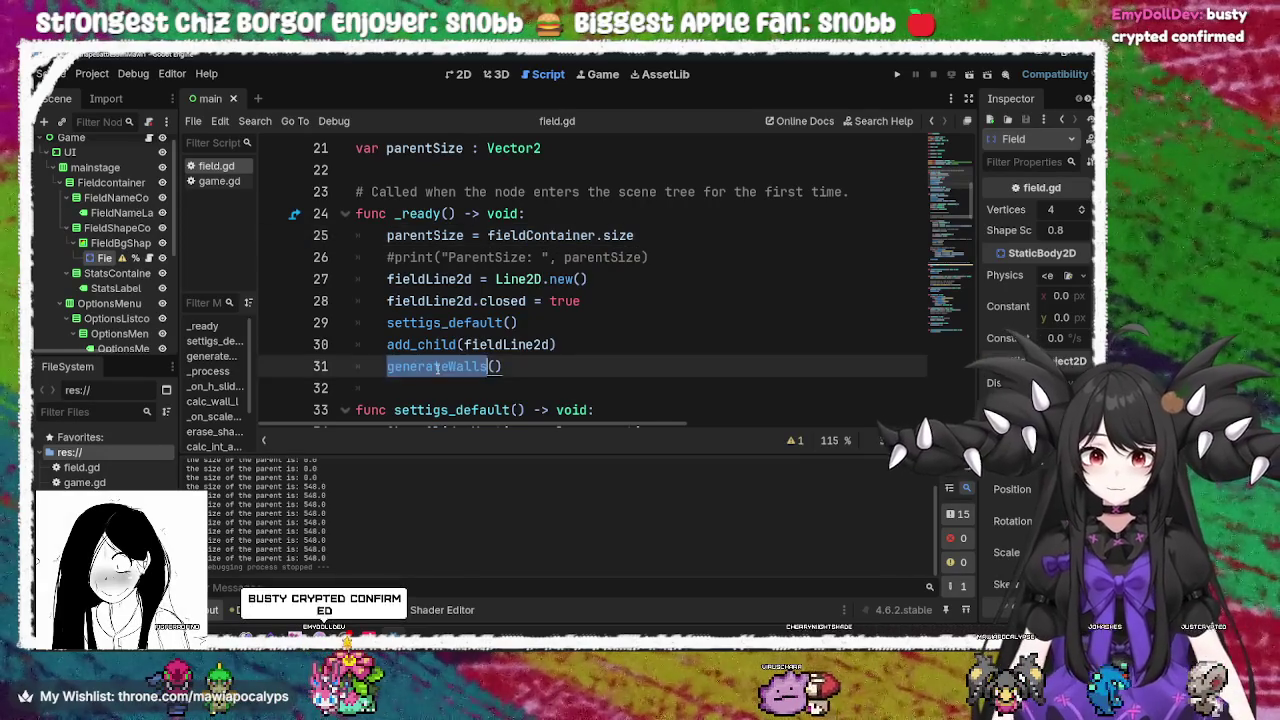
pyautogui.scroll(-4, 450, 365)
pyautogui.scroll(2, 466, 367)
pyautogui.scroll(3, 466, 367)
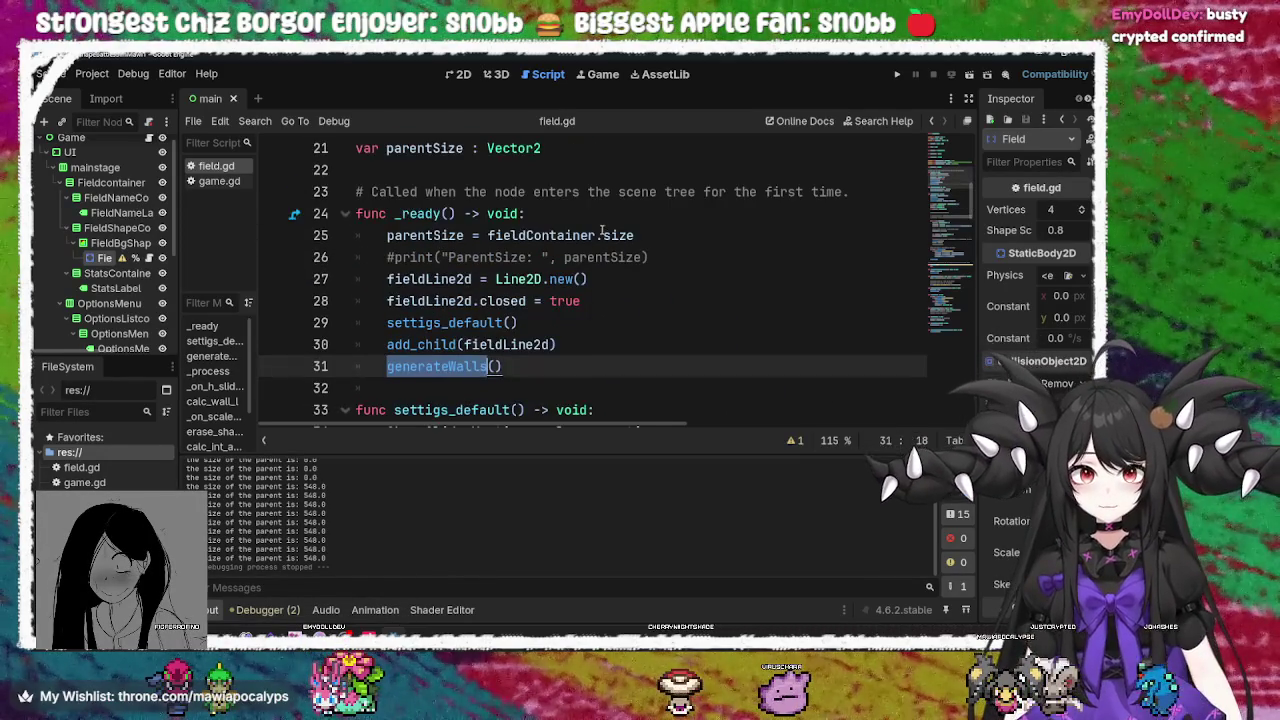
# Comment out line 25's parentSize assignment with Ctrl+K, save field.gd, and rerun the game
pyautogui.click(388, 240)
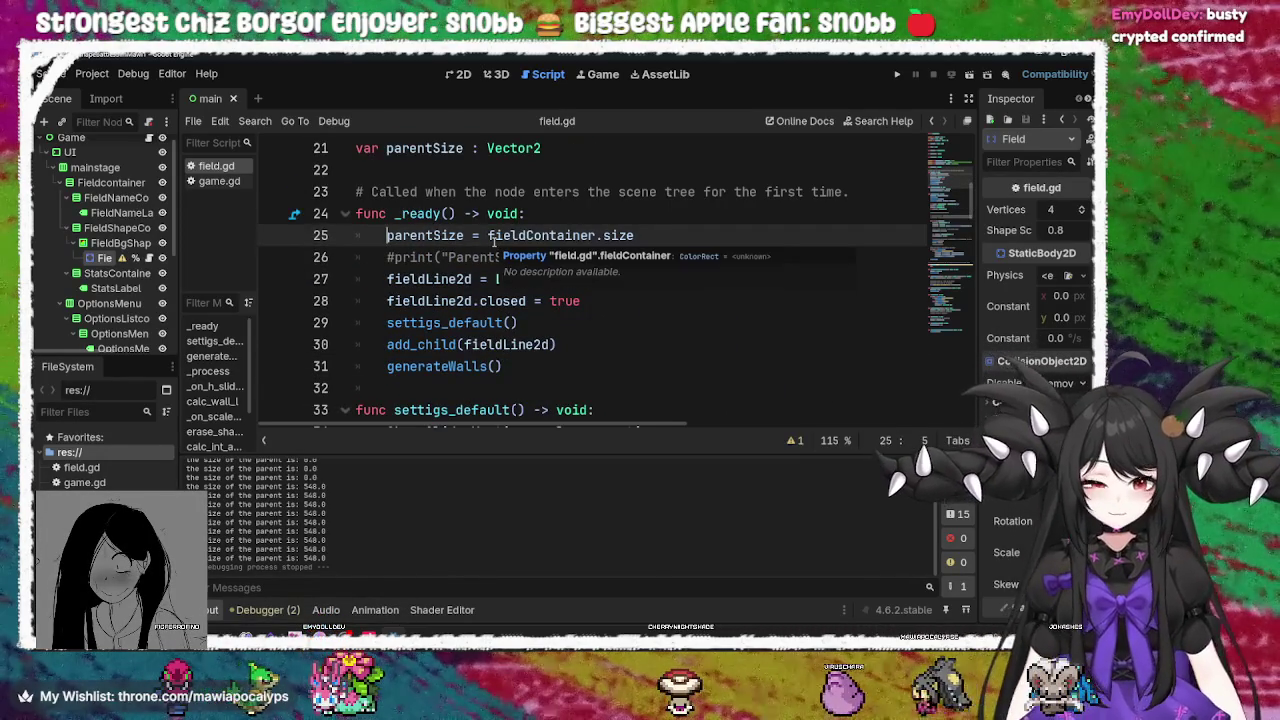
pyautogui.hotkey('ctrl', 'k')
pyautogui.hotkey('ctrl', 's')
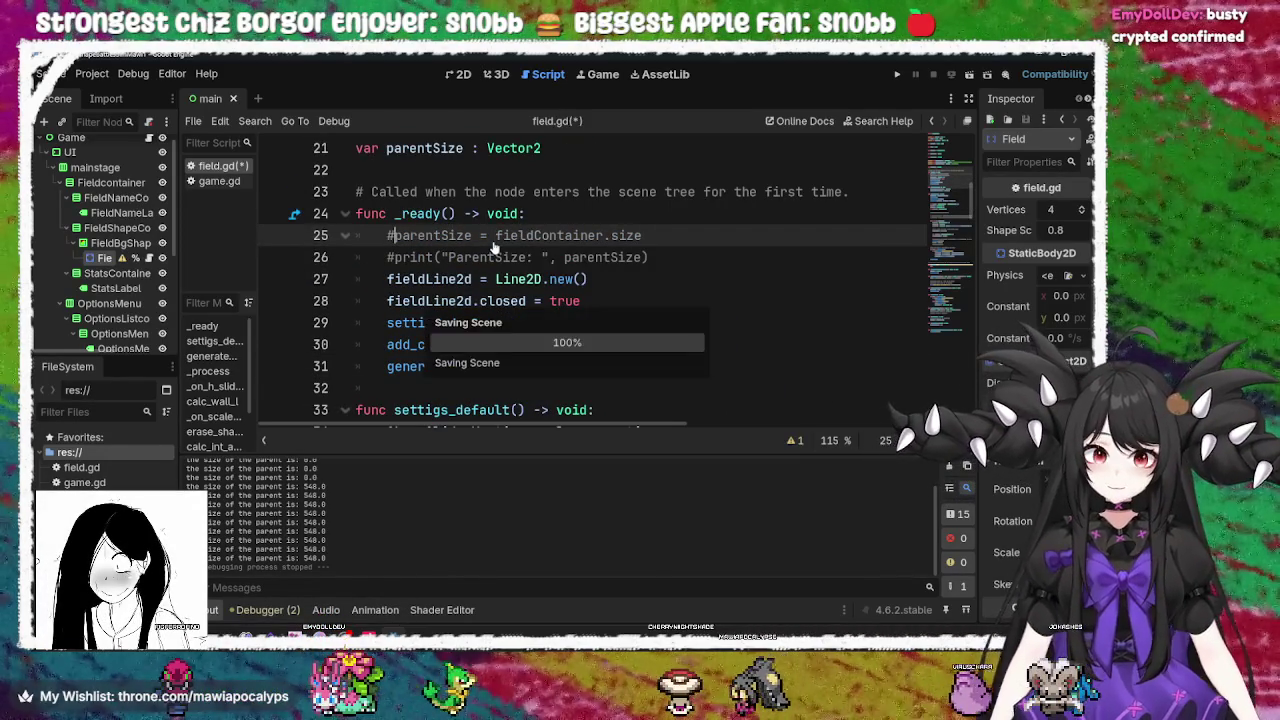
pyautogui.click(897, 74)
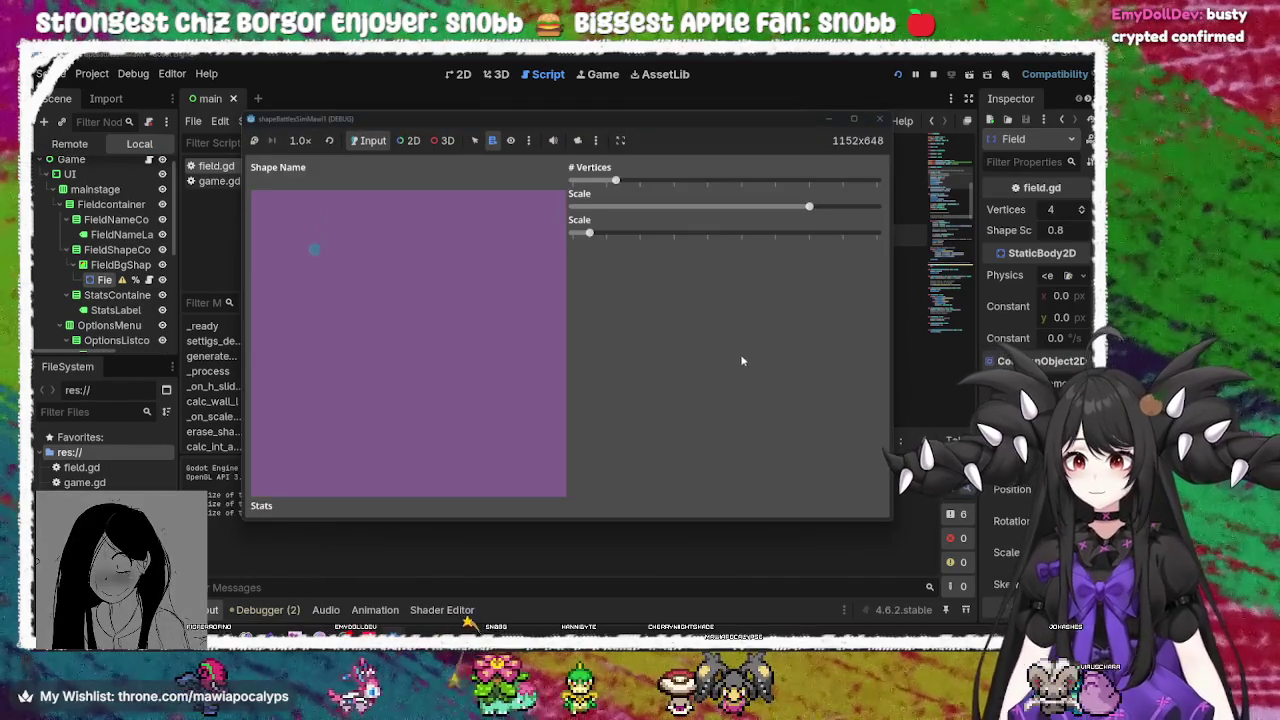
pyautogui.moveTo(591, 232)
pyautogui.mouseDown()
pyautogui.moveTo(757, 232)
pyautogui.moveTo(756, 208)
pyautogui.moveTo(741, 208)
pyautogui.moveTo(791, 232)
pyautogui.moveTo(572, 232)
pyautogui.mouseUp()
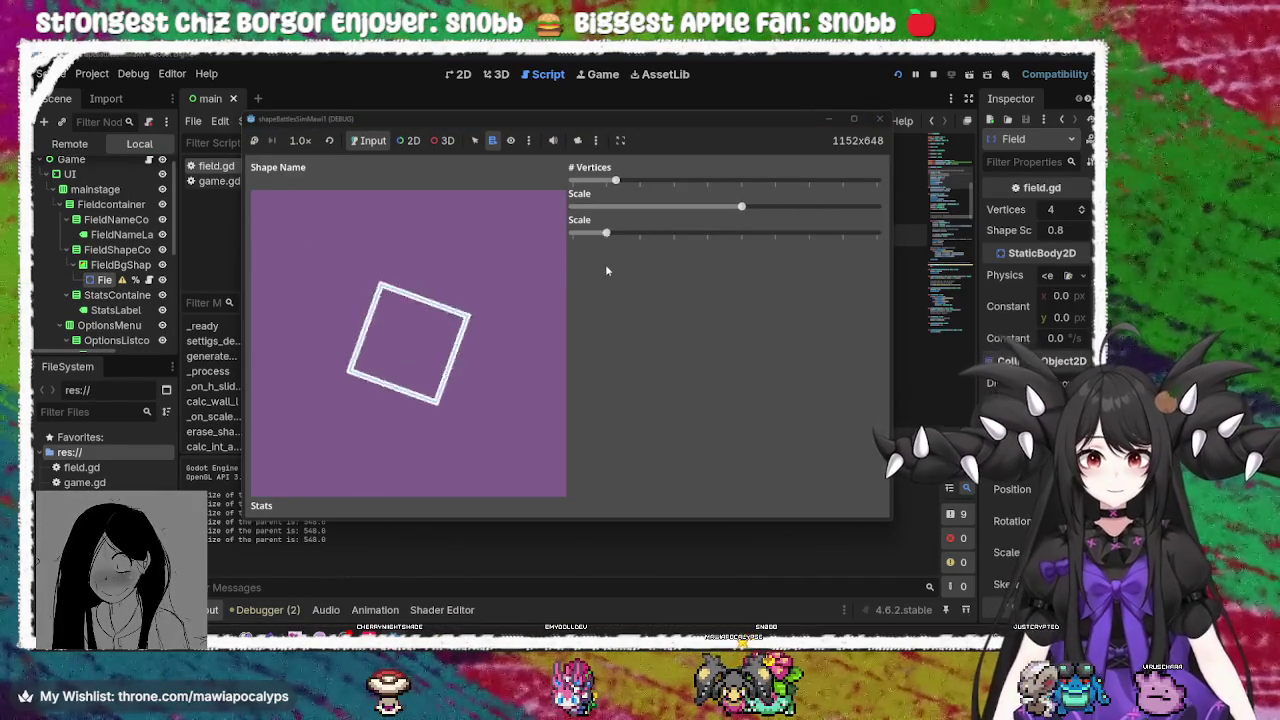
pyautogui.moveTo(615, 180)
pyautogui.mouseDown()
pyautogui.moveTo(700, 180)
pyautogui.moveTo(657, 180)
pyautogui.mouseUp()
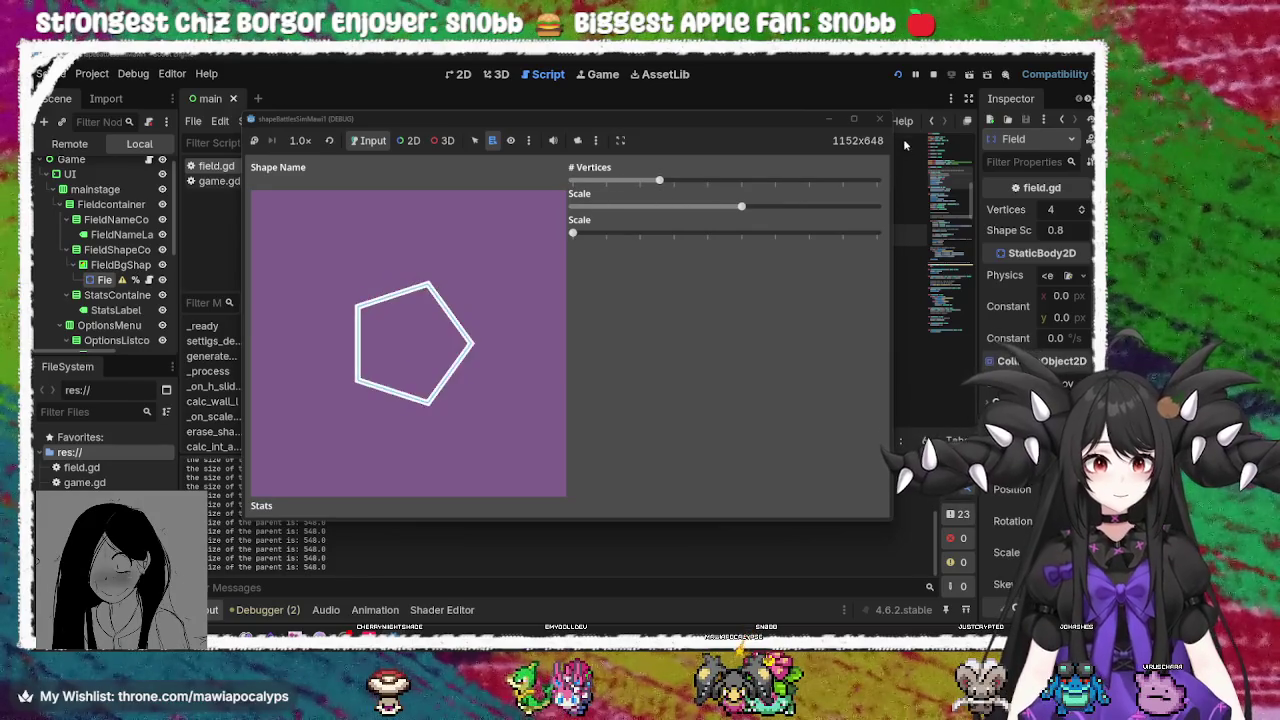
pyautogui.click(879, 119)
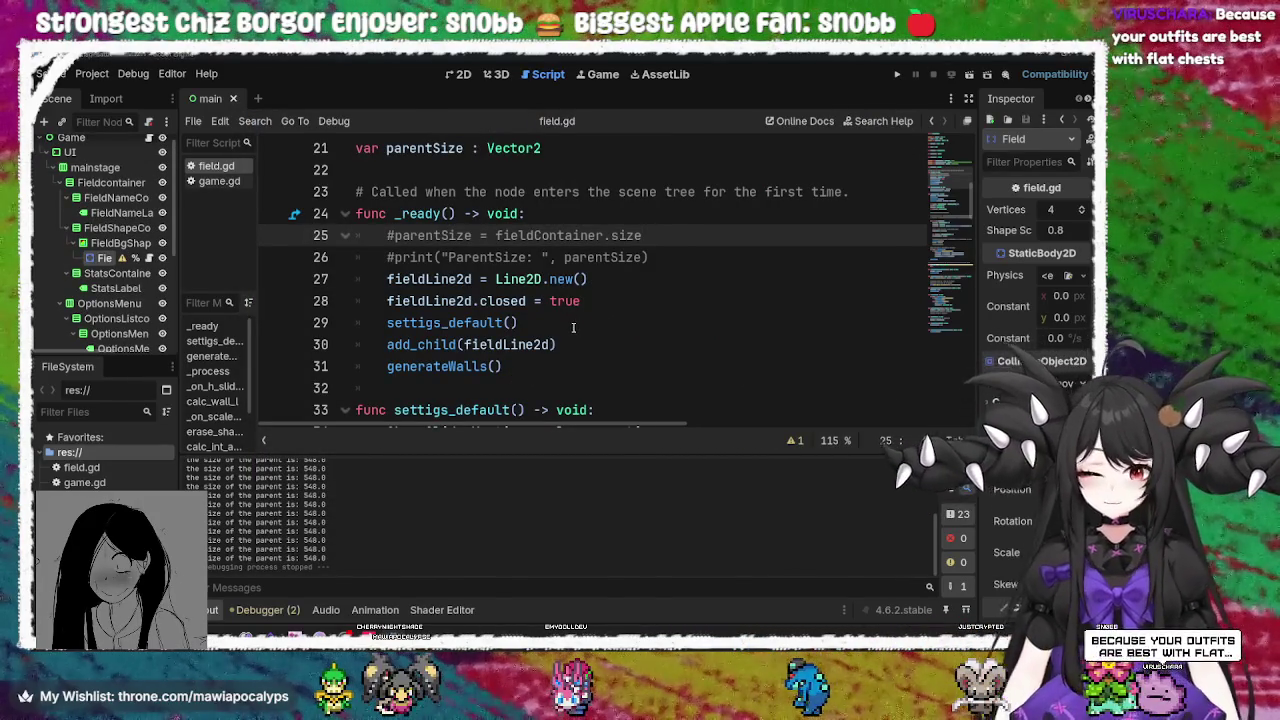
pyautogui.hotkey('alt', 'Tab')
pyautogui.moveTo(466, 484); pyautogui.dragTo(374, 492)
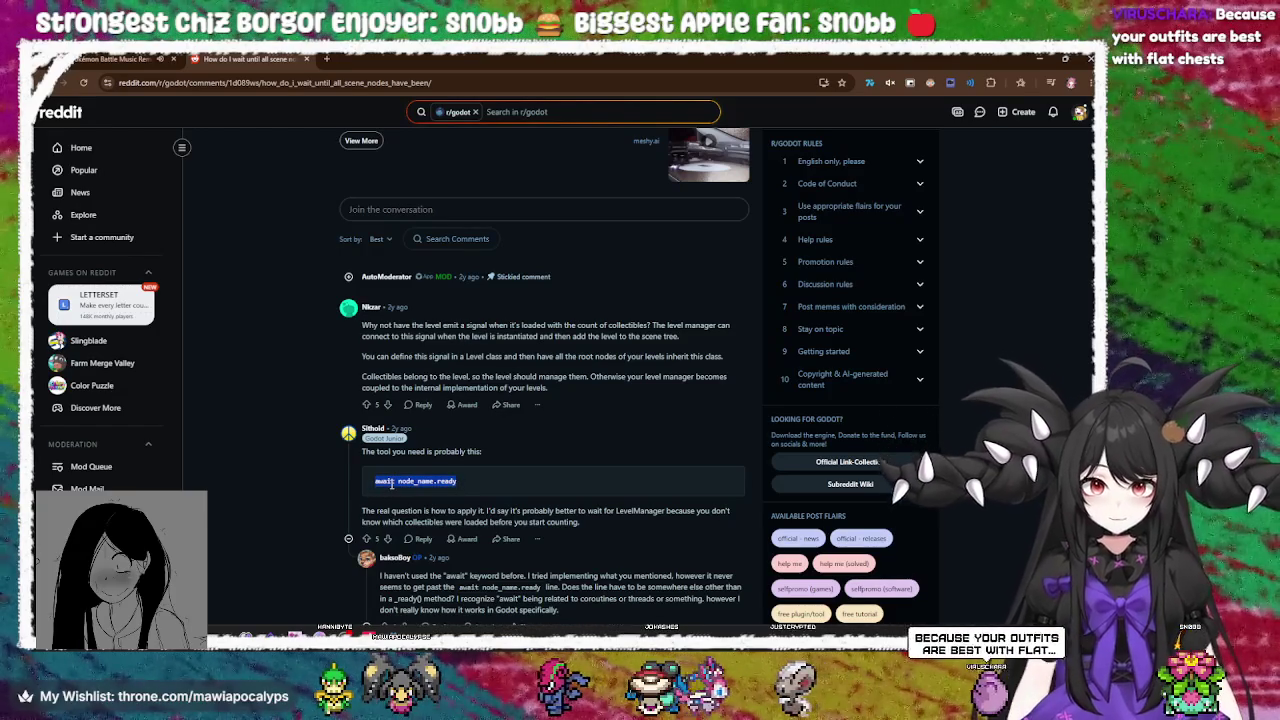
pyautogui.scroll(-1, 560, 440)
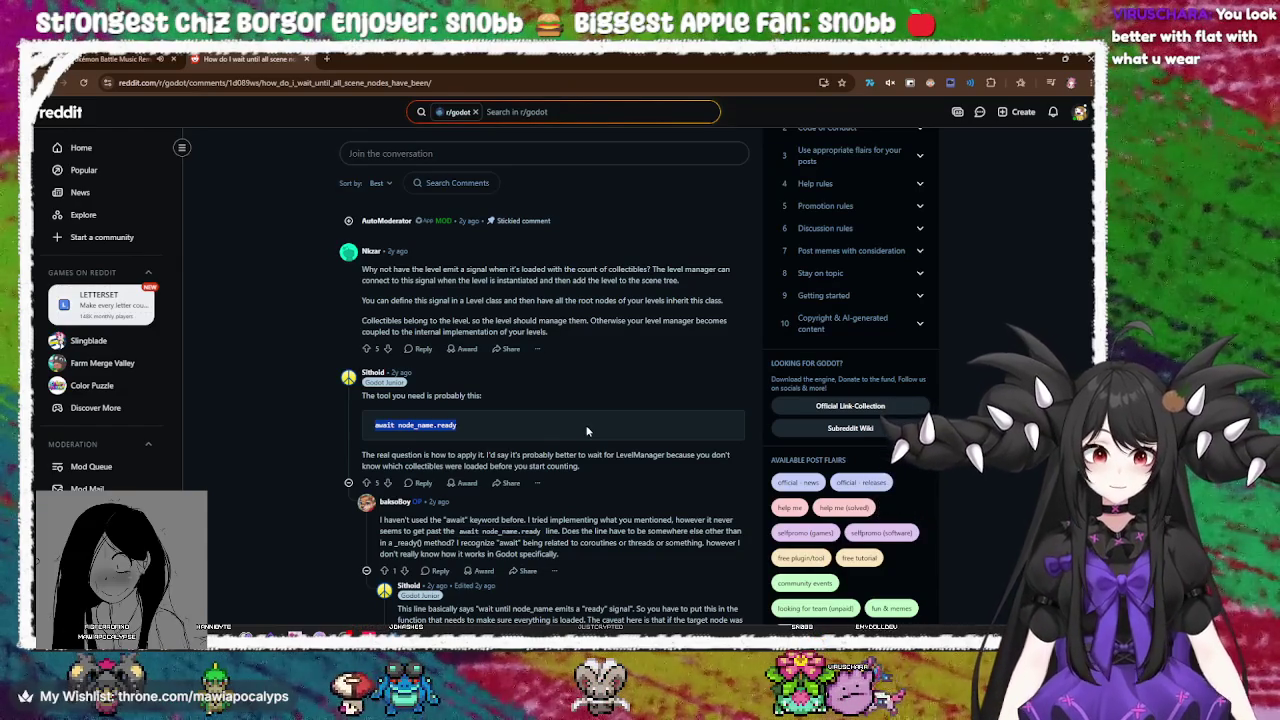
pyautogui.scroll(-3, 587, 431)
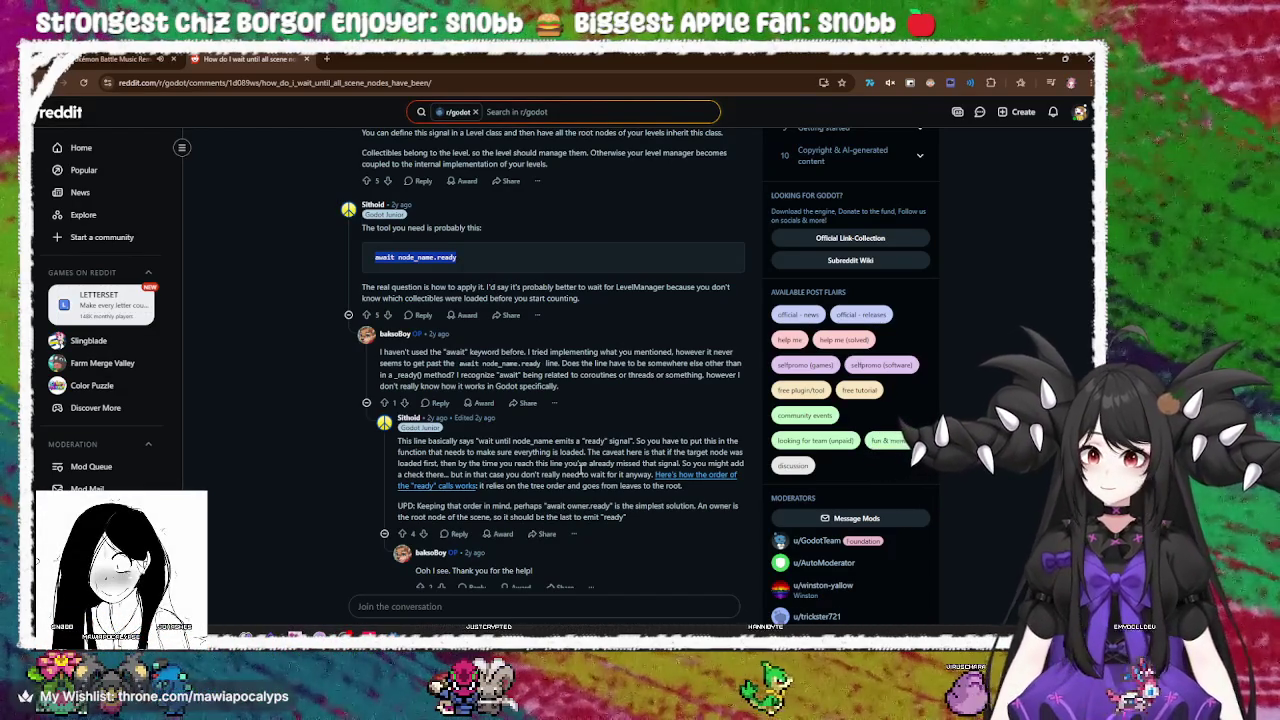
pyautogui.hotkey('alt', 'Tab')
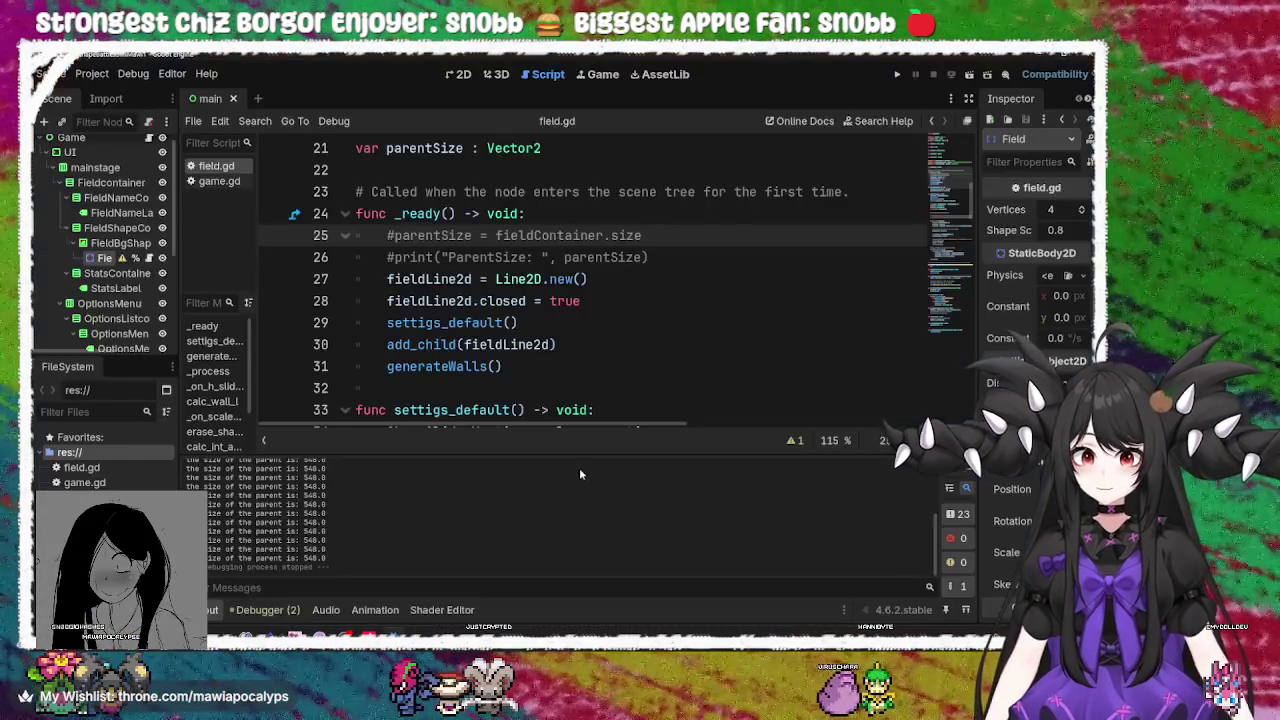
# Step through the Line2D creation, closed = true and add_child lines of field.gd
pyautogui.click(660, 259)
pyautogui.click(637, 278)
pyautogui.click(615, 298)
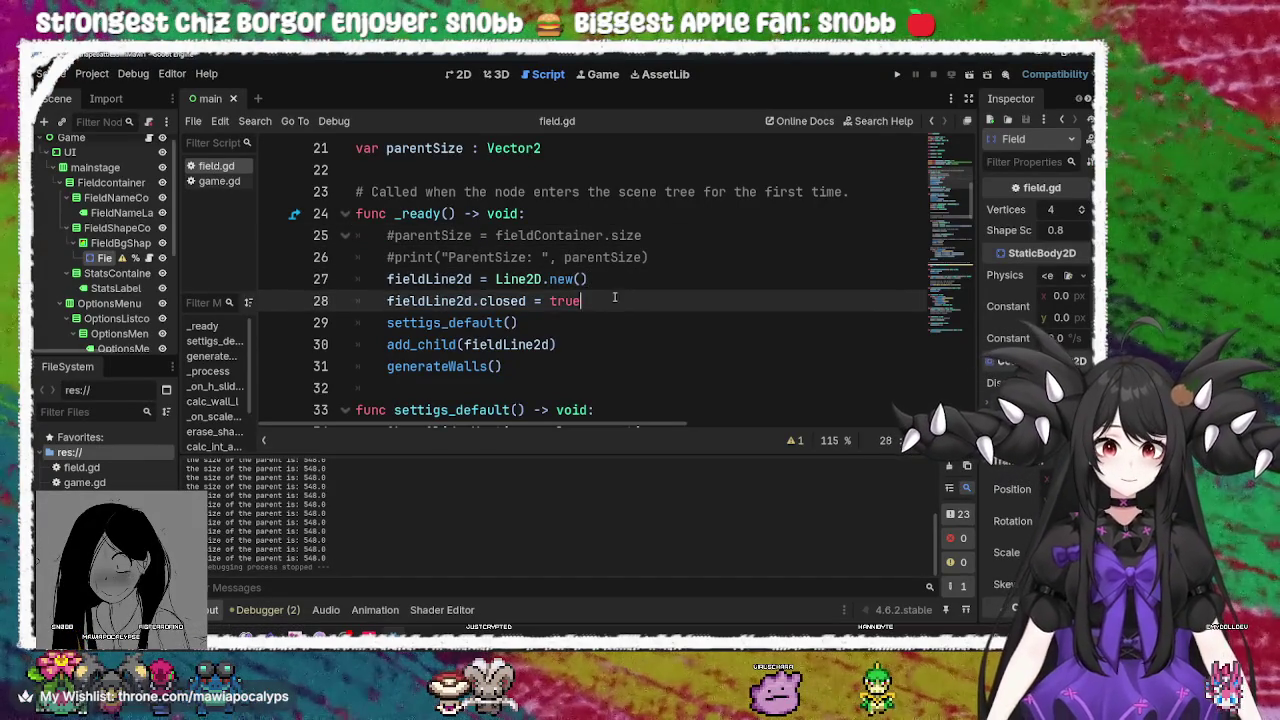
pyautogui.scroll(-3, 612, 297)
pyautogui.scroll(2, 608, 297)
pyautogui.scroll(1, 608, 297)
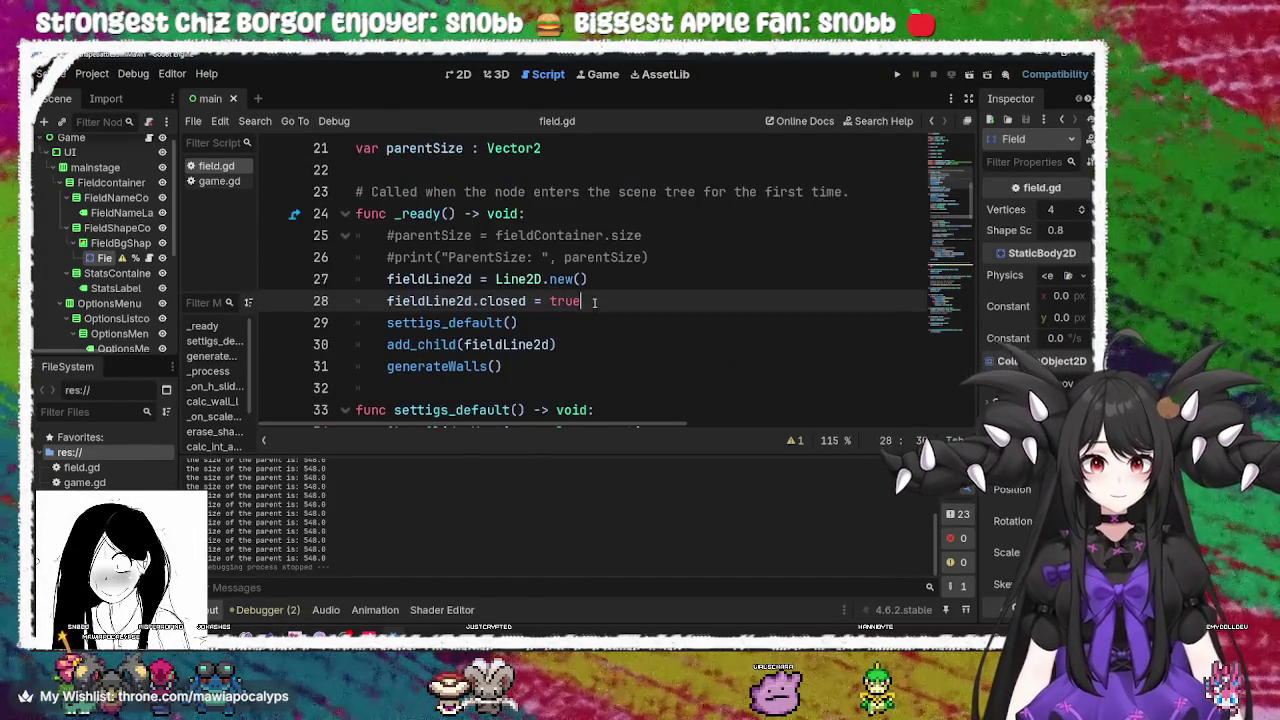
pyautogui.click(580, 343)
pyautogui.scroll(-3, 630, 290)
pyautogui.click(665, 259)
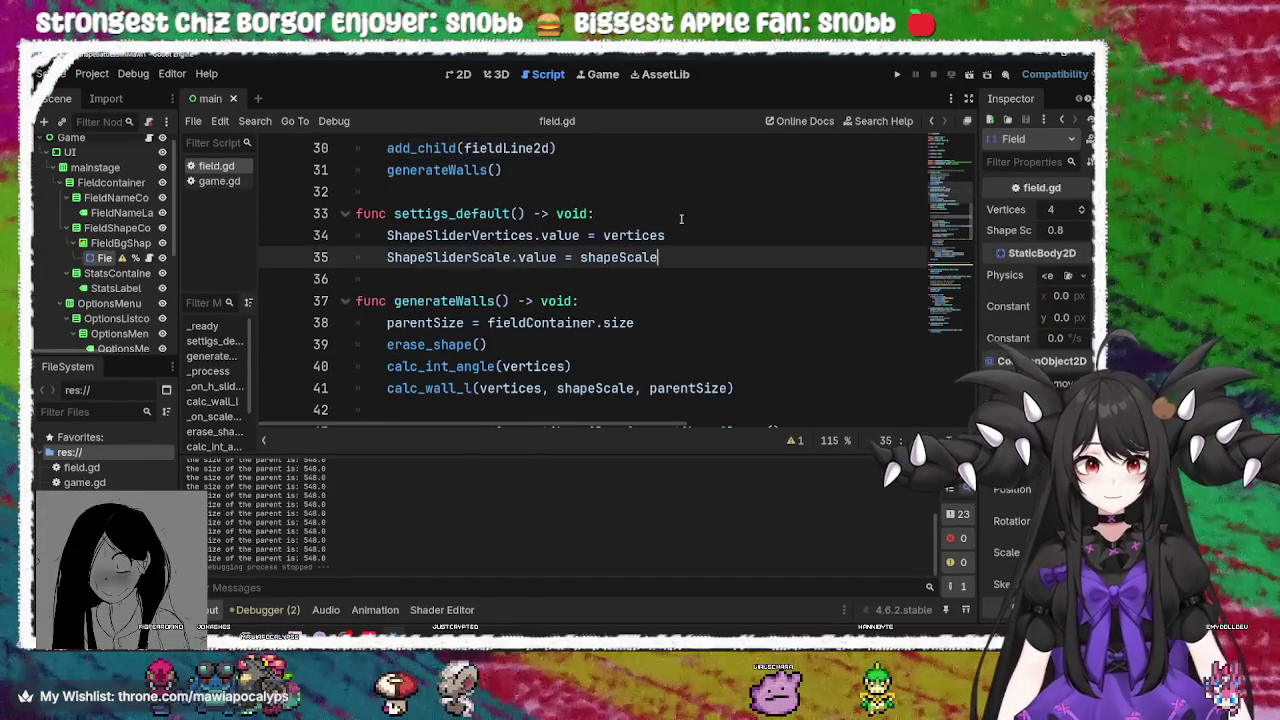
pyautogui.click(687, 236)
pyautogui.click(659, 253)
# Review the ShapeSliderVertices and ShapeSliderScale lines, adding a blank line after the shapeScale assignment
pyautogui.click(445, 242)
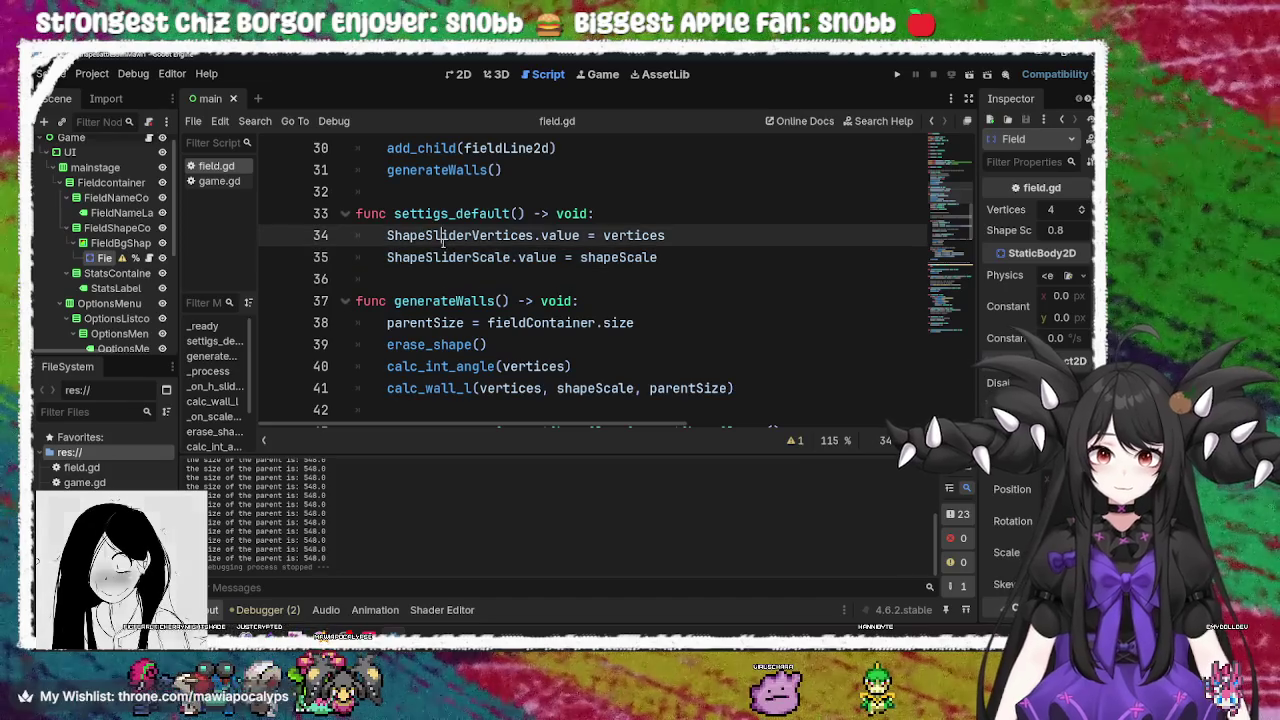
pyautogui.doubleClick(455, 236)
pyautogui.doubleClick(465, 257)
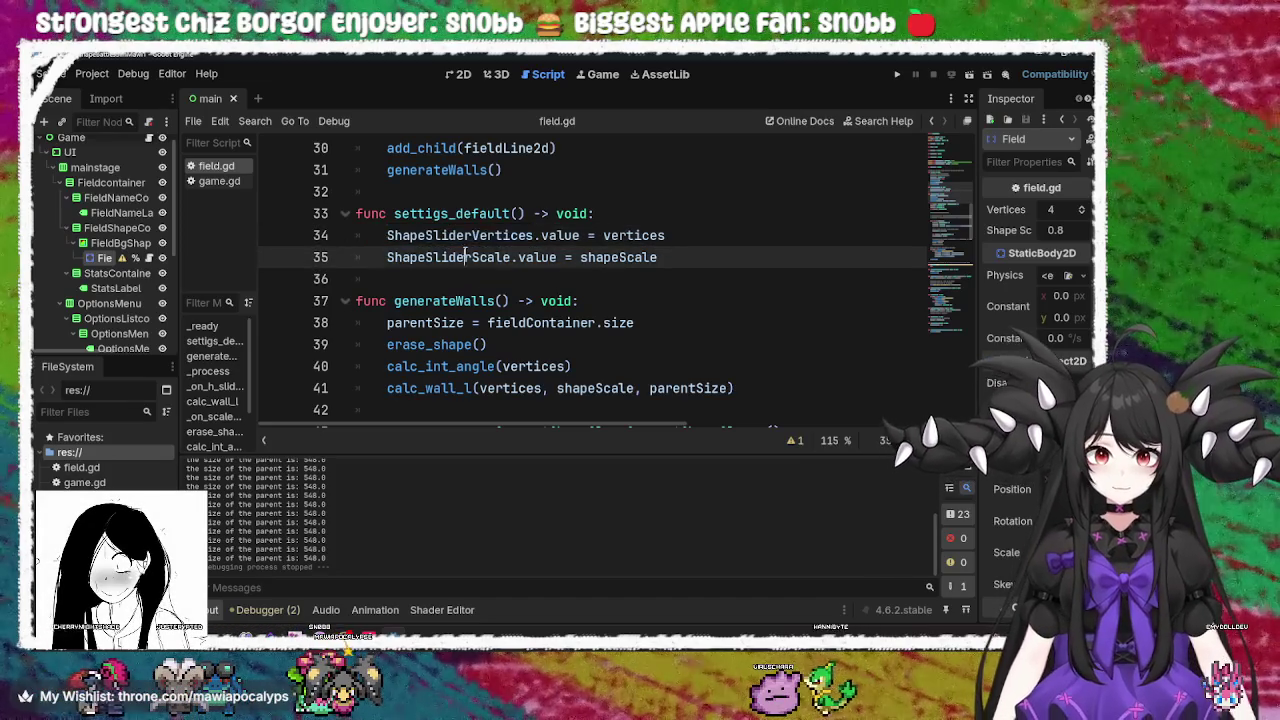
pyautogui.click(659, 257)
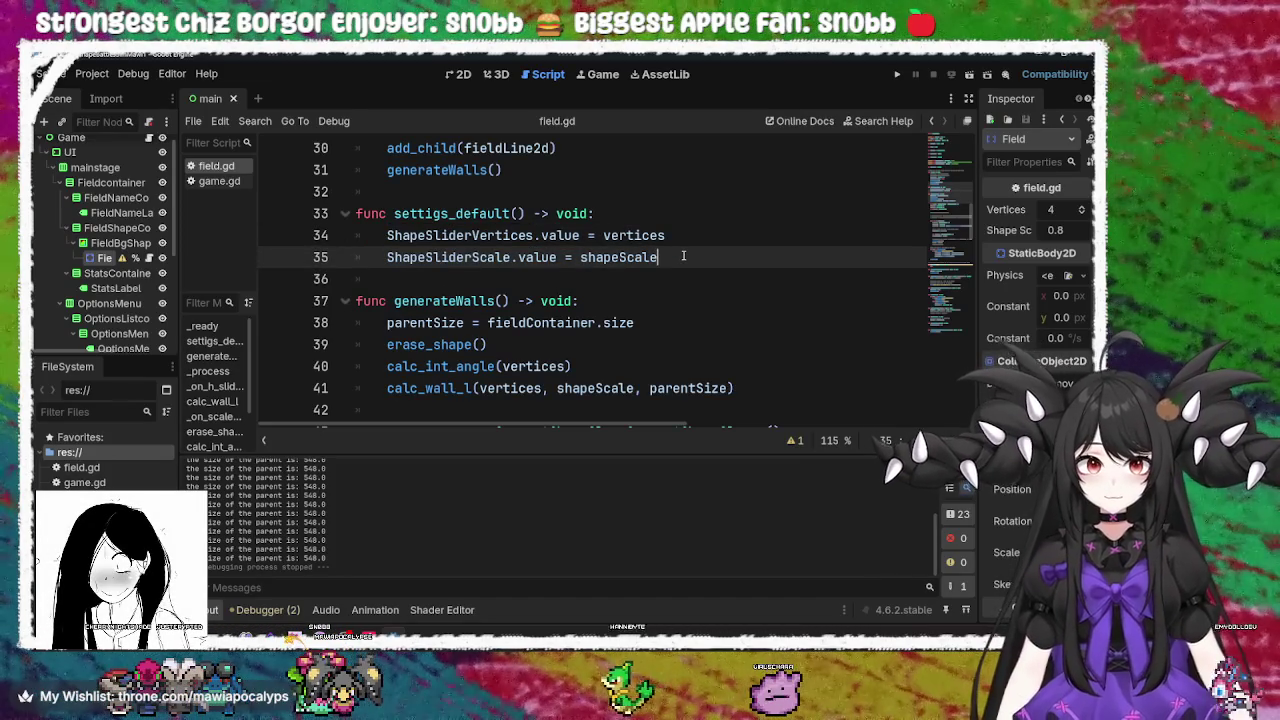
pyautogui.scroll(-2, 683, 256)
pyautogui.scroll(1, 683, 256)
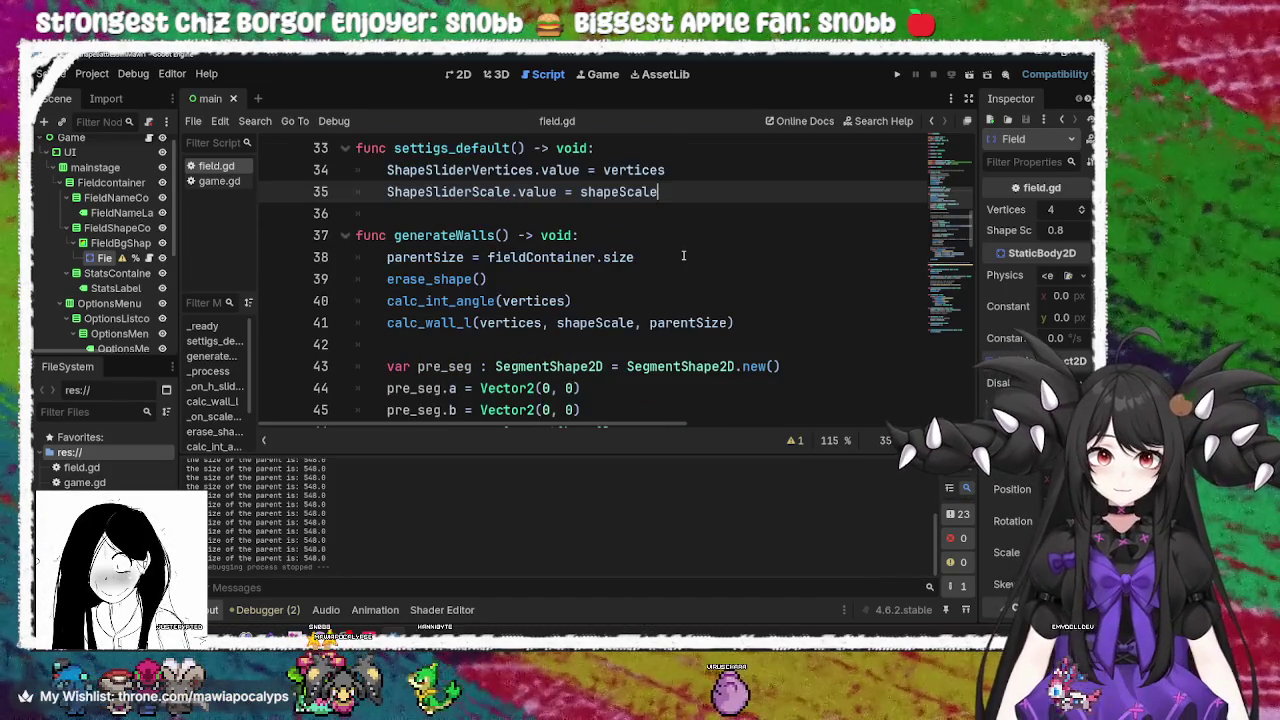
pyautogui.scroll(4, 683, 256)
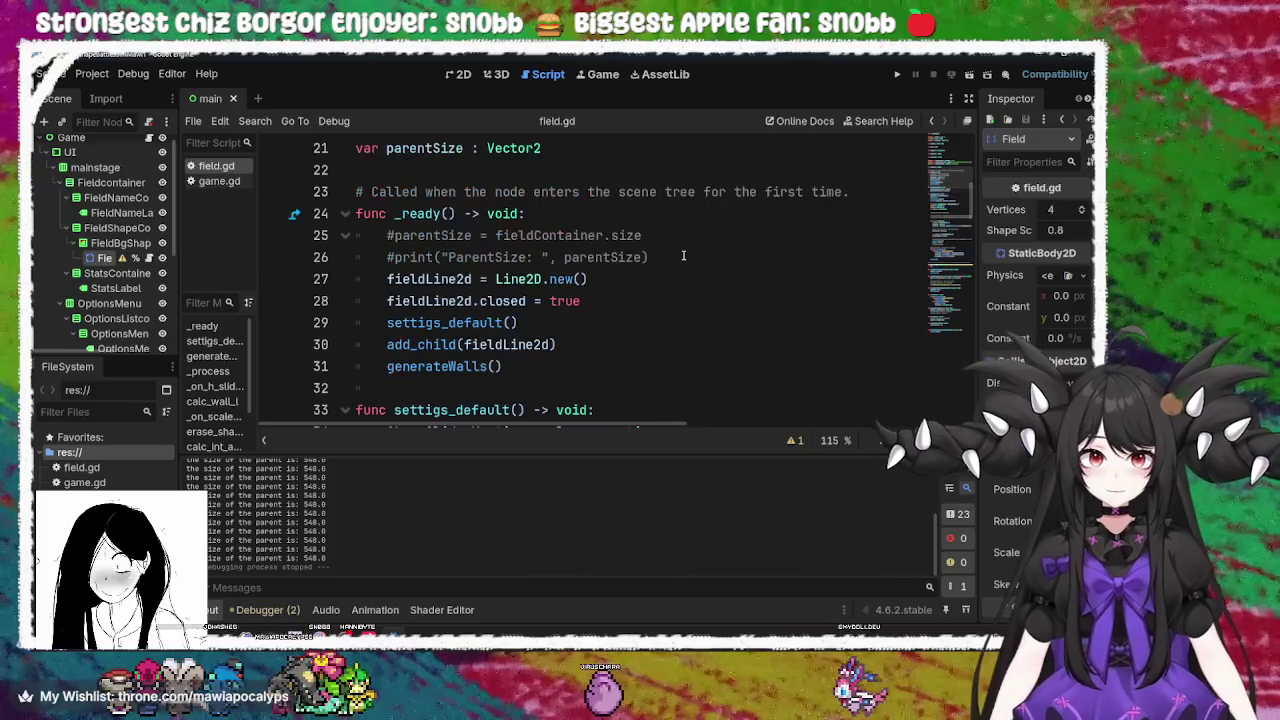
pyautogui.scroll(-2, 683, 256)
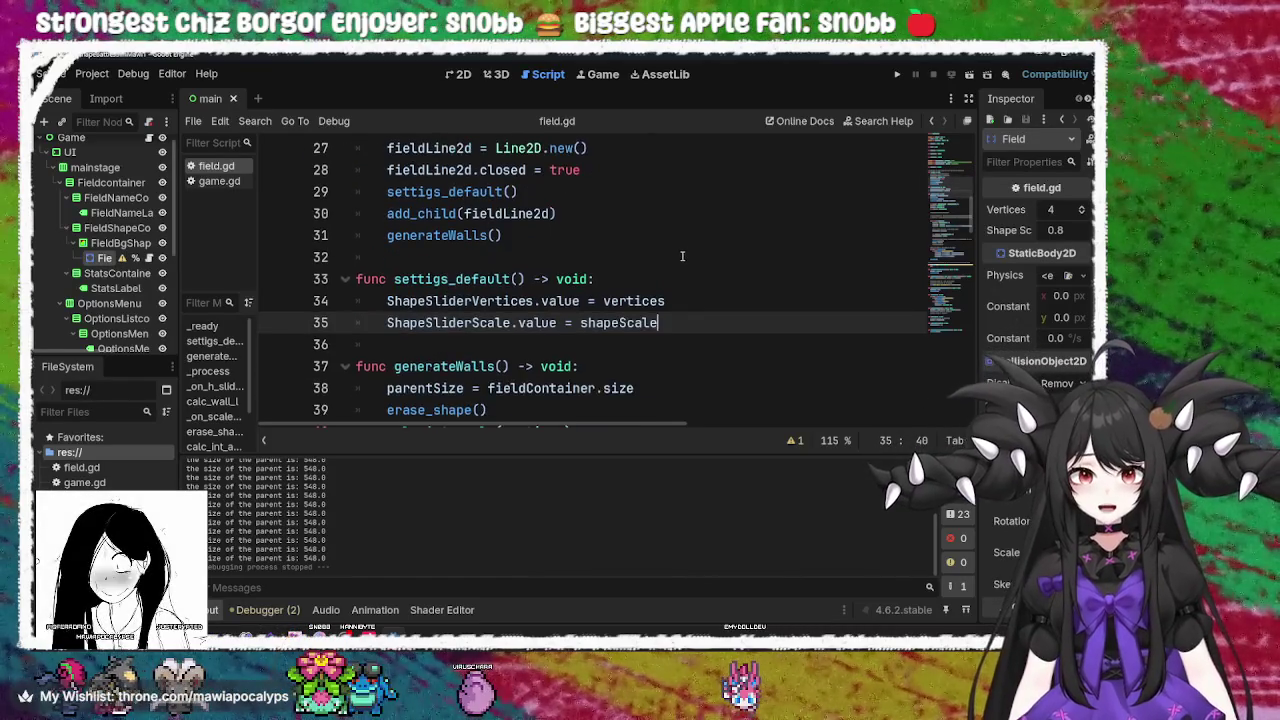
pyautogui.press('Return')
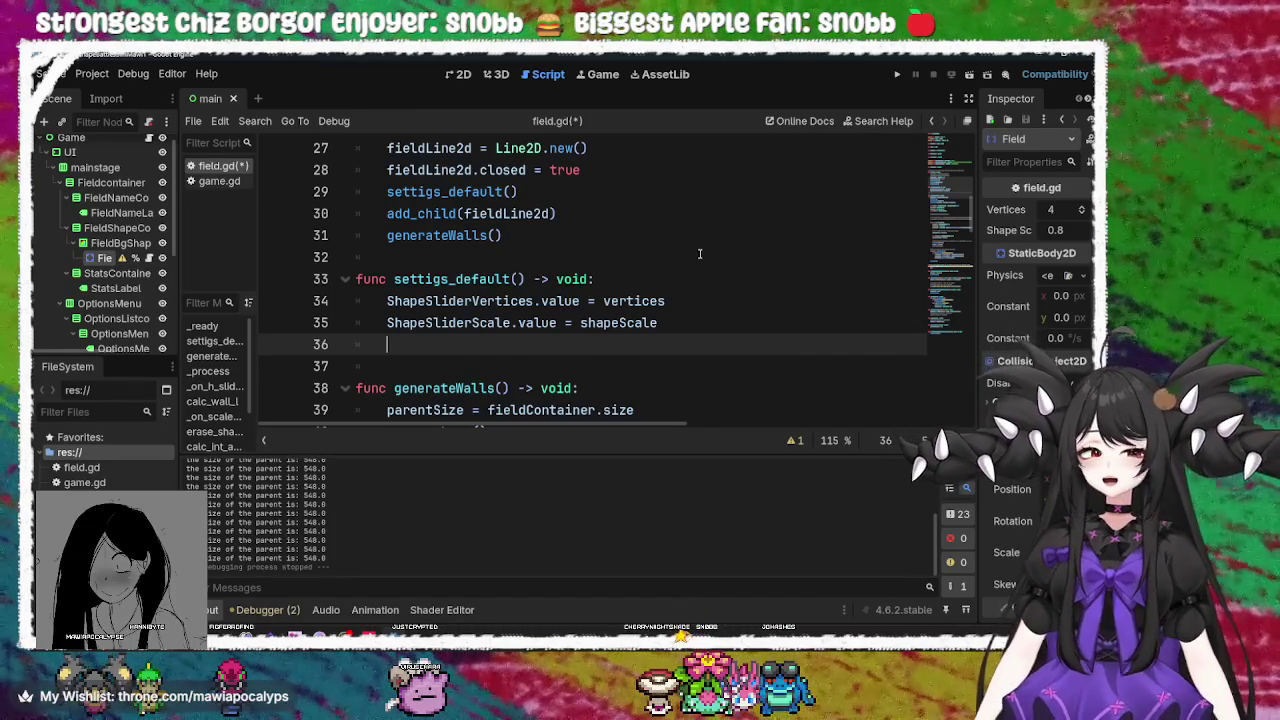
# Scroll up to _ready, where settigs_default() is called before generateWalls()
pyautogui.scroll(2, 700, 254)
pyautogui.scroll(-5, 700, 254)
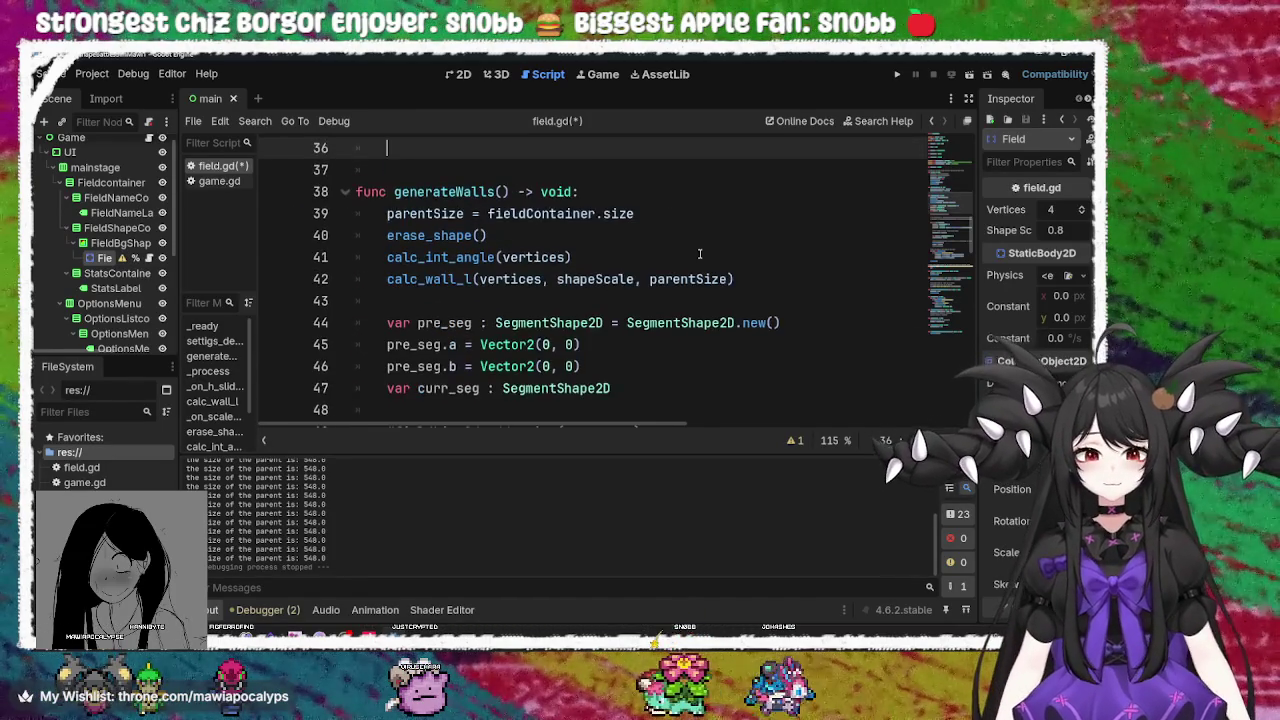
pyautogui.scroll(3, 700, 254)
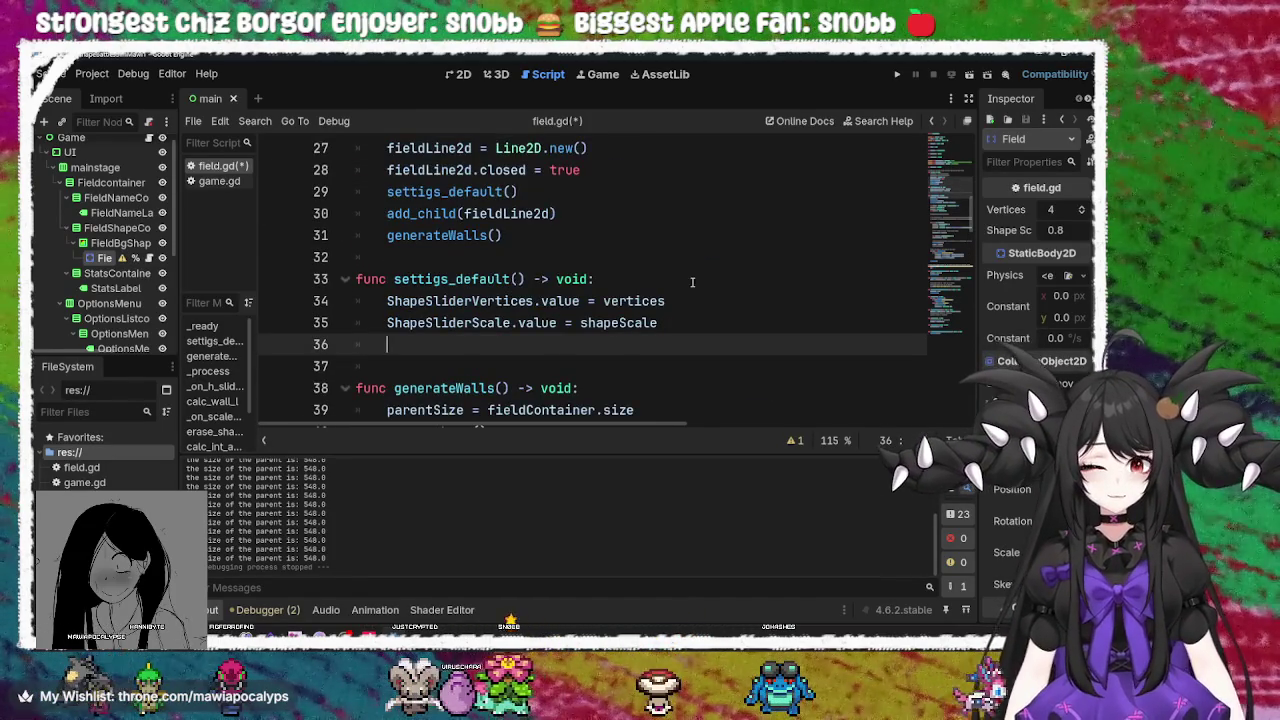
pyautogui.scroll(-4, 692, 282)
pyautogui.scroll(3, 690, 282)
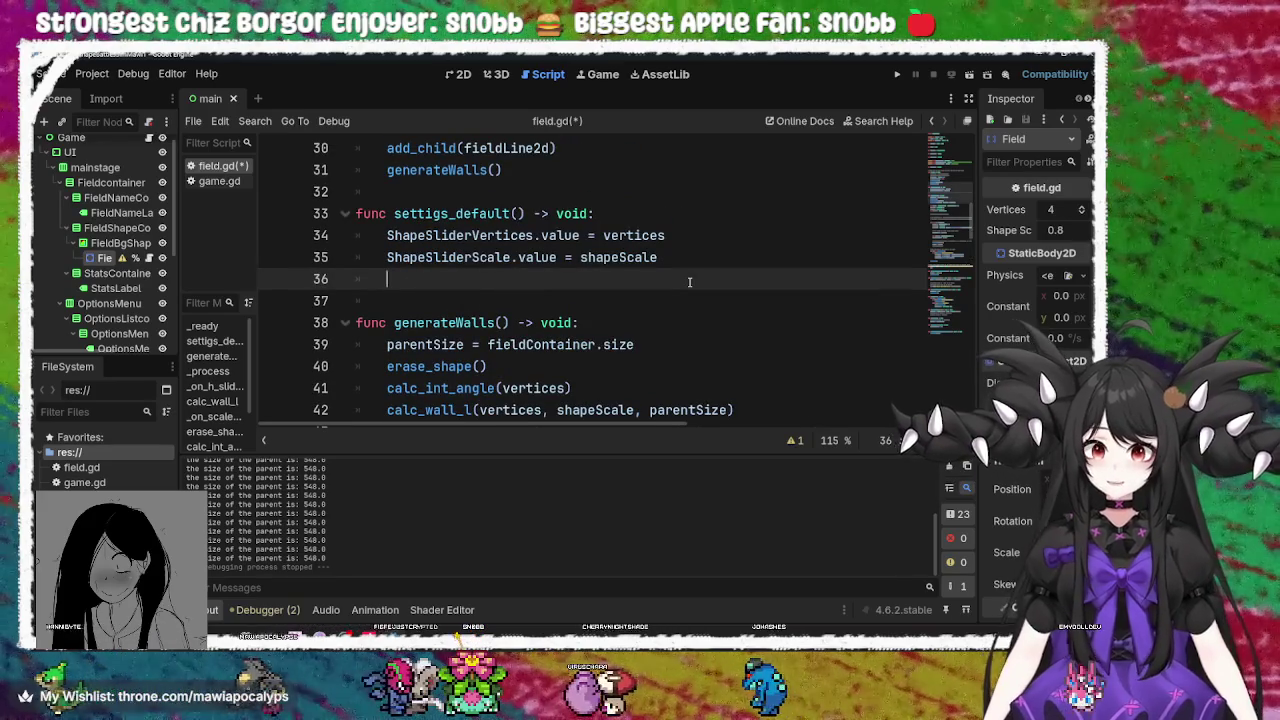
pyautogui.scroll(-4, 686, 283)
pyautogui.scroll(4, 680, 285)
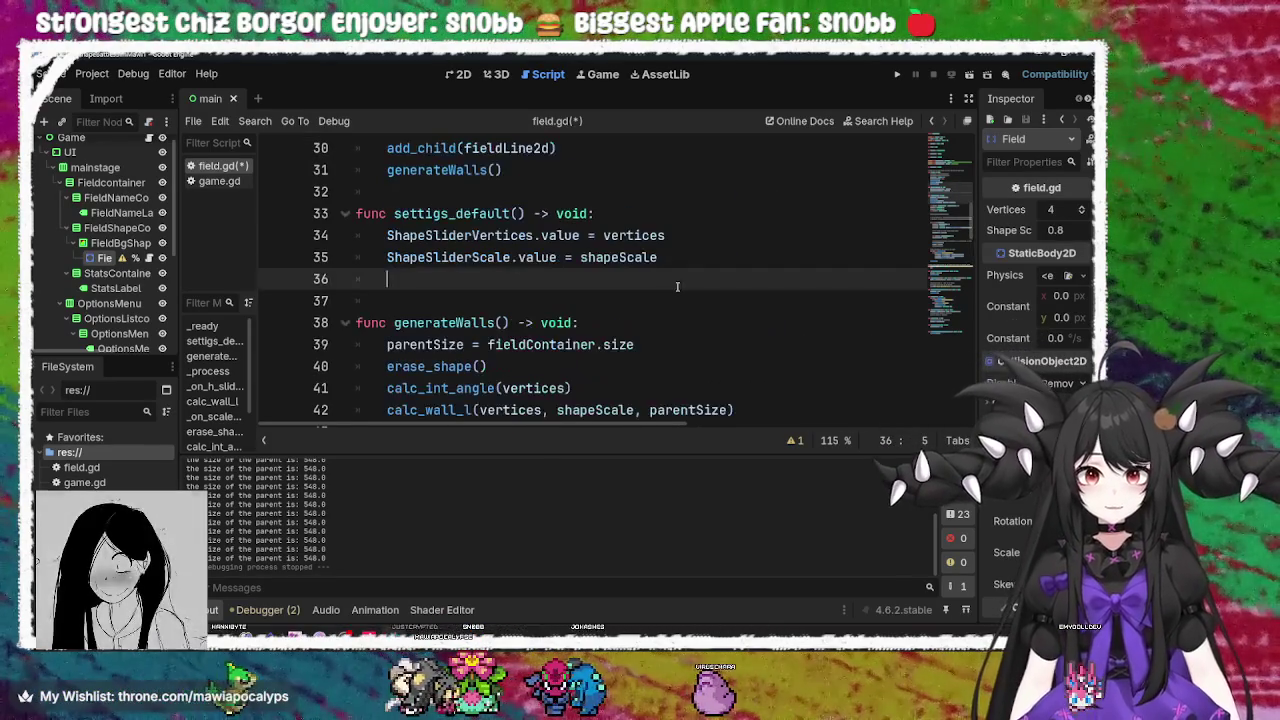
pyautogui.scroll(-1, 651, 281)
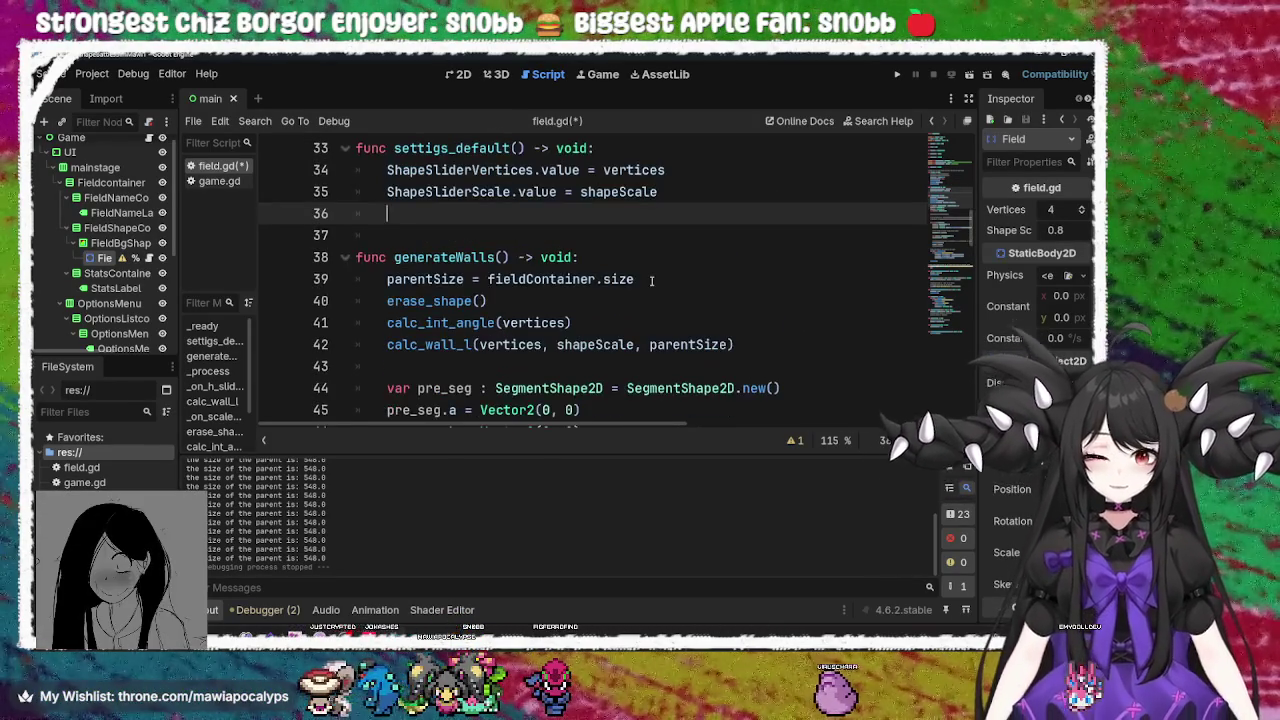
pyautogui.scroll(1, 630, 289)
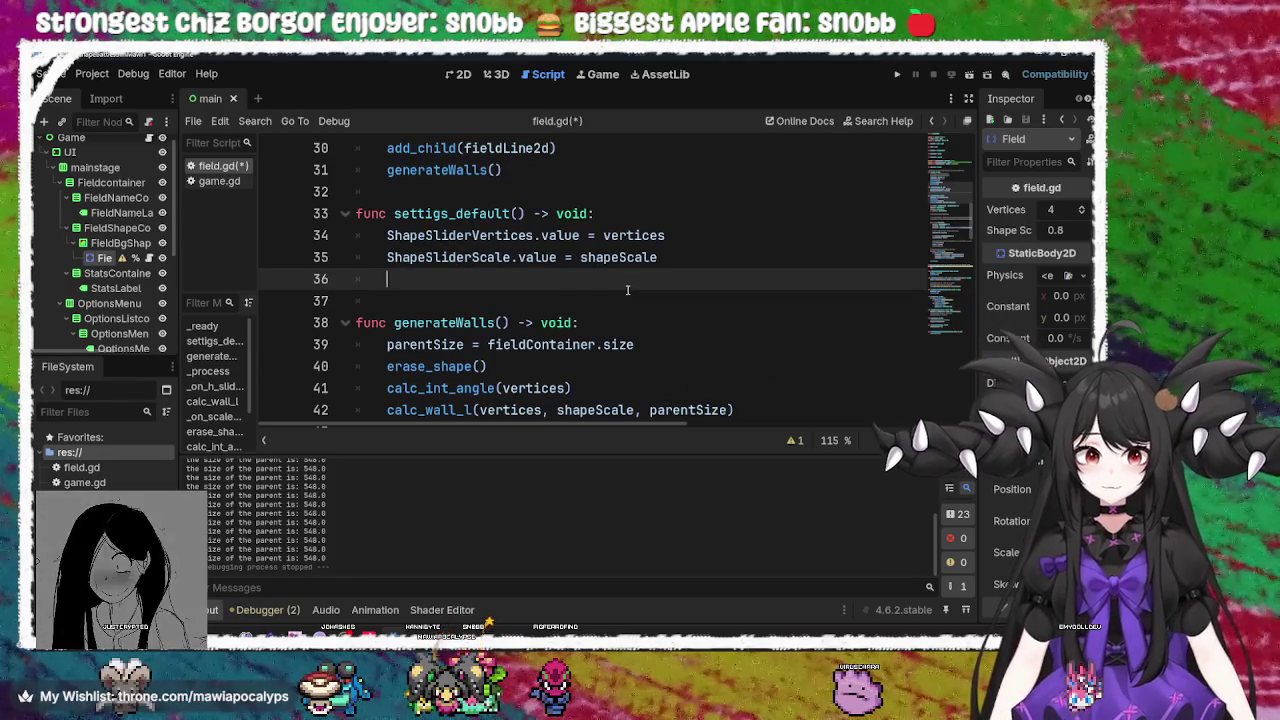
pyautogui.scroll(3, 628, 290)
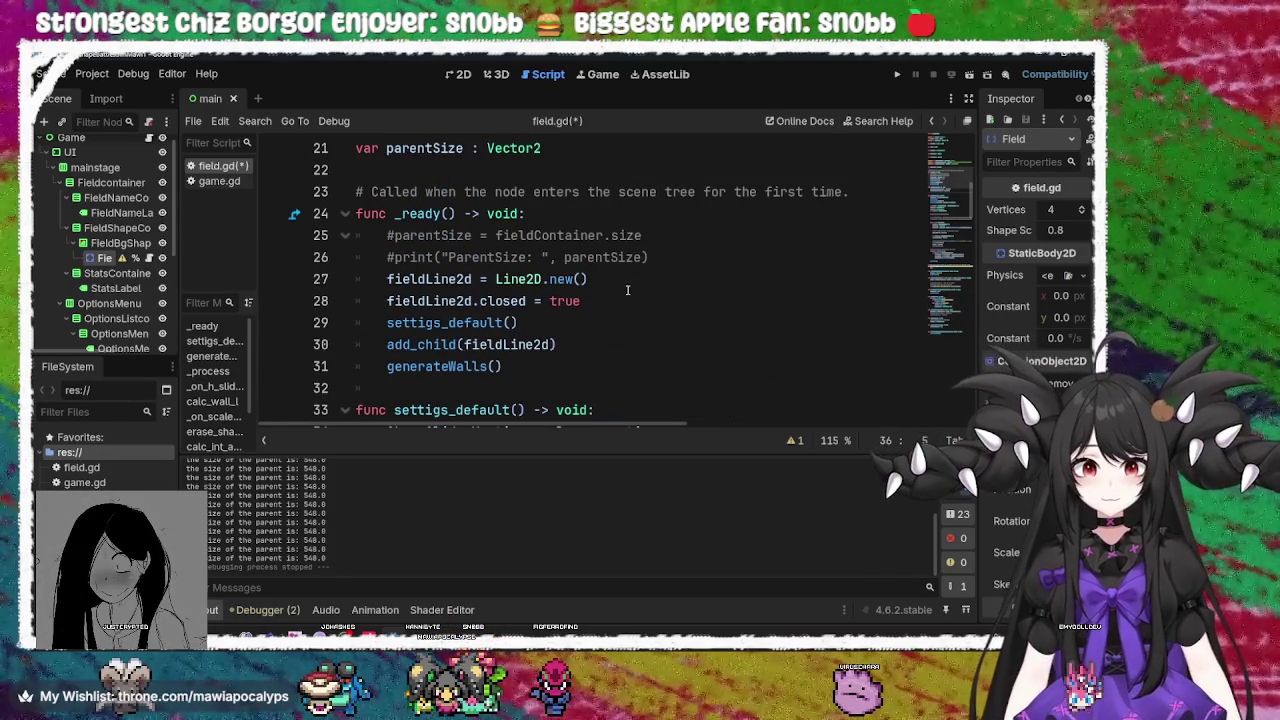
pyautogui.click(460, 366)
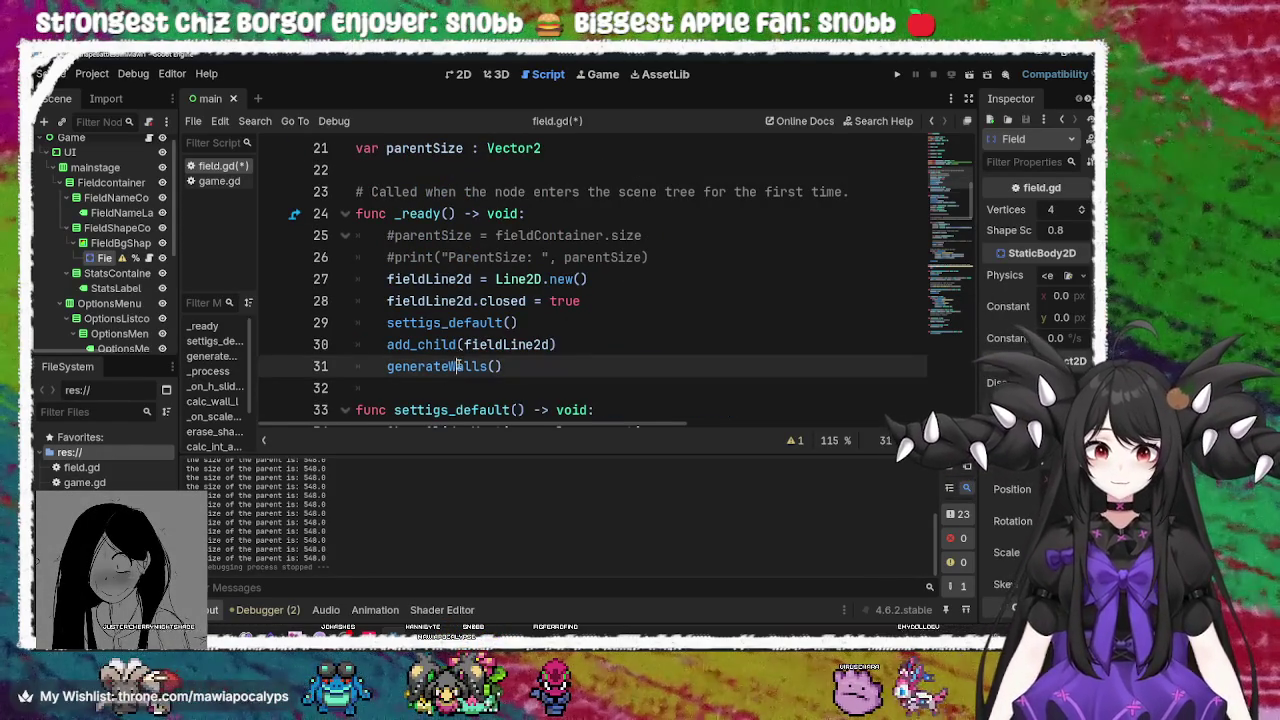
# Inspect the generateWalls function and its erase_shape call, then return to _ready
pyautogui.keyDown('ctrl'); pyautogui.click(460, 366); pyautogui.keyUp('ctrl')
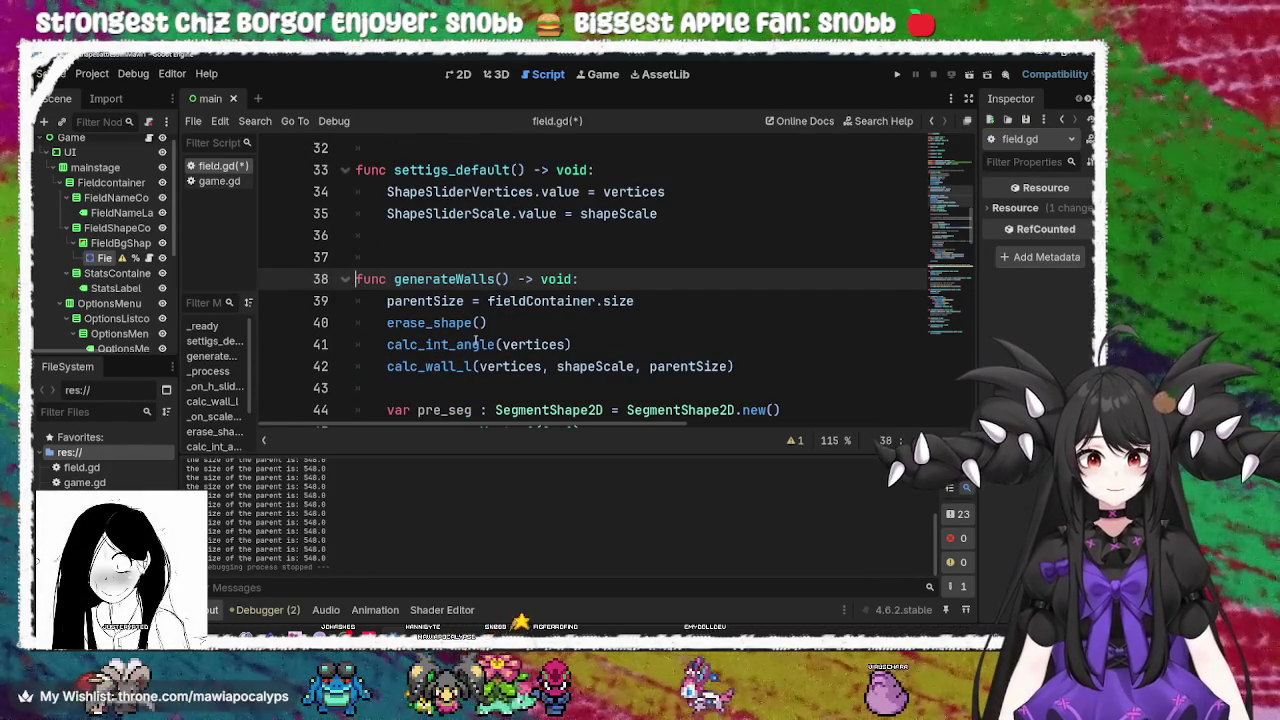
pyautogui.click(459, 322)
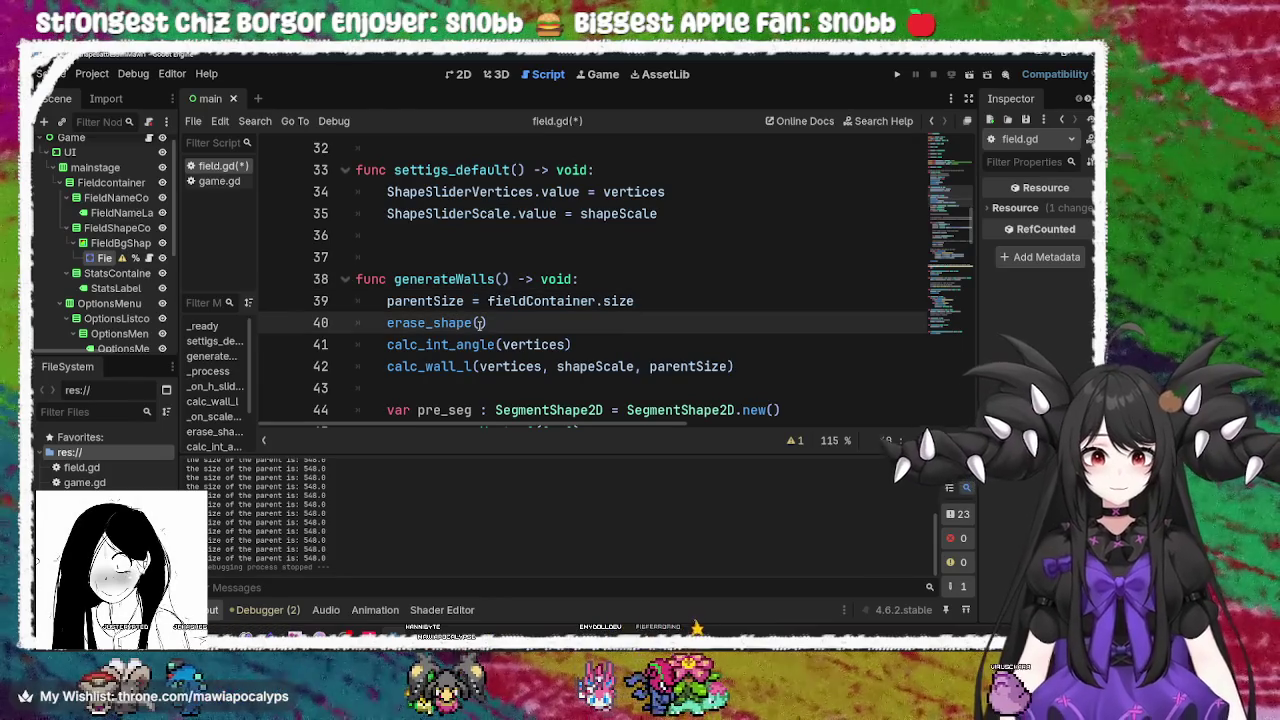
pyautogui.scroll(10, 482, 323)
pyautogui.scroll(-7, 482, 323)
pyautogui.click(531, 337)
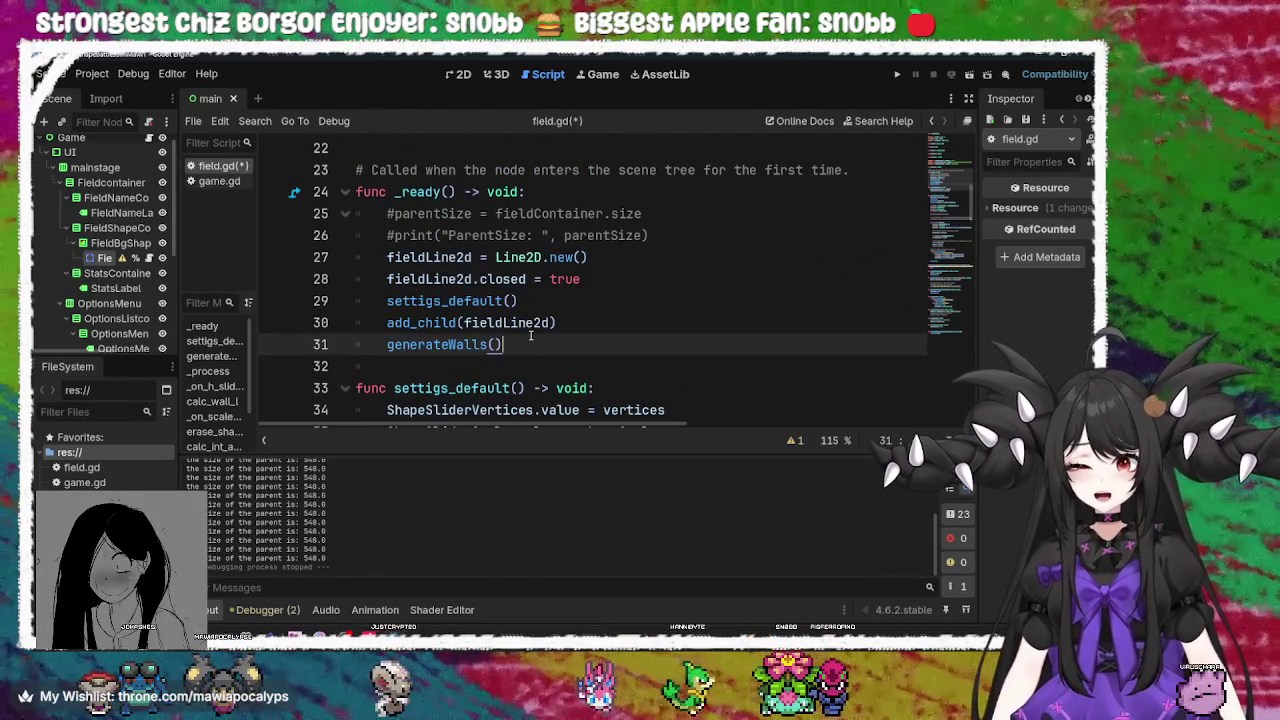
# Put # before add_child(fieldLine2d) on line 30 and save field.gd
pyautogui.click(577, 322)
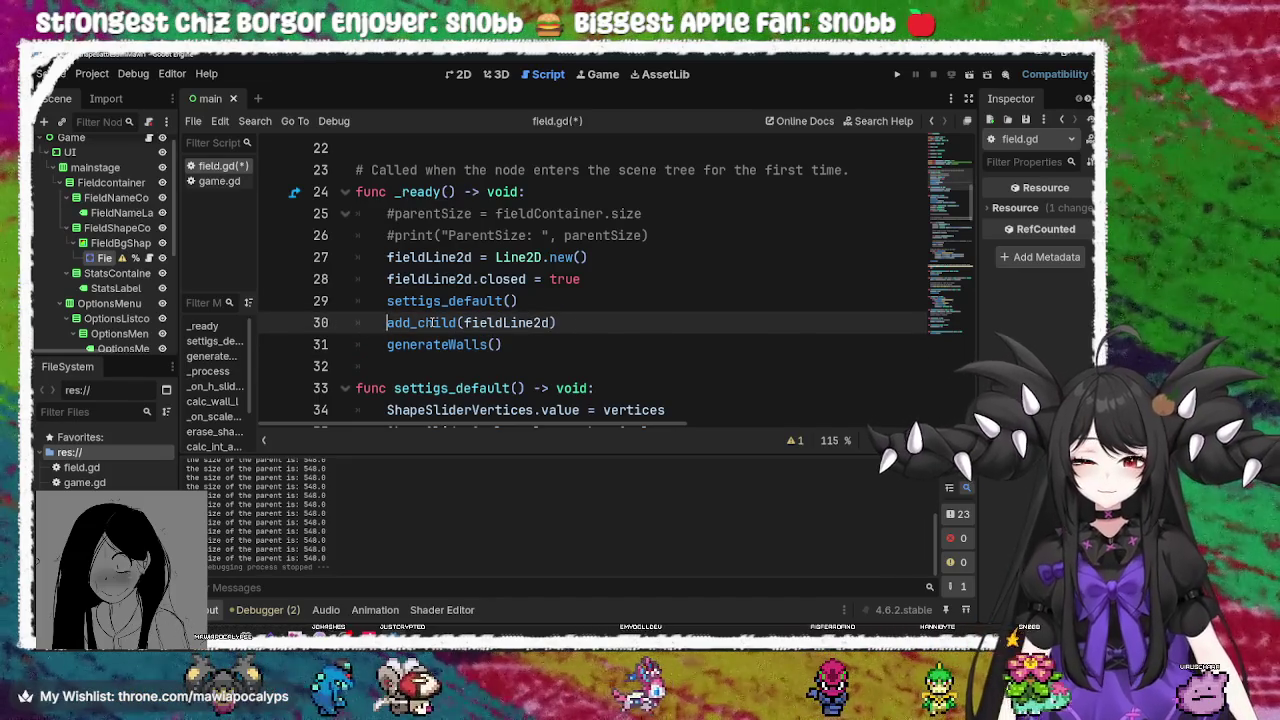
pyautogui.write('#')
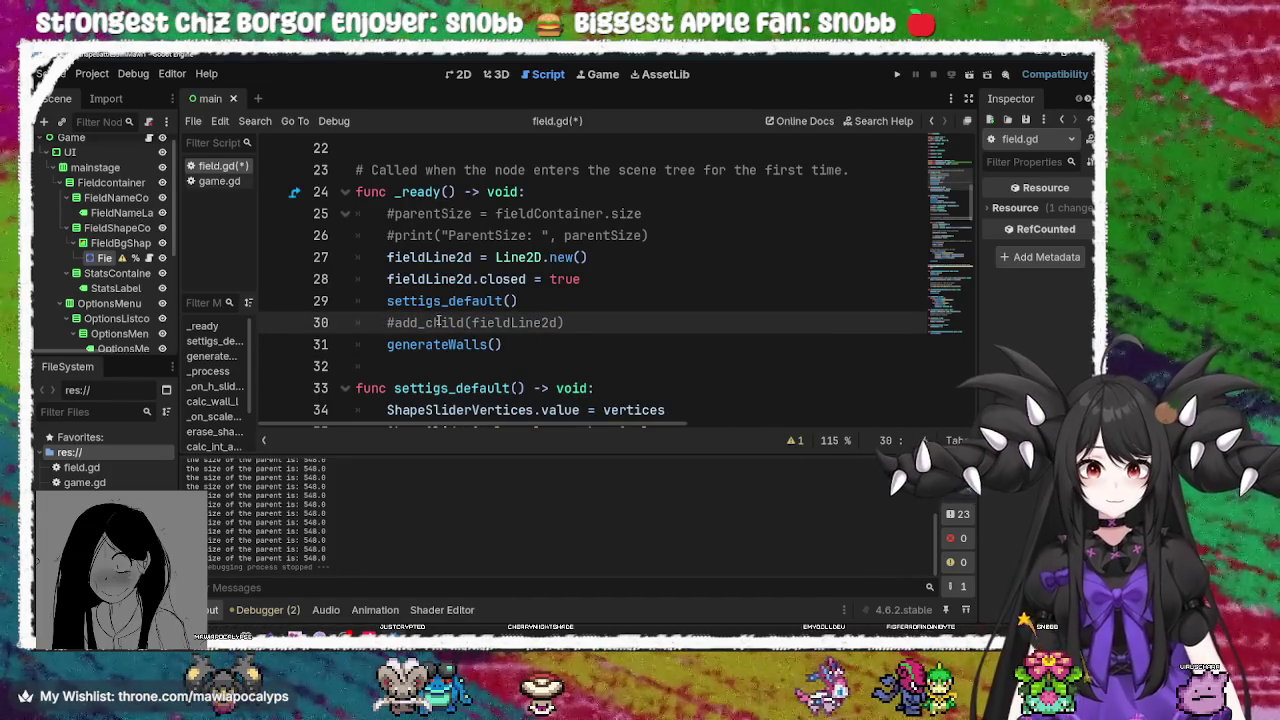
pyautogui.click(525, 280)
pyautogui.doubleClick(448, 279)
pyautogui.doubleClick(431, 266)
pyautogui.click(522, 262)
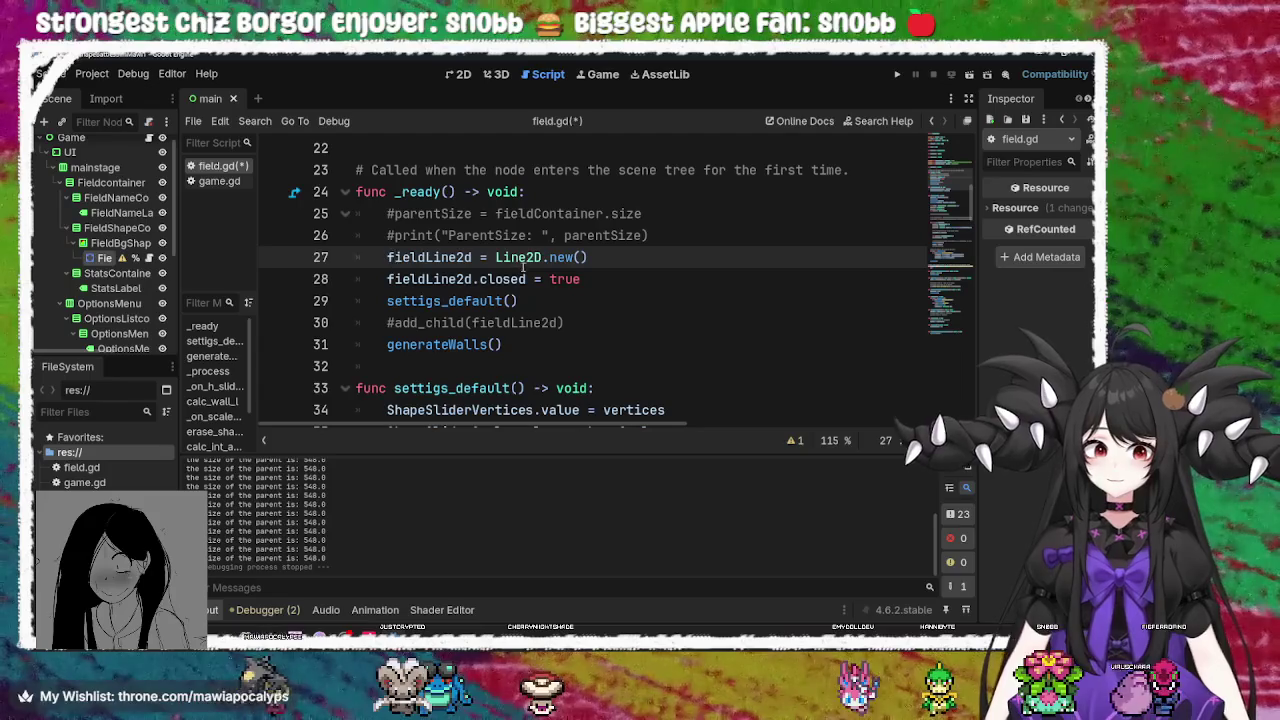
pyautogui.hotkey('ctrl', 's')
pyautogui.hotkey('alt', 'Tab')
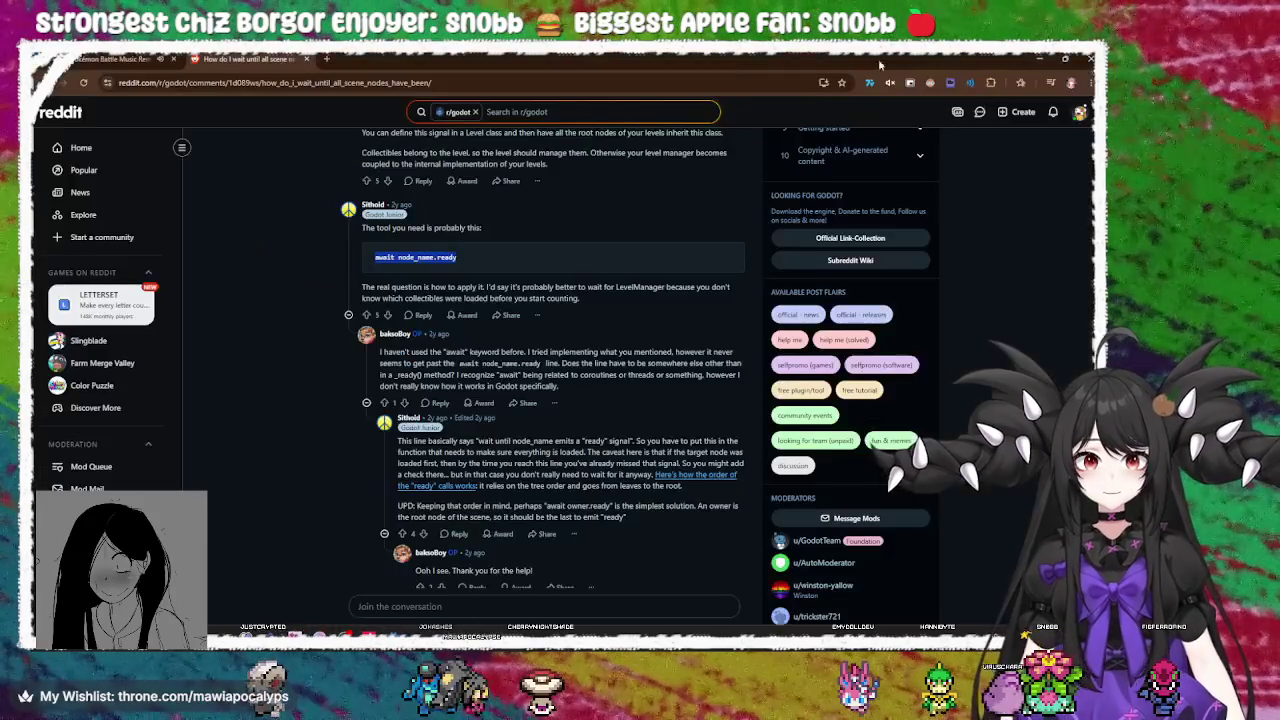
pyautogui.hotkey('alt', 'Tab')
pyautogui.click(897, 74)
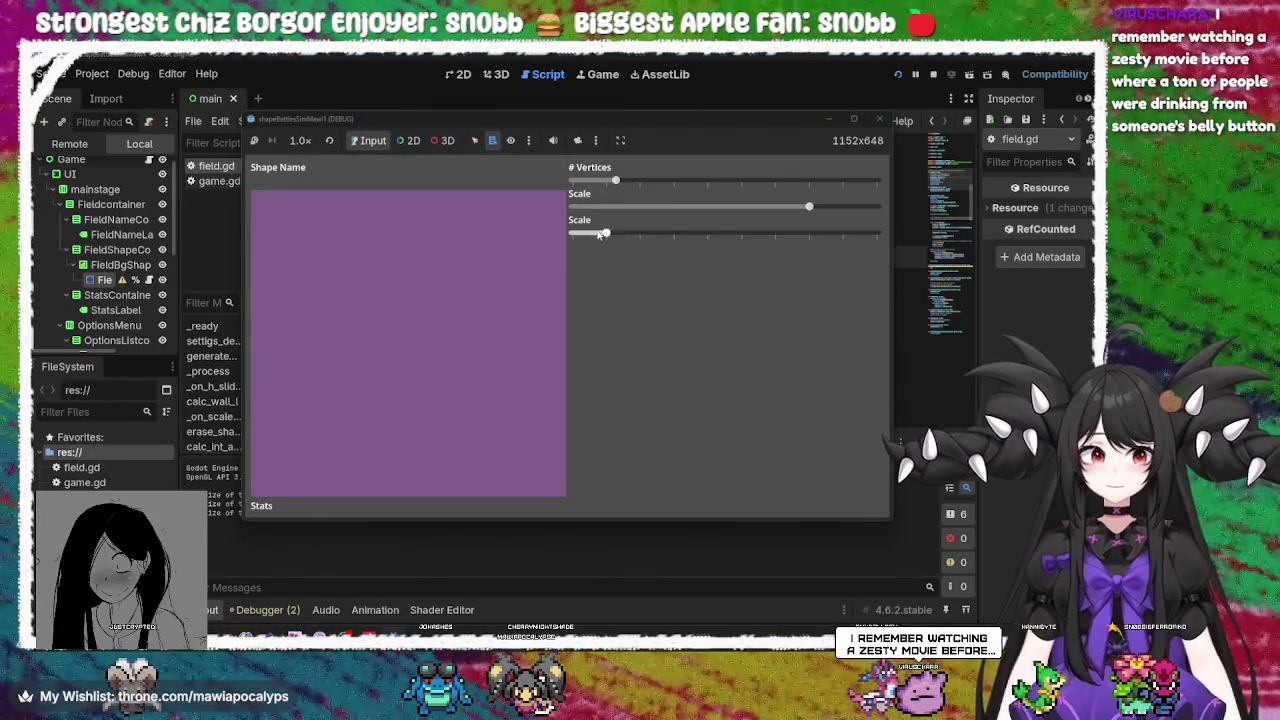
pyautogui.moveTo(603, 233)
pyautogui.mouseDown()
pyautogui.moveTo(866, 233)
pyautogui.moveTo(724, 233)
pyautogui.mouseUp()
pyautogui.moveTo(615, 181)
pyautogui.mouseDown()
pyautogui.moveTo(702, 185)
pyautogui.moveTo(665, 184)
pyautogui.mouseUp()
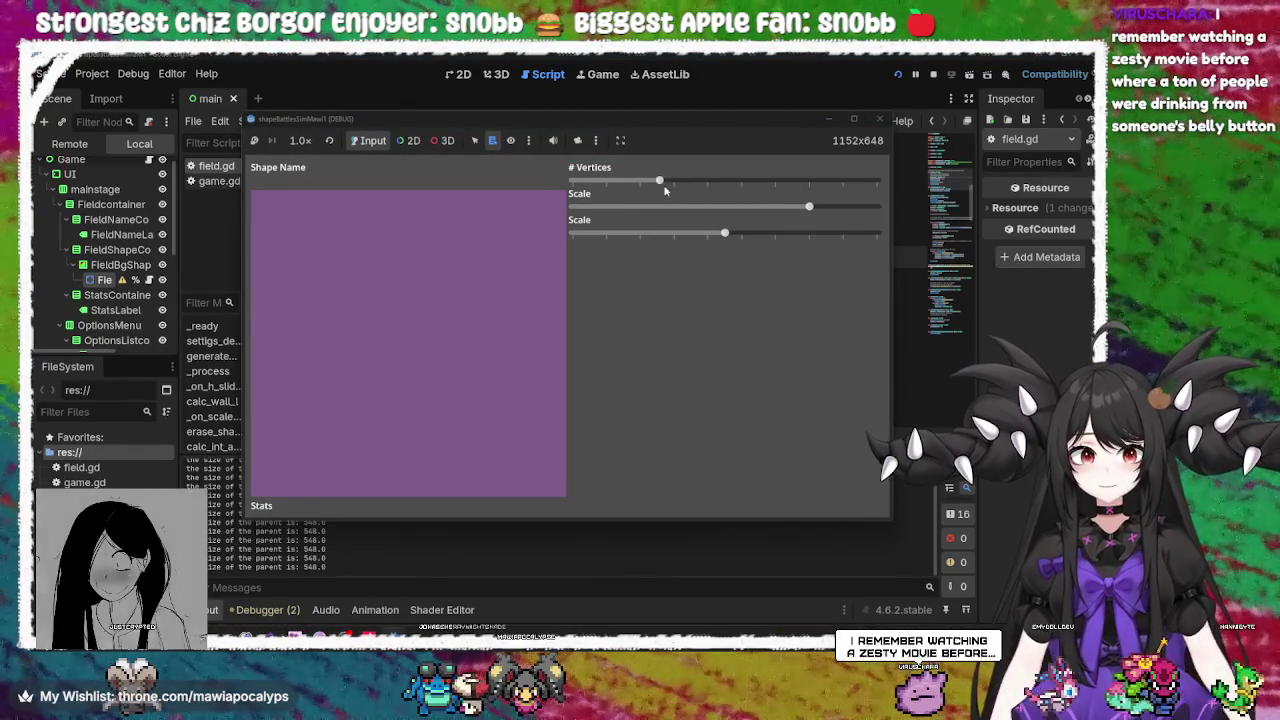
pyautogui.moveTo(809, 206); pyautogui.dragTo(741, 206)
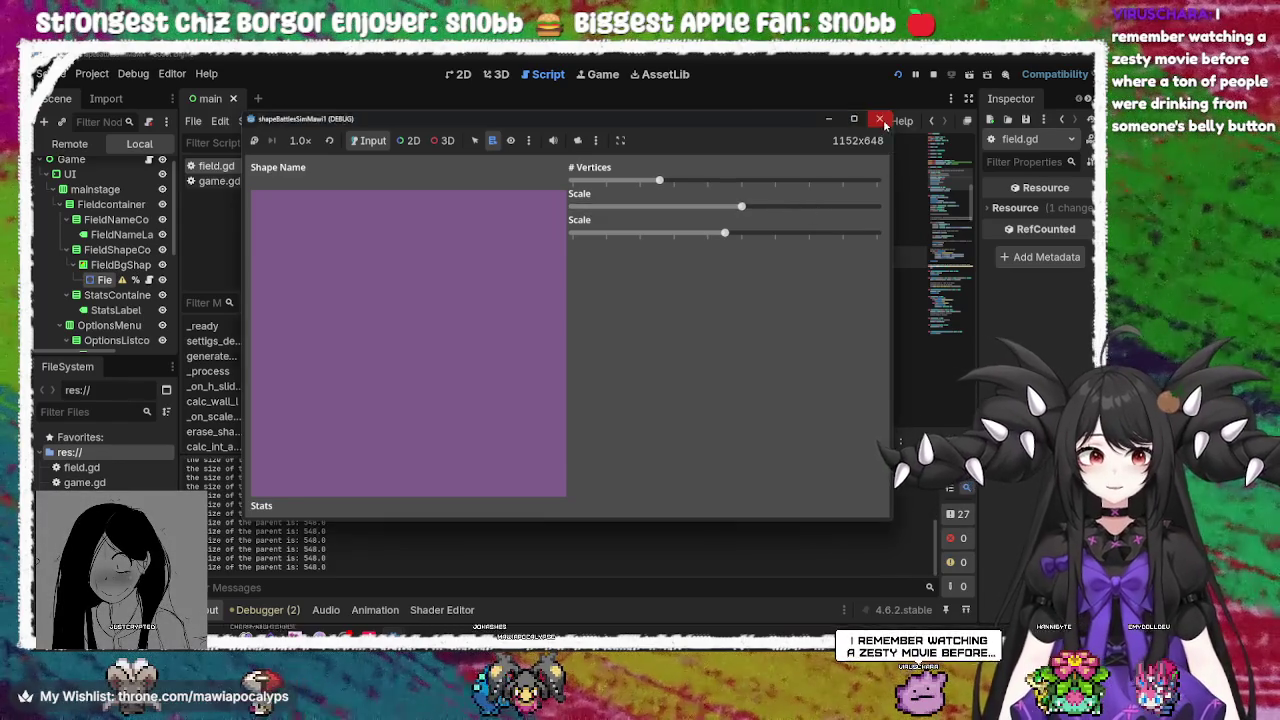
pyautogui.click(880, 119)
pyautogui.click(399, 279)
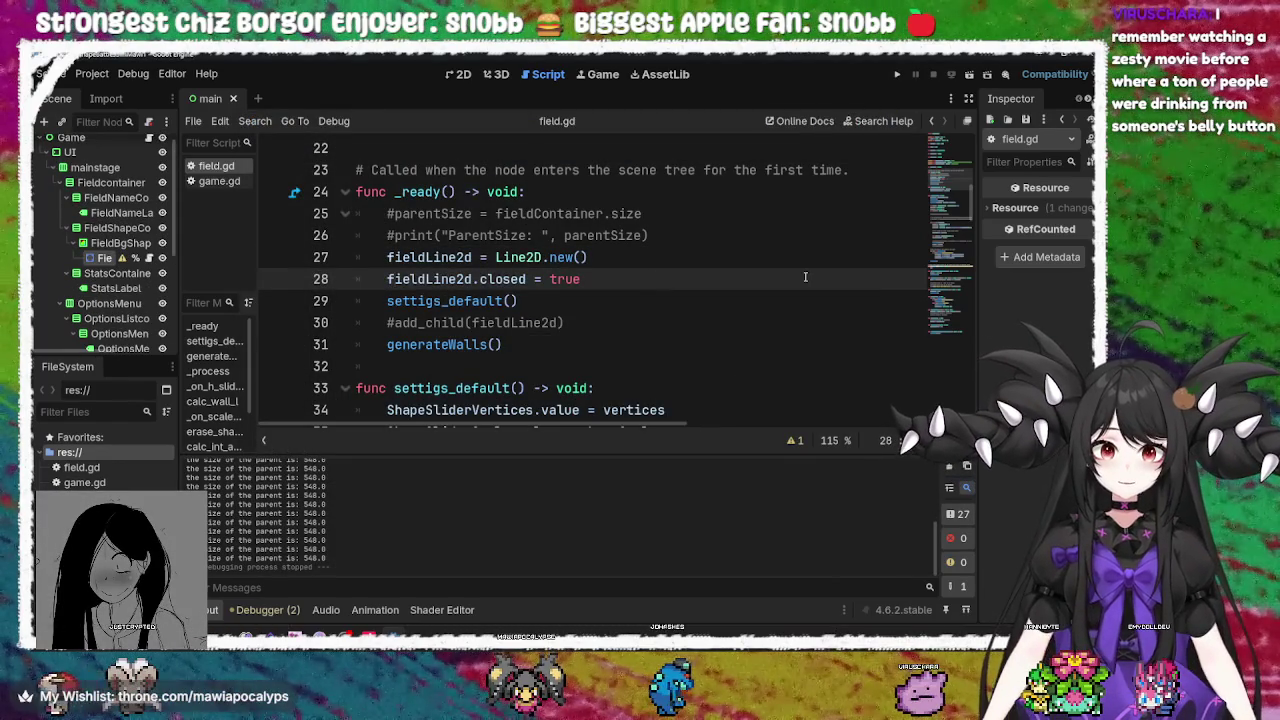
# Uncomment the add_child(fieldLine2d) line in _ready, then save and run the game
pyautogui.press('Down')
pyautogui.press('Down')
pyautogui.press('BackSpace')
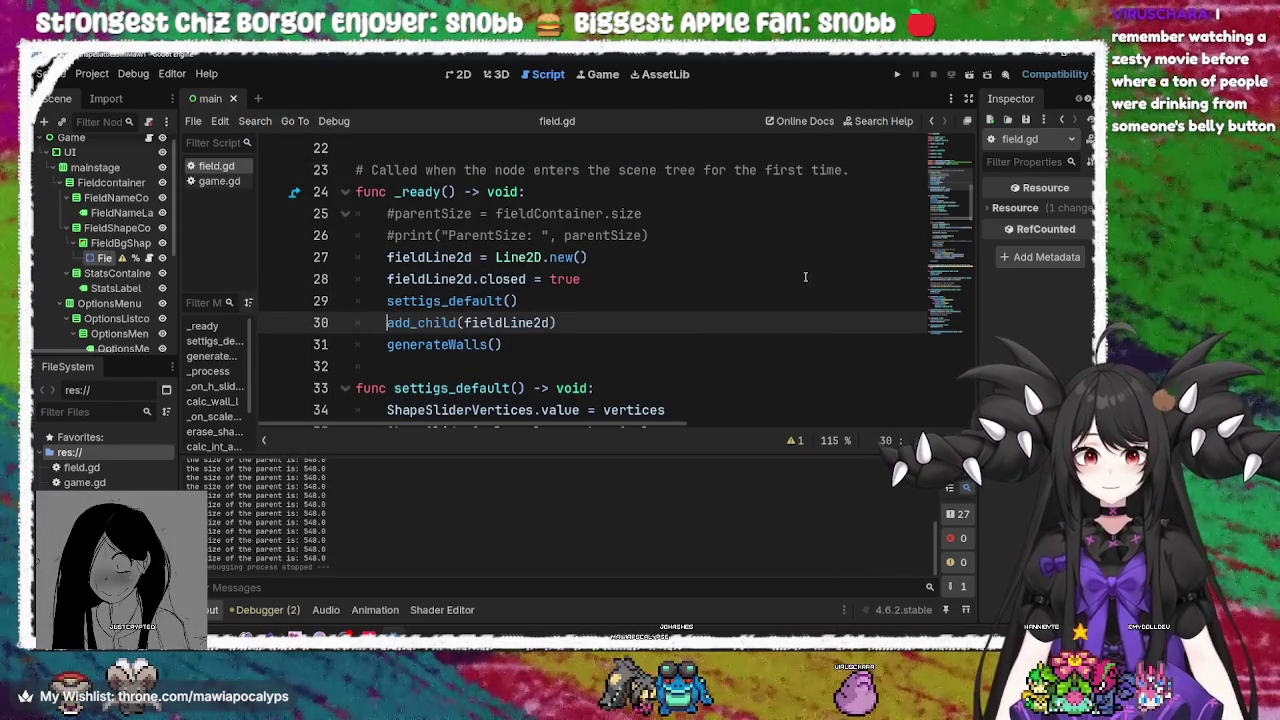
pyautogui.press('F5')
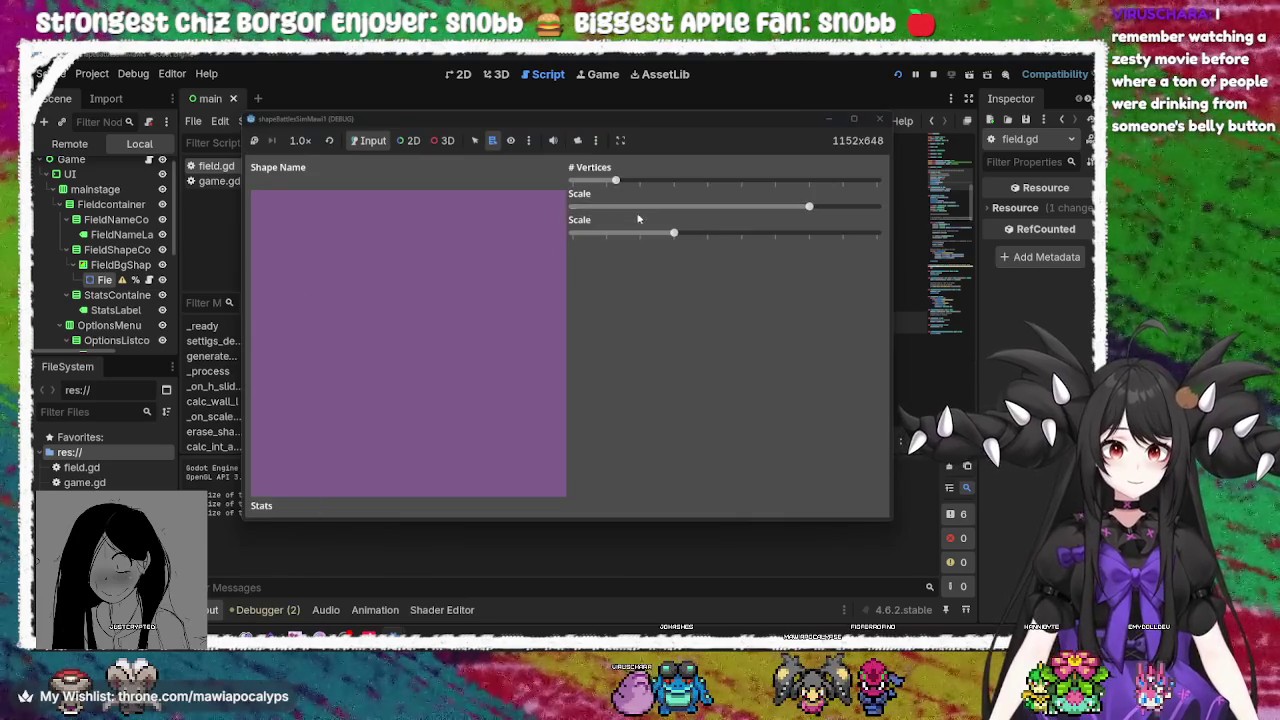
# Use the Vertices and Scale sliders to draw and resize a pentagon outline, then close the game
pyautogui.moveTo(615, 180)
pyautogui.mouseDown()
pyautogui.moveTo(731, 183)
pyautogui.moveTo(660, 181)
pyautogui.mouseUp()
pyautogui.moveTo(809, 206)
pyautogui.mouseDown()
pyautogui.moveTo(648, 208)
pyautogui.moveTo(741, 207)
pyautogui.mouseUp()
pyautogui.moveTo(673, 232)
pyautogui.mouseDown()
pyautogui.moveTo(829, 232)
pyautogui.moveTo(726, 233)
pyautogui.mouseUp()
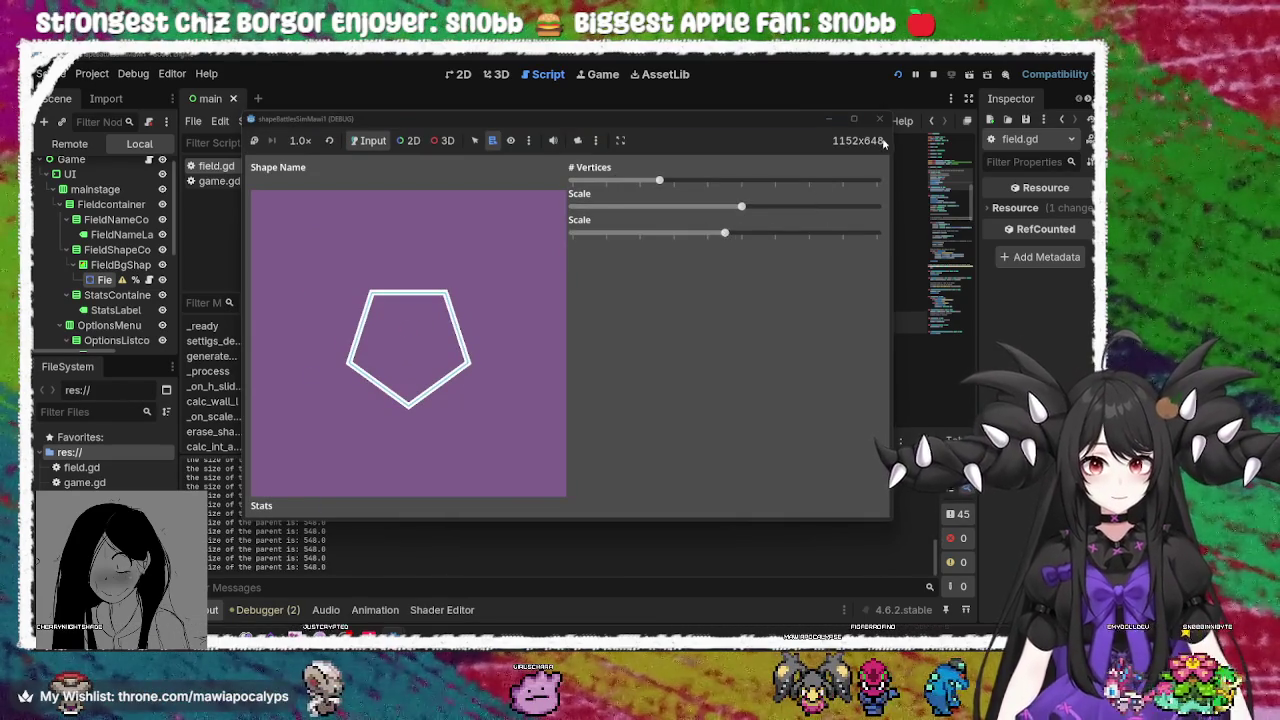
pyautogui.click(879, 119)
pyautogui.scroll(-3, 456, 344)
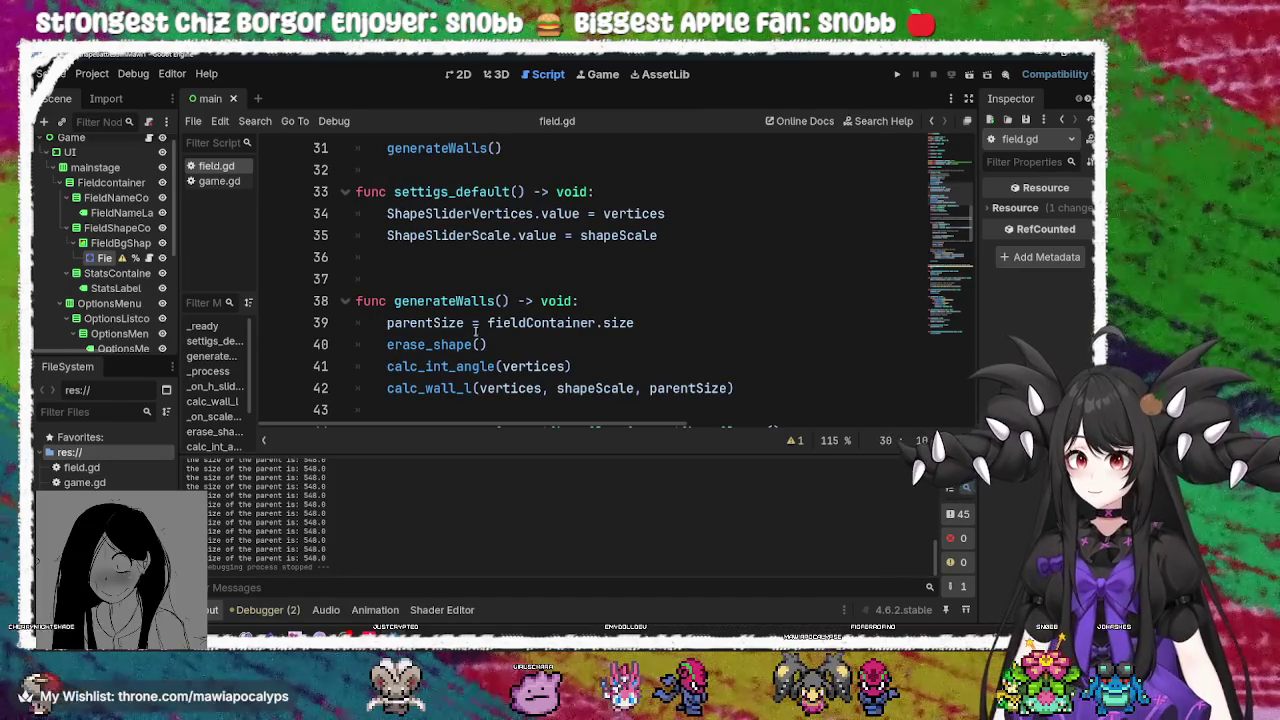
# Review _ready in field.gd, checking the generateWalls call and the Line2D creation line
pyautogui.scroll(-1, 473, 334)
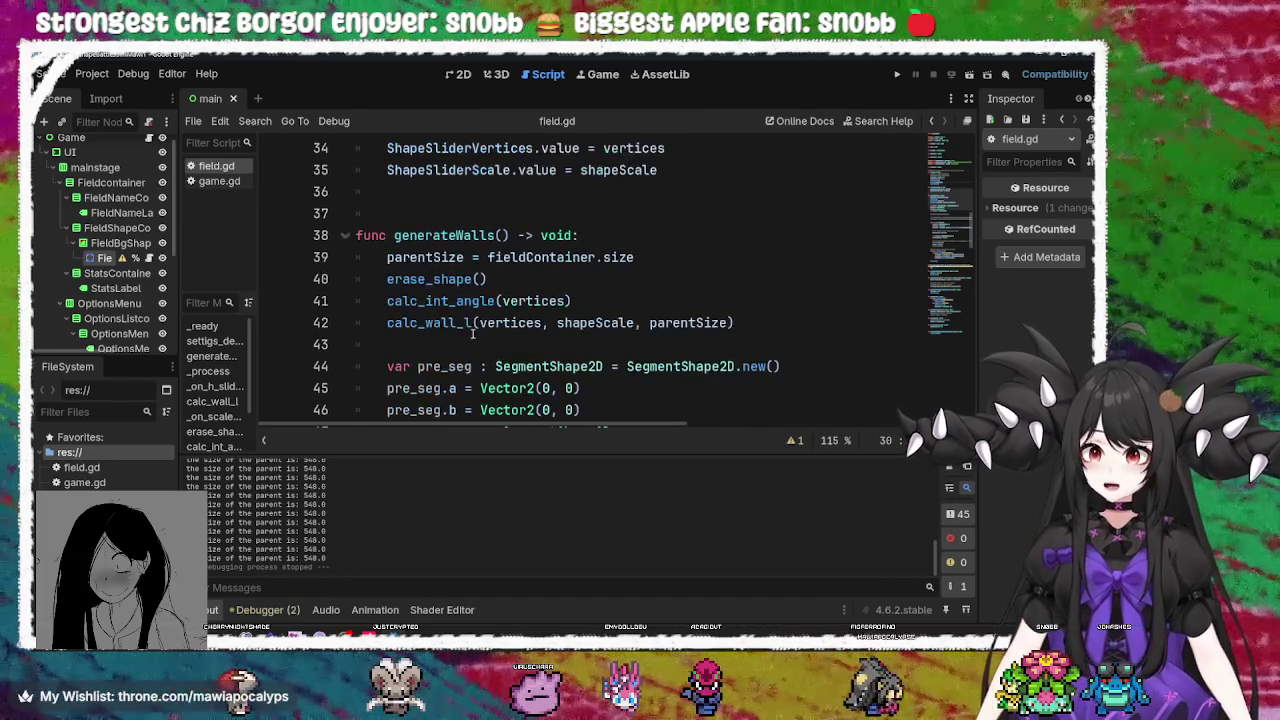
pyautogui.scroll(3, 491, 282)
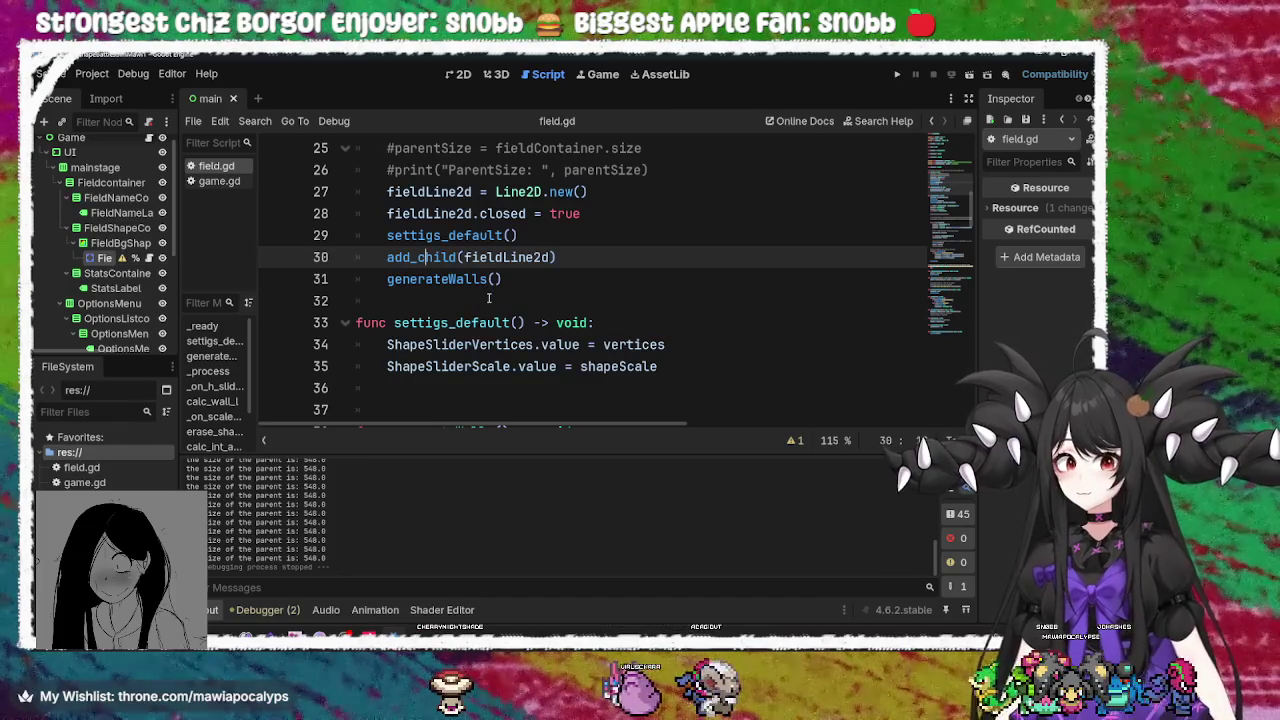
pyautogui.click(548, 282)
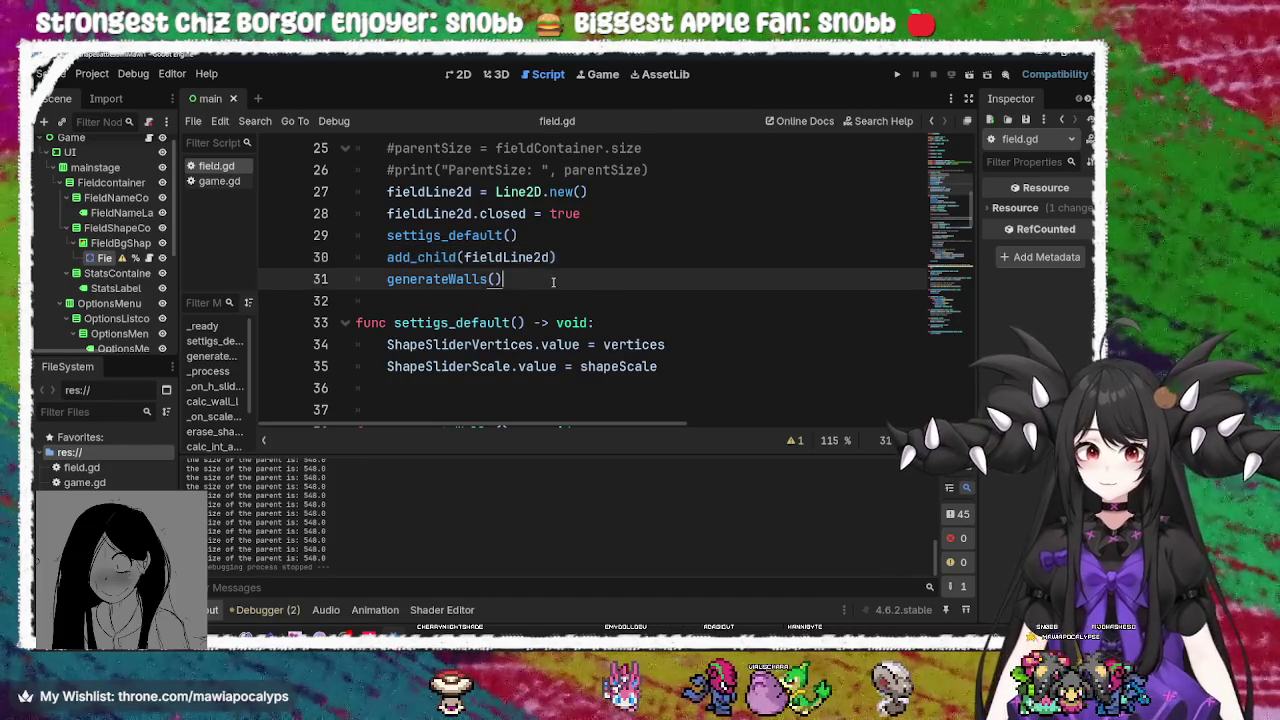
pyautogui.scroll(2, 555, 280)
pyautogui.click(559, 322)
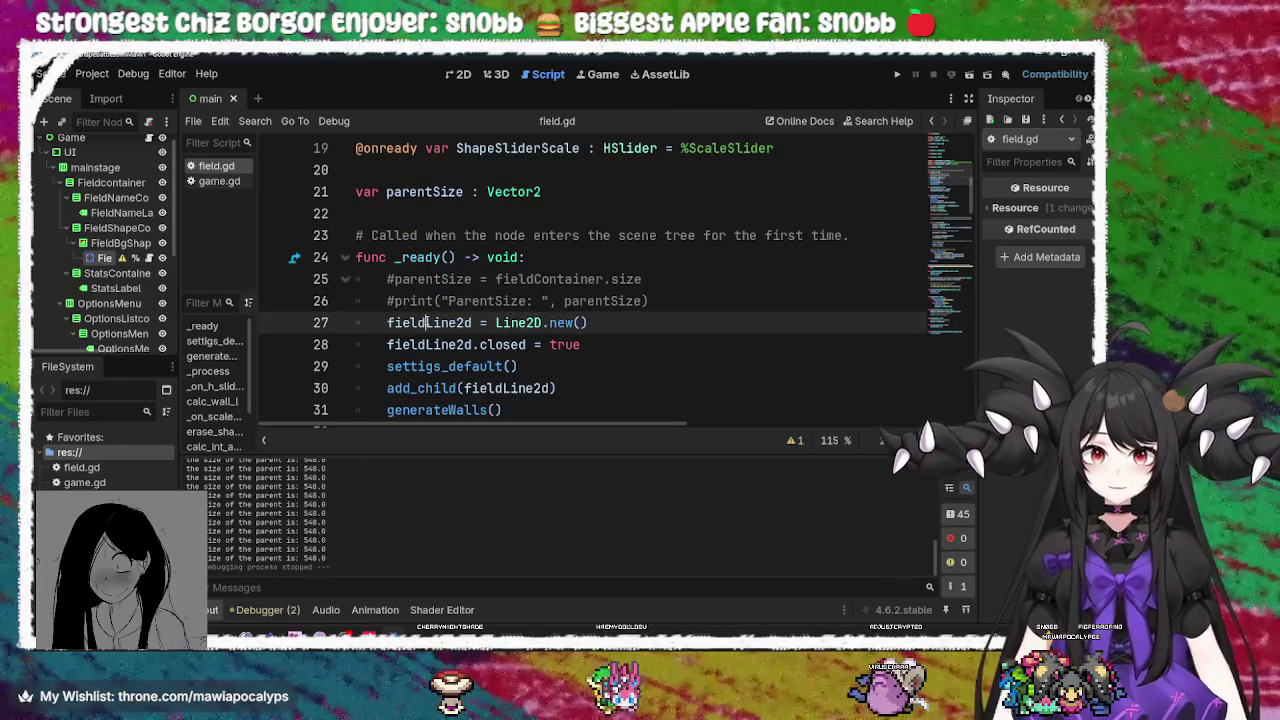
pyautogui.scroll(-5, 426, 322)
# Inspect erase_shape and calc_wall_l's parameters in generateWalls, then run the game again
pyautogui.click(489, 279)
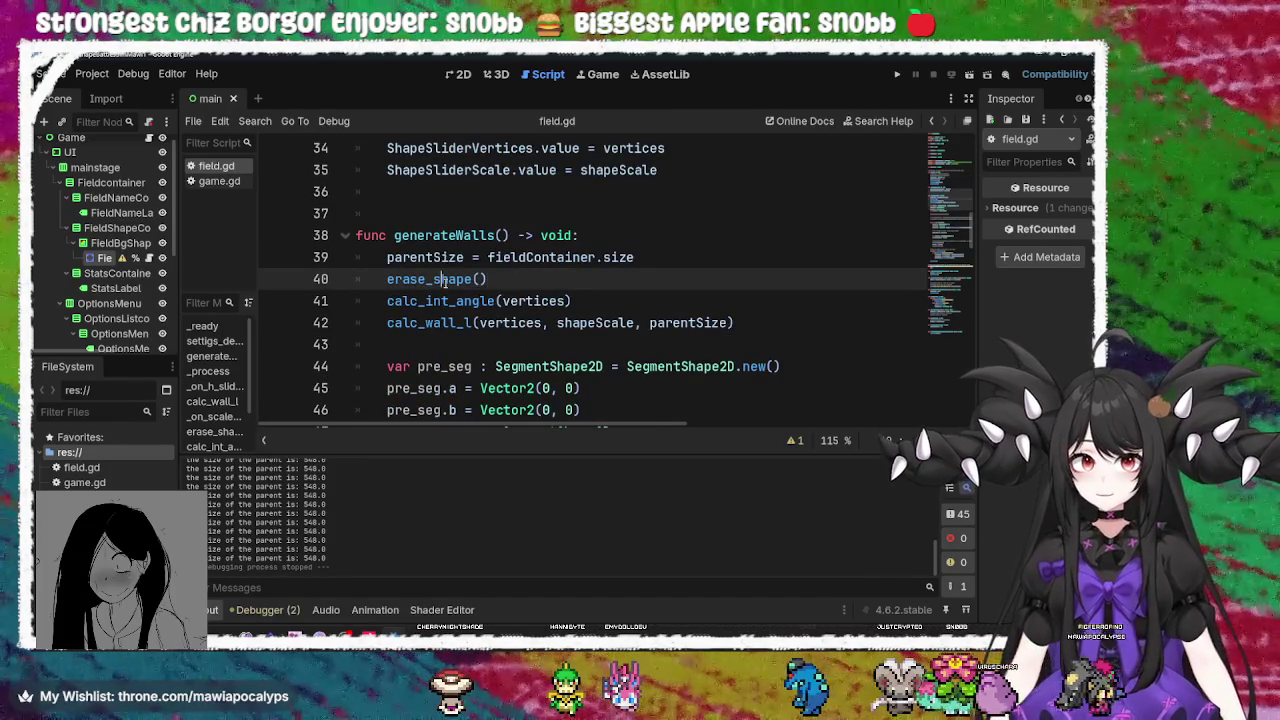
pyautogui.click(461, 301)
pyautogui.click(452, 321)
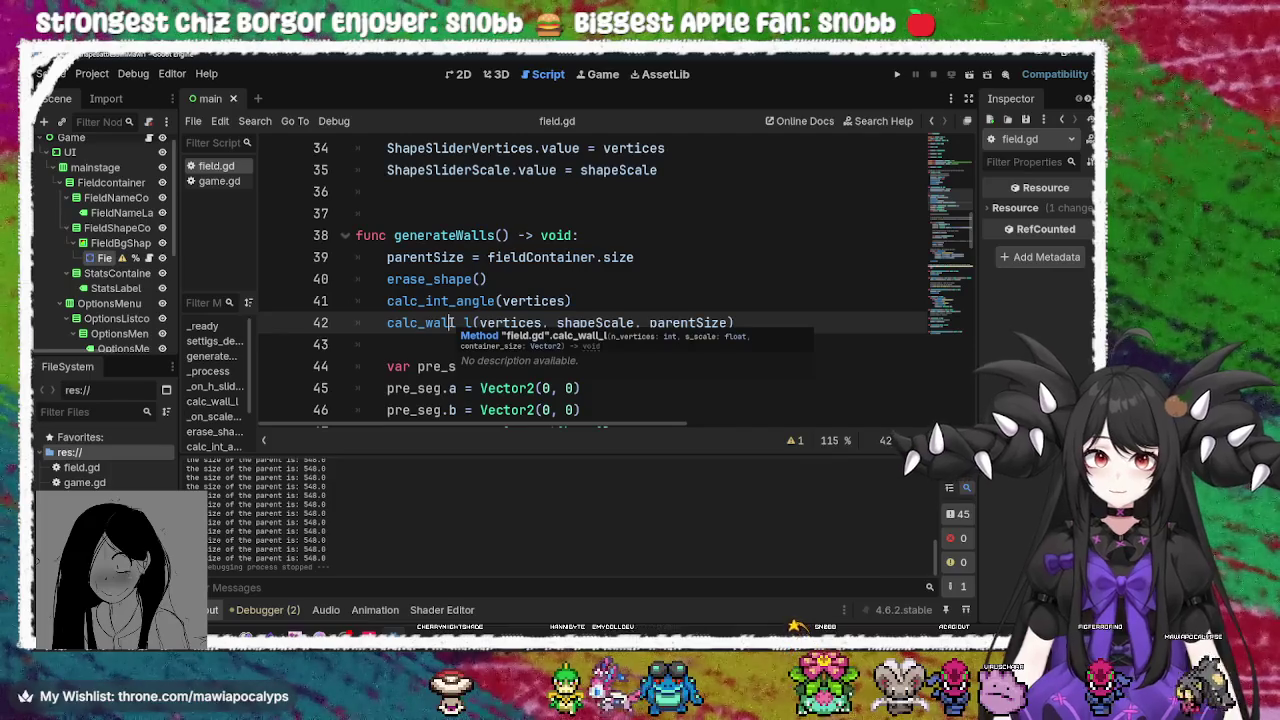
pyautogui.click(453, 301)
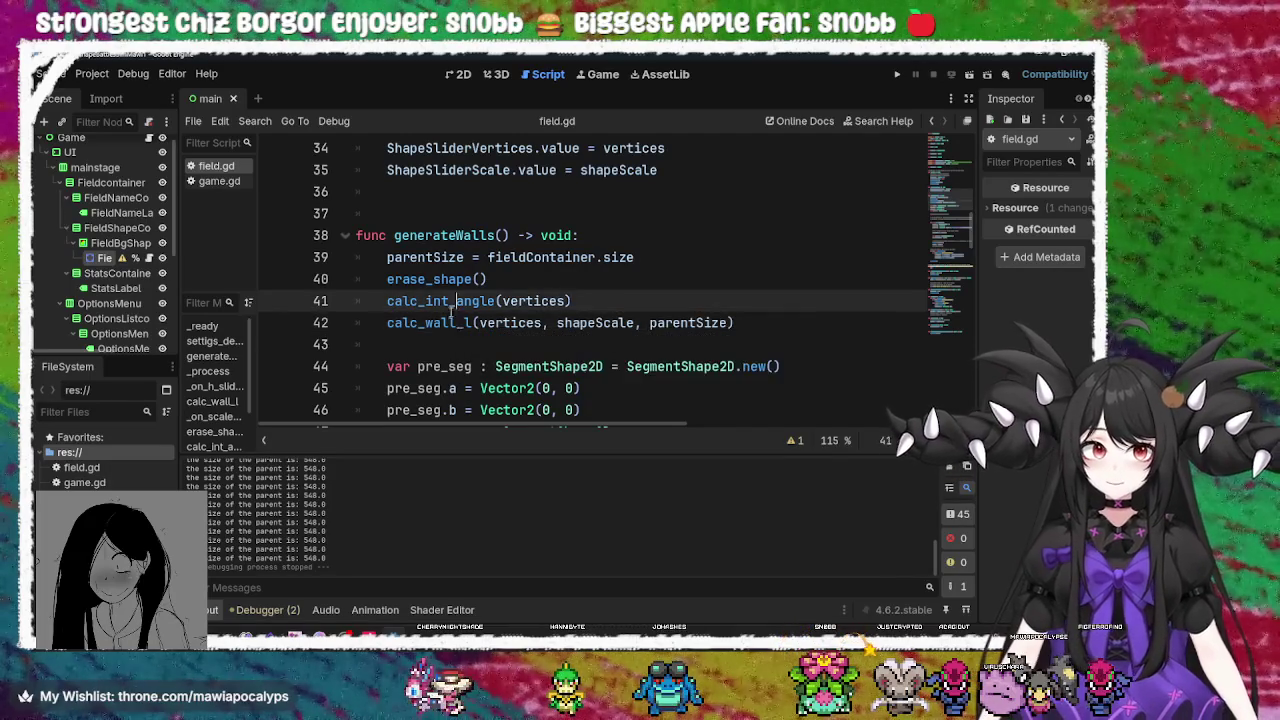
pyautogui.click(441, 322)
pyautogui.doubleClick(441, 322)
pyautogui.click(441, 322)
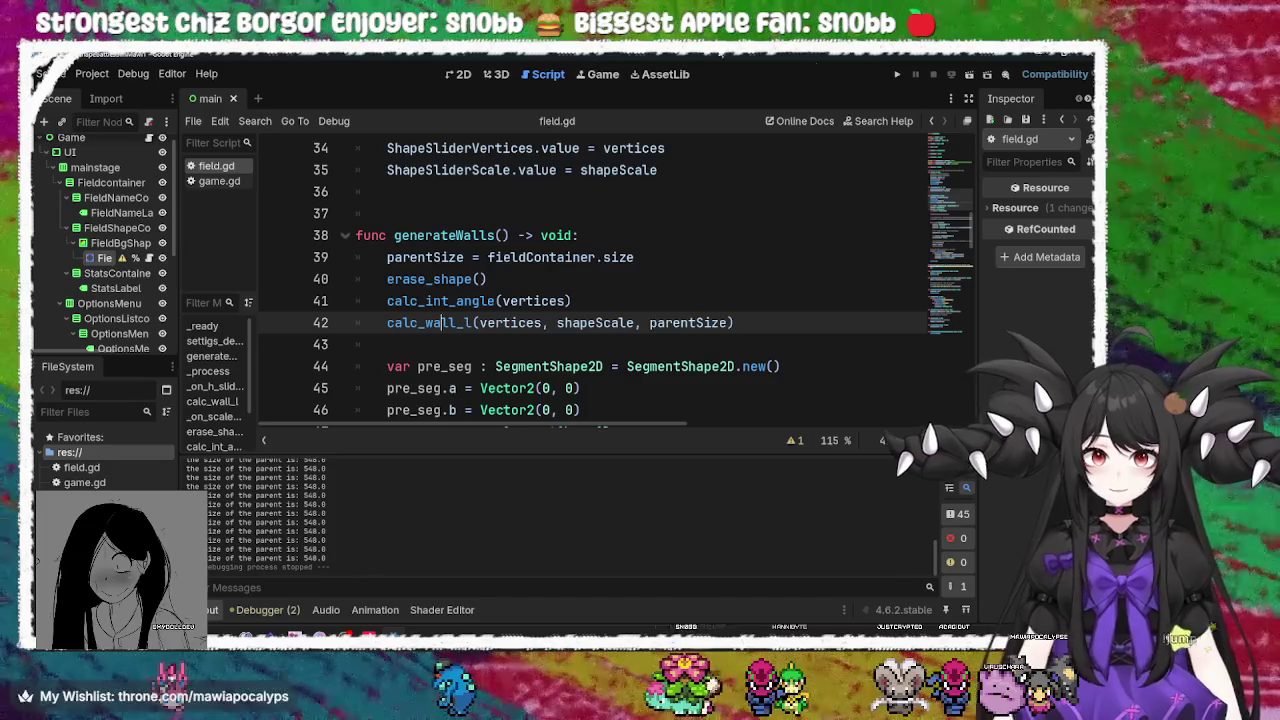
pyautogui.click(894, 75)
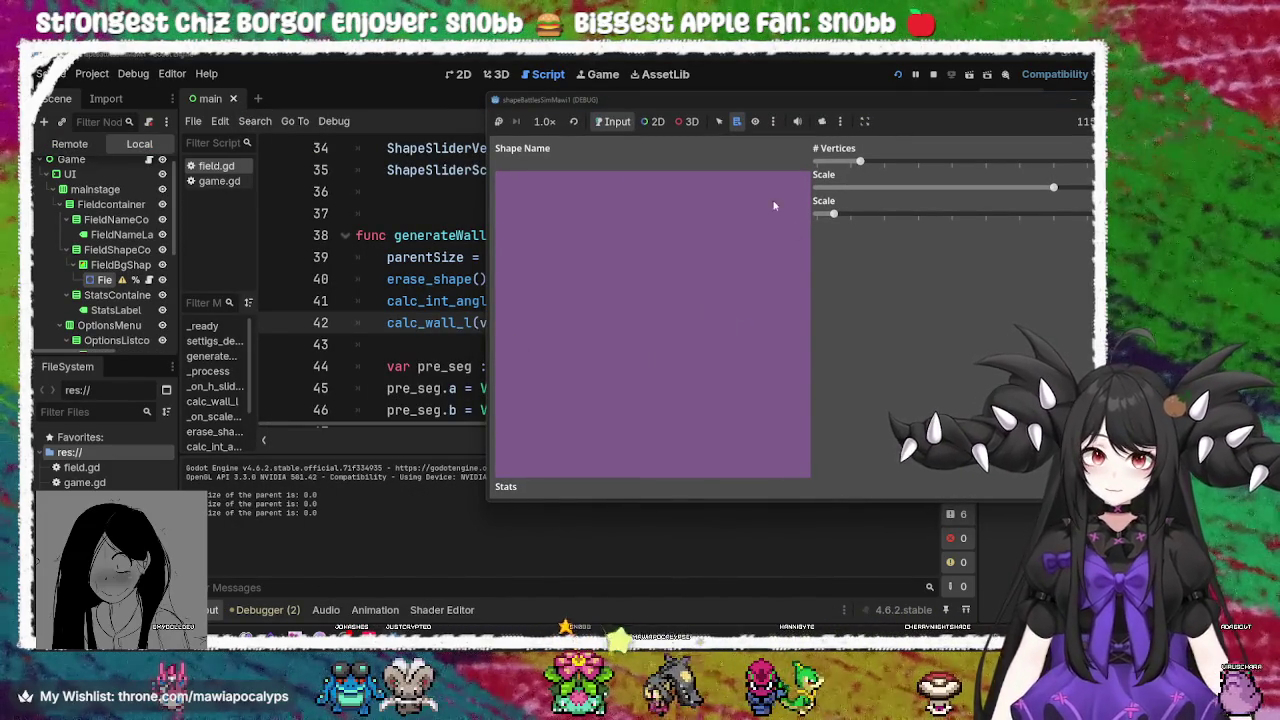
# Return to the running game, raise the vertex count to draw a pentagon, then stop it
pyautogui.click(110, 266)
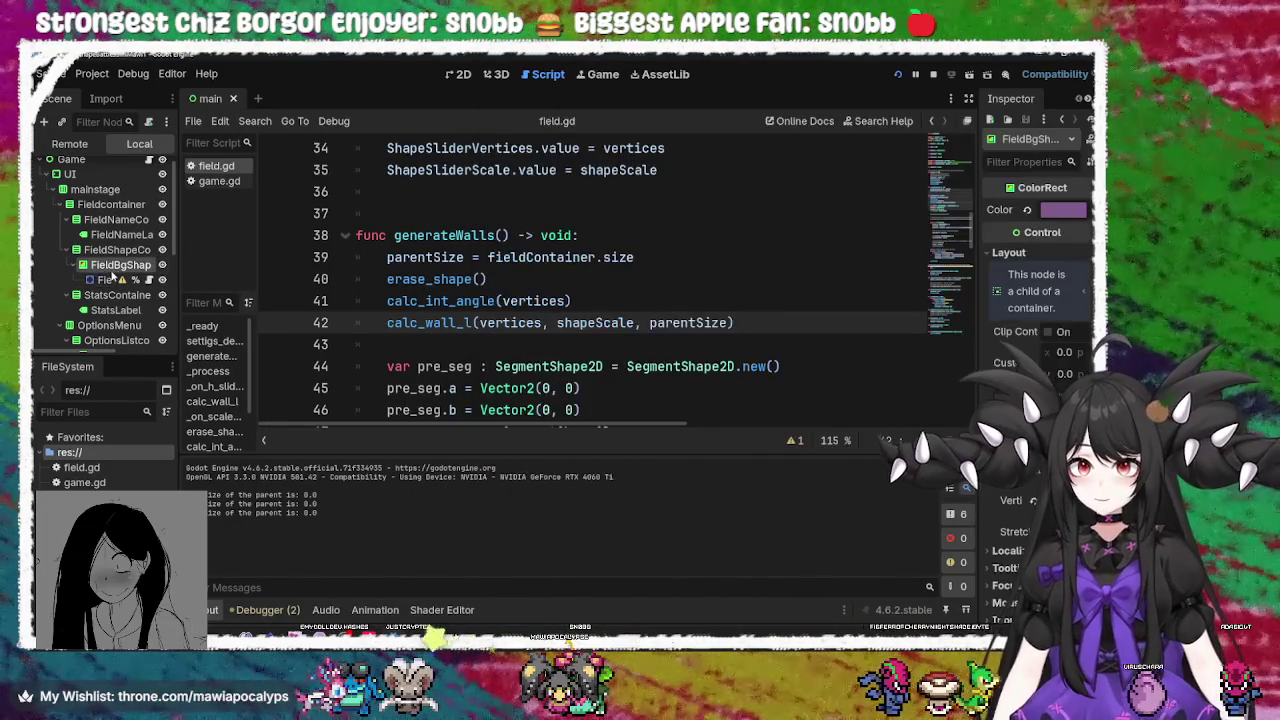
pyautogui.hotkey('alt', 'Tab')
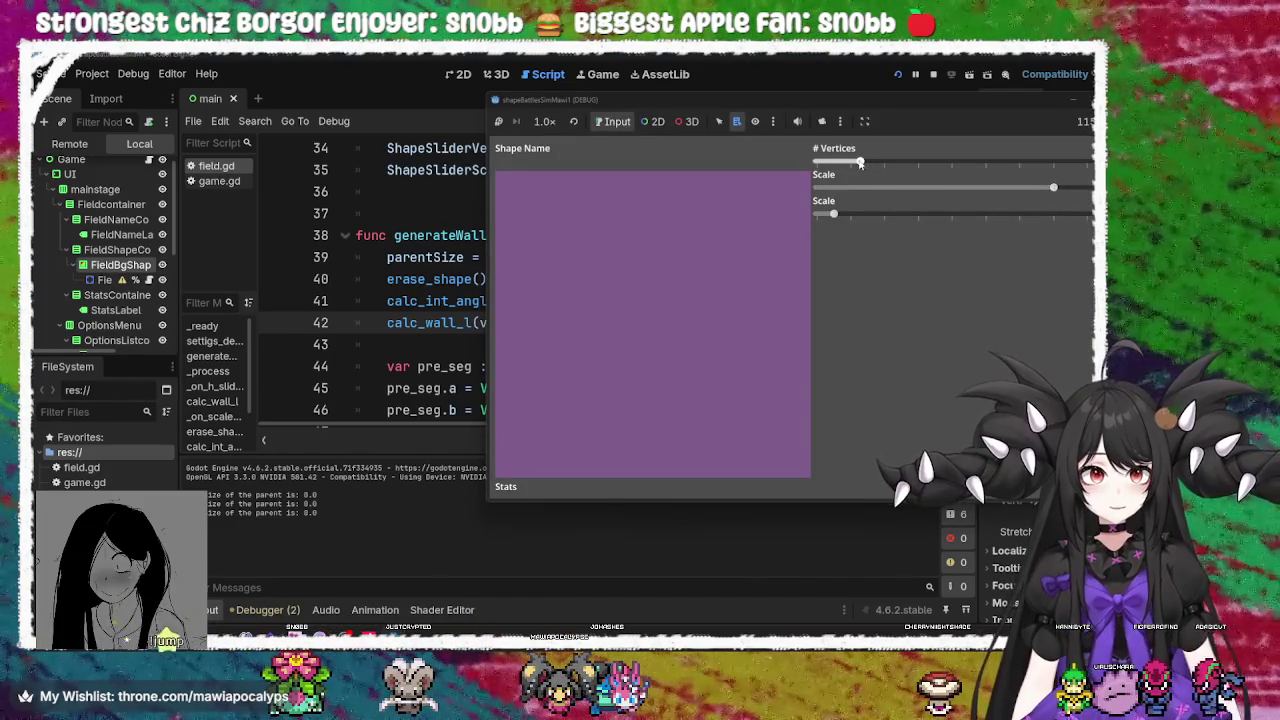
pyautogui.click(903, 161)
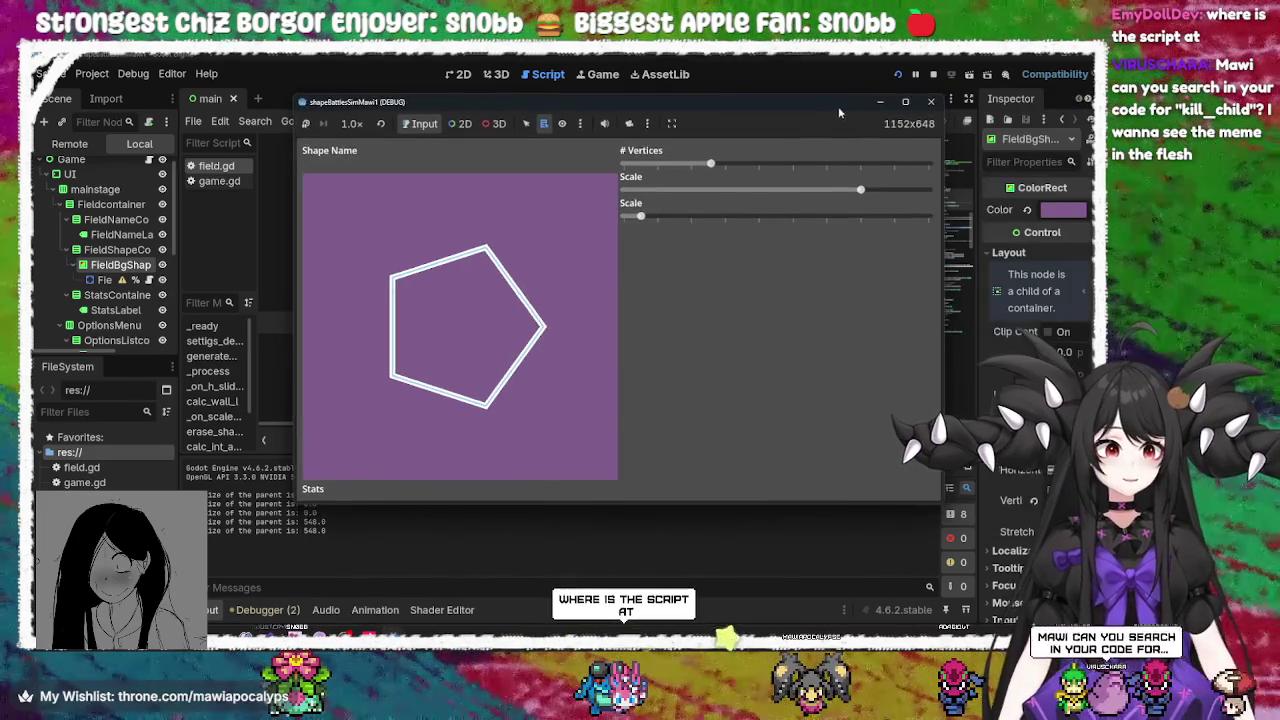
pyautogui.click(929, 100)
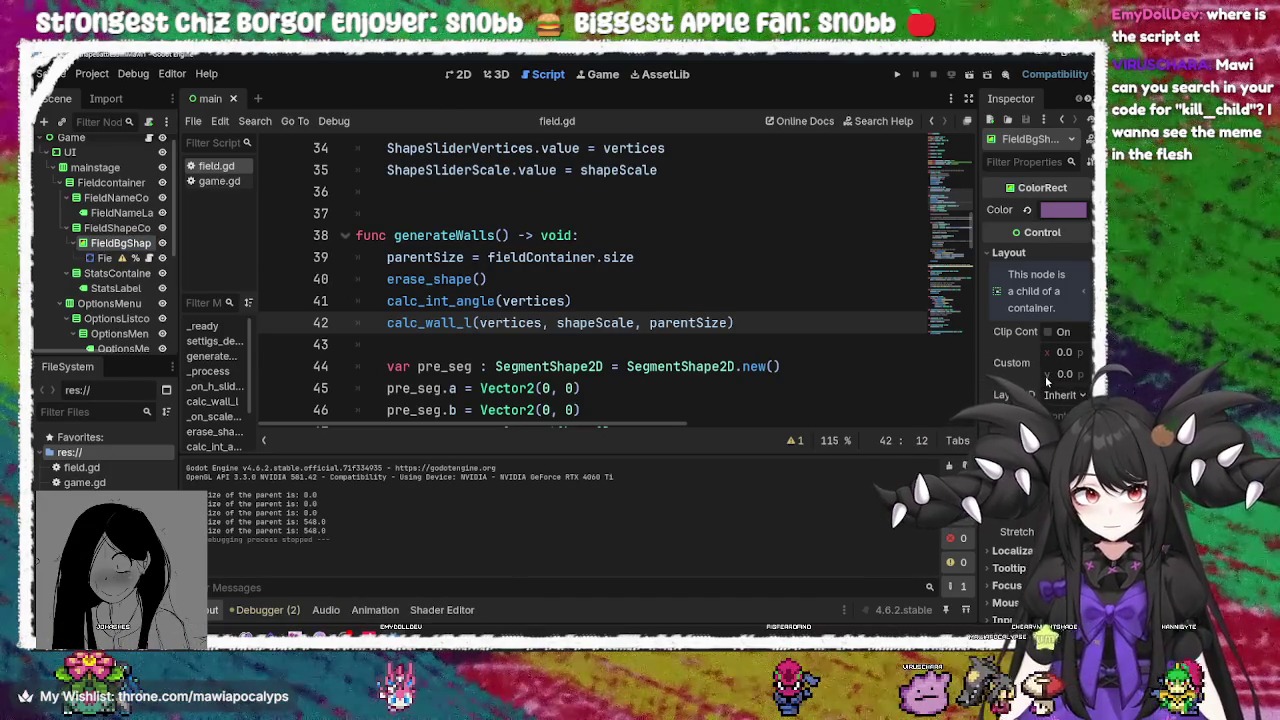
# Drag the Inspector divider left to widen it, then run the project with F5
pyautogui.moveTo(978, 383); pyautogui.dragTo(862, 383)
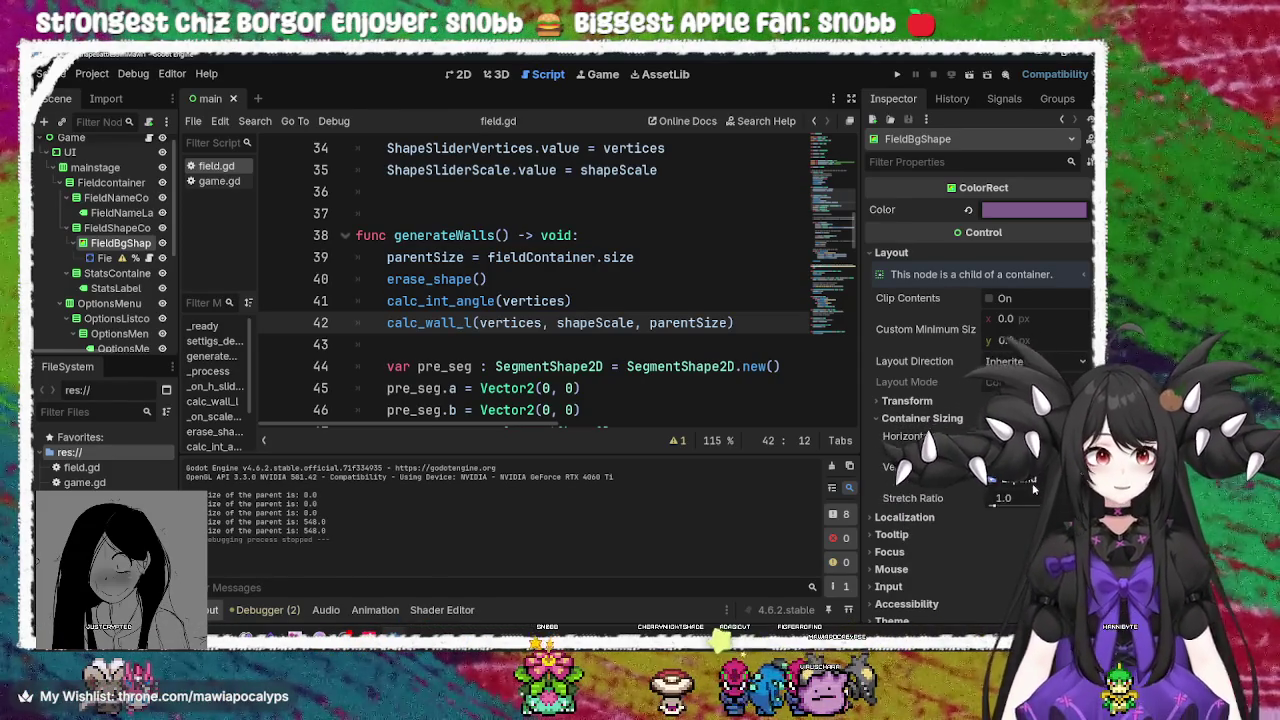
pyautogui.press('F5')
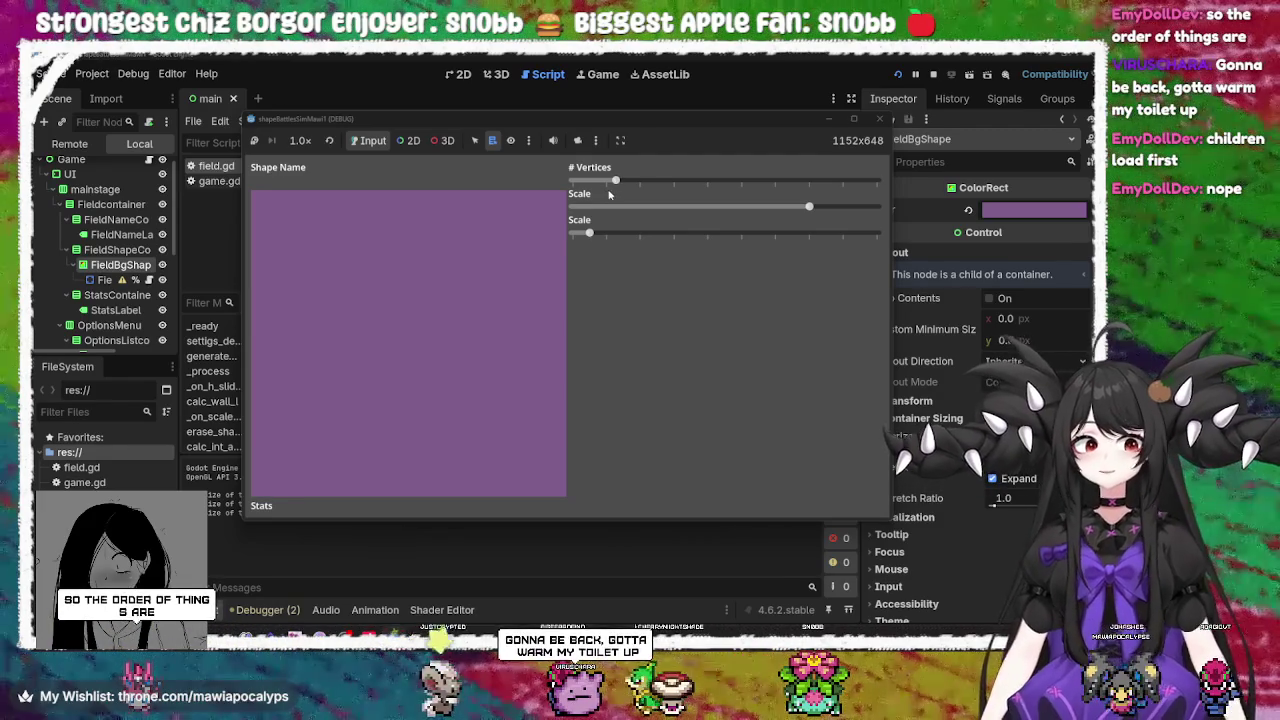
# Raise the vertex count until a heptagon appears, close the game, and put the caret on line 37
pyautogui.moveTo(612, 182); pyautogui.dragTo(745, 182)
pyautogui.click(879, 118)
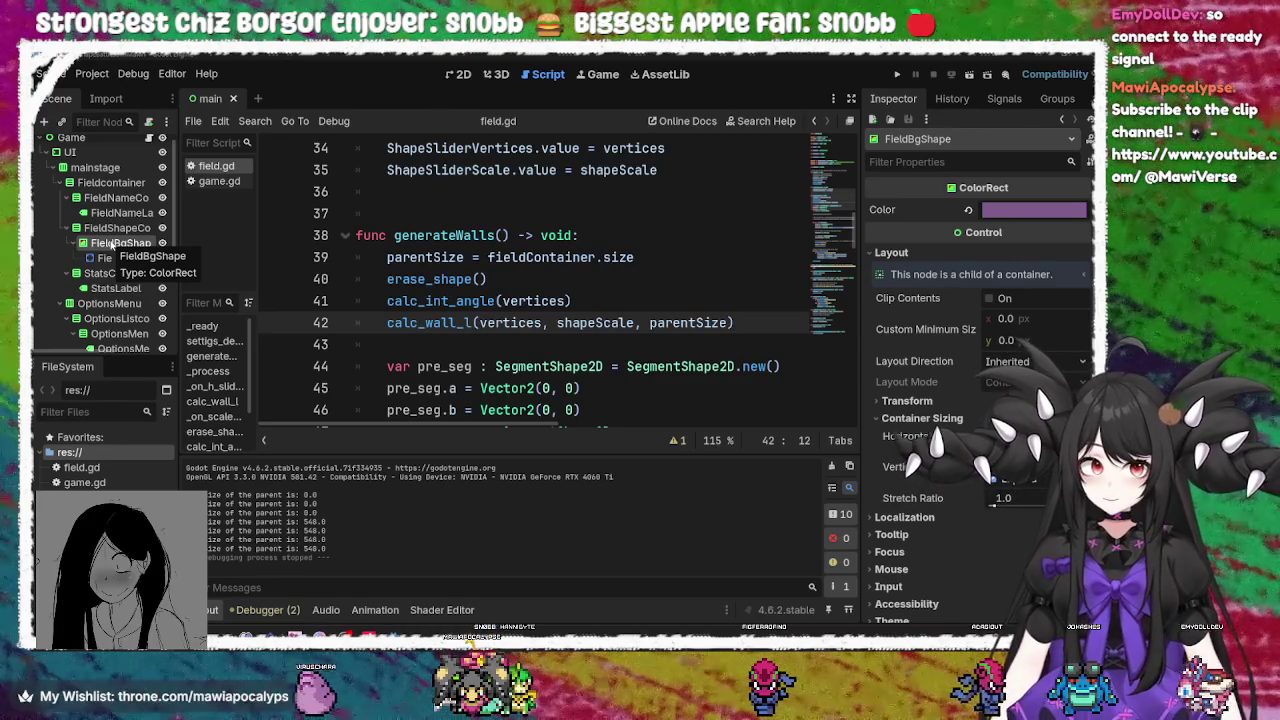
pyautogui.click(603, 206)
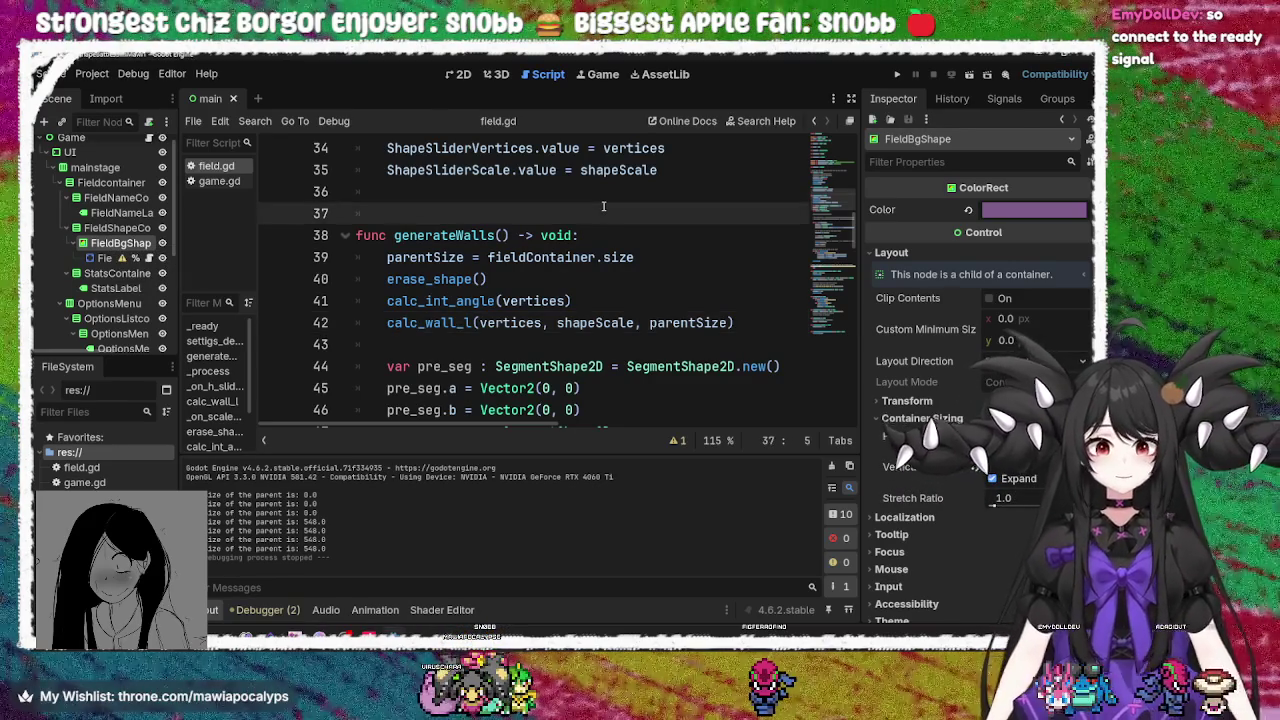
# Delete the empty lines around line 37 between settigs_default and generateWalls in field.gd
pyautogui.press('Return')
pyautogui.press('Up')
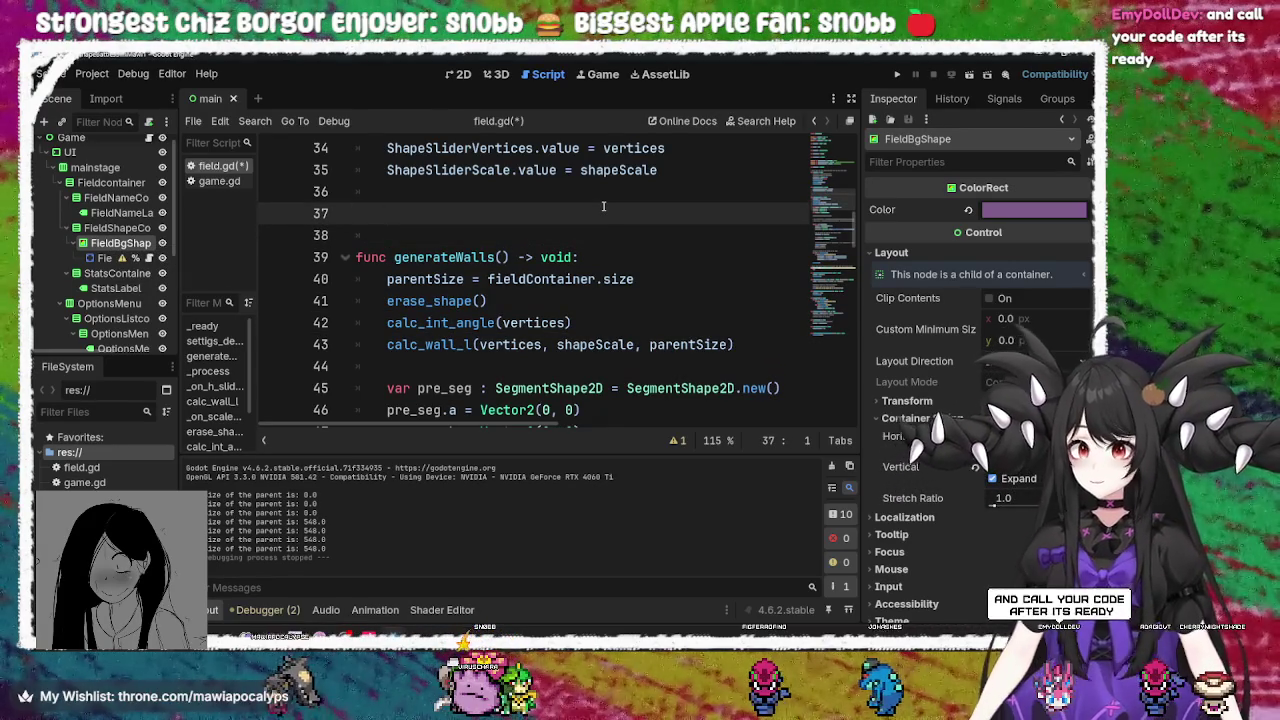
pyautogui.scroll(5, 603, 206)
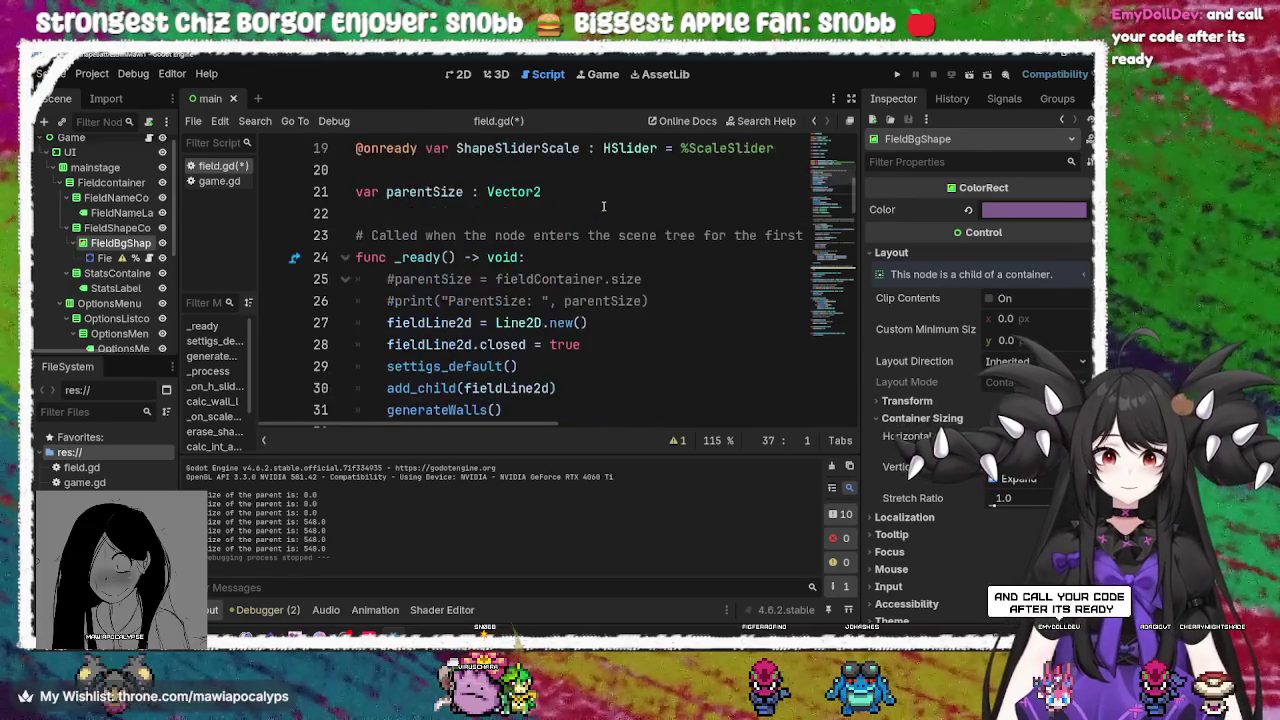
pyautogui.scroll(-5, 603, 207)
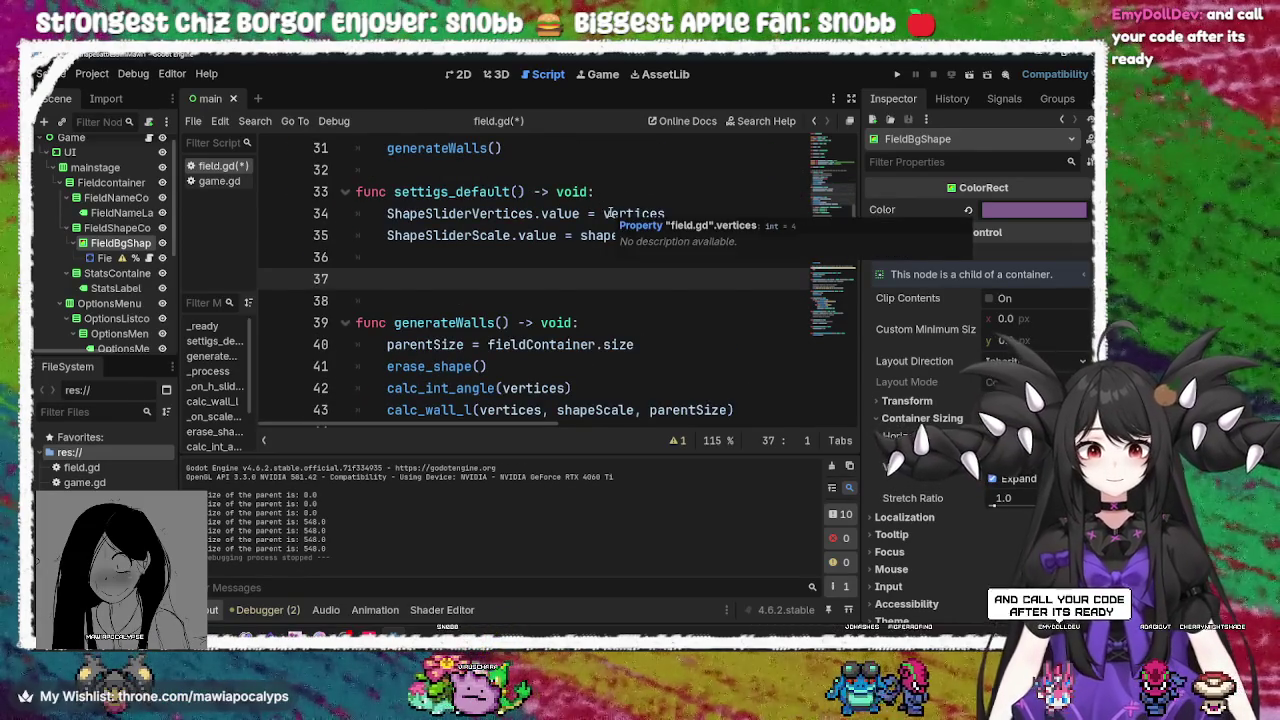
pyautogui.scroll(-3, 598, 198)
pyautogui.press('BackSpace')
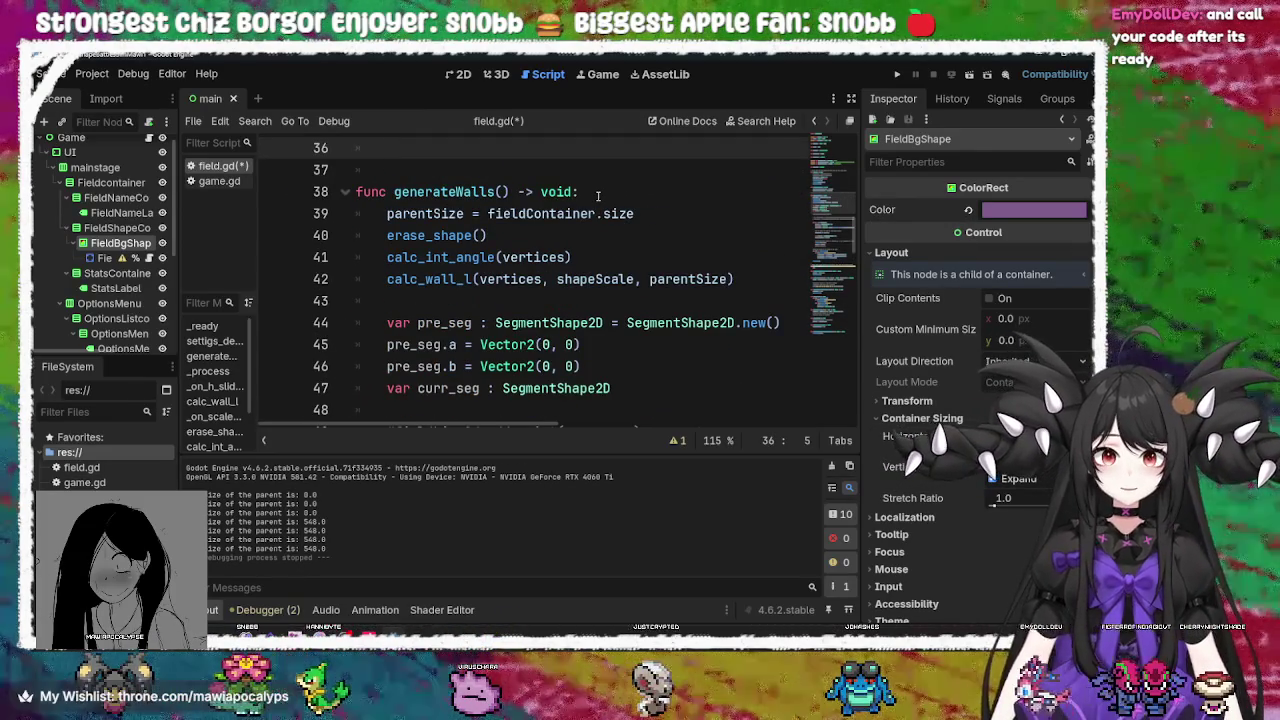
pyautogui.scroll(3, 598, 196)
pyautogui.press('BackSpace')
pyautogui.press('BackSpace')
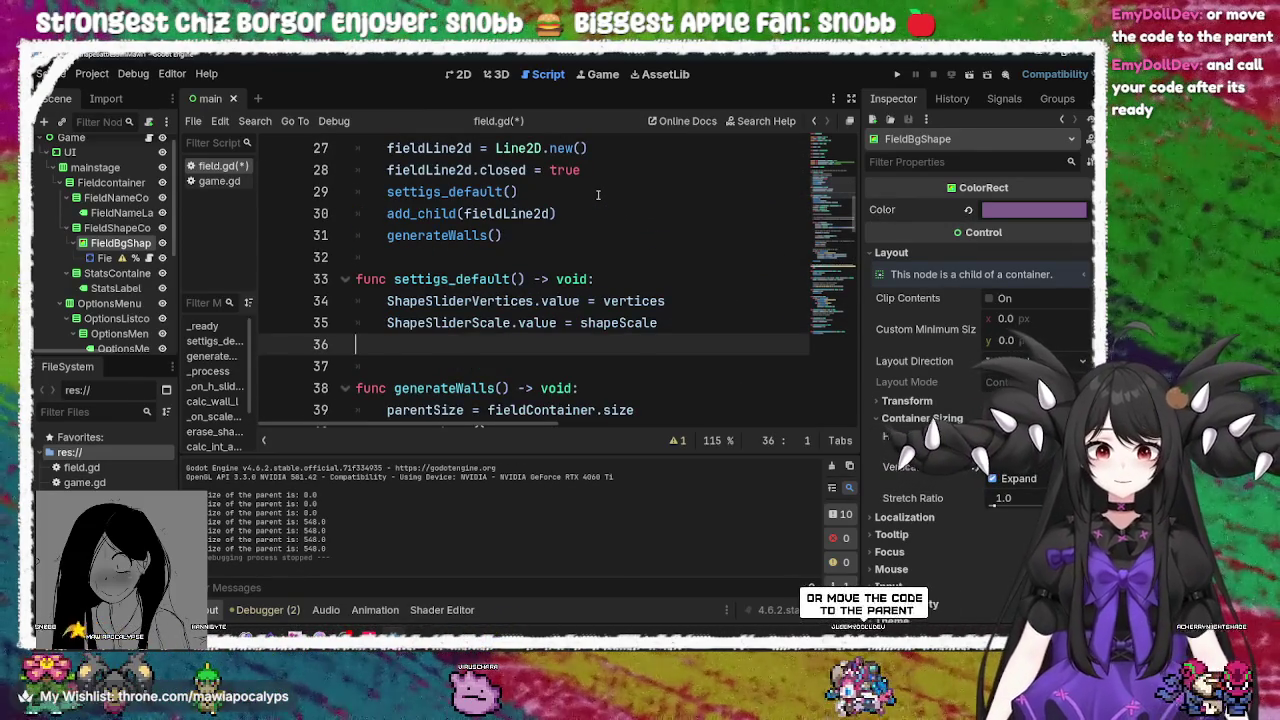
pyautogui.scroll(5, 595, 194)
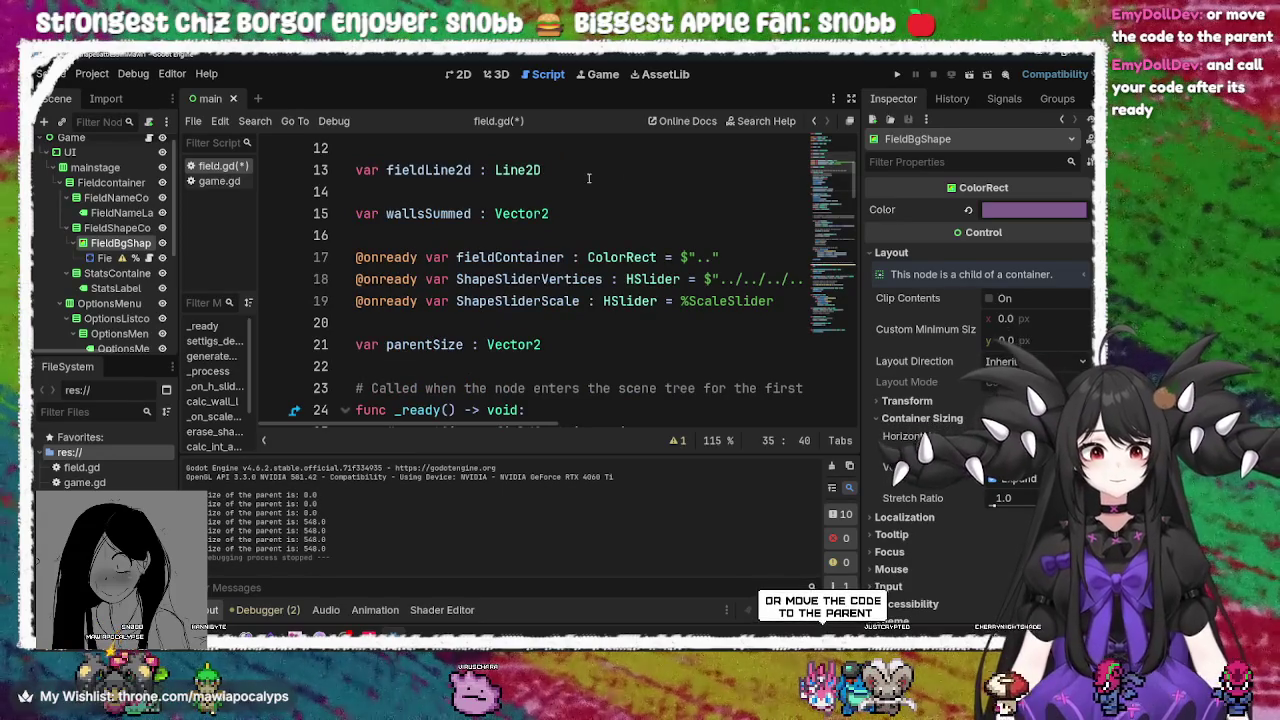
pyautogui.scroll(-1, 558, 193)
pyautogui.click(557, 193)
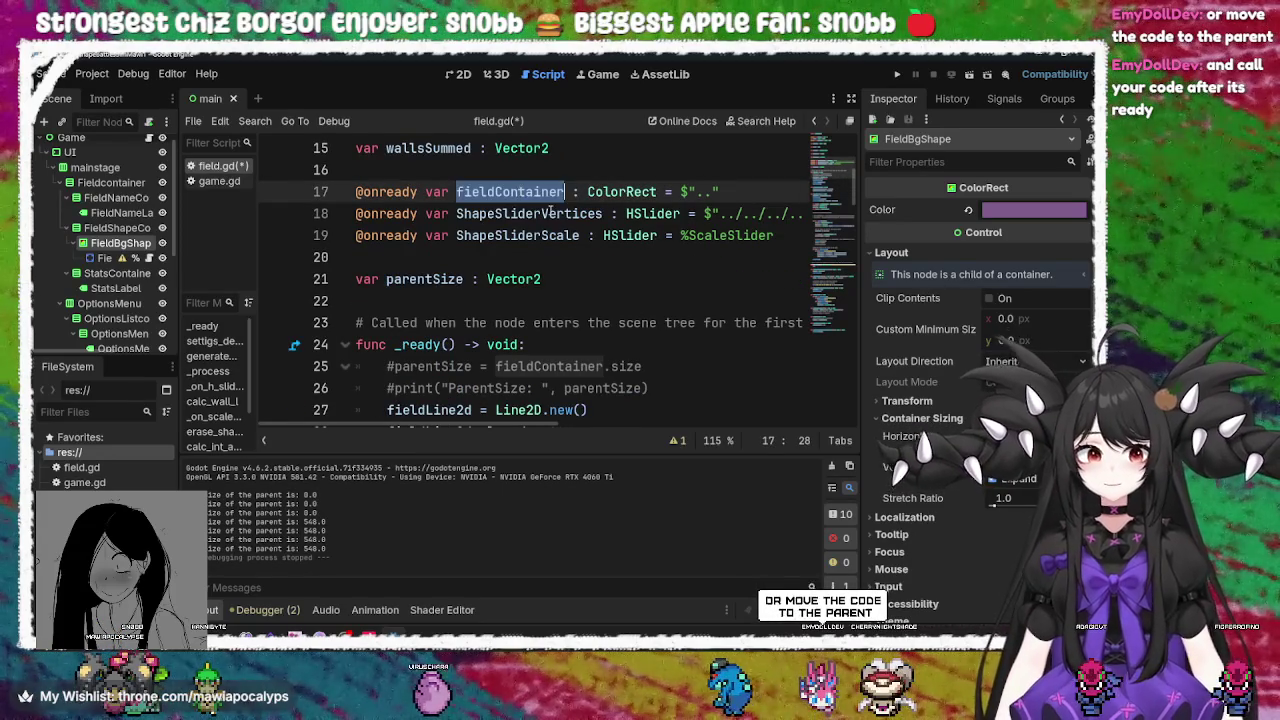
pyautogui.click(585, 279)
pyautogui.doubleClick(498, 193)
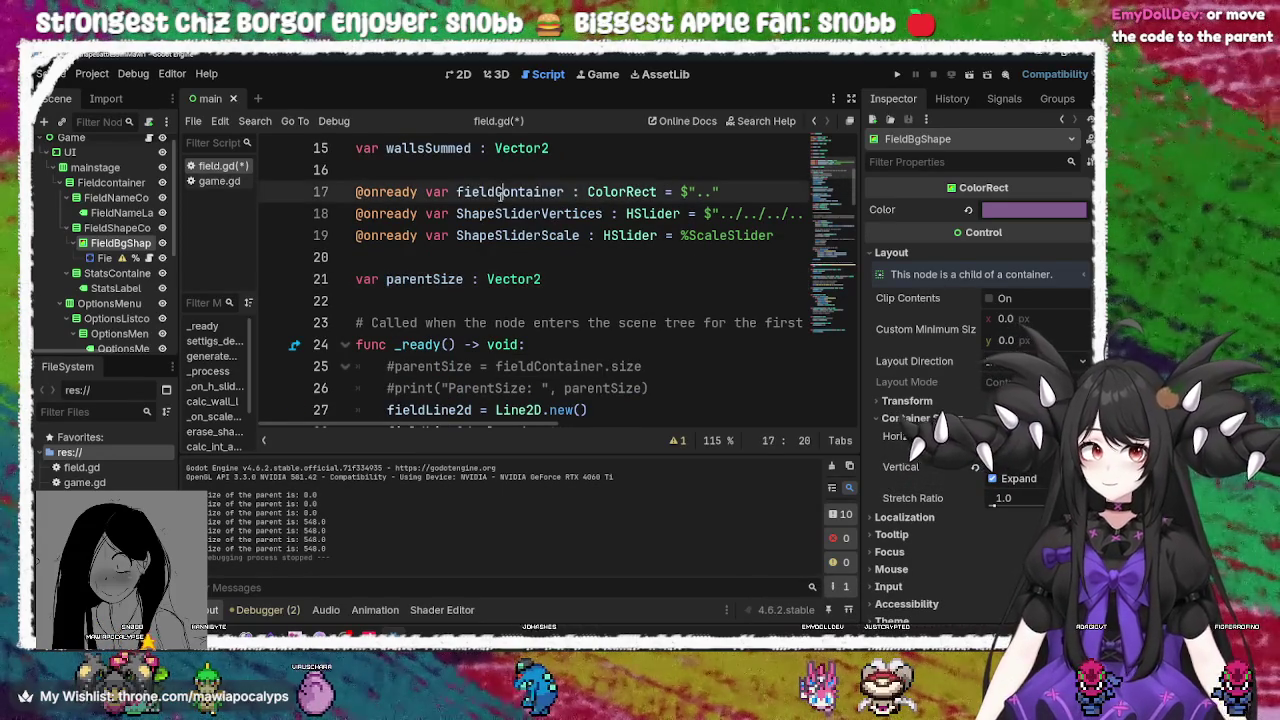
pyautogui.rightClick(510, 203)
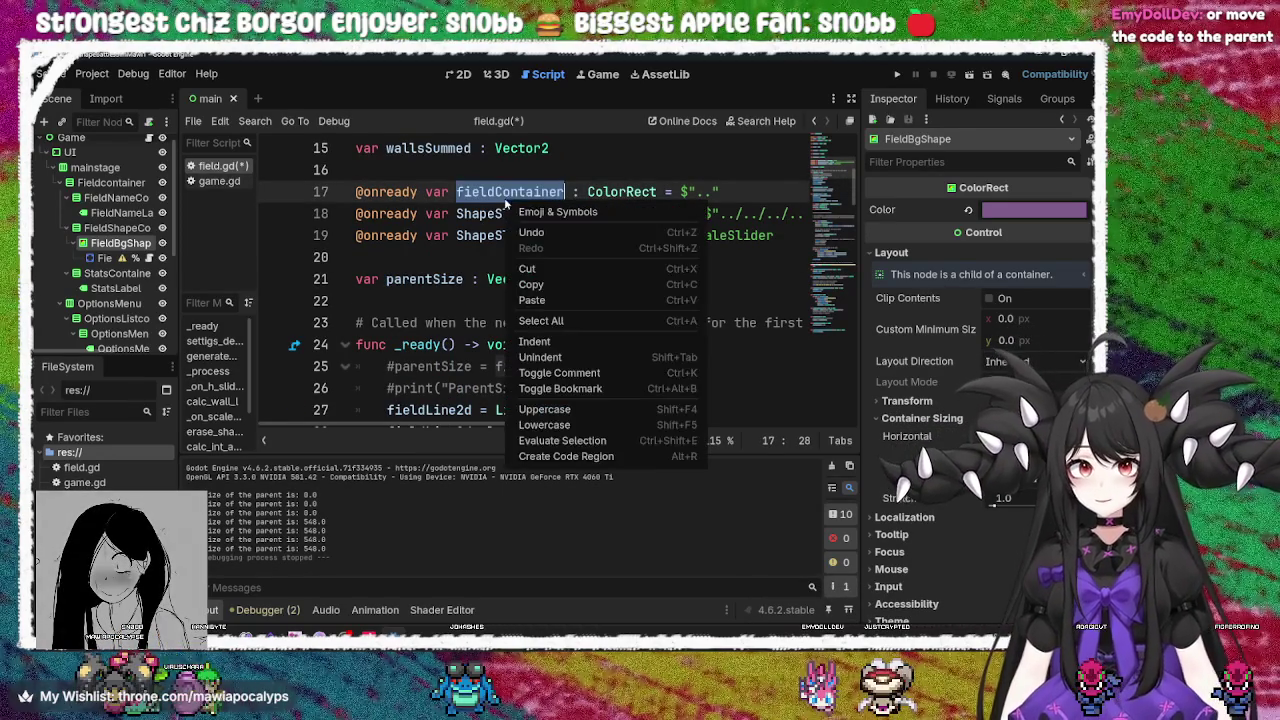
pyautogui.click(558, 285)
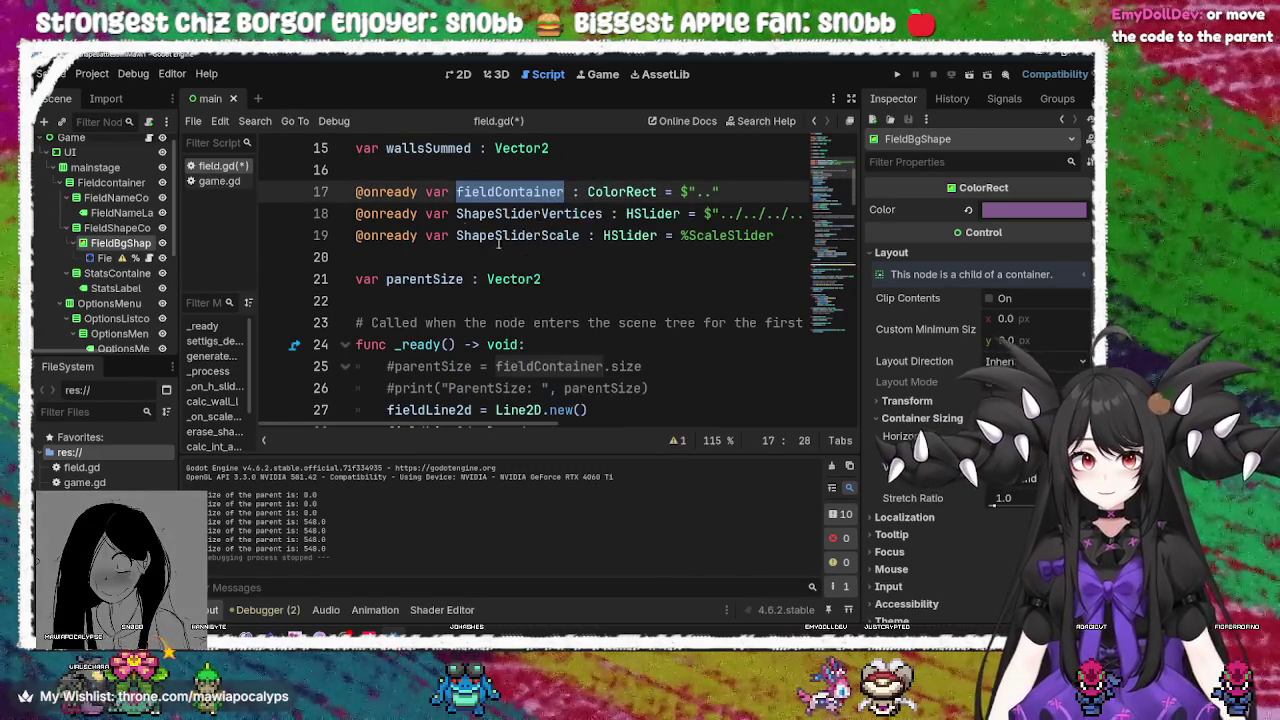
pyautogui.doubleClick(416, 192)
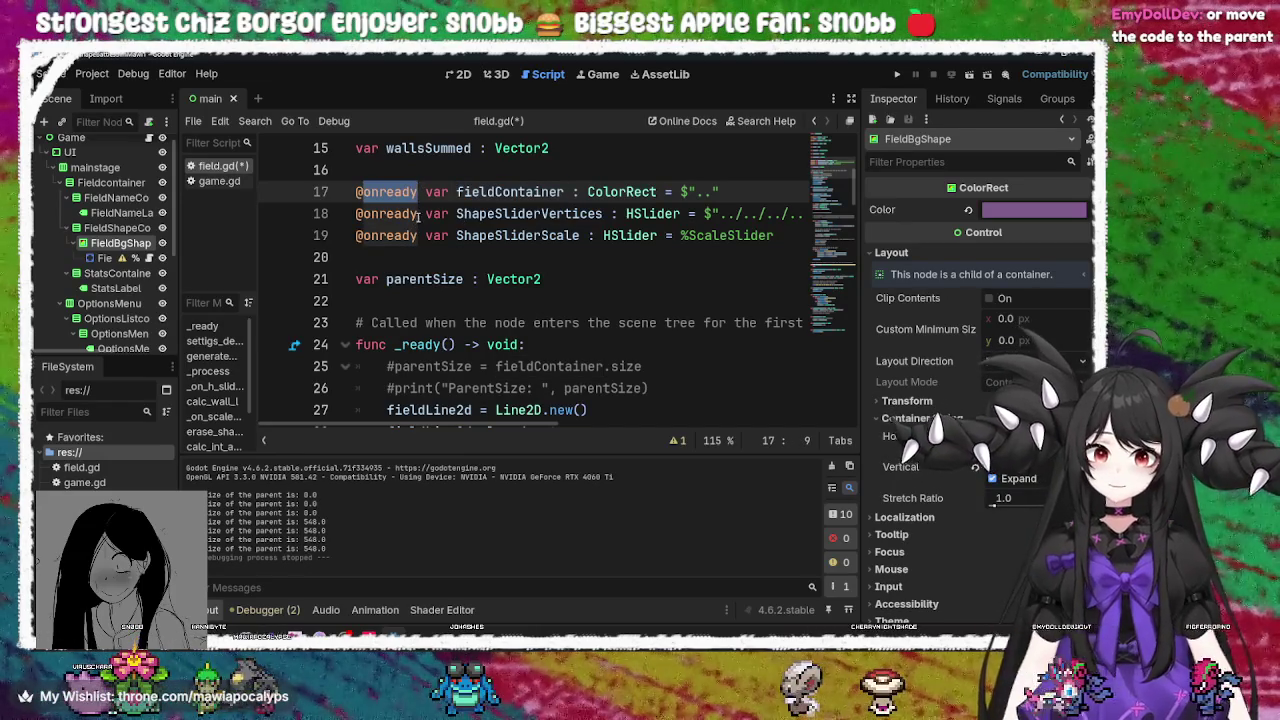
pyautogui.click(534, 192)
pyautogui.doubleClick(534, 192)
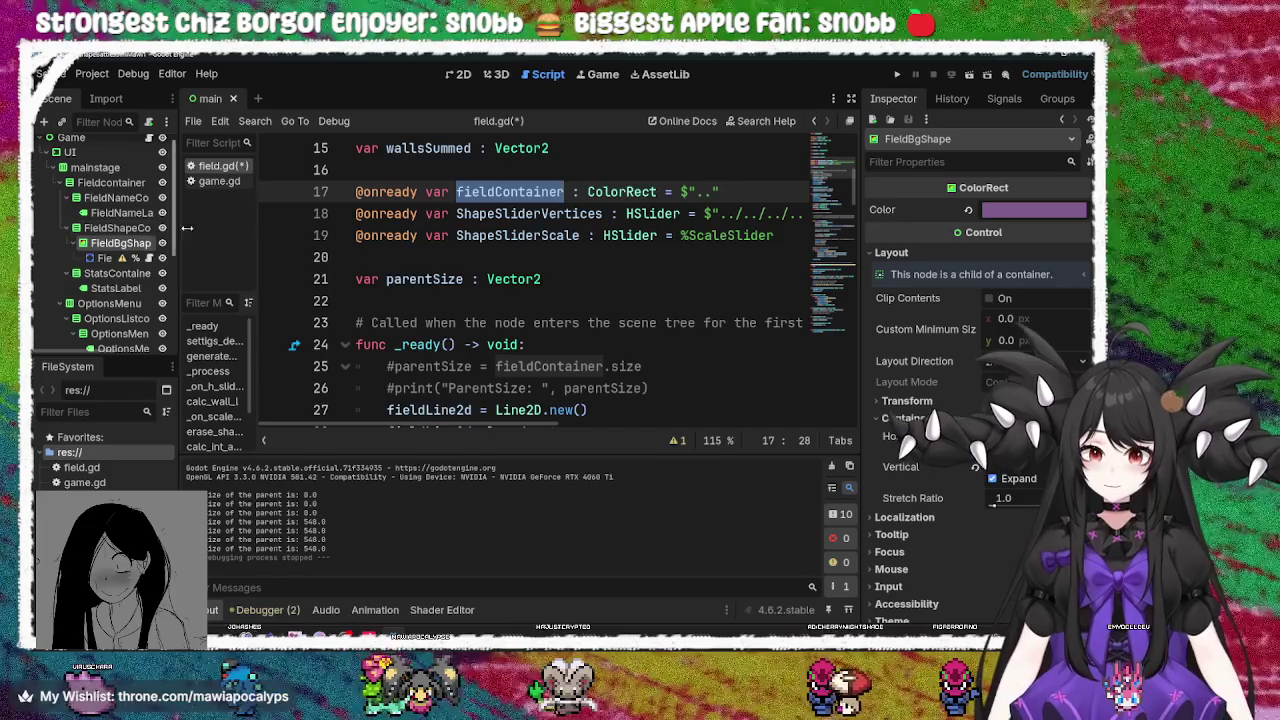
pyautogui.click(549, 341)
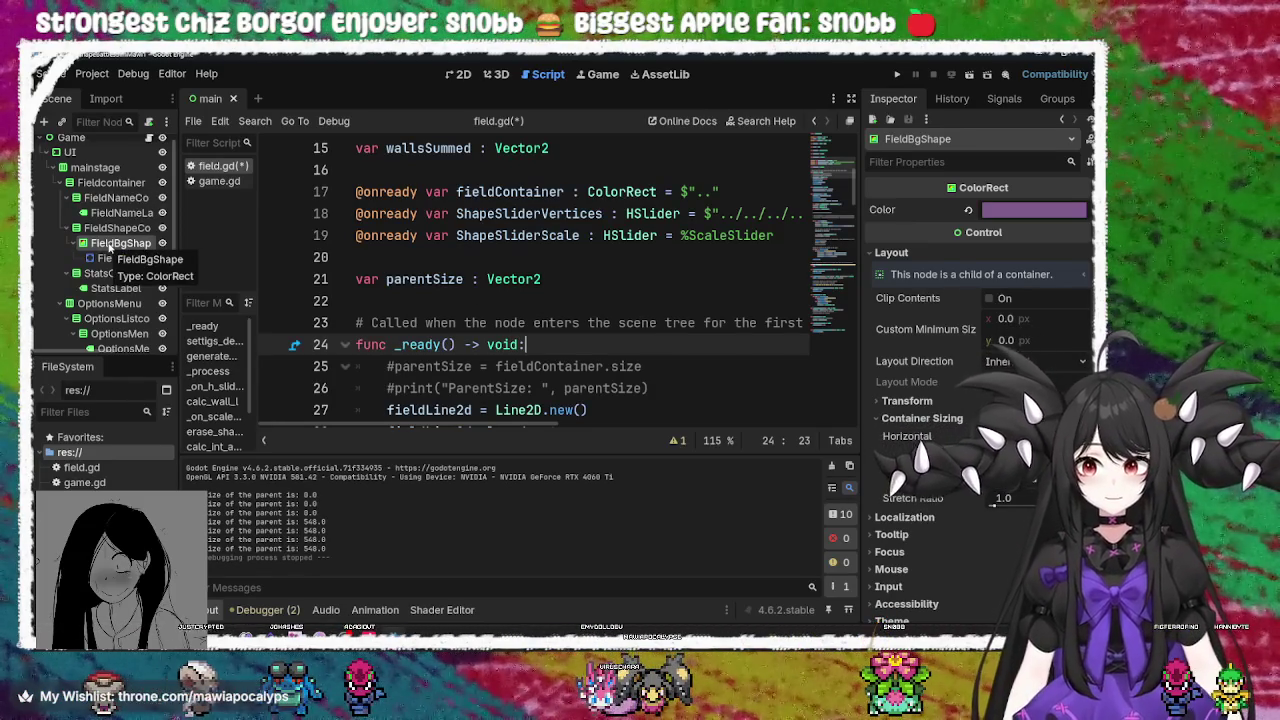
# Find the FieldBgShape ColorRect node in the Scene dock and open its context menu
pyautogui.scroll(-5, 100, 290)
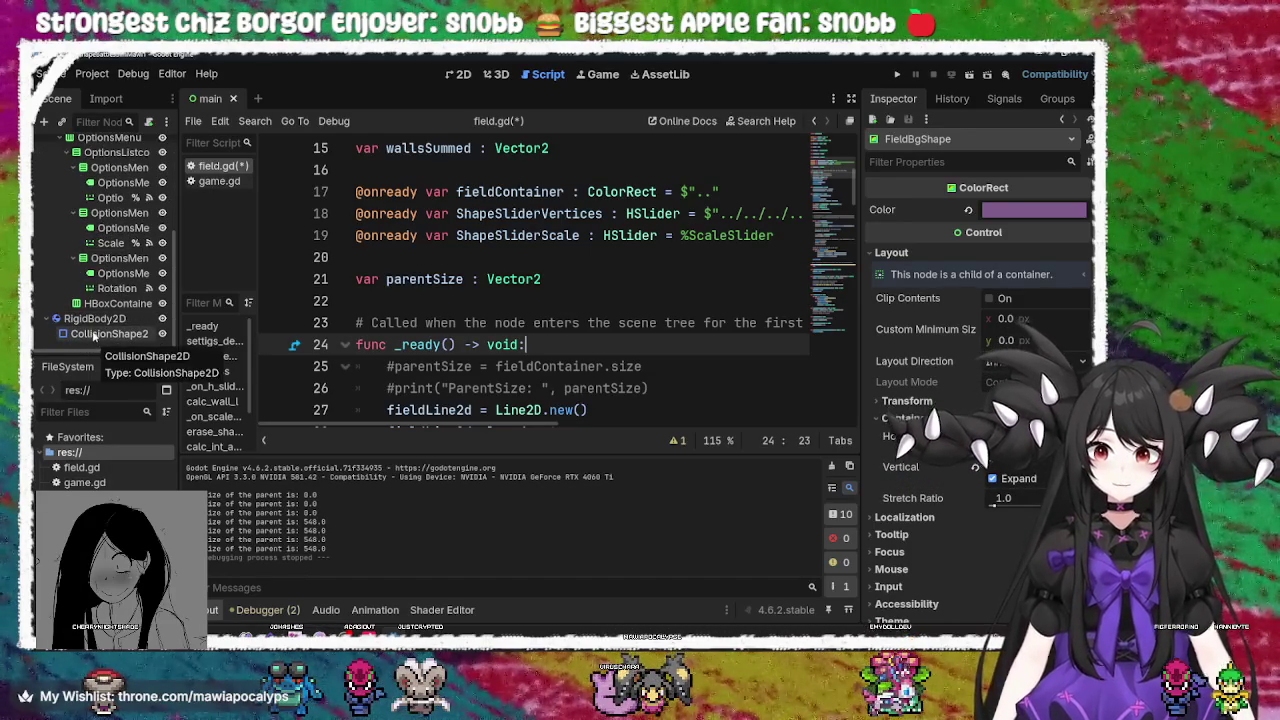
pyautogui.scroll(5, 100, 320)
pyautogui.scroll(1, 115, 272)
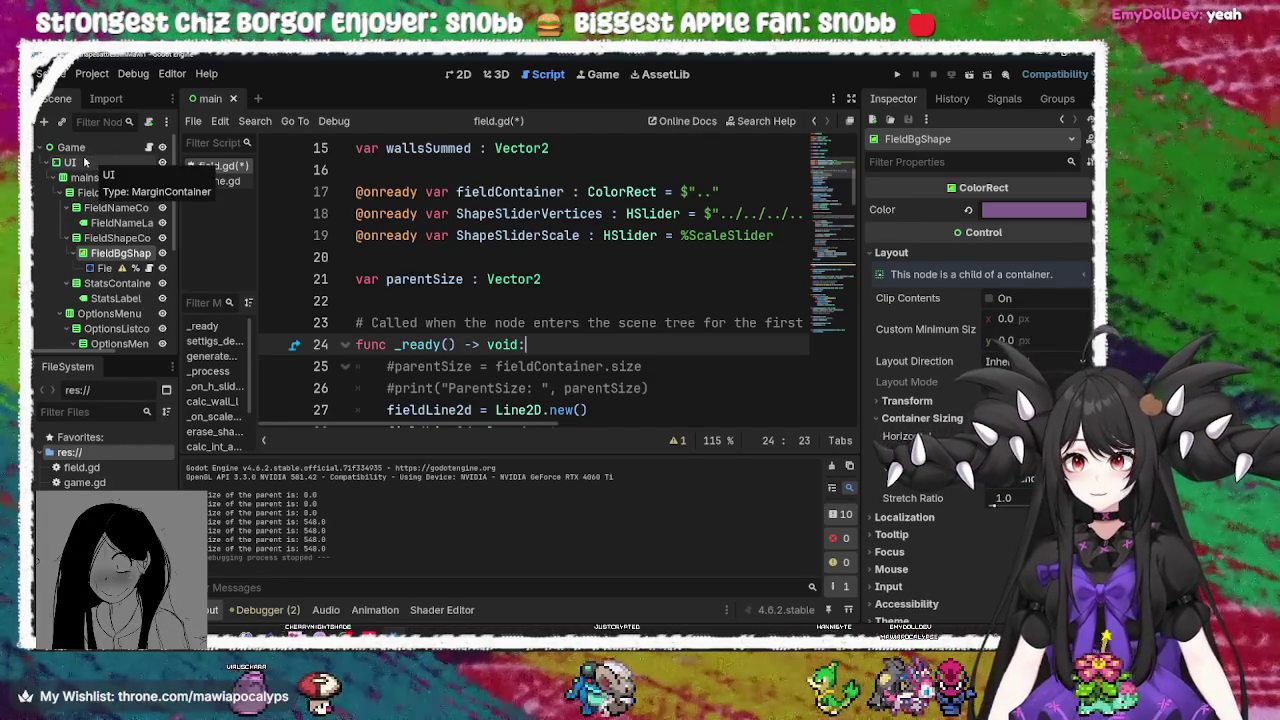
pyautogui.scroll(-5, 100, 320)
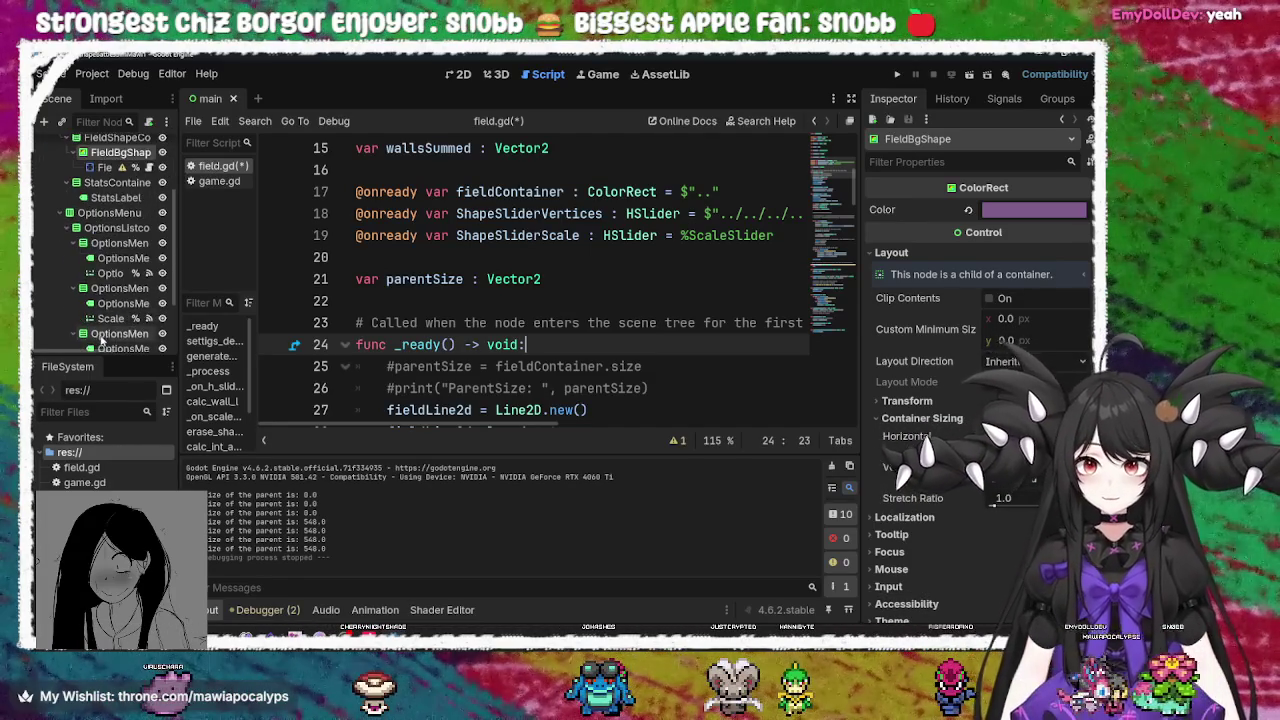
pyautogui.scroll(5, 100, 335)
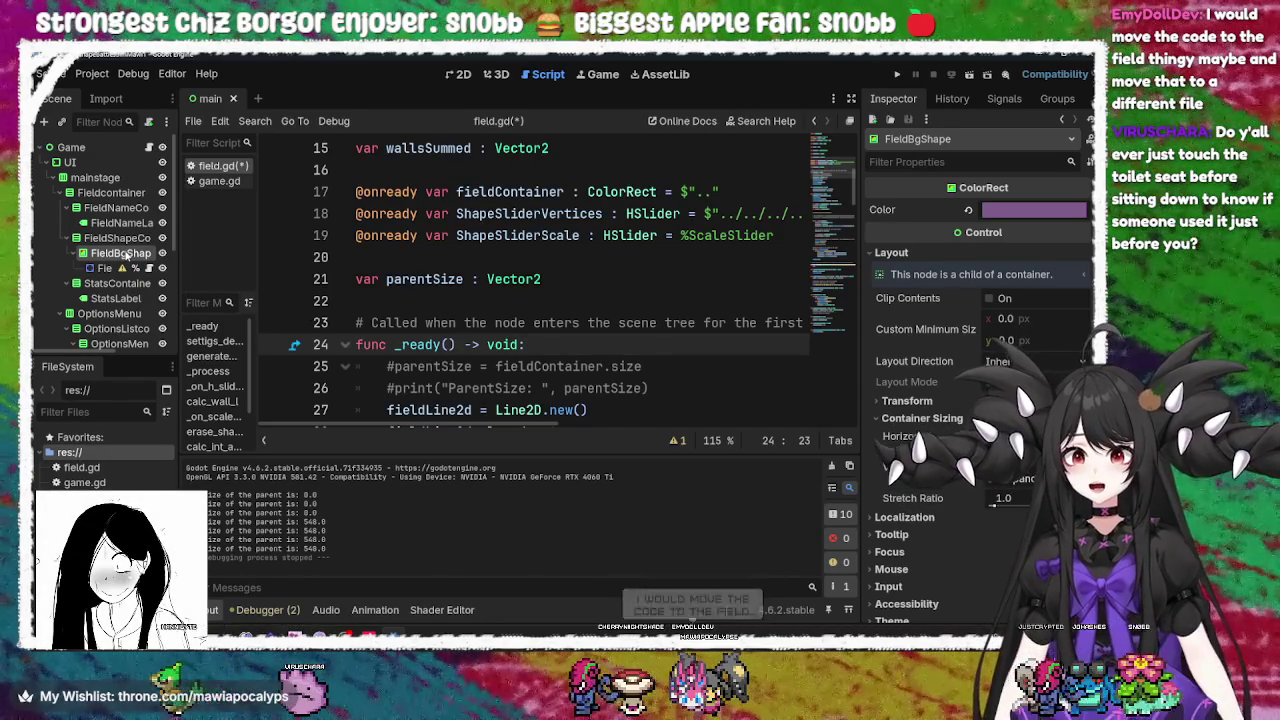
pyautogui.rightClick(127, 255)
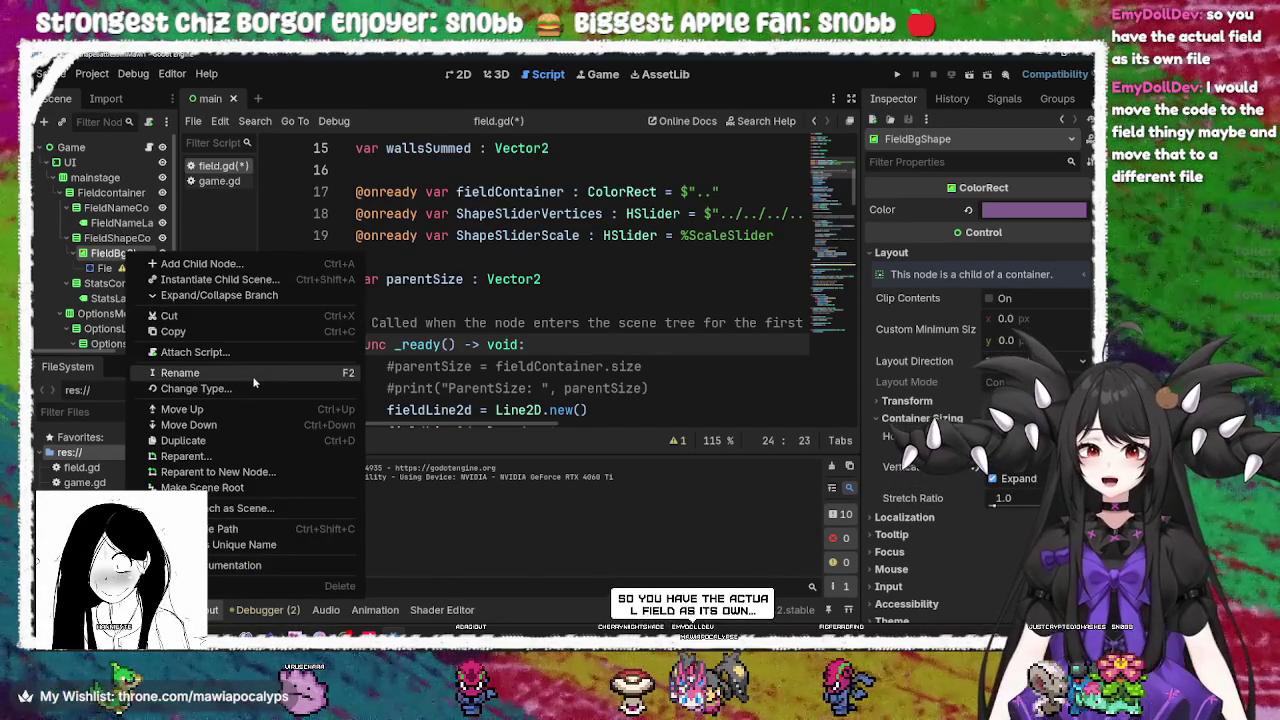
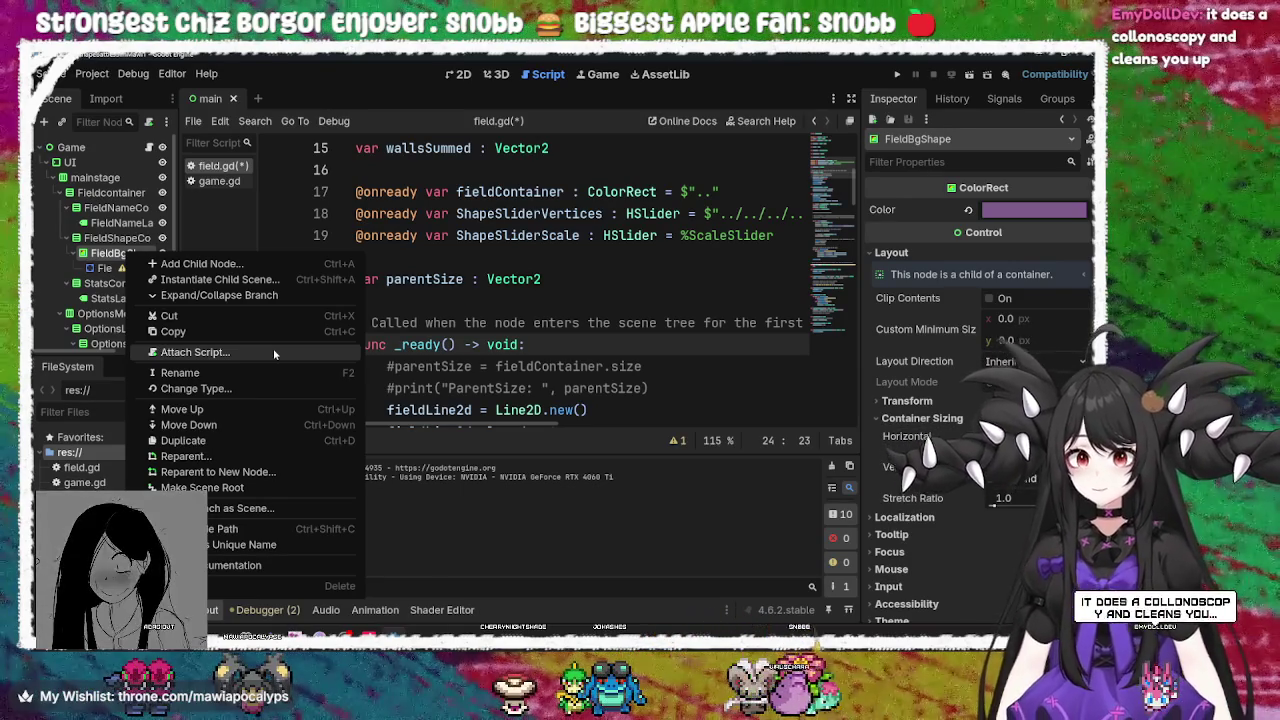
# Close the FieldBgShape context menu without adding a script and bring the Steam library forward
pyautogui.click(103, 270)
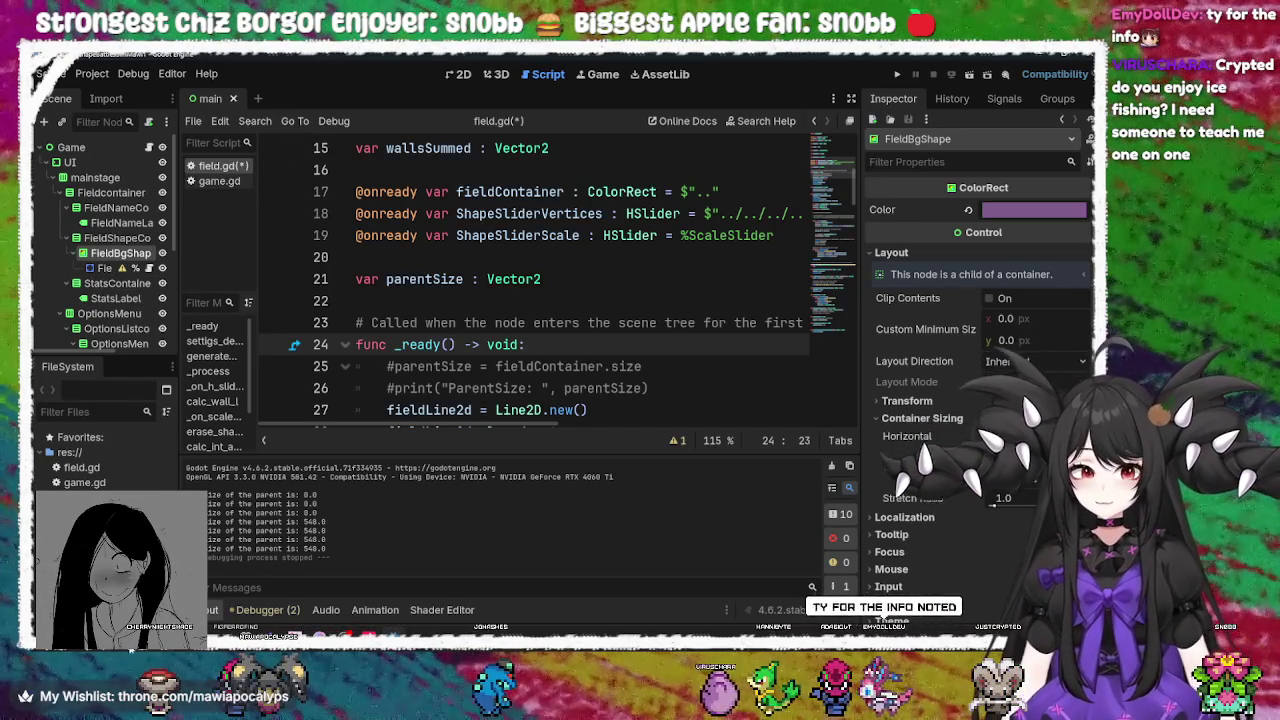
pyautogui.hotkey('alt', 'Tab')
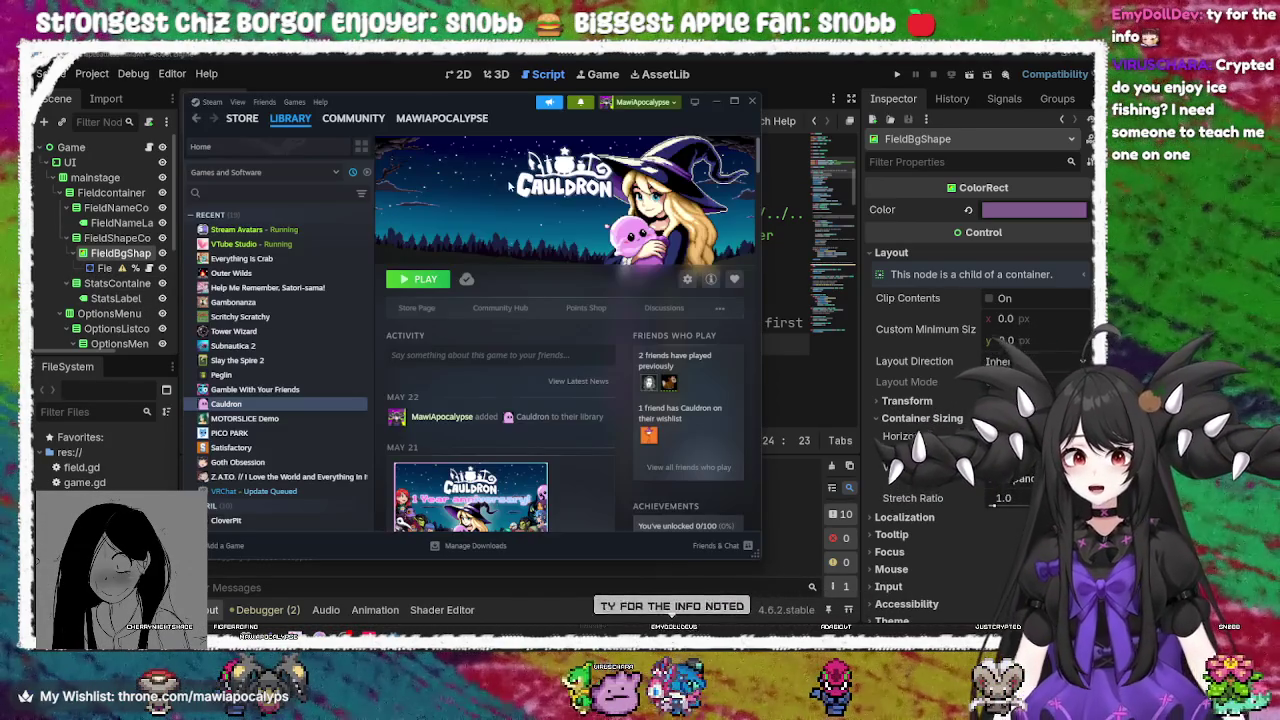
# Browse the recently played games, from Scritchy Scratchy and Tower Wizard to Subnautica 2
pyautogui.click(266, 259)
pyautogui.click(270, 273)
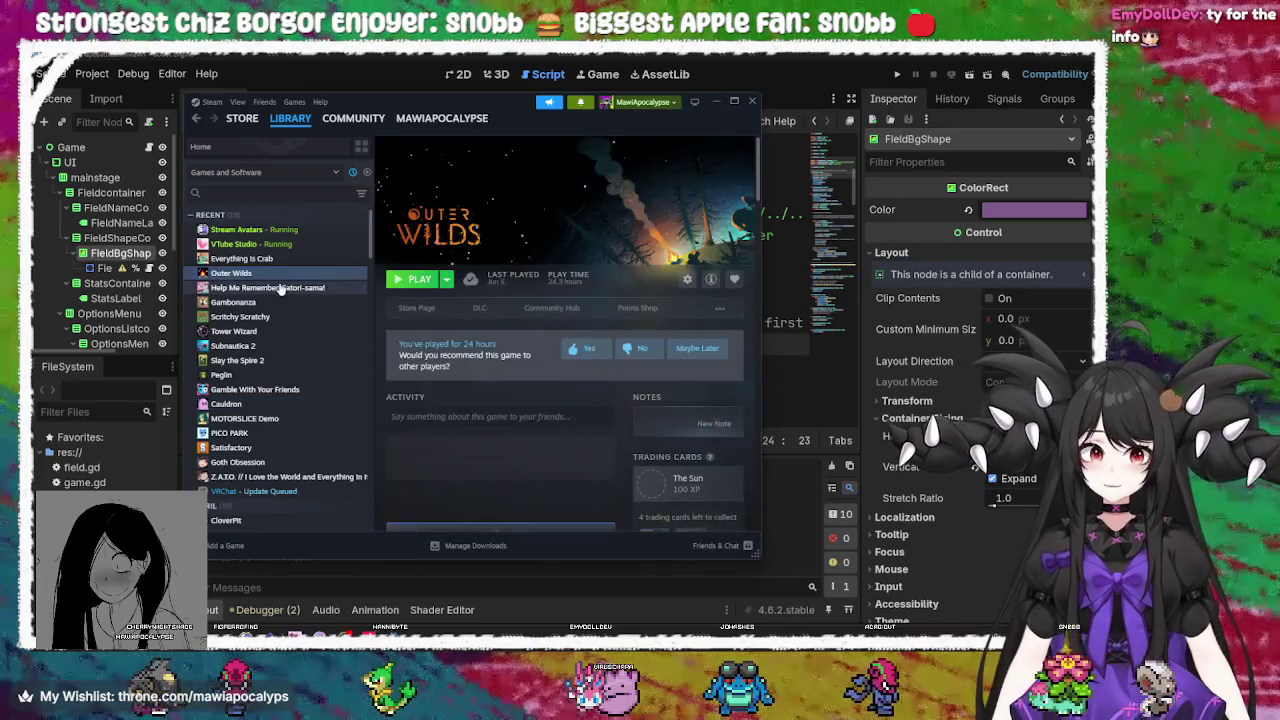
pyautogui.click(278, 288)
pyautogui.click(270, 304)
pyautogui.click(266, 318)
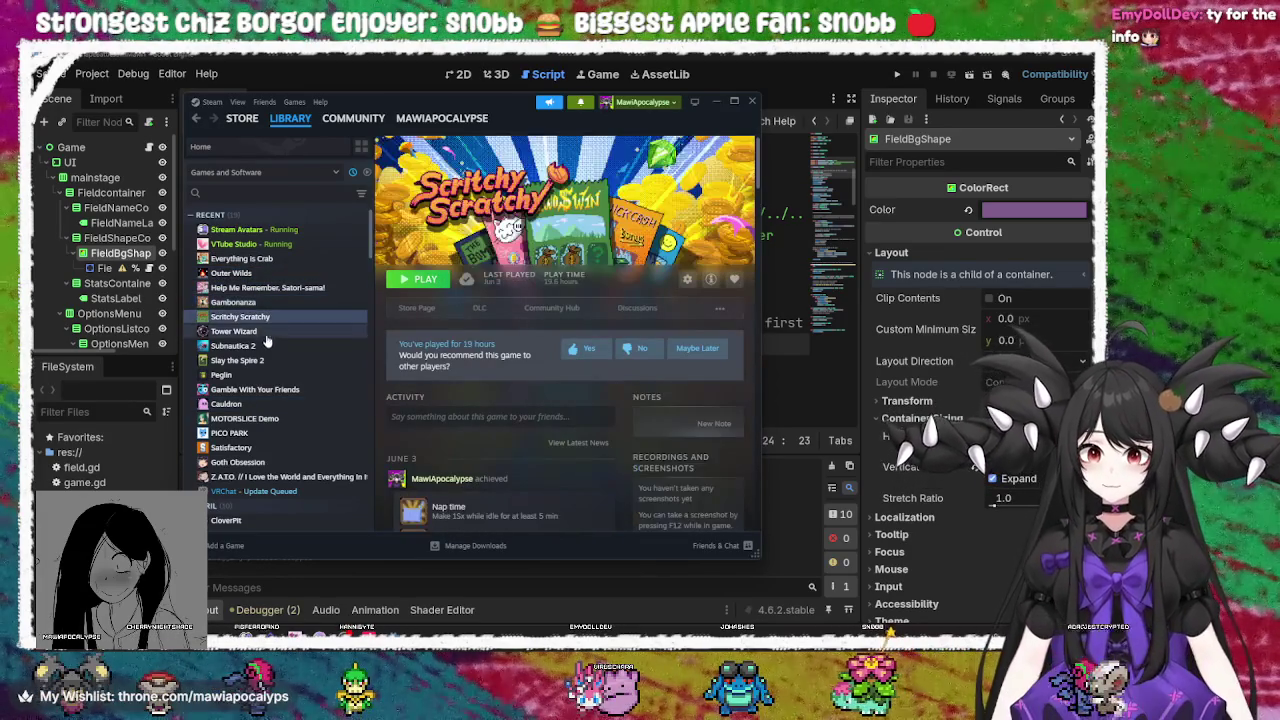
pyautogui.click(266, 332)
pyautogui.click(266, 345)
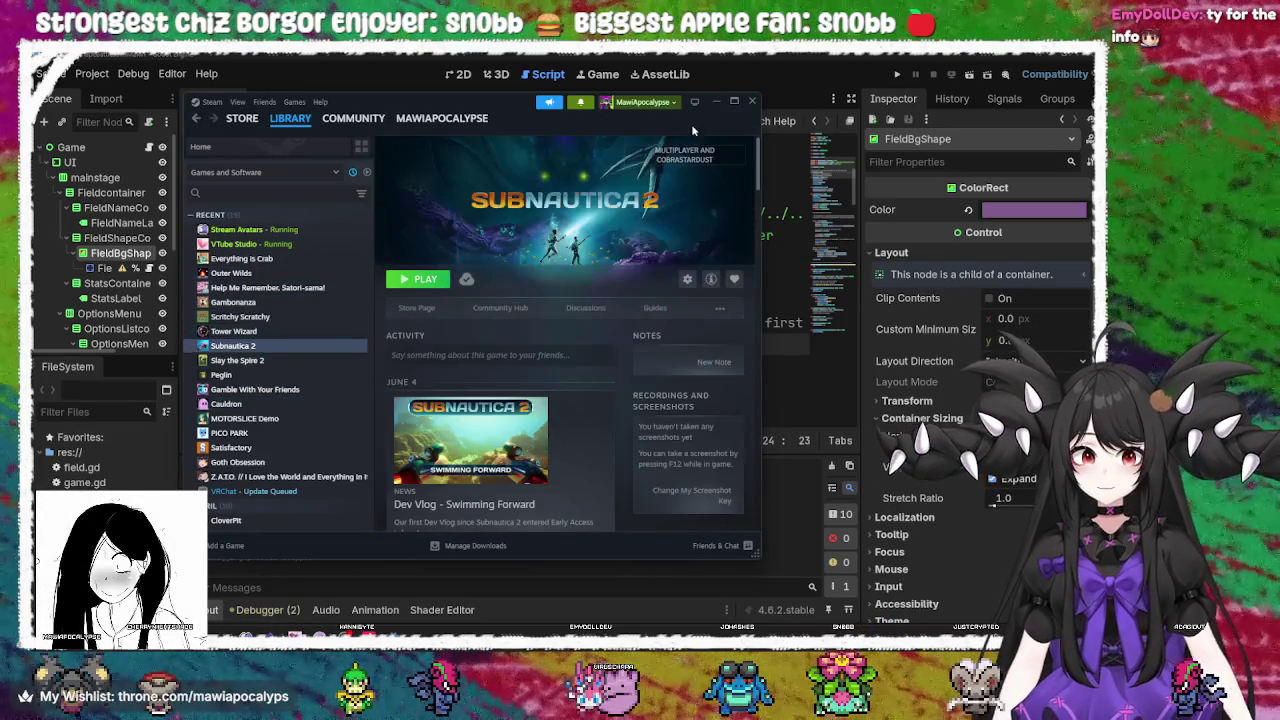
pyautogui.click(713, 102)
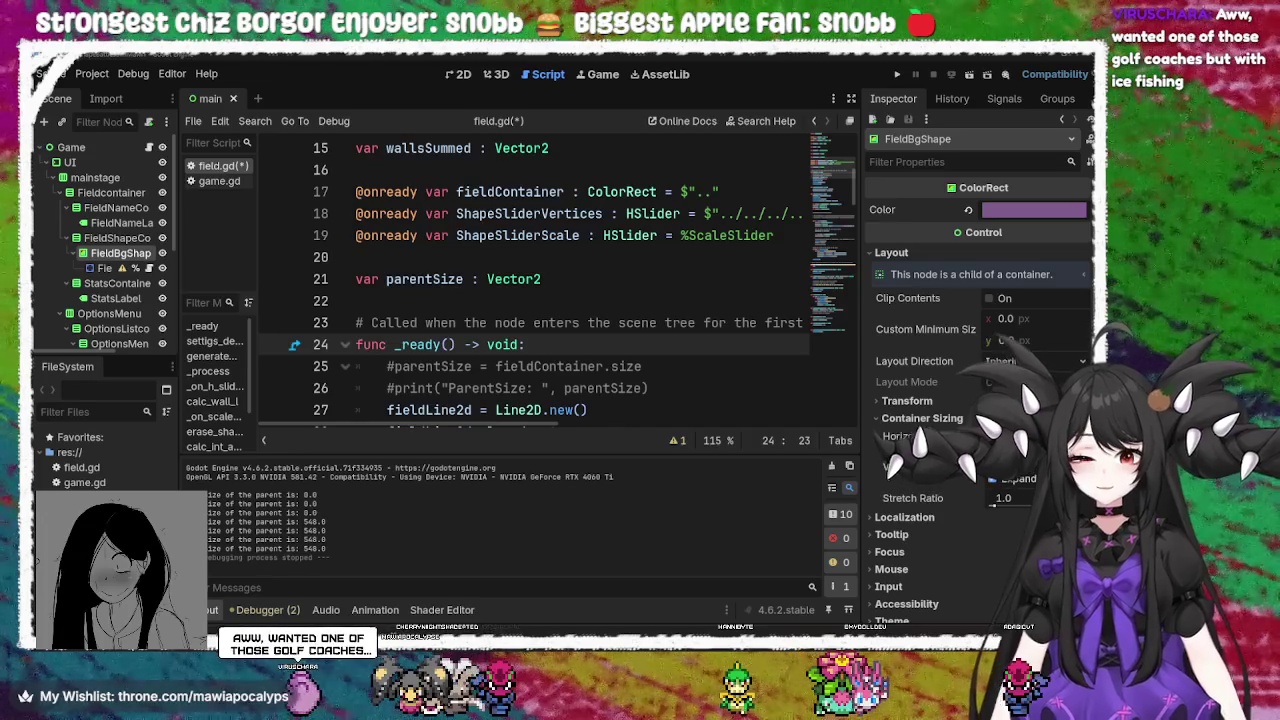
pyautogui.hotkey('alt', 'Tab')
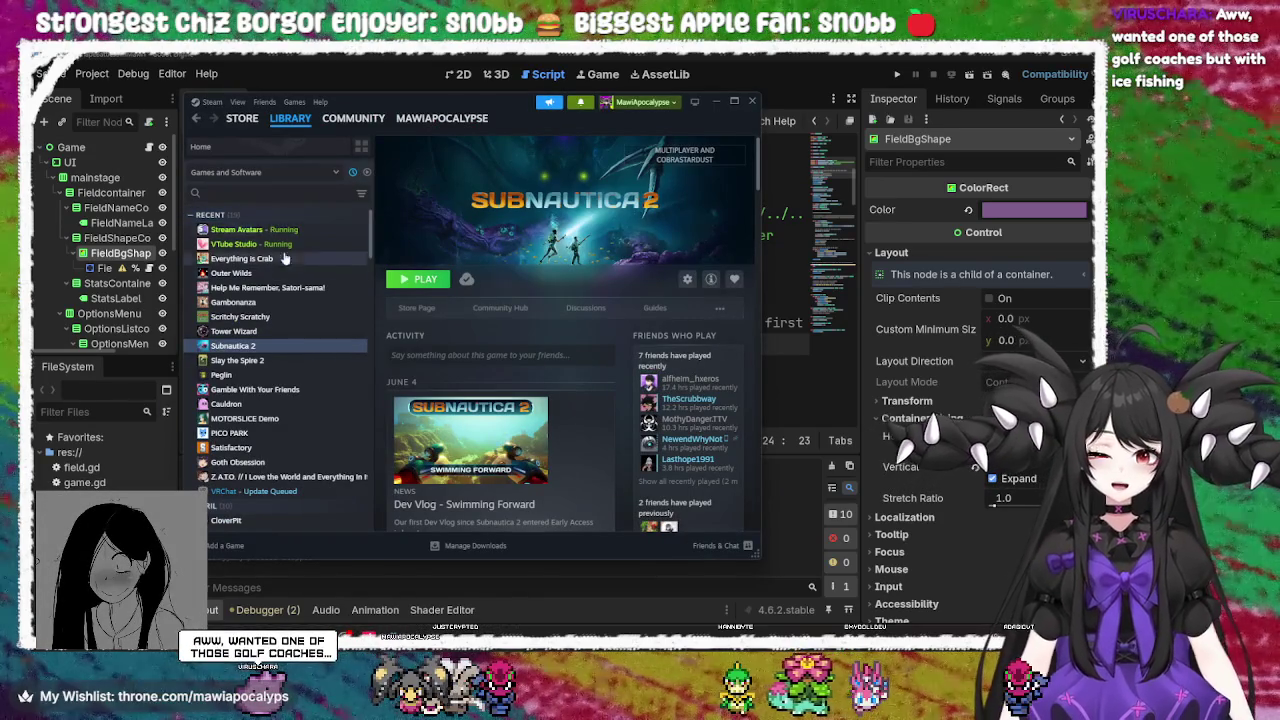
# Search the library for 'star' and install Stardew Valley, confirming the install dialog
pyautogui.click(290, 195)
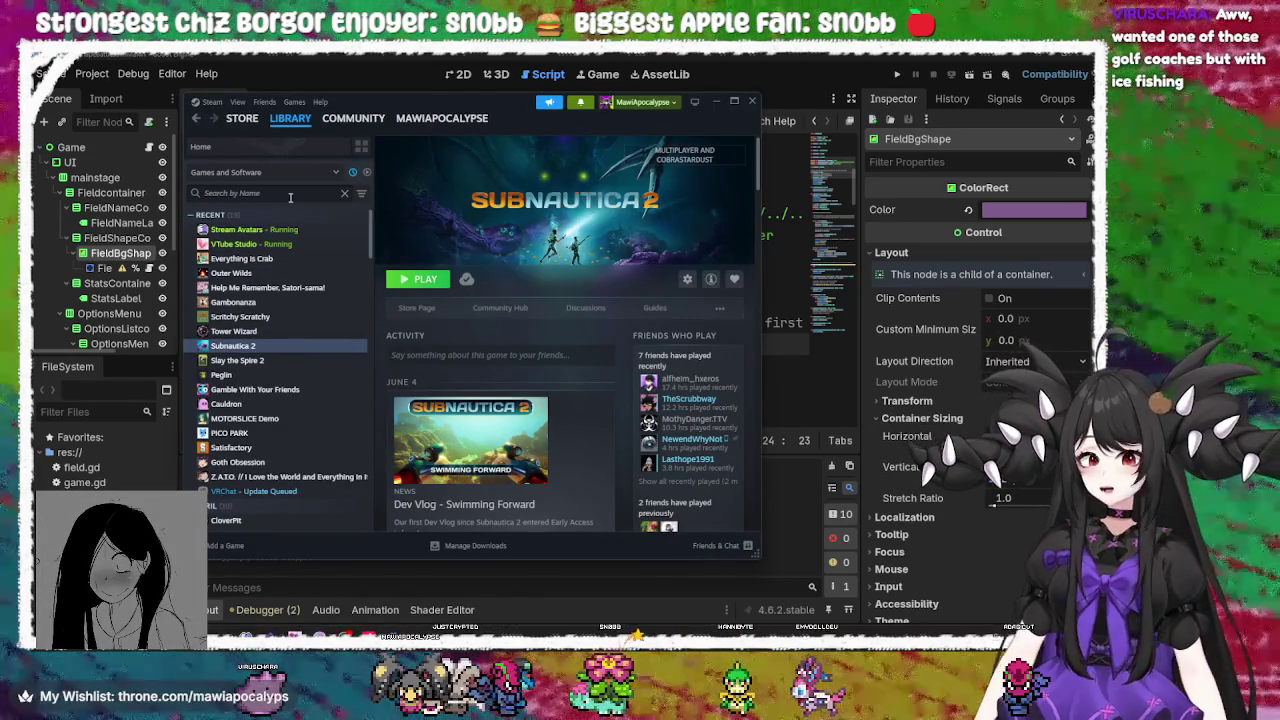
pyautogui.write('star')
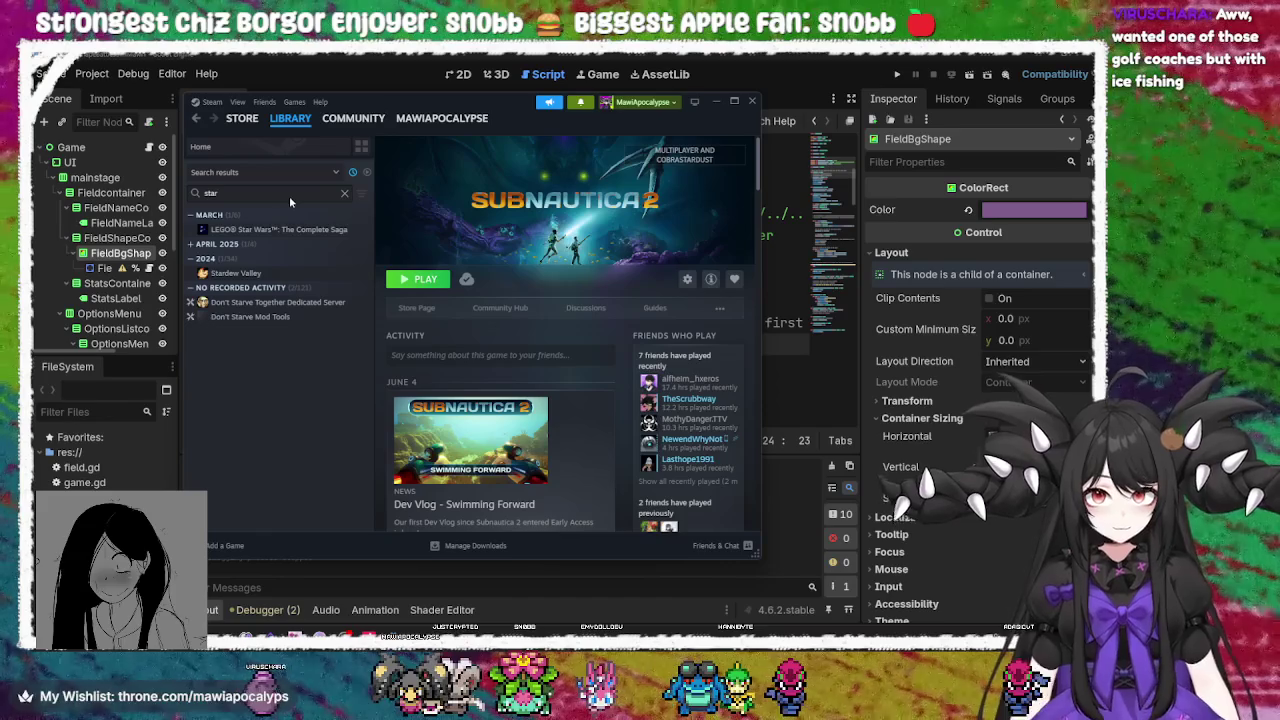
pyautogui.click(245, 273)
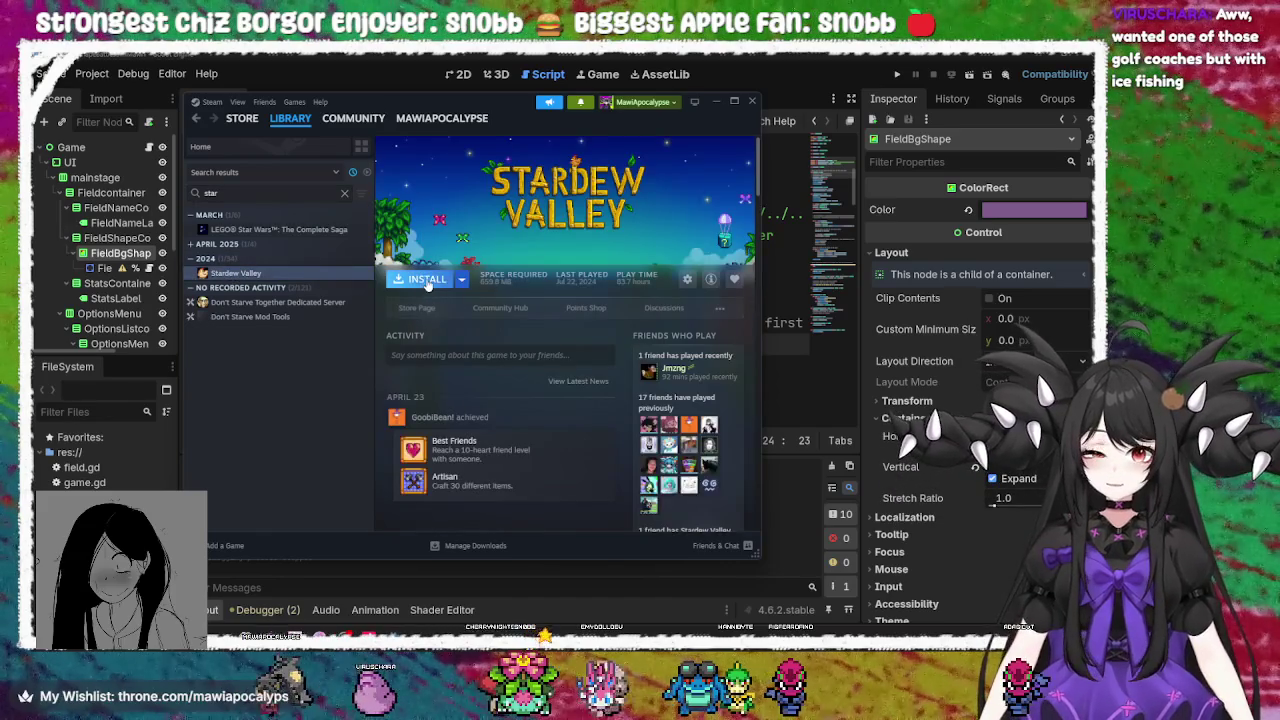
pyautogui.click(428, 281)
pyautogui.click(440, 430)
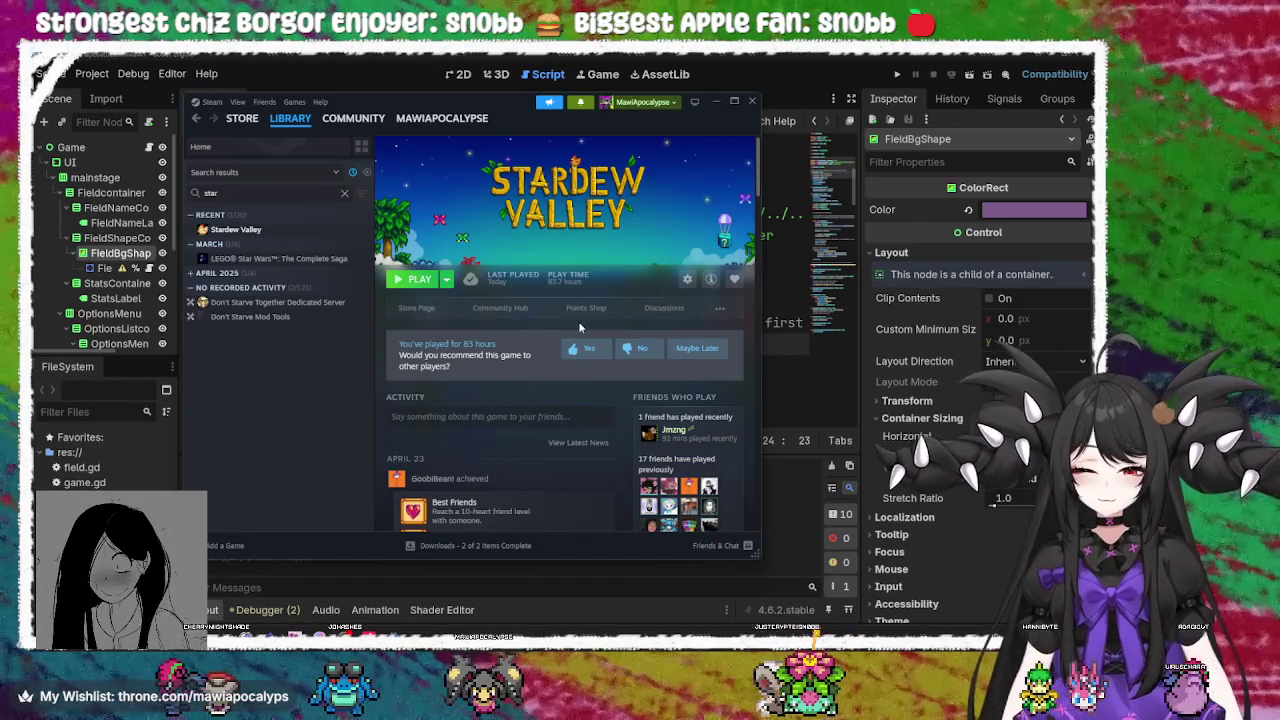
# Launch fih from Windows search and switch on its 'Just... don't.' option
pyautogui.press('super')
pyautogui.write('firefox')
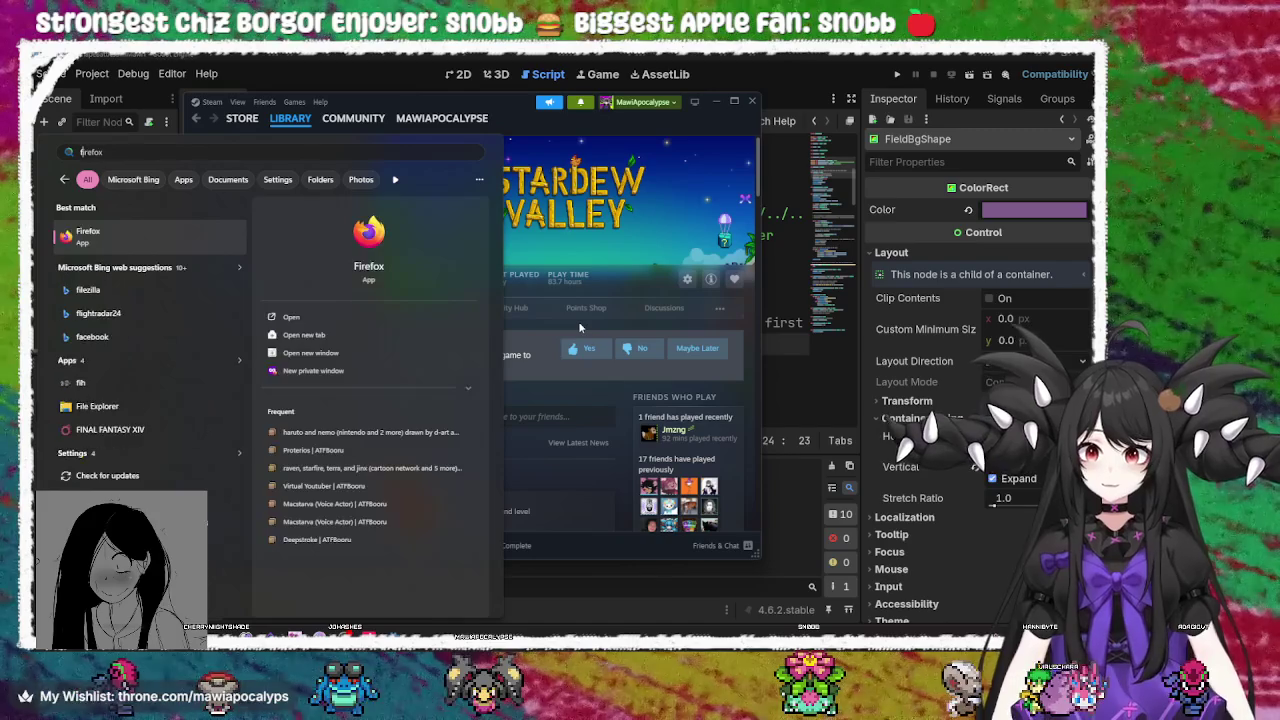
pyautogui.write('h')
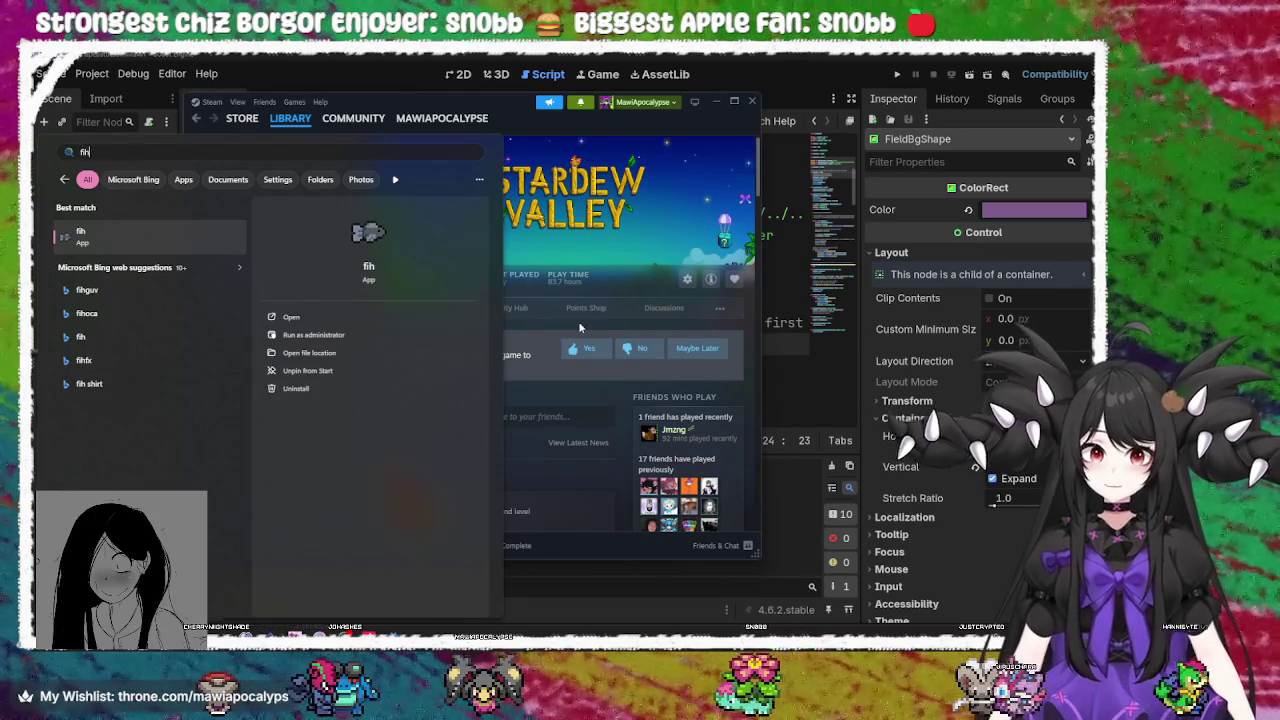
pyautogui.press('Return')
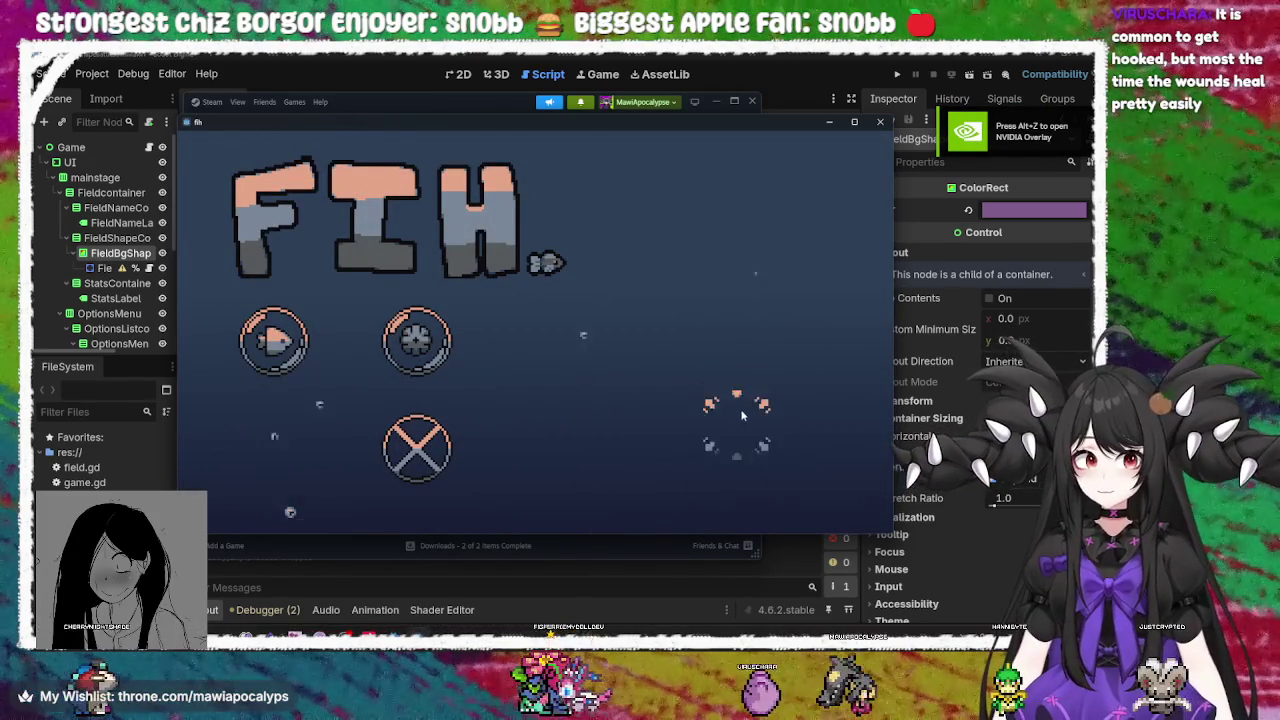
pyautogui.click(464, 428)
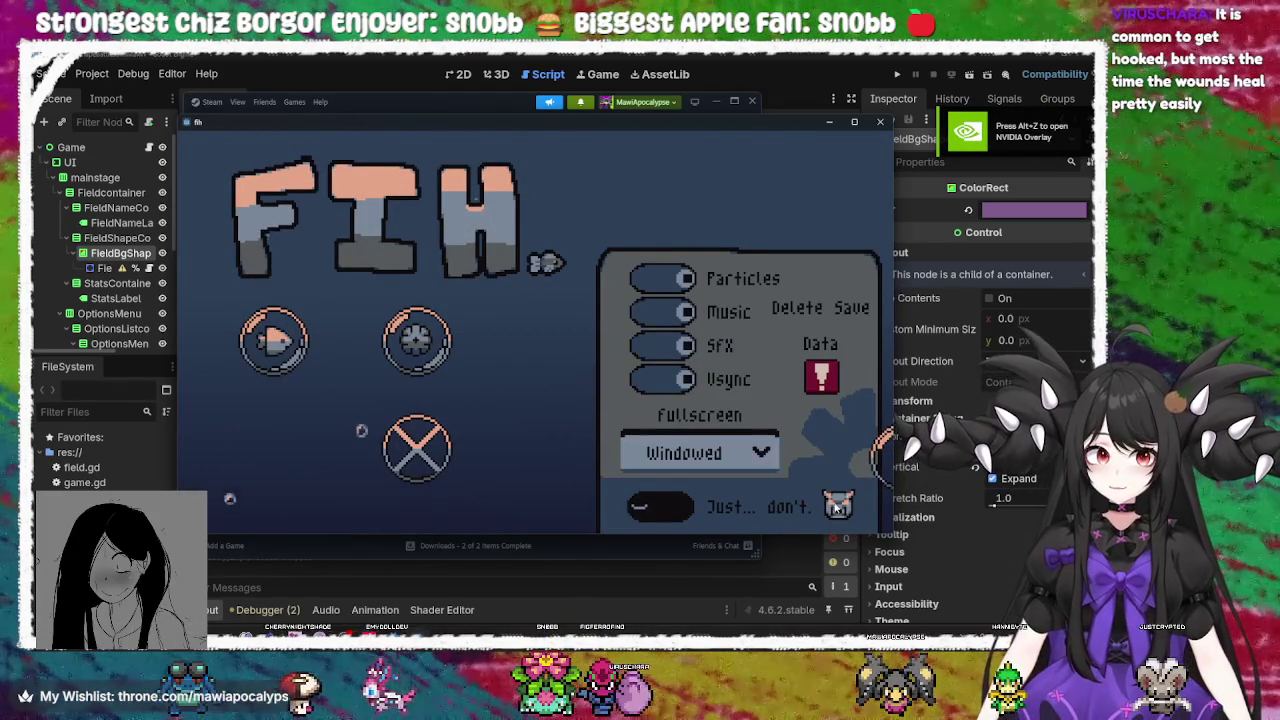
pyautogui.click(668, 515)
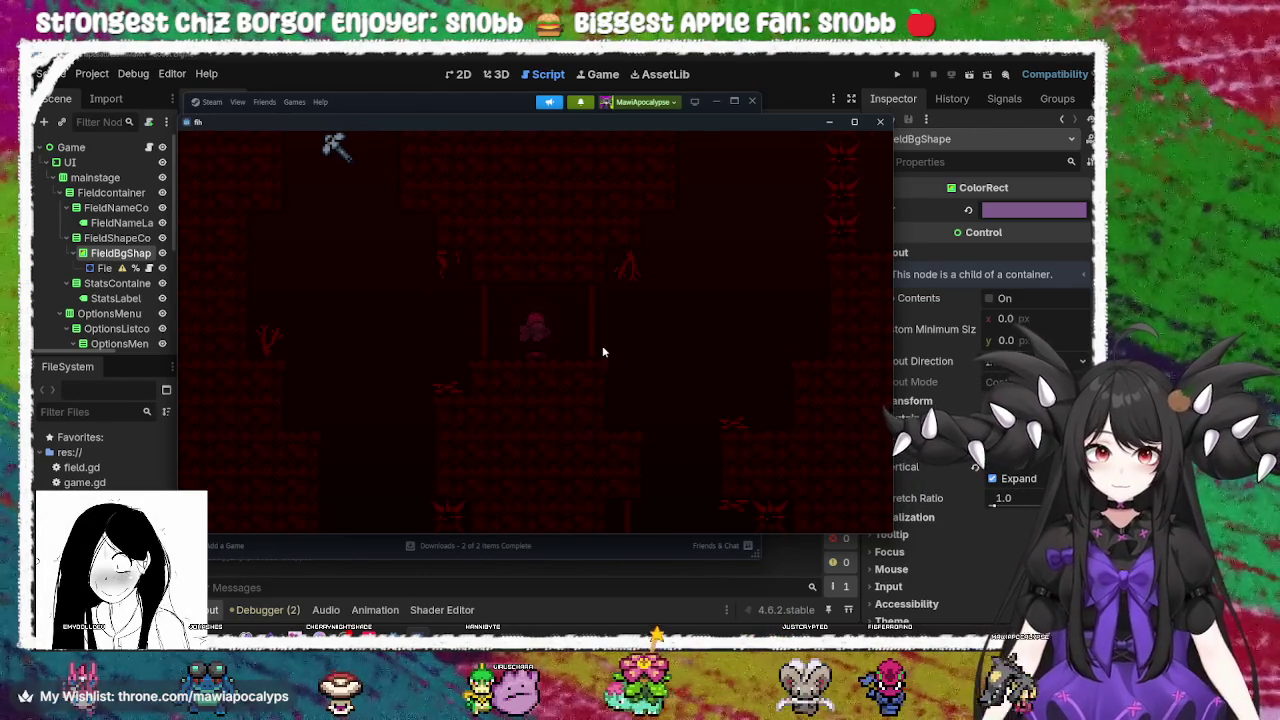
# Play the fih levels with the arrow keys to the ending screen, then close the game
pyautogui.press('Right')
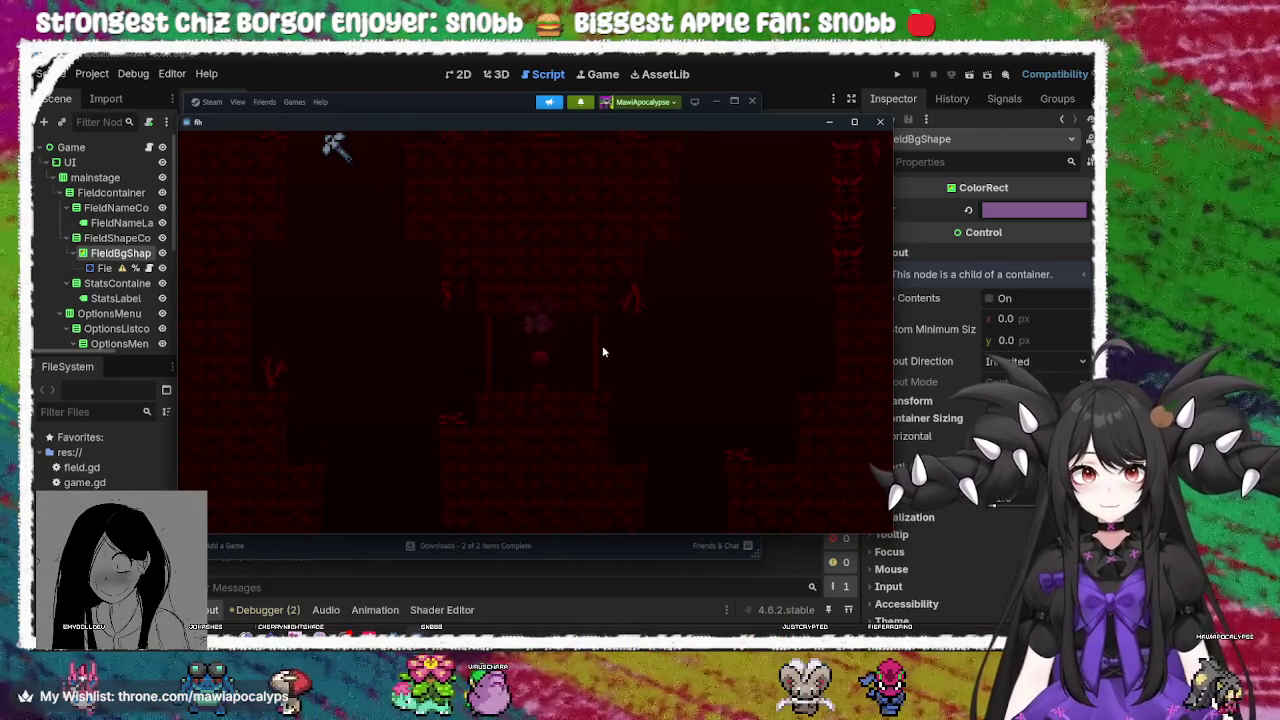
pyautogui.press('Left')
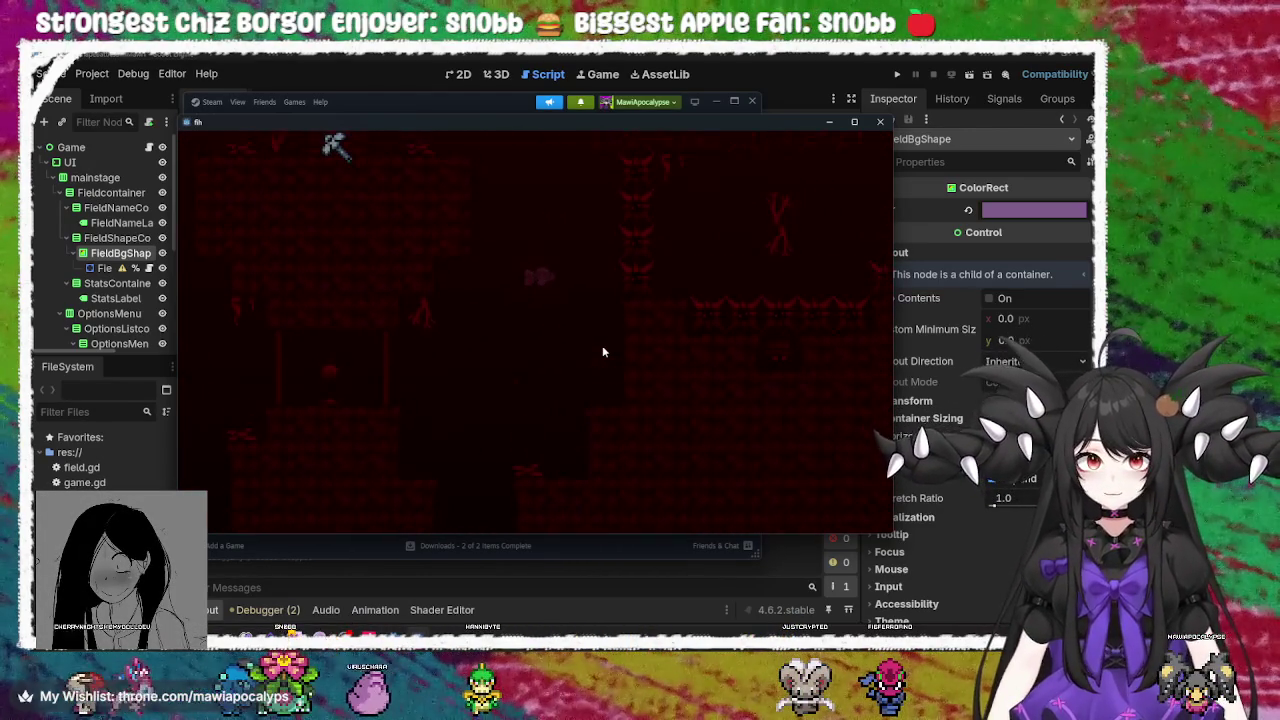
pyautogui.press('Left')
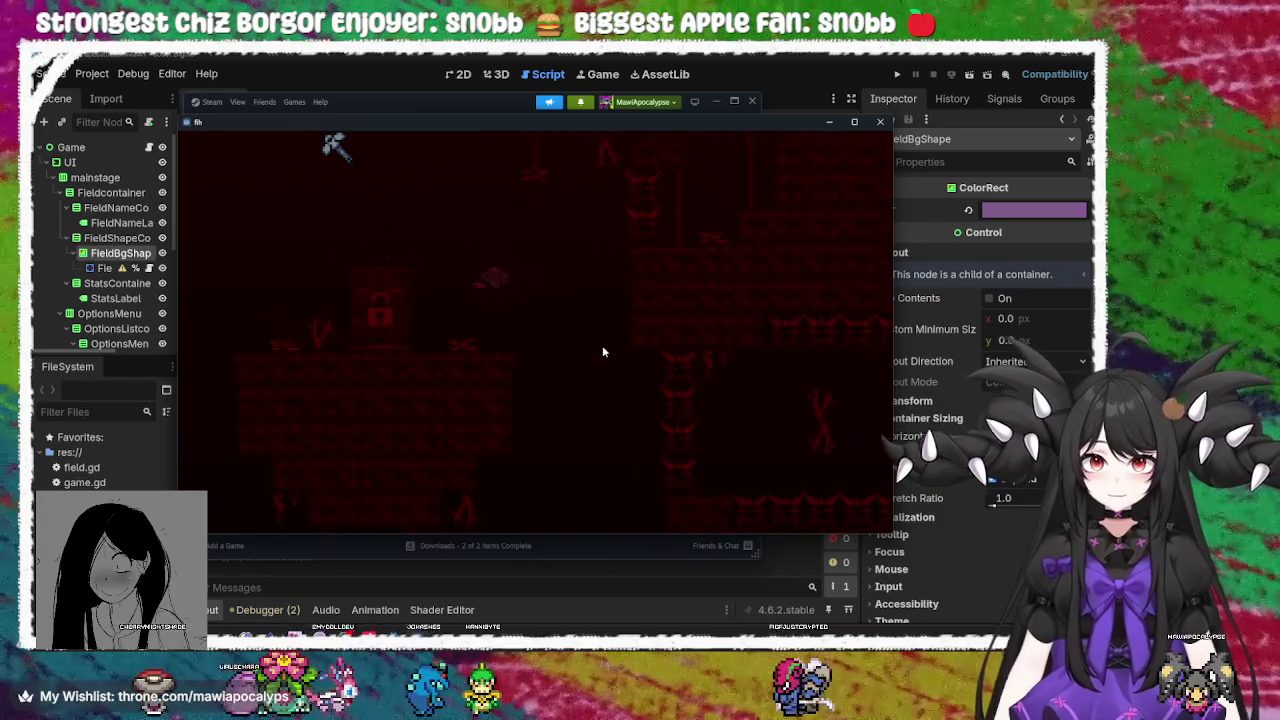
pyautogui.press('Left')
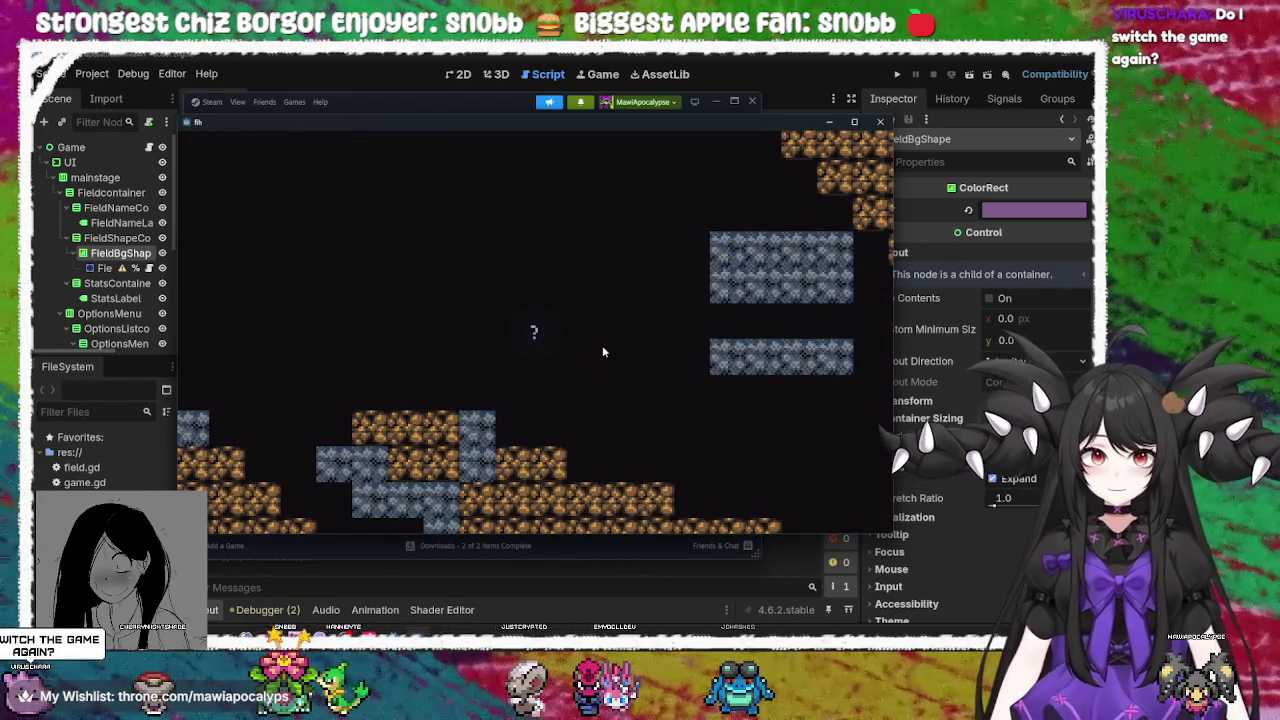
pyautogui.press('Left')
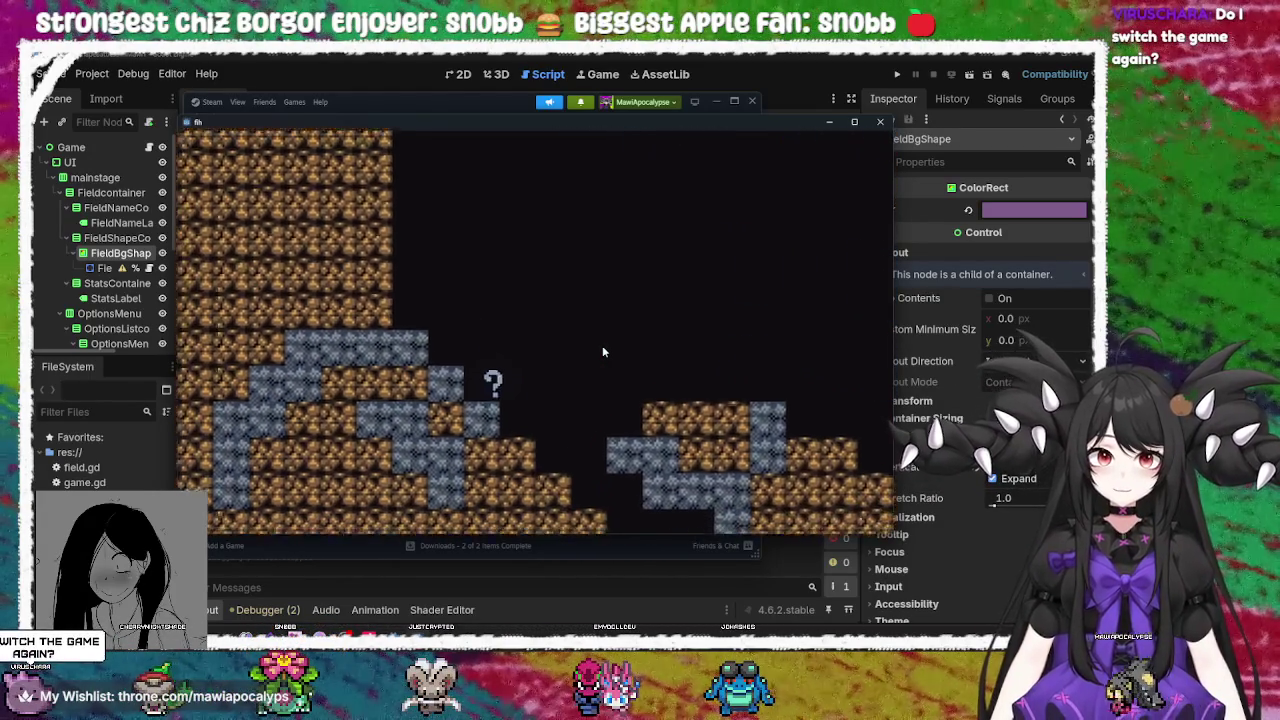
pyautogui.press('Right')
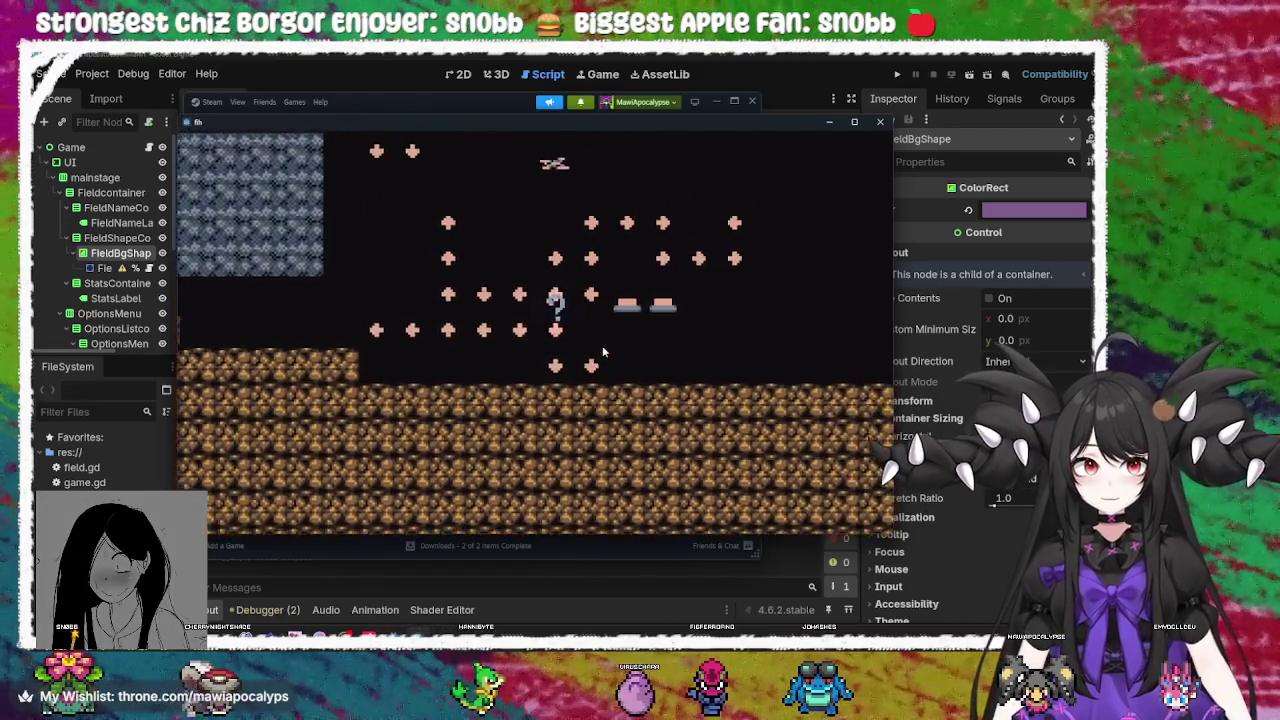
pyautogui.press('Right')
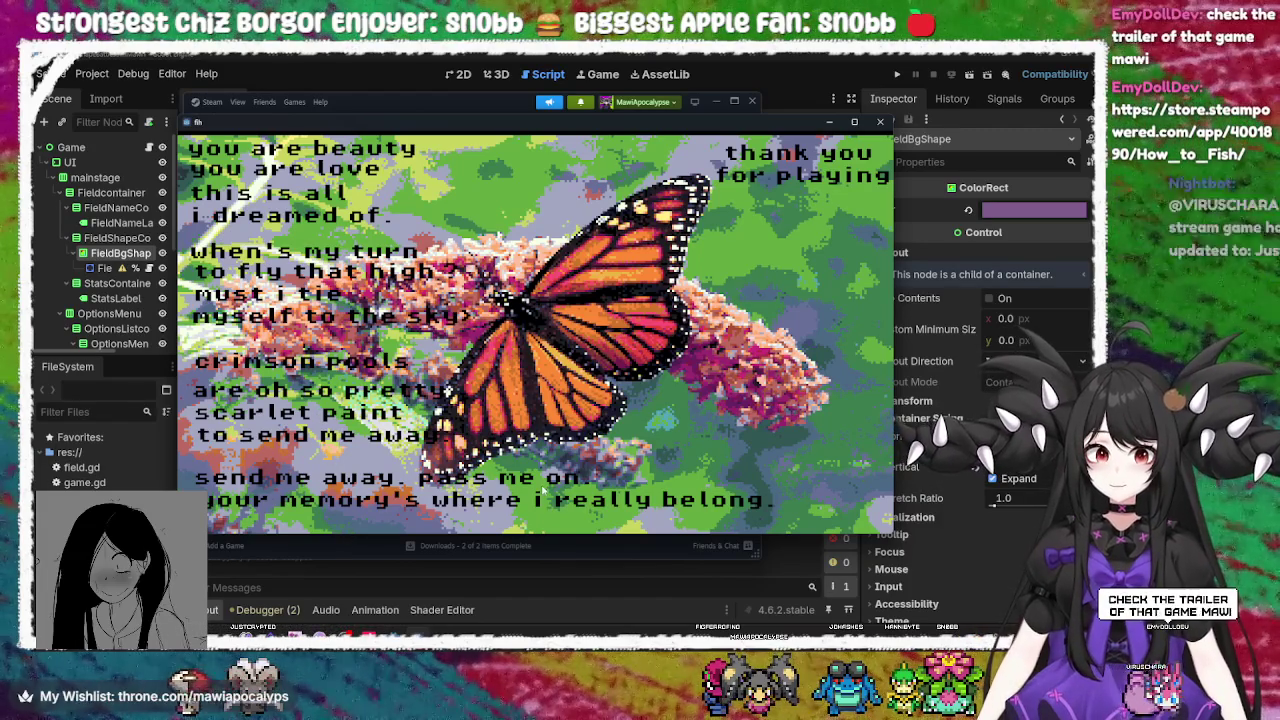
pyautogui.click(887, 123)
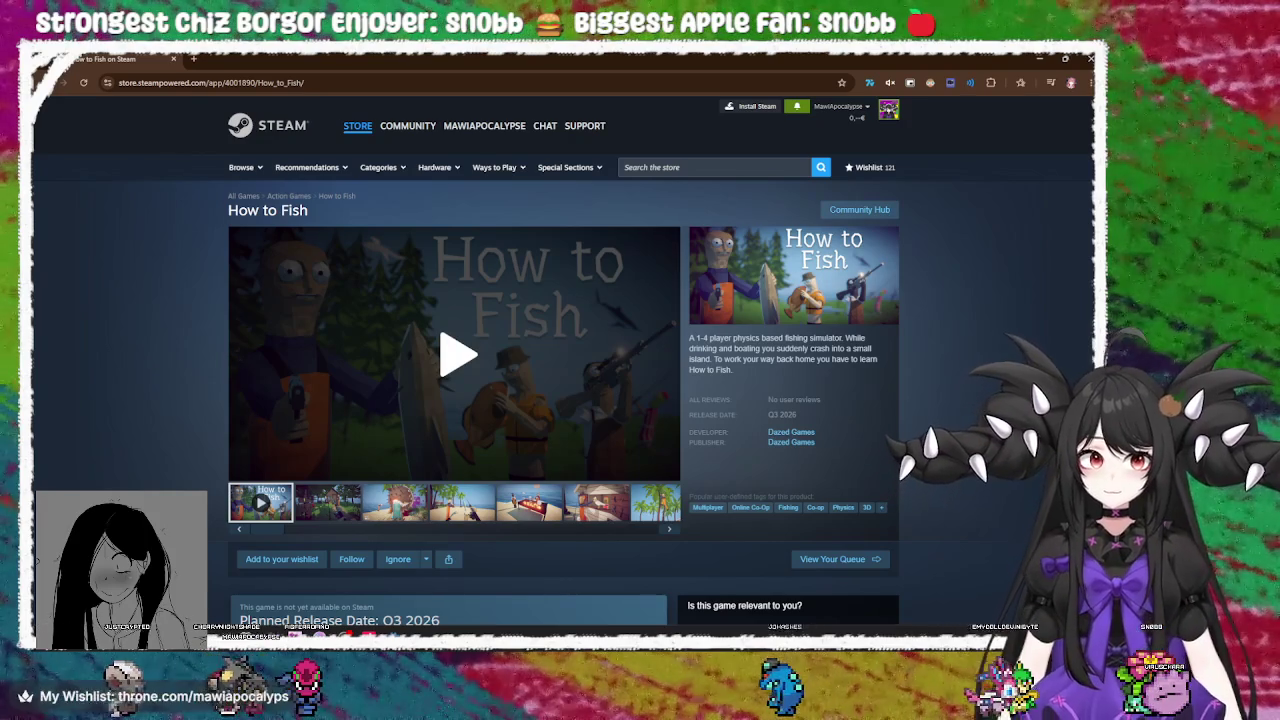
# Play the How to Fish trailer, cycling through the Reddit and YouTube Music windows and back
pyautogui.click(656, 368)
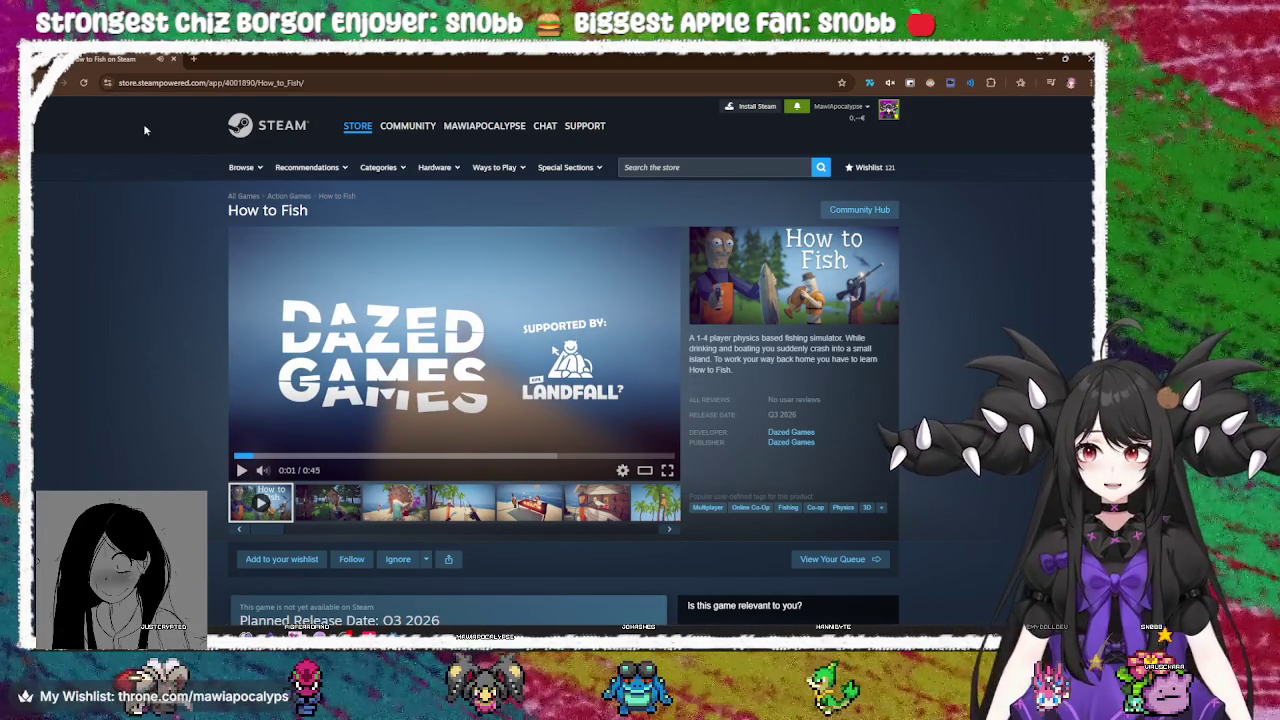
pyautogui.hotkey('alt', 'Tab')
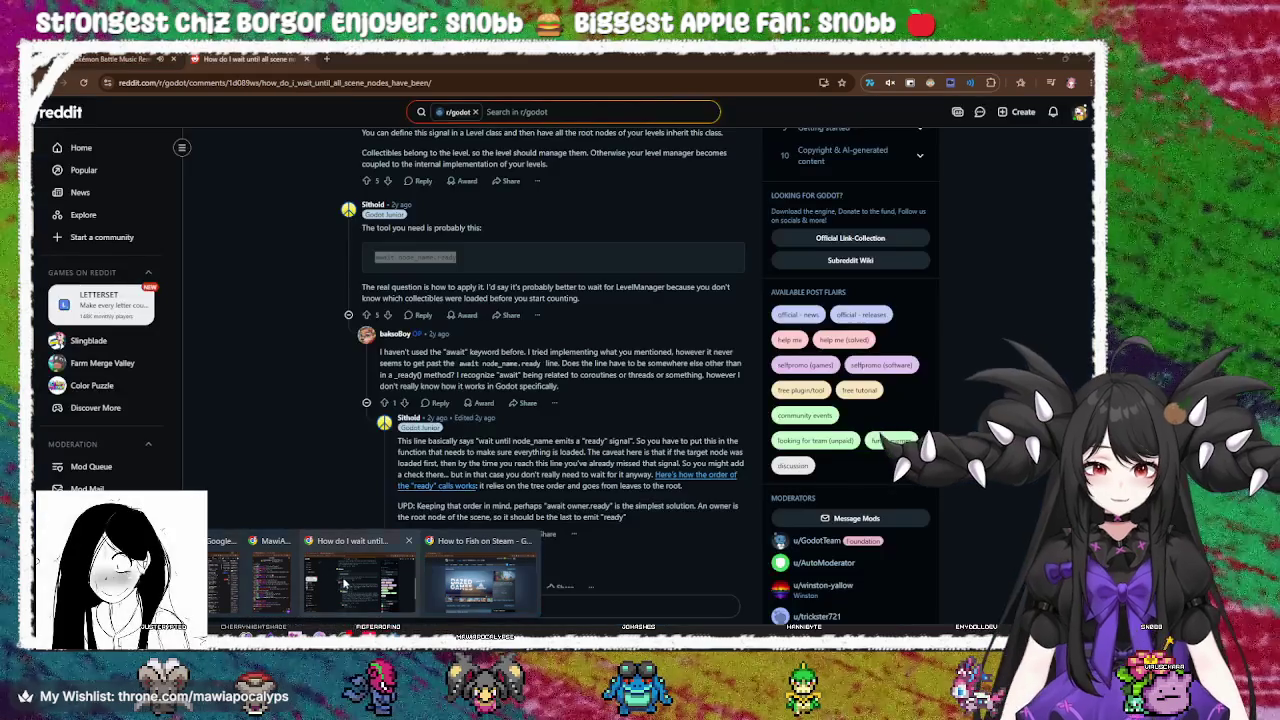
pyautogui.click(110, 58)
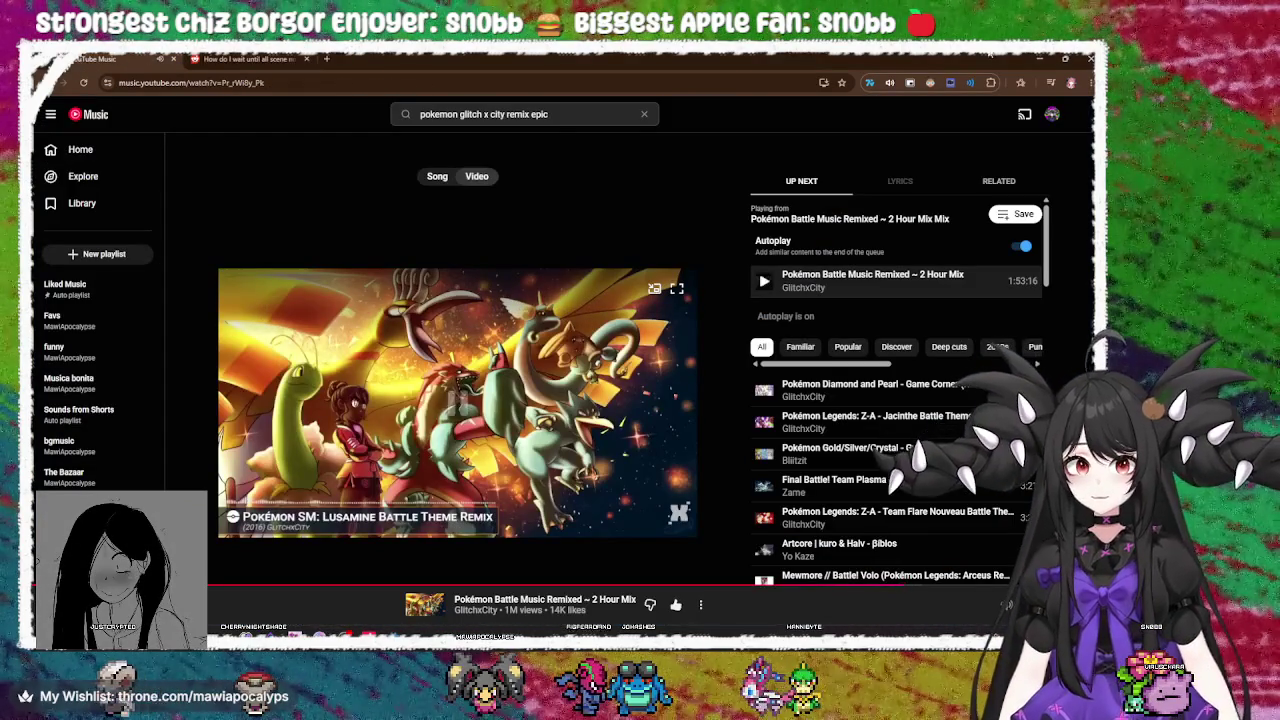
pyautogui.hotkey('alt', 'Tab')
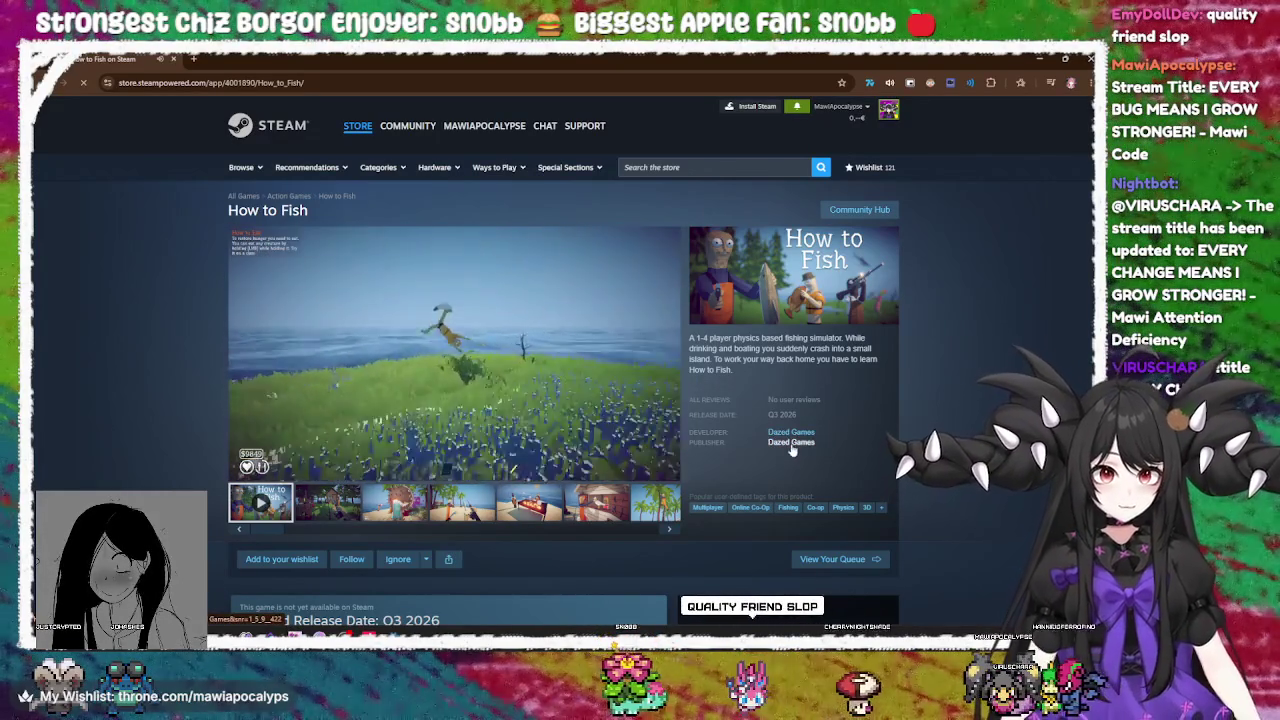
pyautogui.click(791, 442)
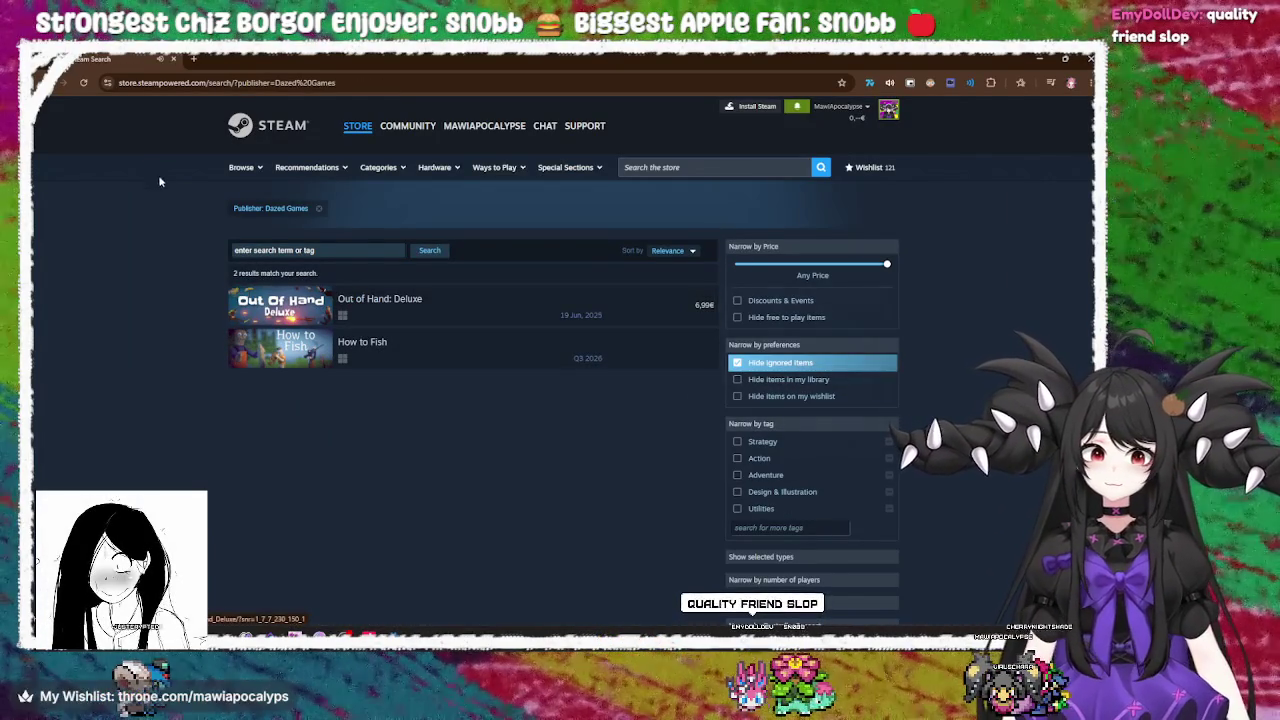
pyautogui.click(55, 84)
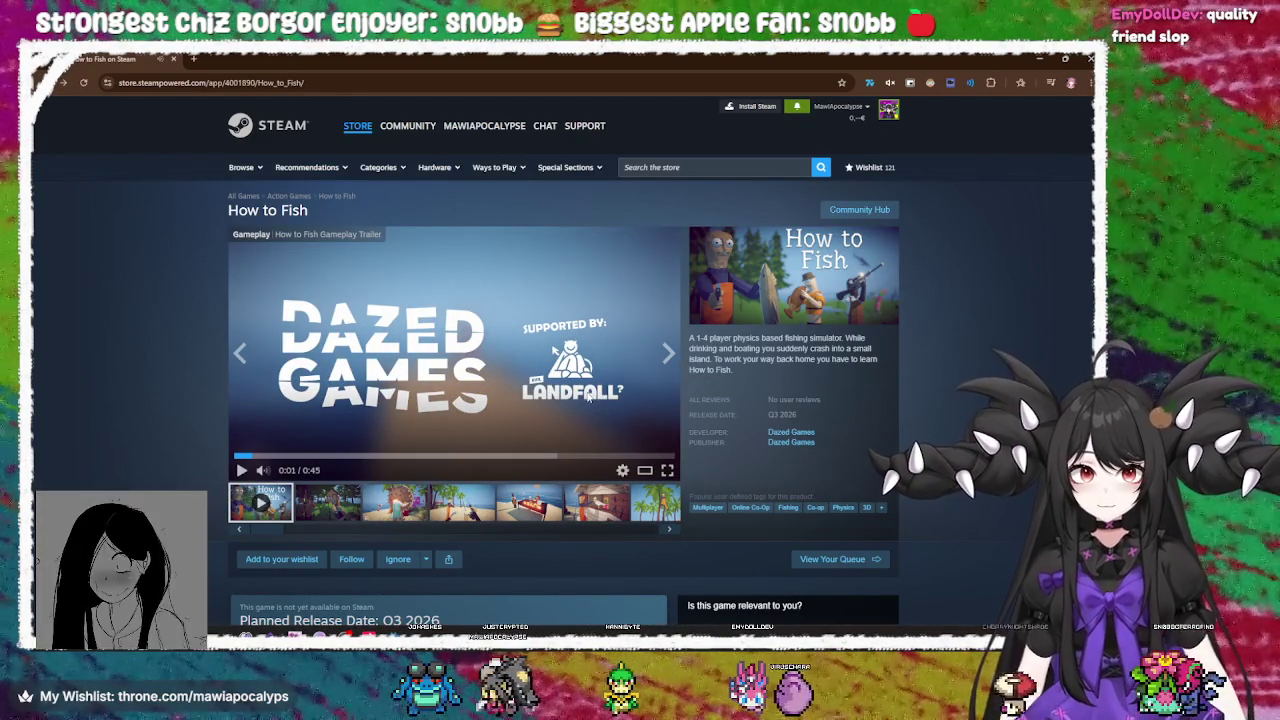
pyautogui.click(575, 400)
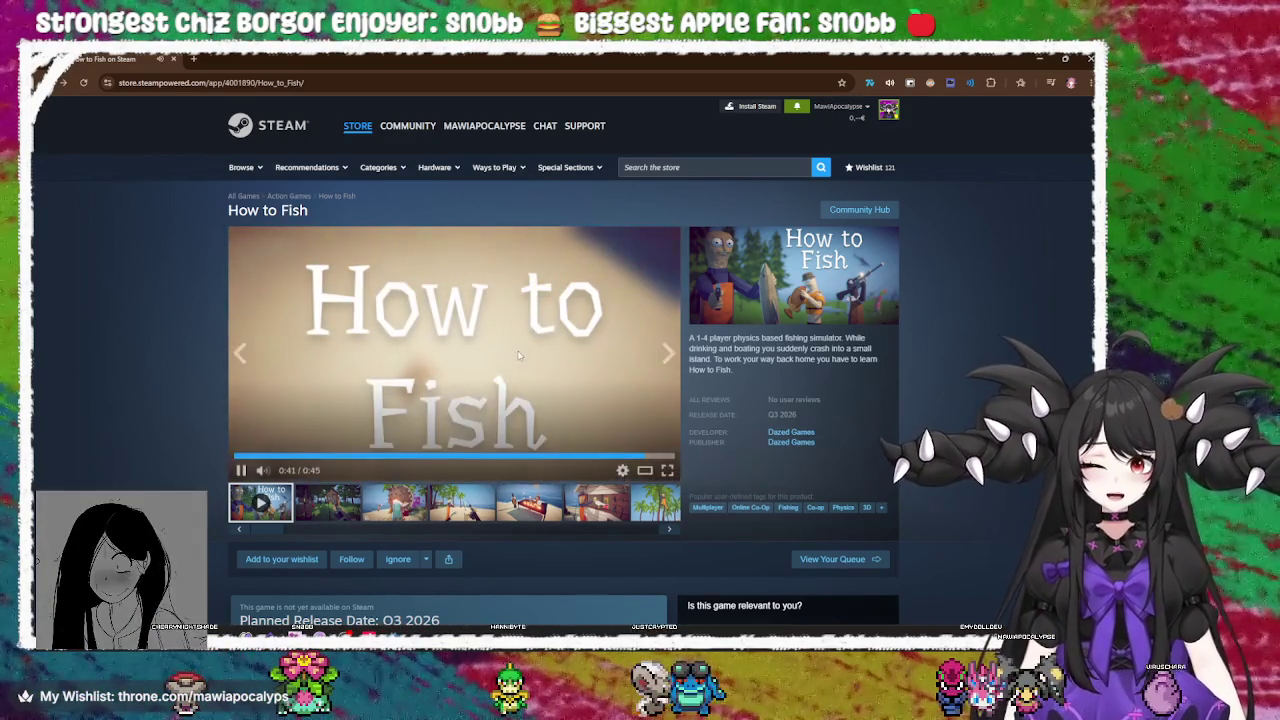
pyautogui.scroll(-12, 514, 355)
pyautogui.scroll(-2, 514, 358)
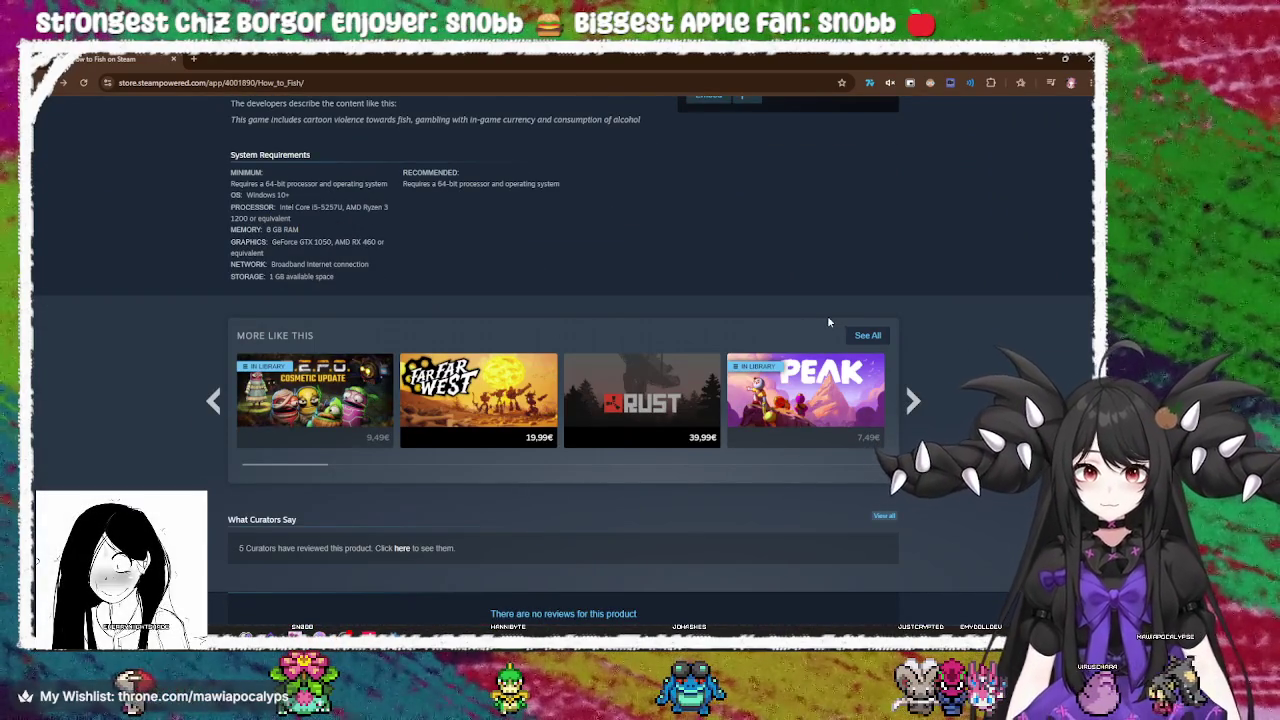
pyautogui.scroll(5, 830, 322)
pyautogui.scroll(4, 960, 326)
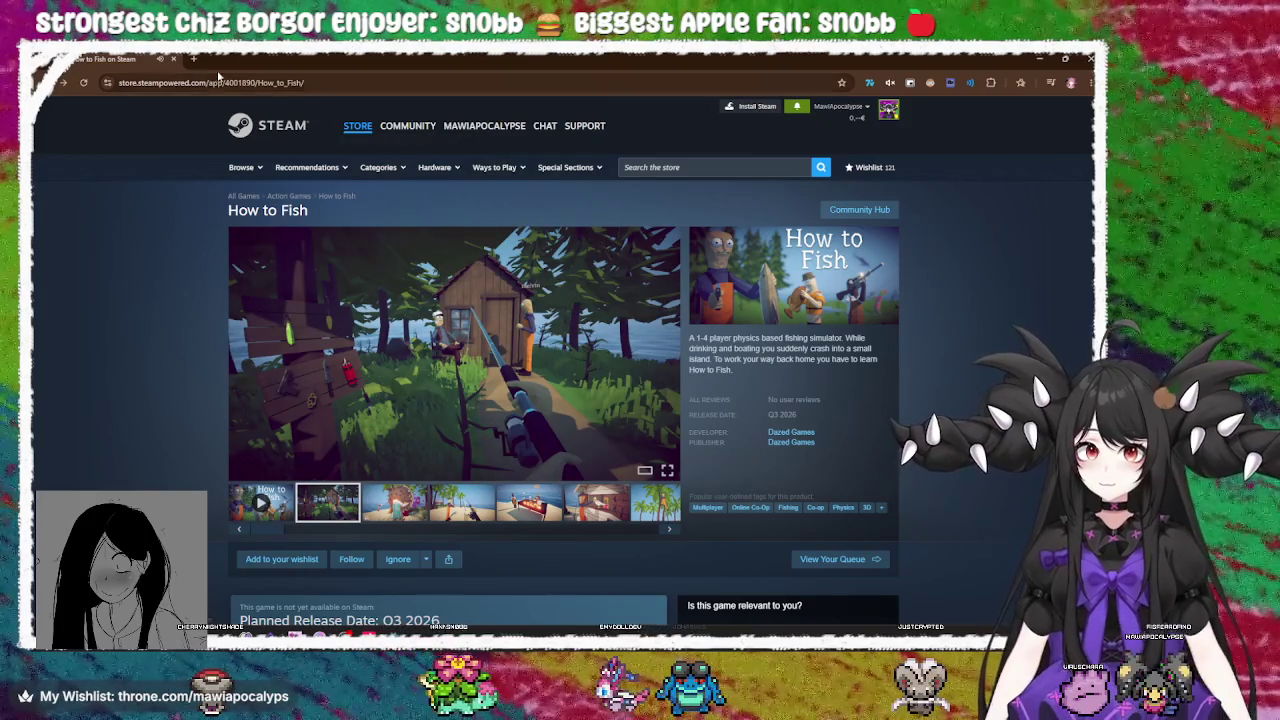
pyautogui.click(176, 60)
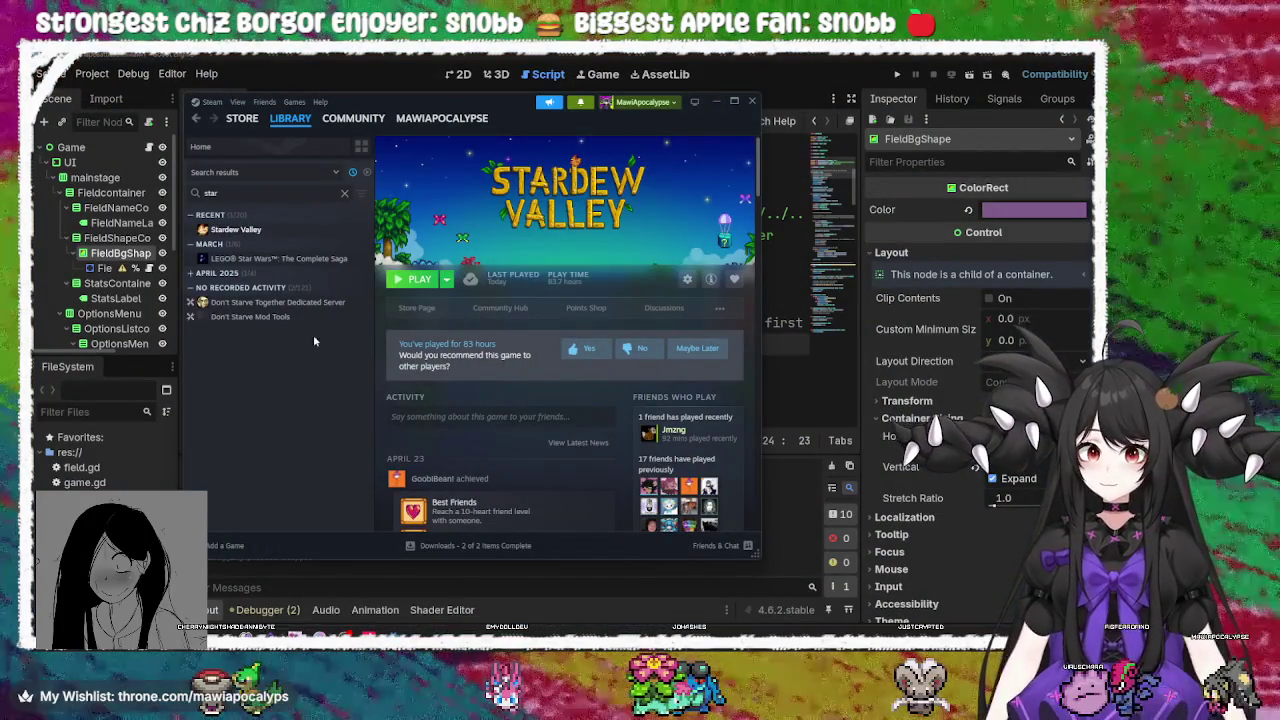
# View the Don't Starve Dedicated Server, Don't Starve Mod Tools and LEGO Star Wars entries
pyautogui.click(231, 303)
pyautogui.click(236, 316)
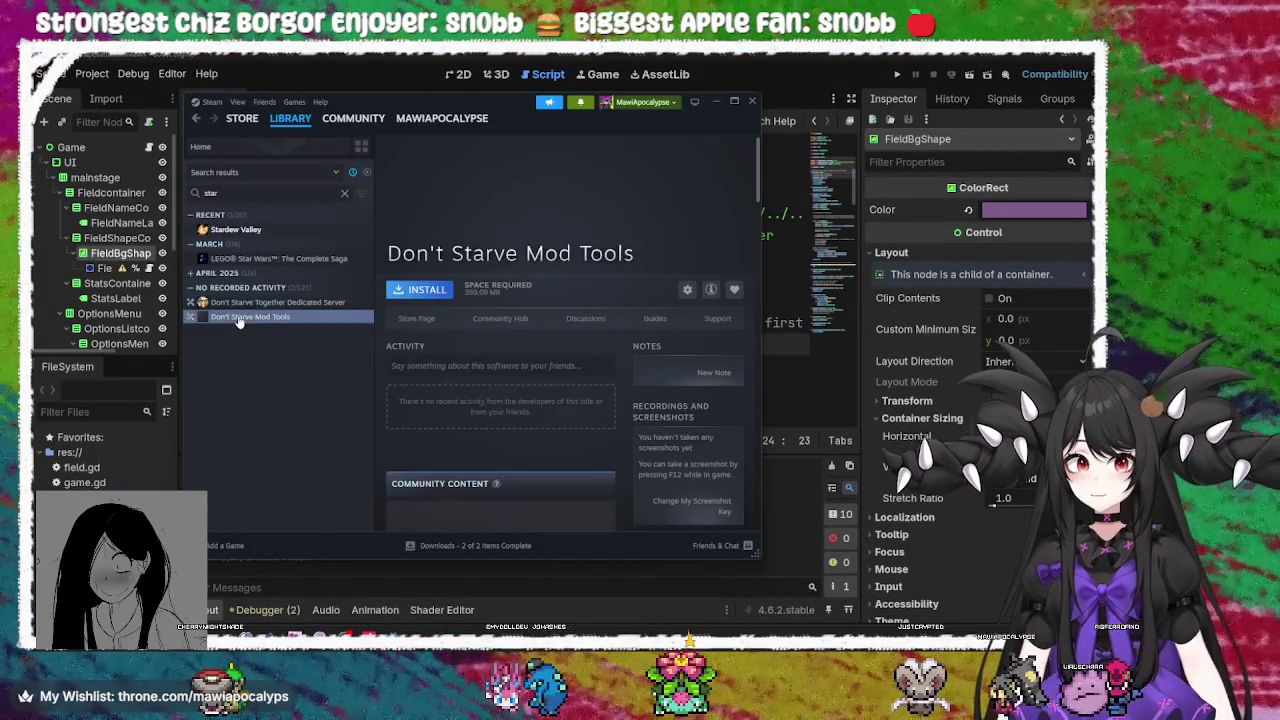
pyautogui.click(246, 259)
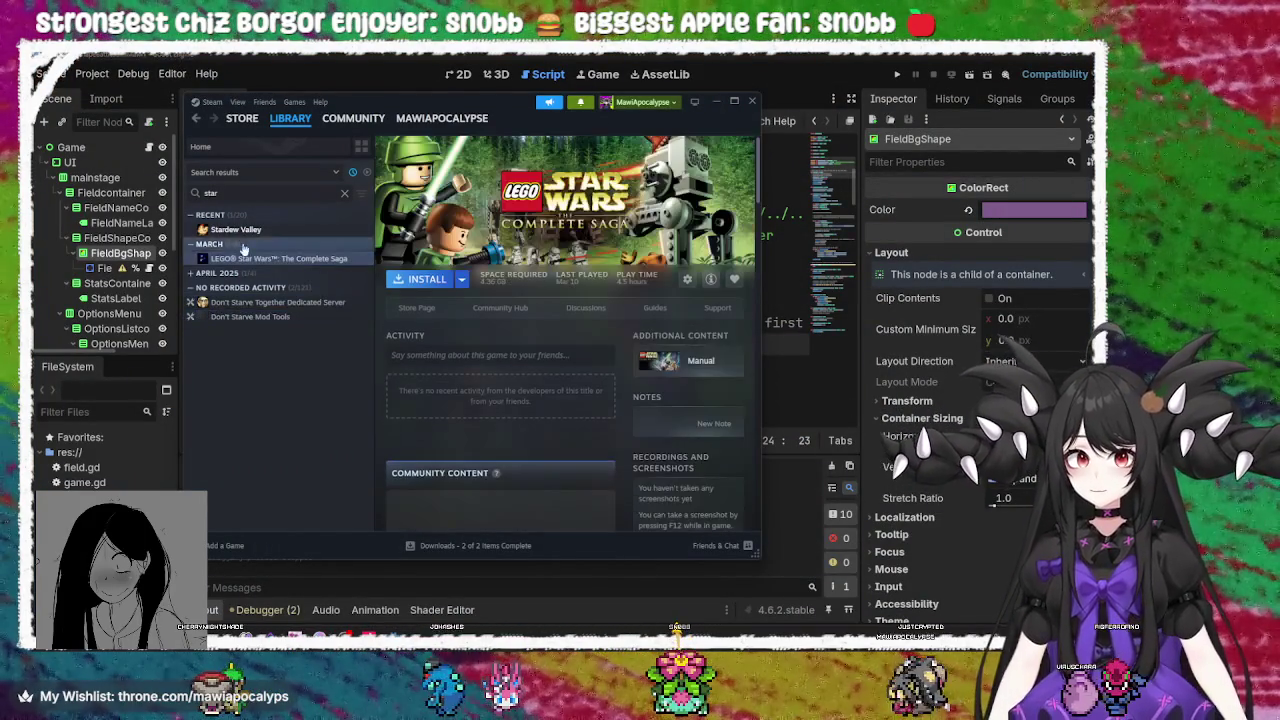
# Clear the 'star' search and open Stardew Valley in the full game list
pyautogui.click(342, 195)
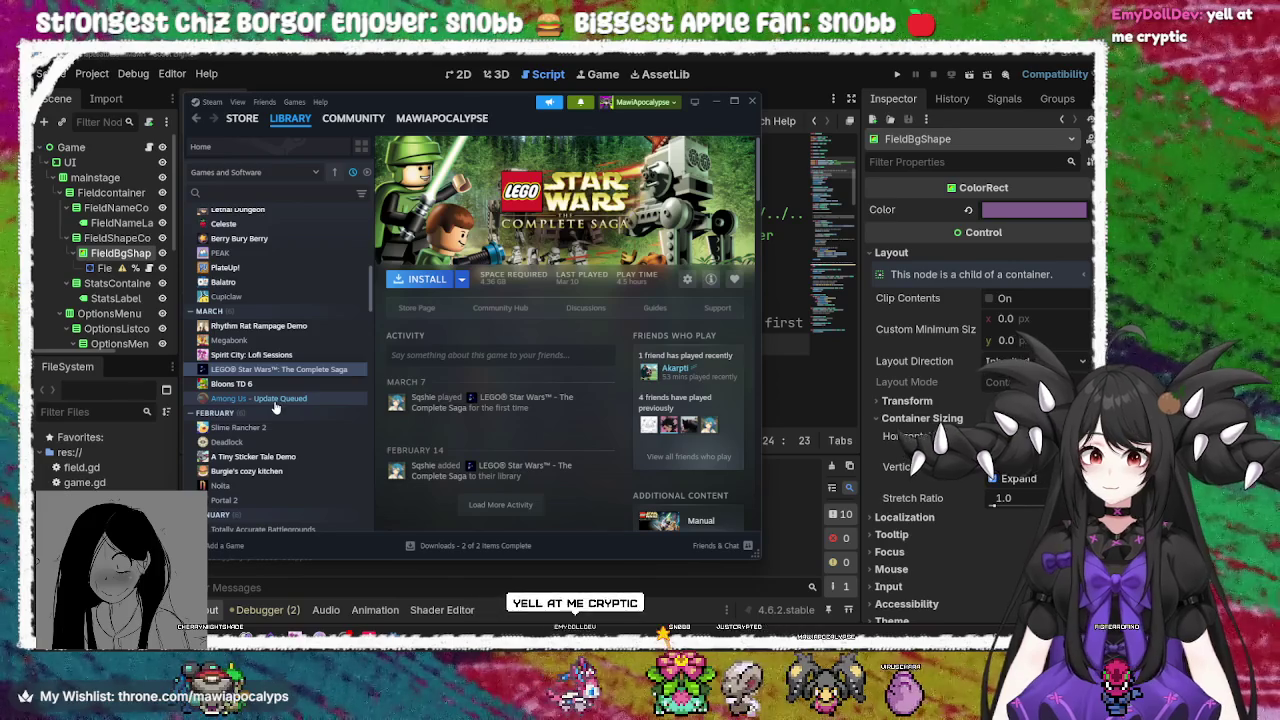
pyautogui.scroll(10, 276, 405)
pyautogui.click(240, 229)
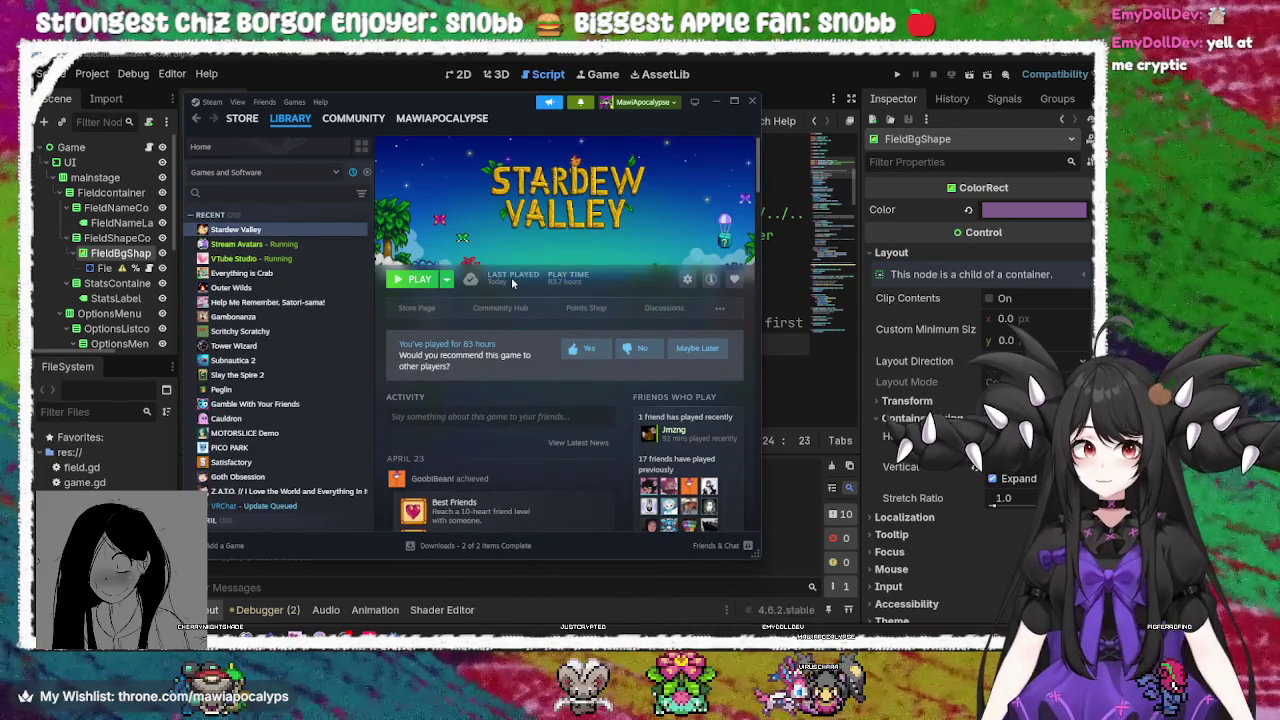
pyautogui.scroll(-3, 604, 449)
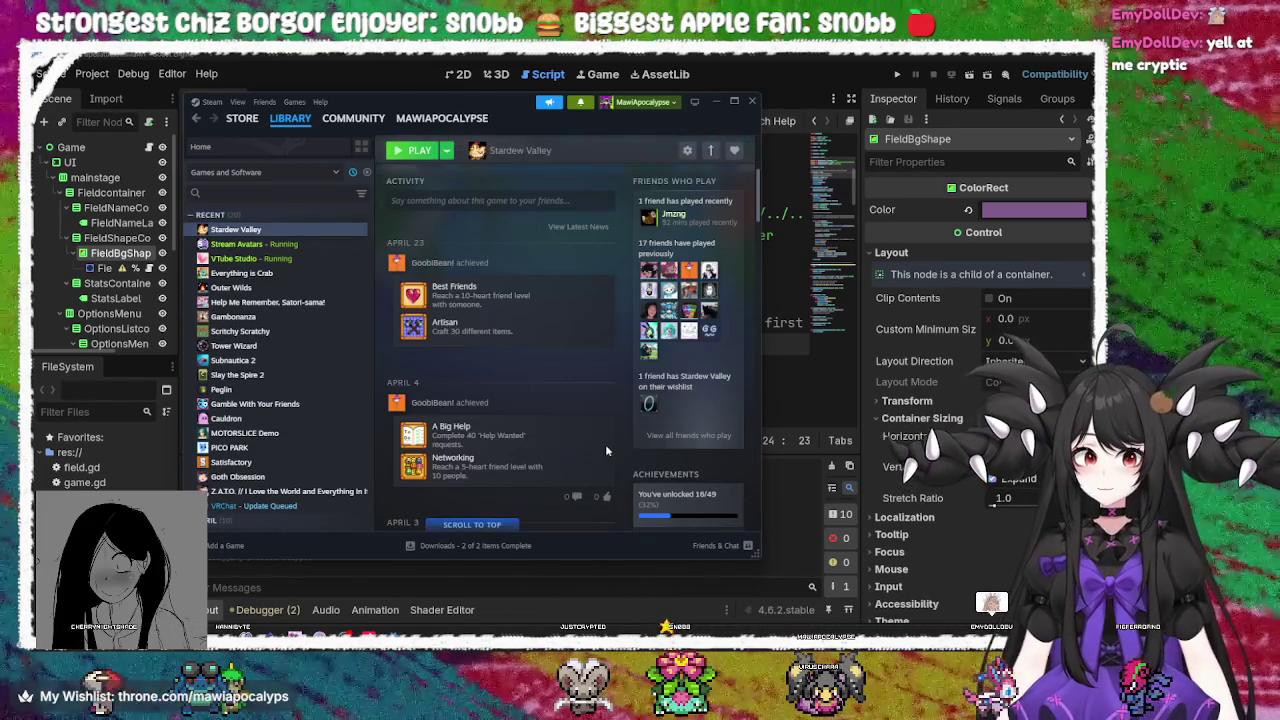
pyautogui.scroll(-3, 600, 447)
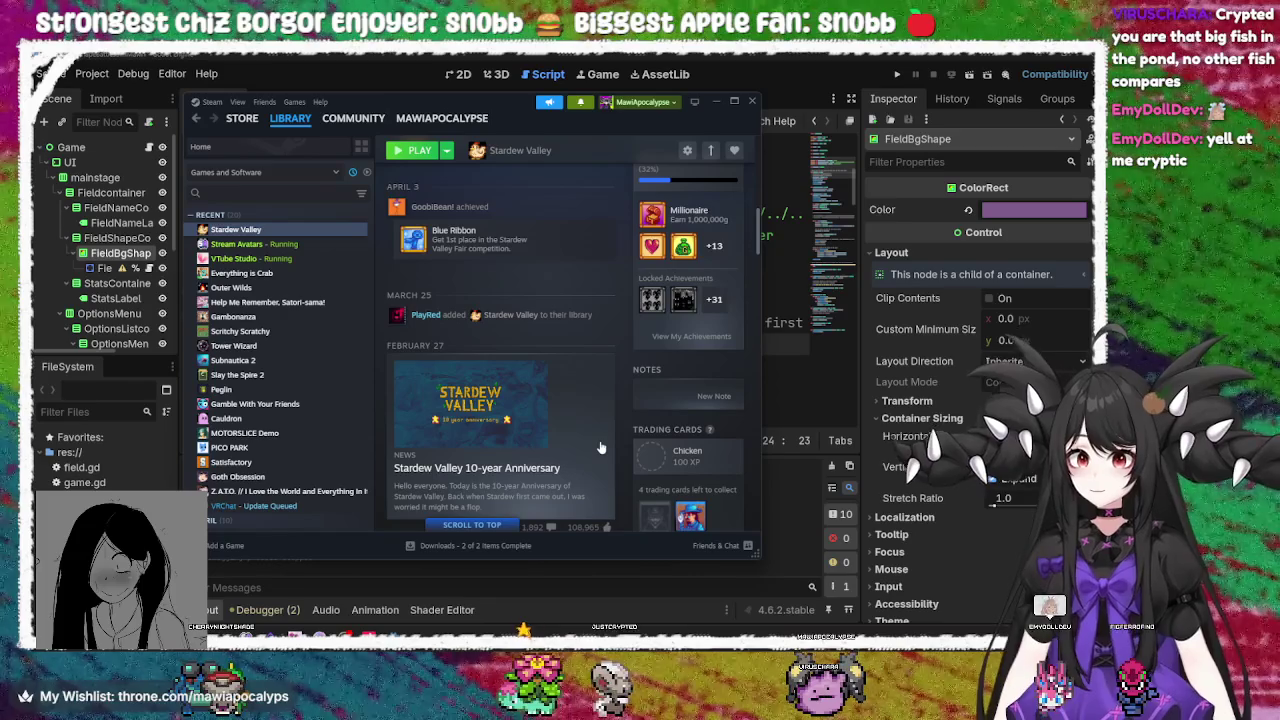
pyautogui.scroll(6, 600, 447)
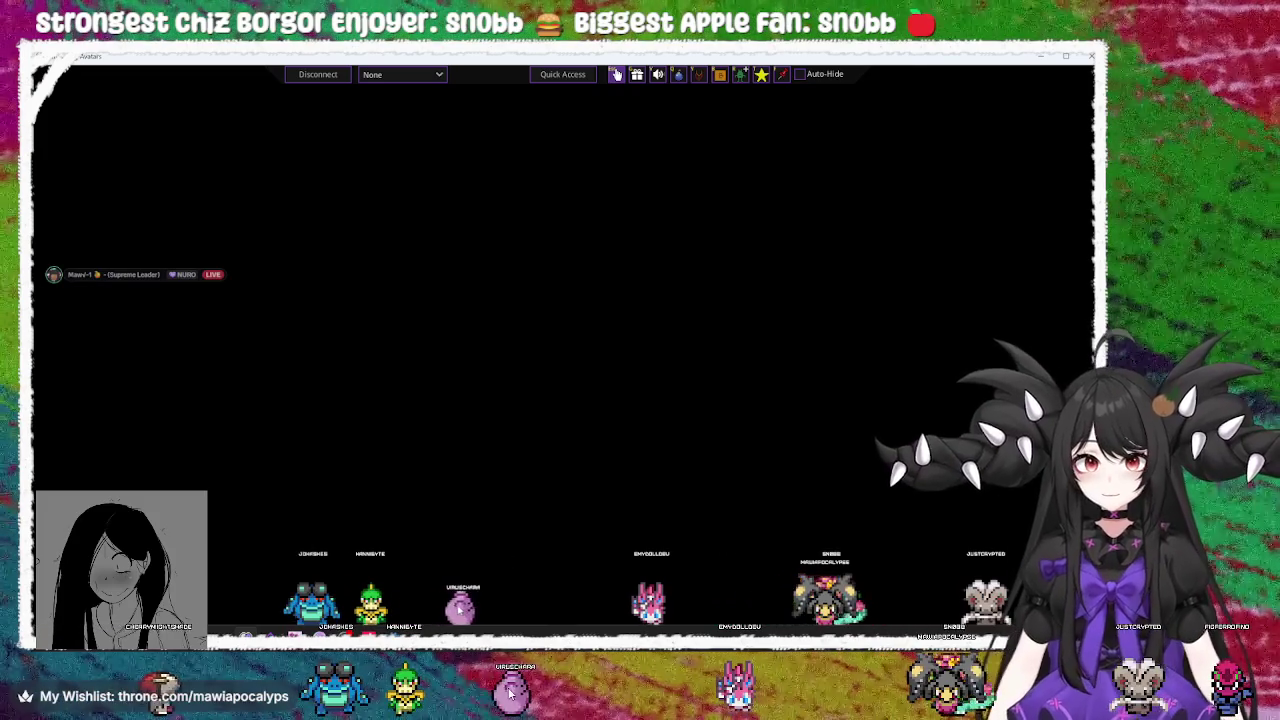
# Drag the Ditto, pink-blue and blue avatars around the Stream Avatars stage
pyautogui.moveTo(480, 590)
pyautogui.mouseDown()
pyautogui.moveTo(580, 352)
pyautogui.moveTo(573, 377)
pyautogui.moveTo(781, 402)
pyautogui.moveTo(724, 408)
pyautogui.moveTo(566, 573)
pyautogui.moveTo(520, 330)
pyautogui.moveTo(866, 295)
pyautogui.moveTo(601, 241)
pyautogui.moveTo(606, 457)
pyautogui.mouseUp()
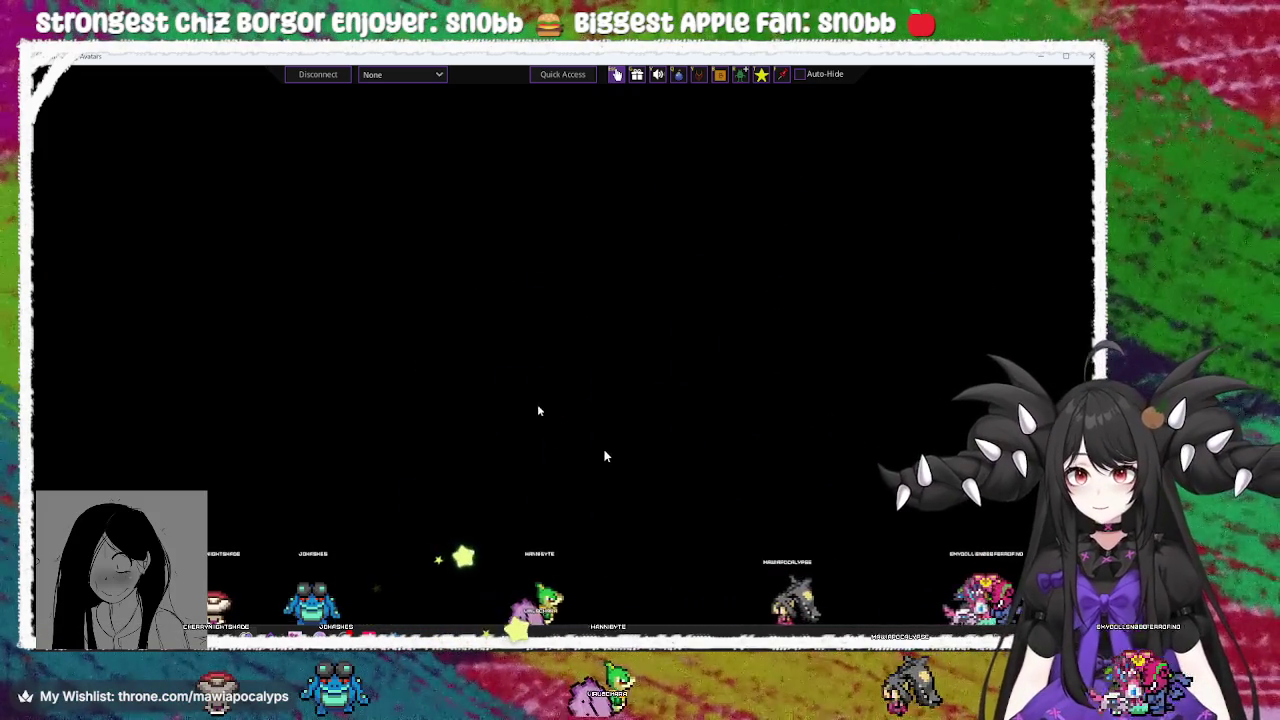
pyautogui.moveTo(846, 580)
pyautogui.mouseDown()
pyautogui.moveTo(841, 416)
pyautogui.moveTo(812, 366)
pyautogui.moveTo(655, 390)
pyautogui.moveTo(715, 430)
pyautogui.moveTo(578, 258)
pyautogui.moveTo(702, 220)
pyautogui.moveTo(700, 235)
pyautogui.mouseUp()
pyautogui.moveTo(520, 660)
pyautogui.mouseDown()
pyautogui.moveTo(478, 506)
pyautogui.moveTo(430, 480)
pyautogui.mouseUp()
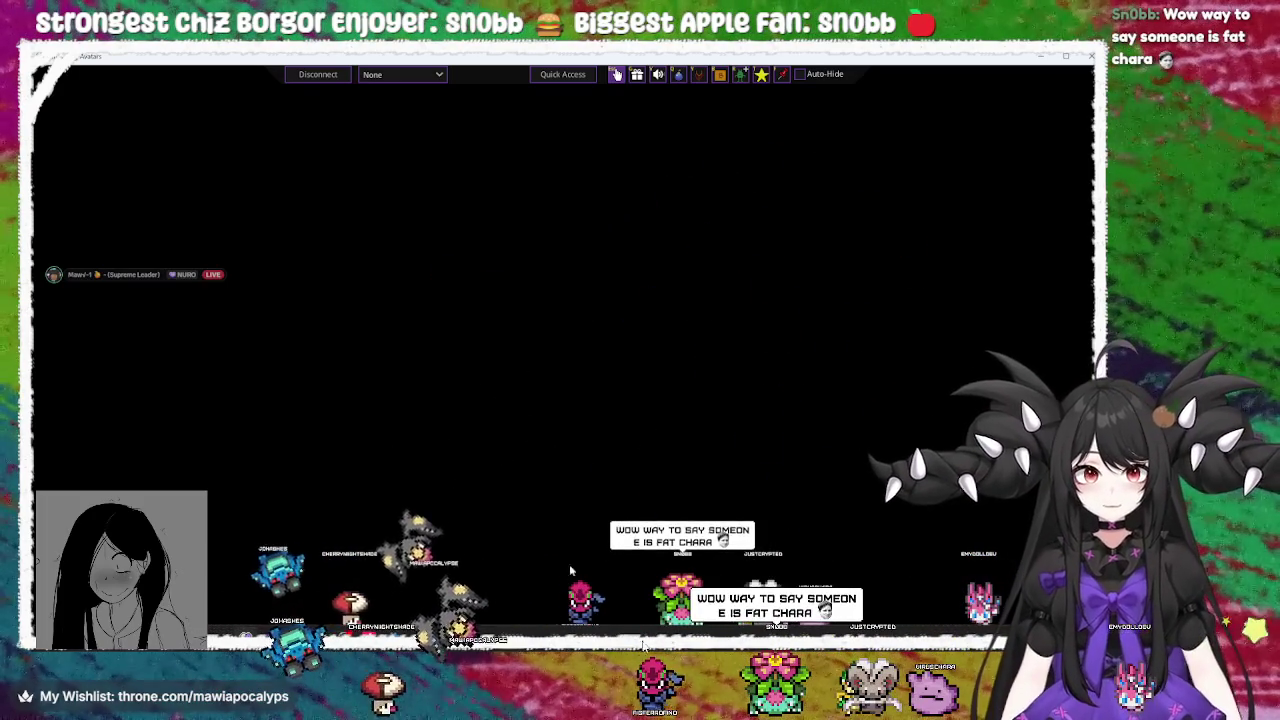
# Gift the viewer the megalopunny avatar via Gift Options, then switch away from Stream Avatars
pyautogui.click(636, 74)
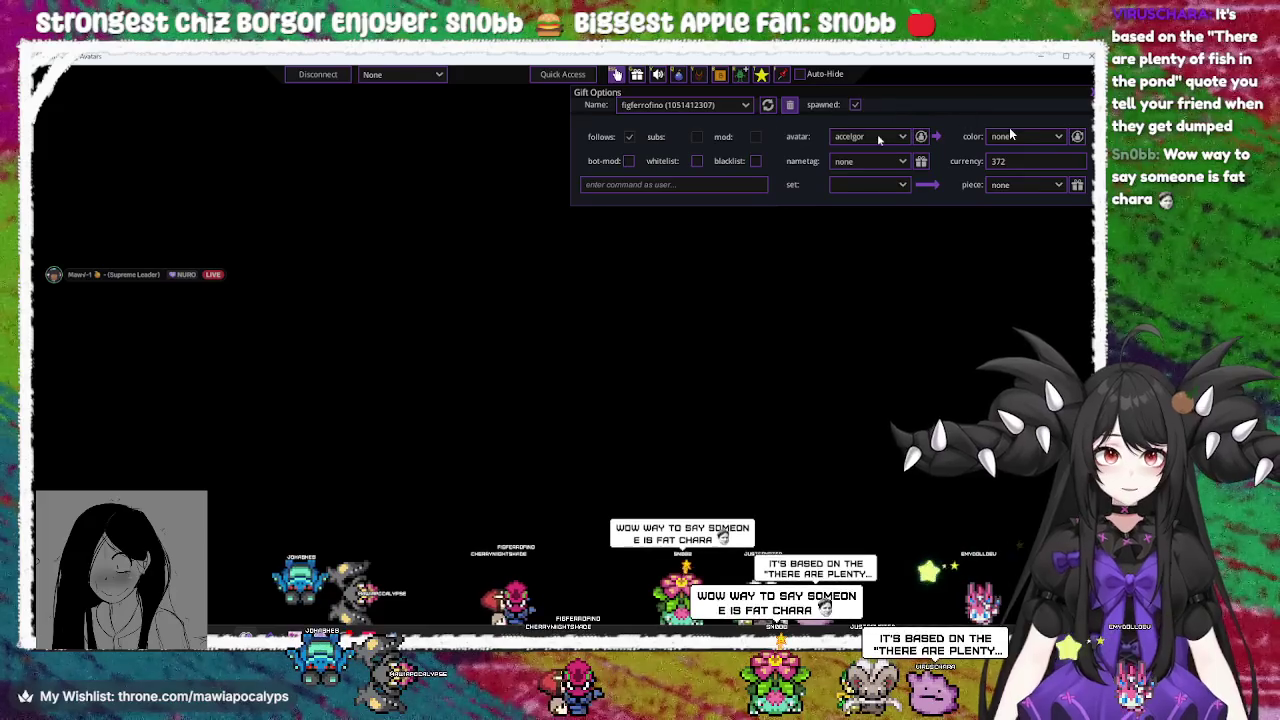
pyautogui.click(870, 136)
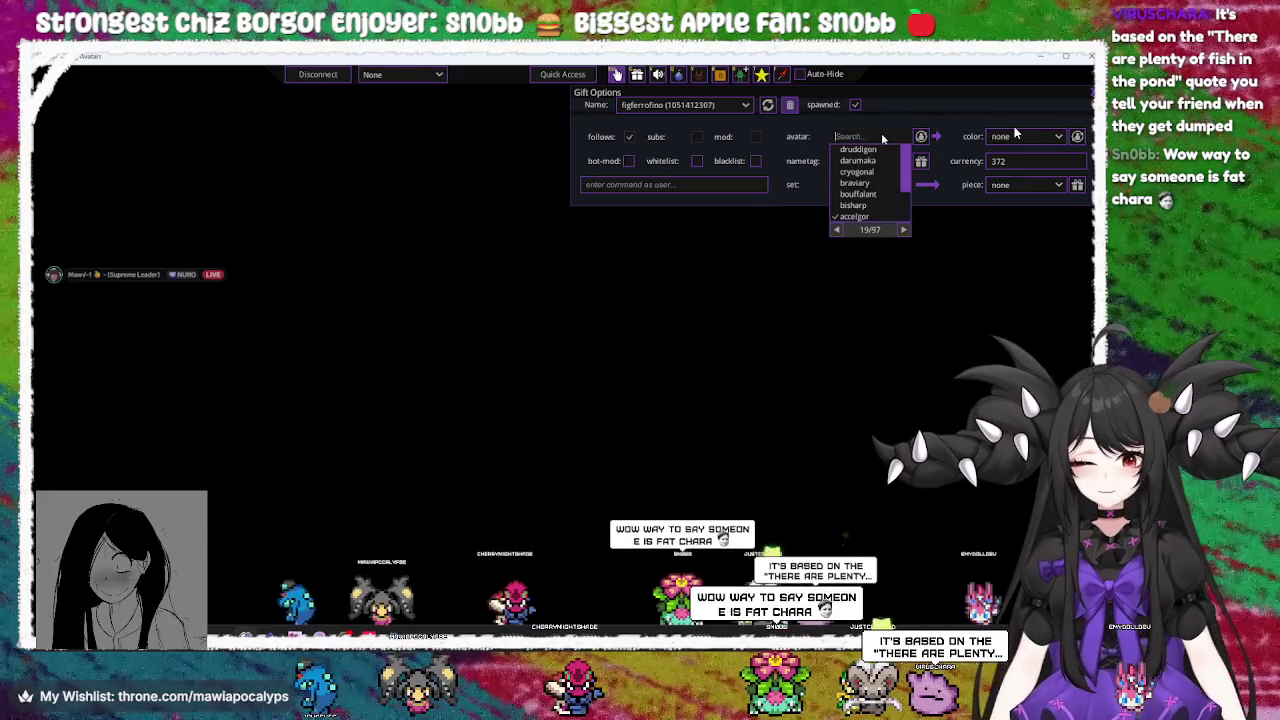
pyautogui.write('megal')
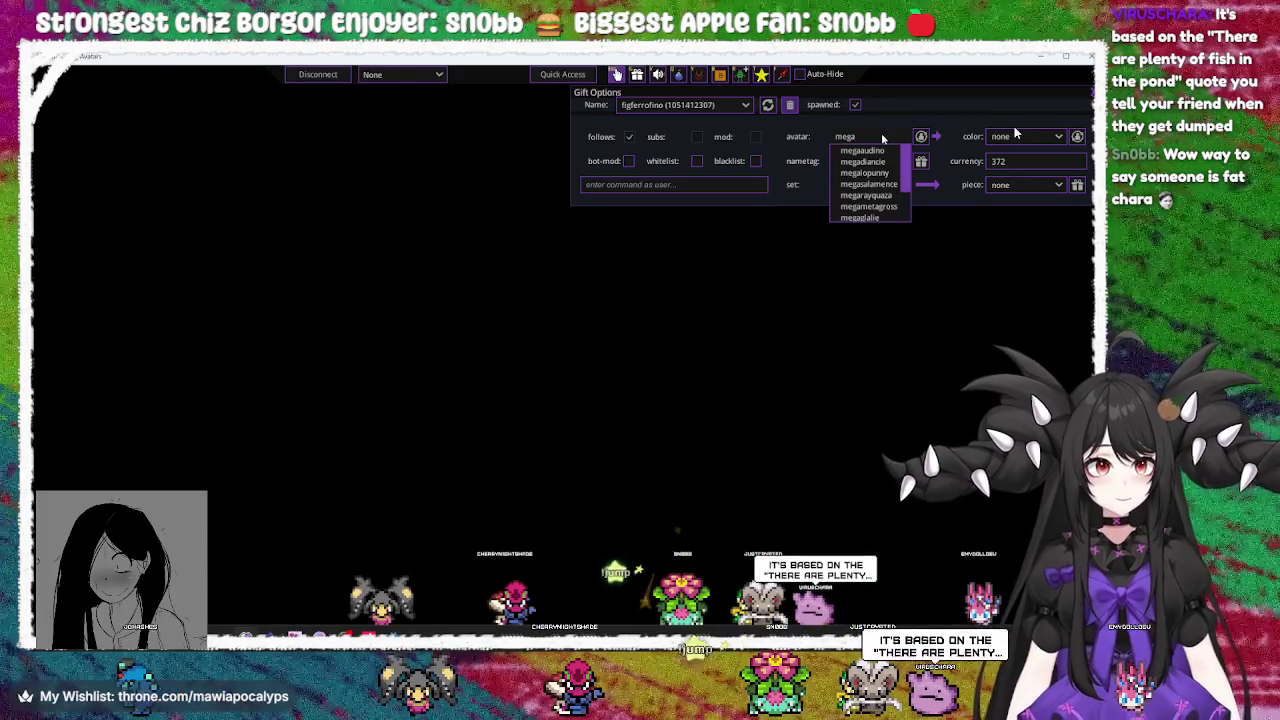
pyautogui.press('Return')
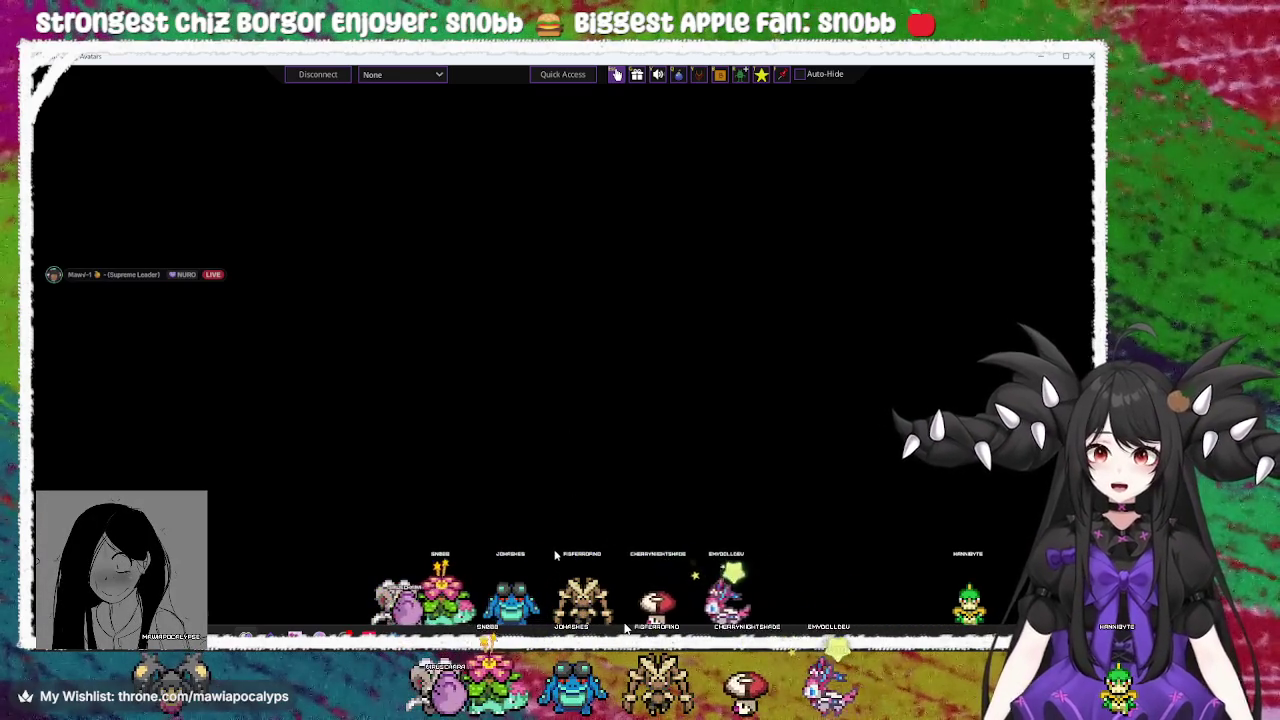
pyautogui.hotkey('alt', 'Tab')
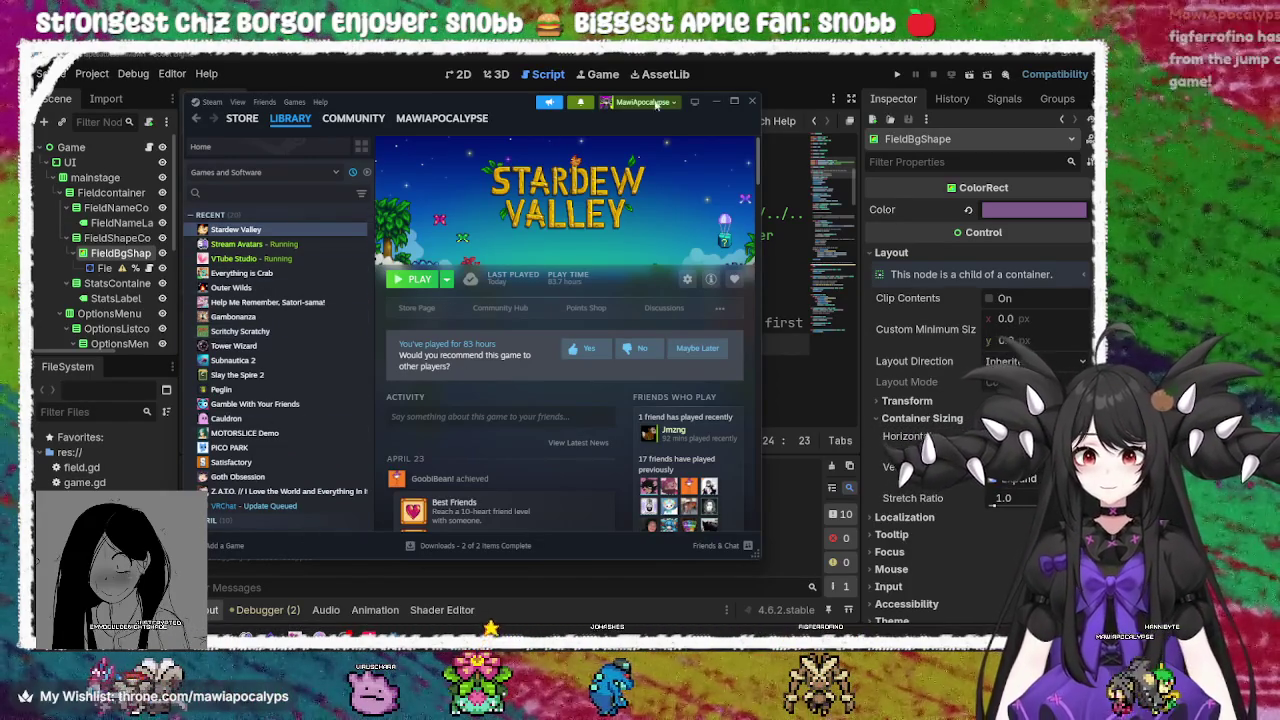
# Minimize Steam and place the cursor at the end of line 21 in field.gd
pyautogui.click(711, 103)
pyautogui.click(706, 283)
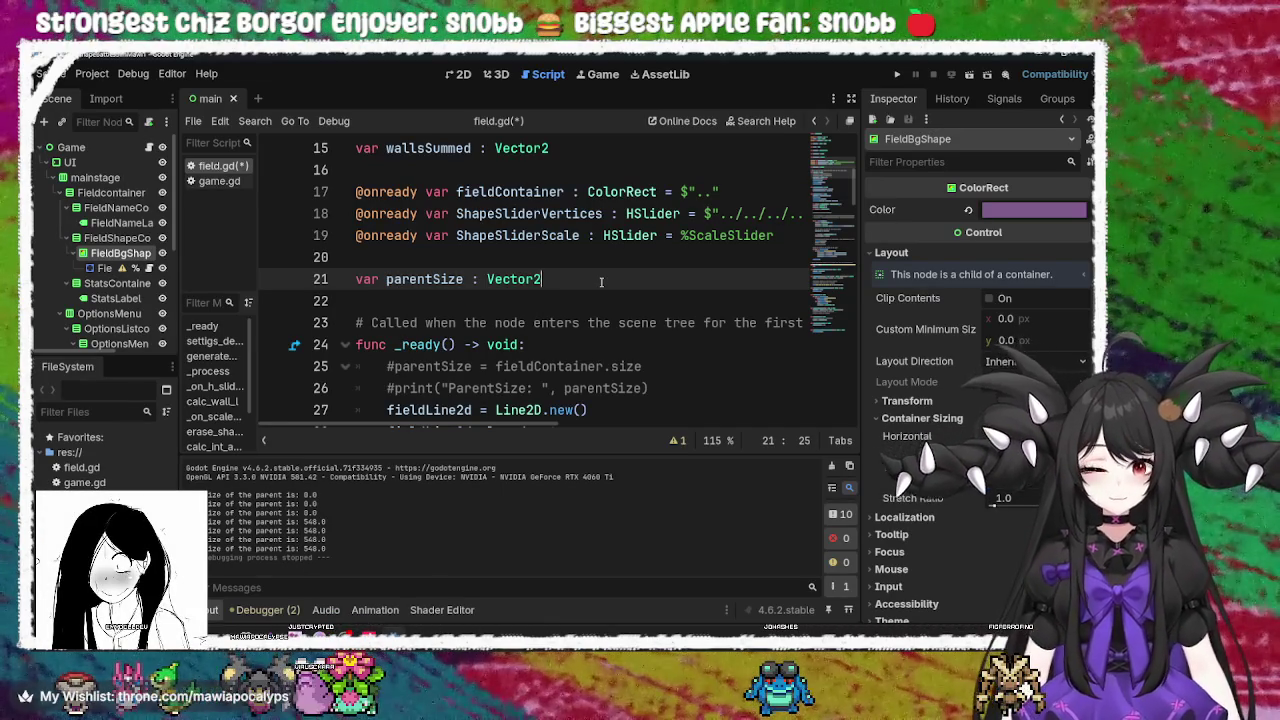
# Save field.gd with Ctrl+S and highlight every use of parentSize
pyautogui.click(442, 249)
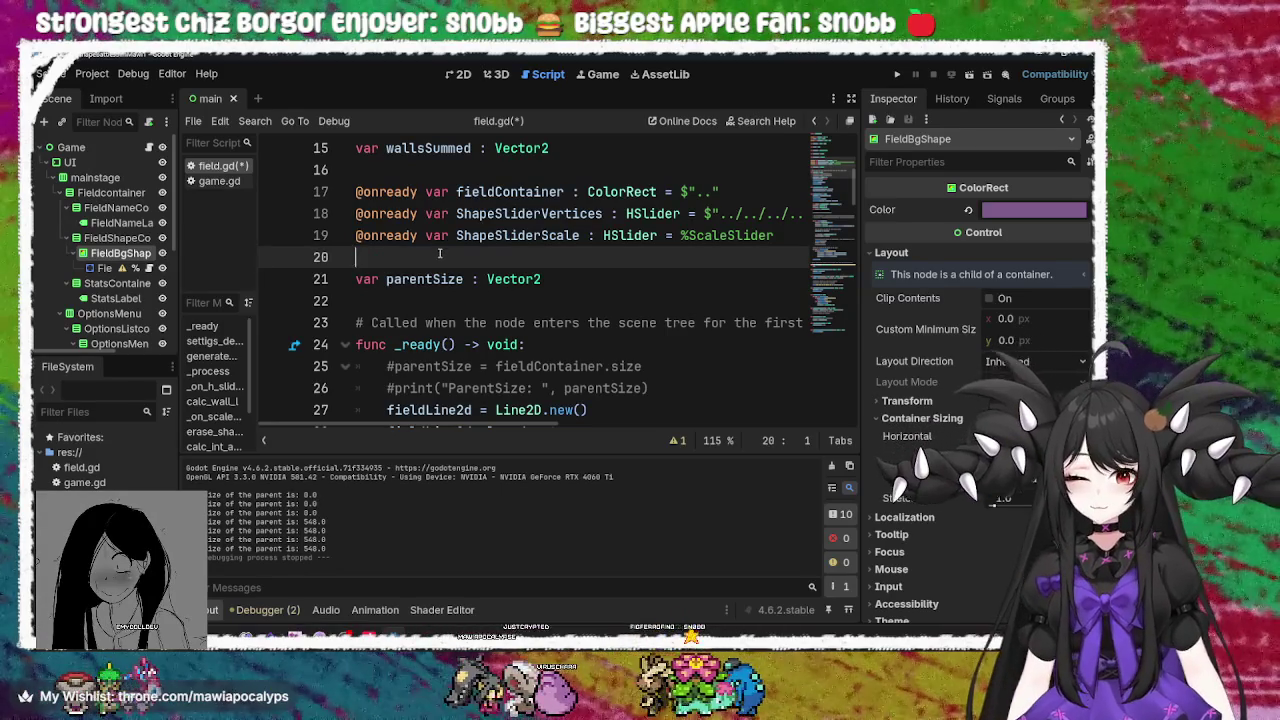
pyautogui.hotkey('ctrl', 's')
pyautogui.click(439, 283)
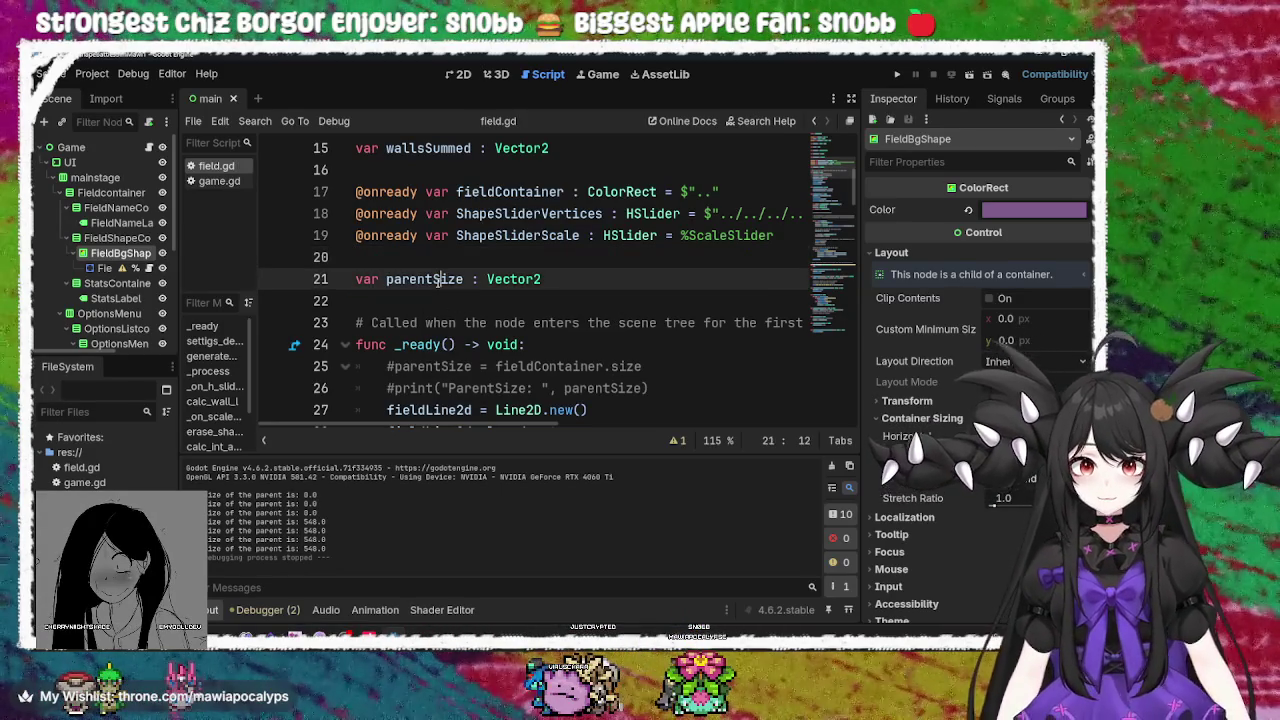
pyautogui.doubleClick(441, 282)
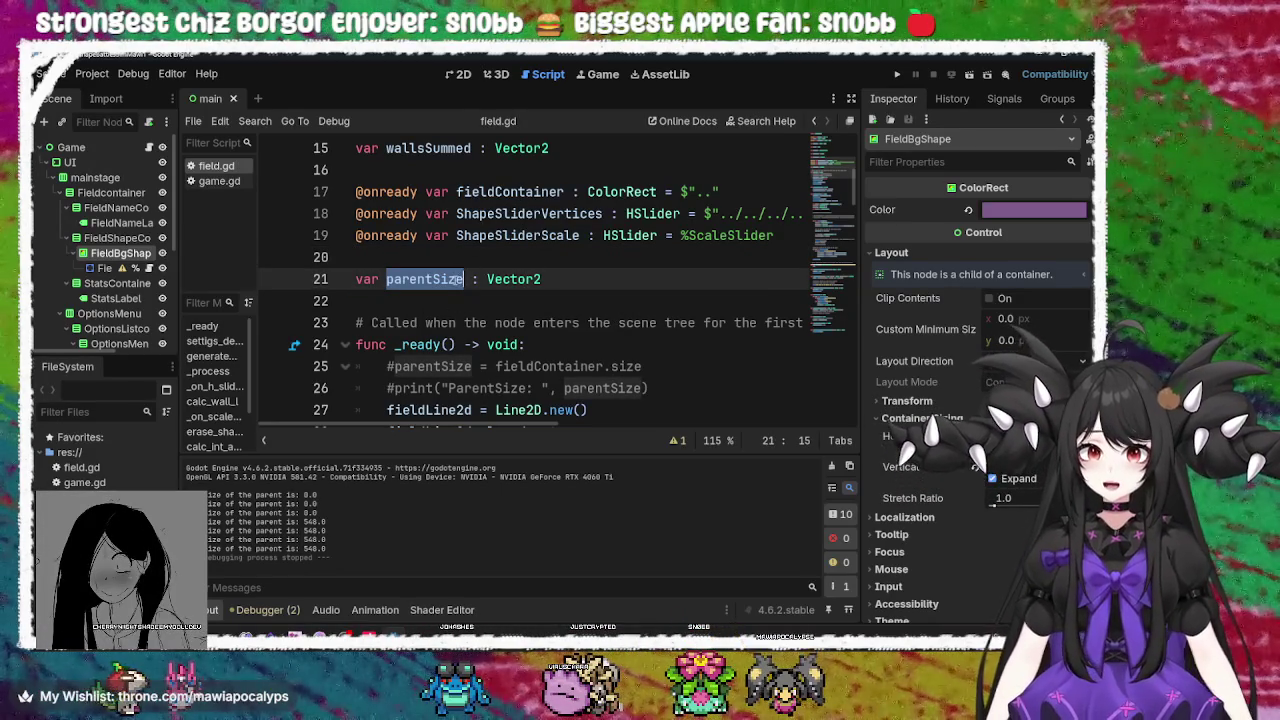
# Move to line 24 of _ready, then bring up the Field node's context menu
pyautogui.click(509, 344)
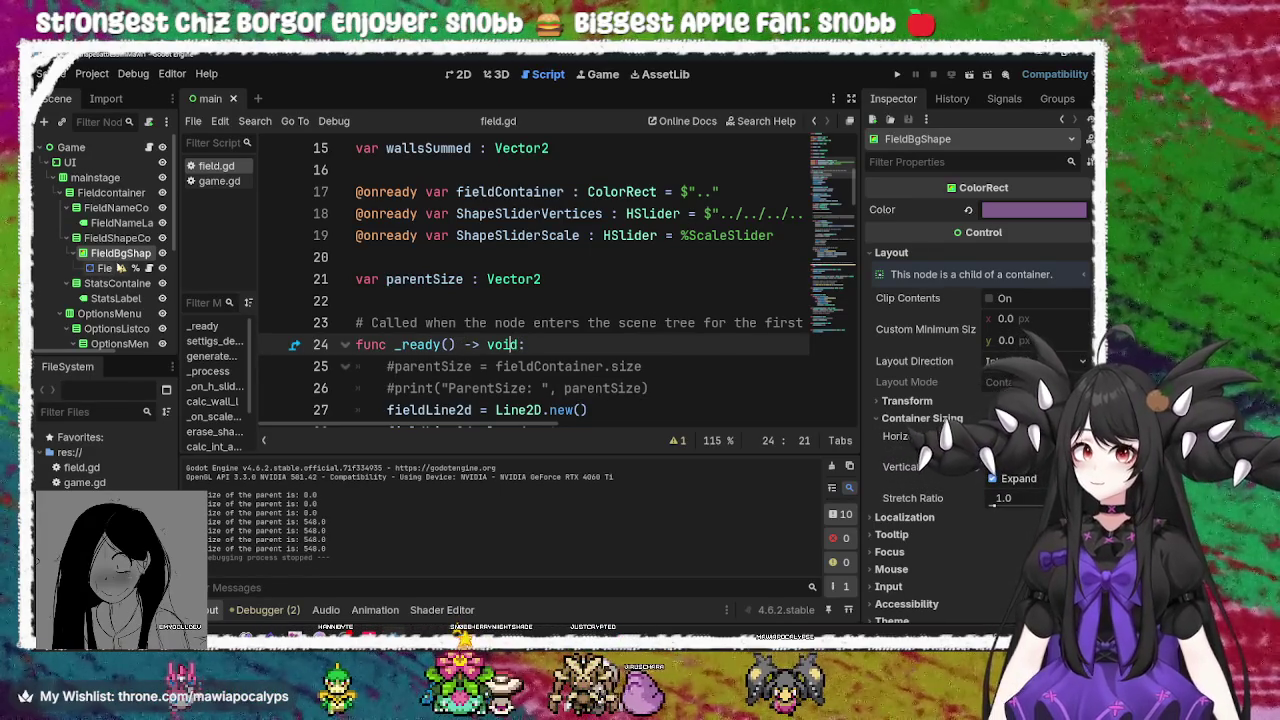
pyautogui.scroll(-5, 124, 264)
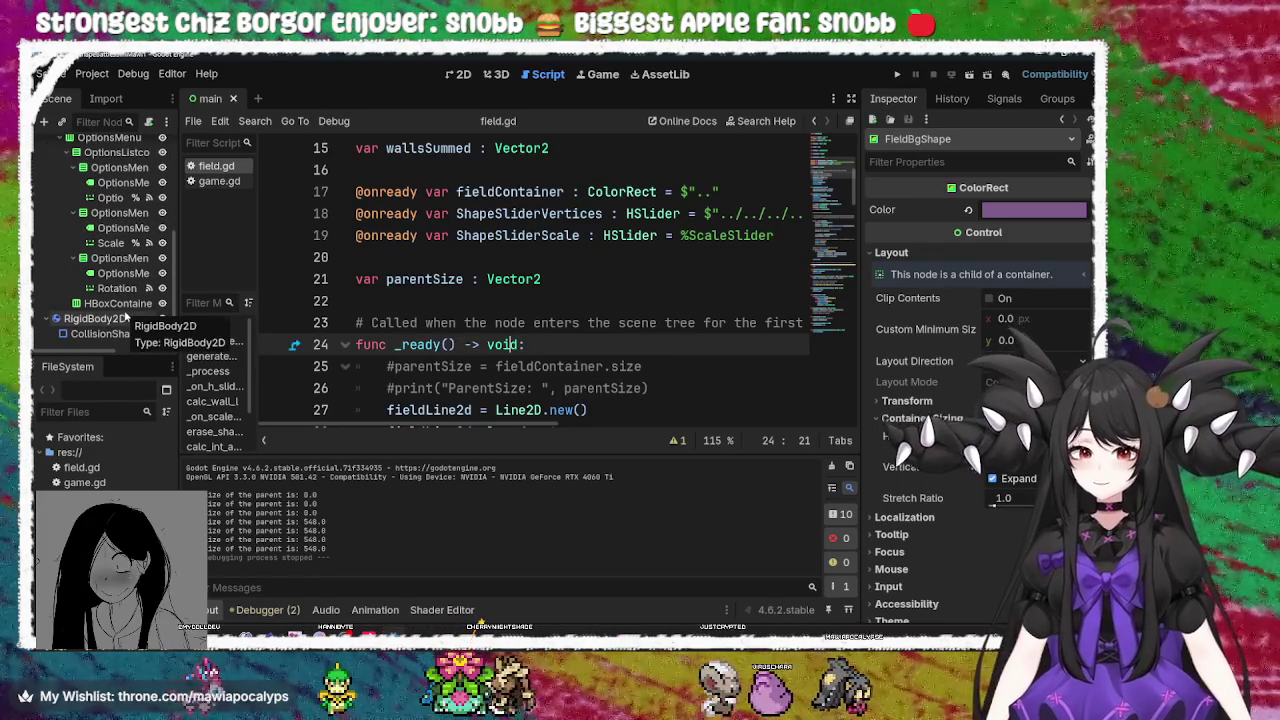
pyautogui.scroll(5, 124, 318)
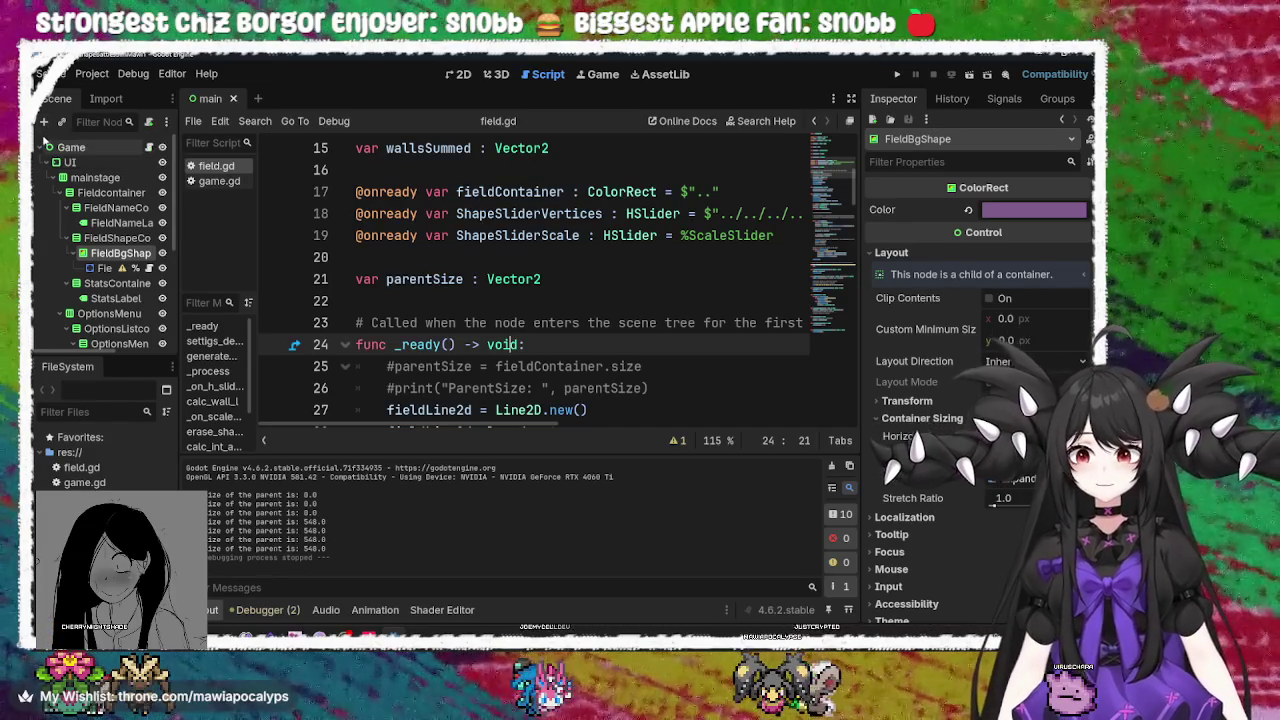
pyautogui.rightClick(100, 270)
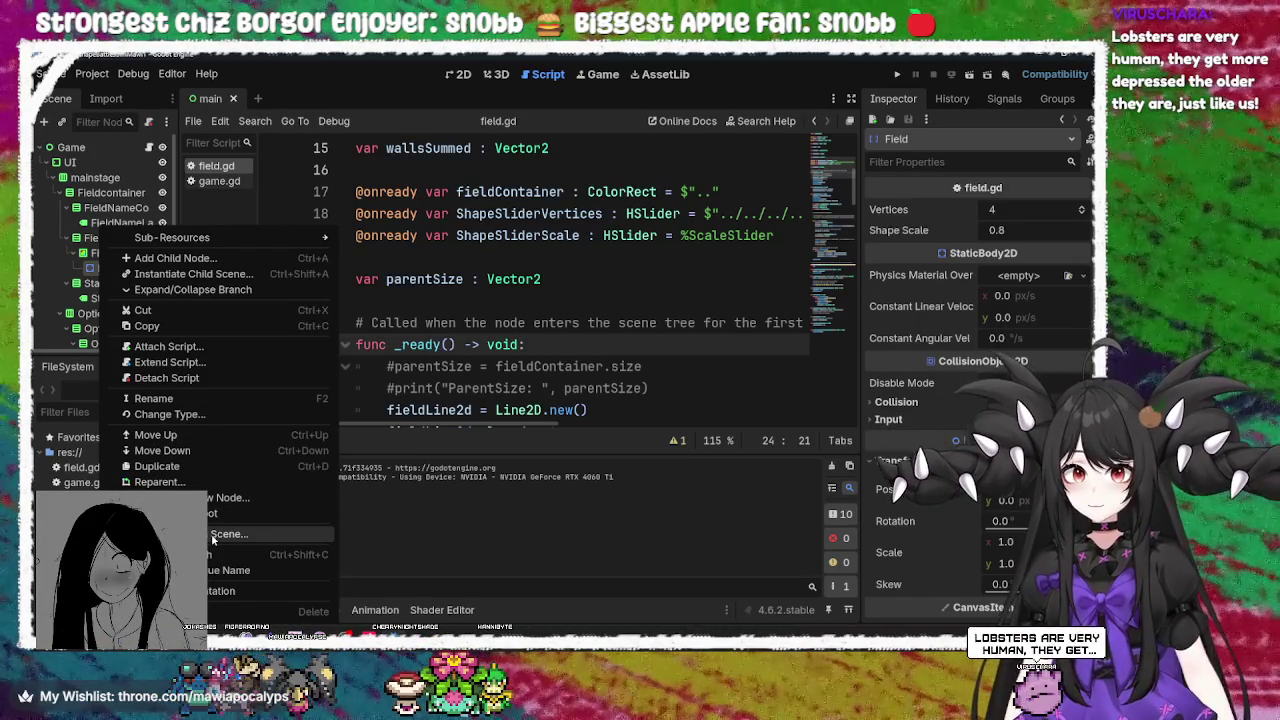
# Save the Field branch as res://field.tscn, then select field.gd in FileSystem
pyautogui.click(212, 537)
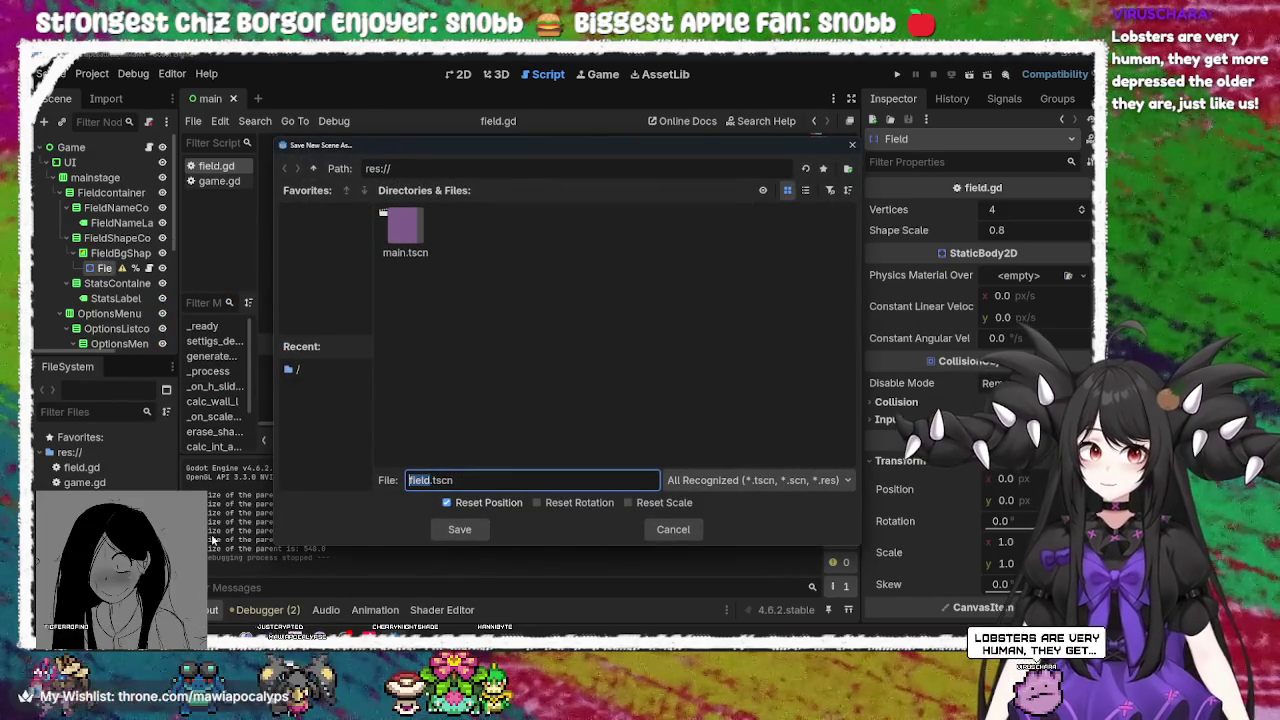
pyautogui.click(460, 530)
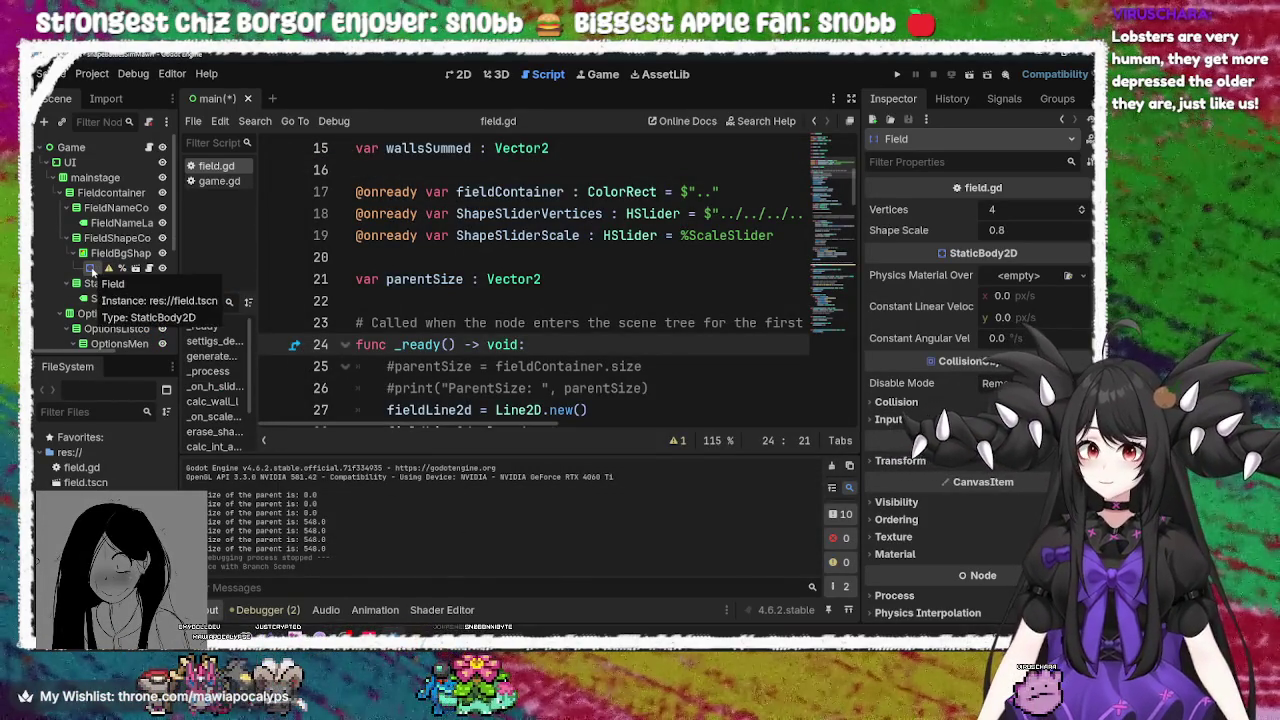
pyautogui.click(83, 468)
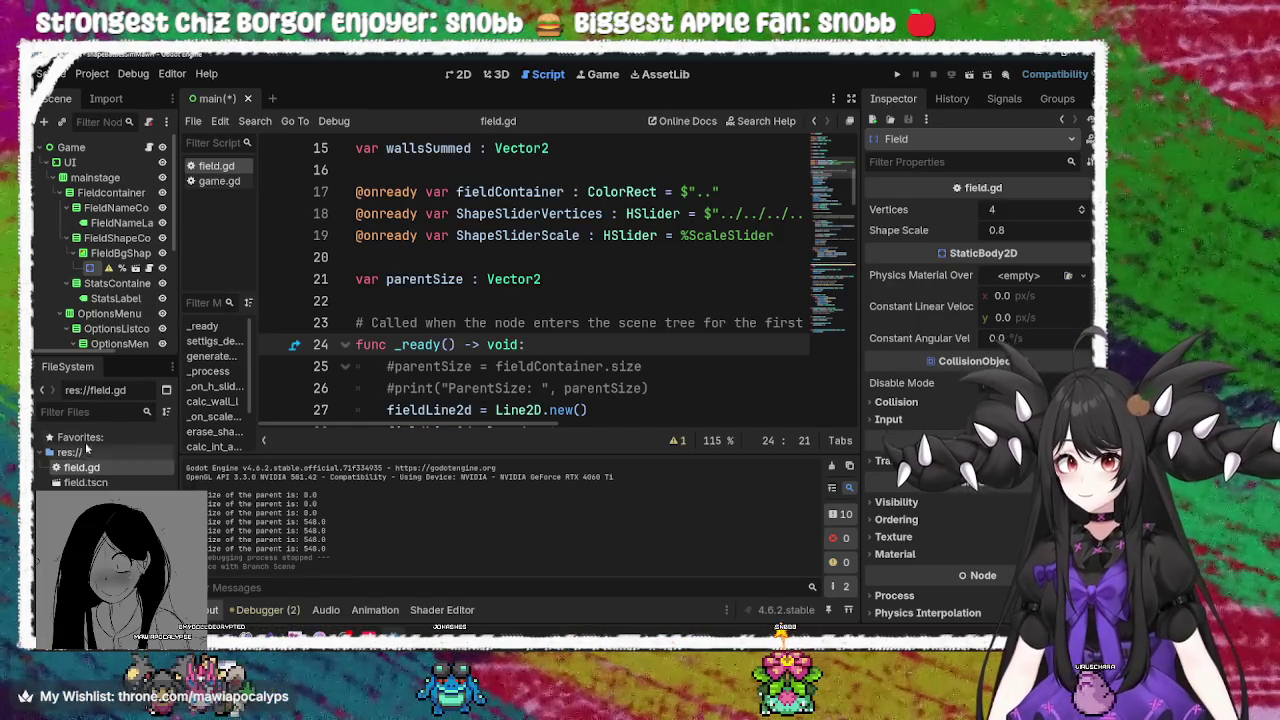
pyautogui.rightClick(97, 270)
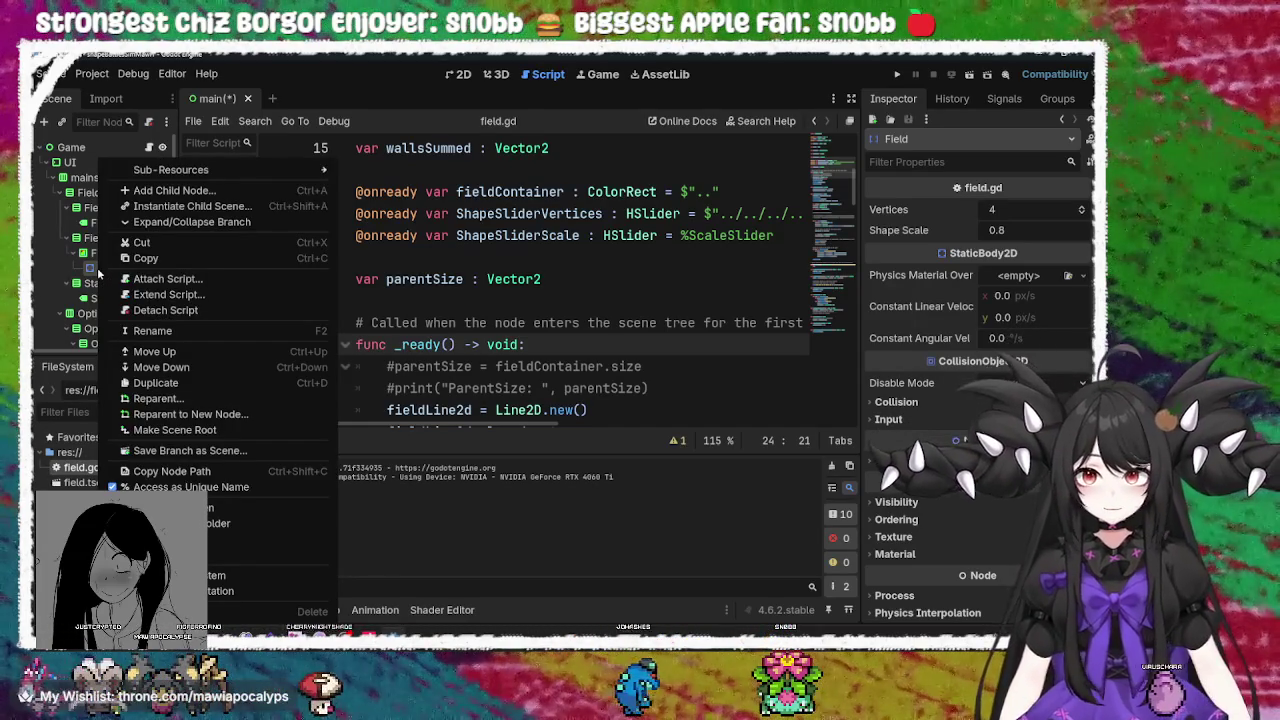
# Create a 'scenes' folder in res:// and move field.tscn into it
pyautogui.click(84, 274)
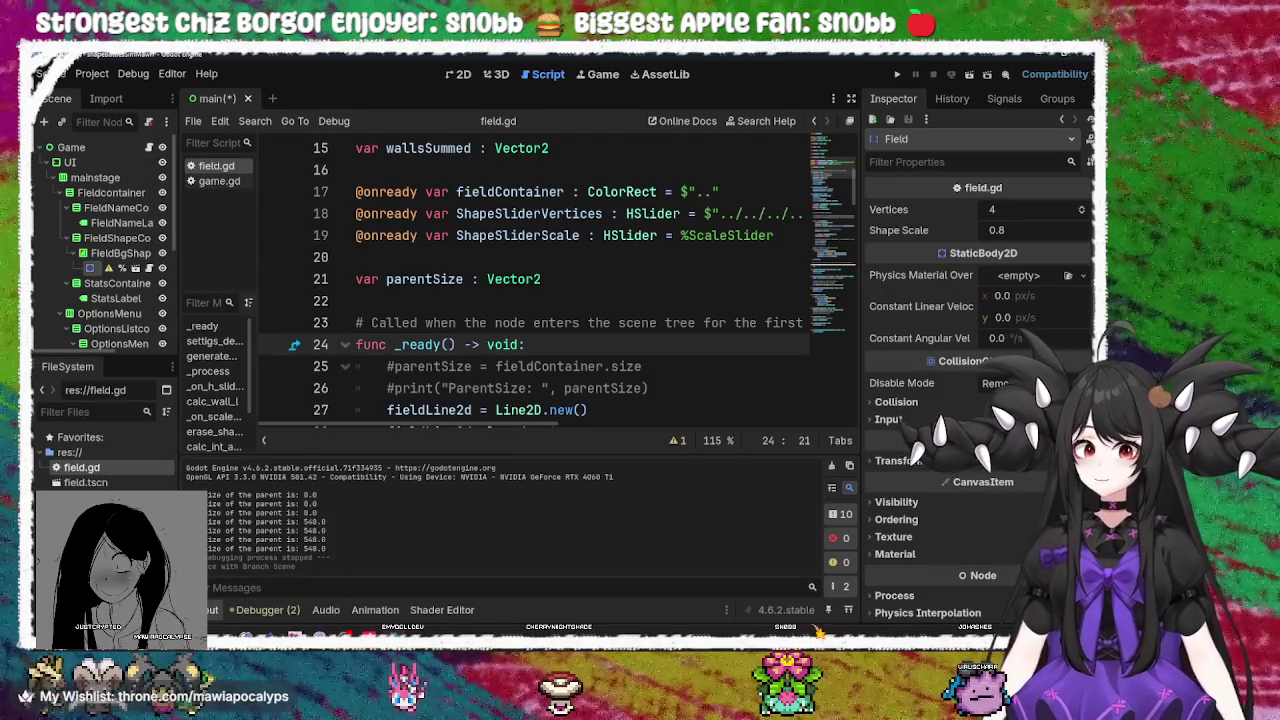
pyautogui.rightClick(86, 453)
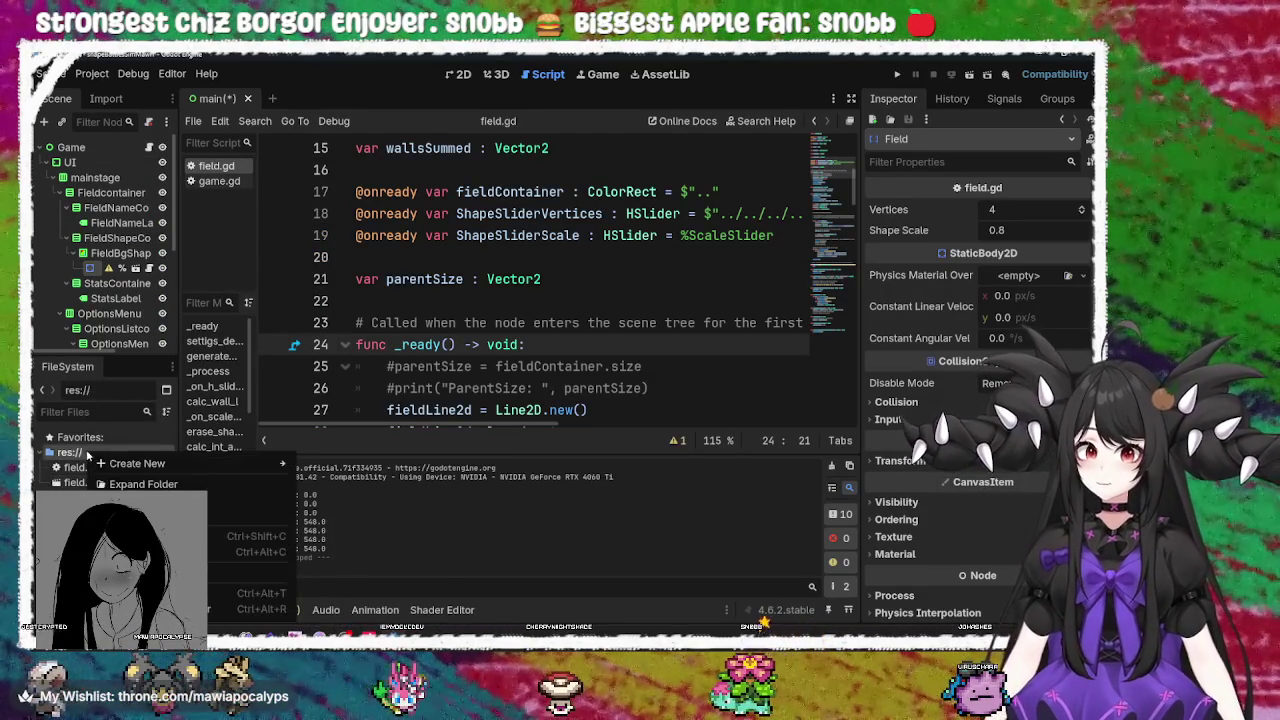
pyautogui.moveTo(125, 466)
pyautogui.click(330, 468)
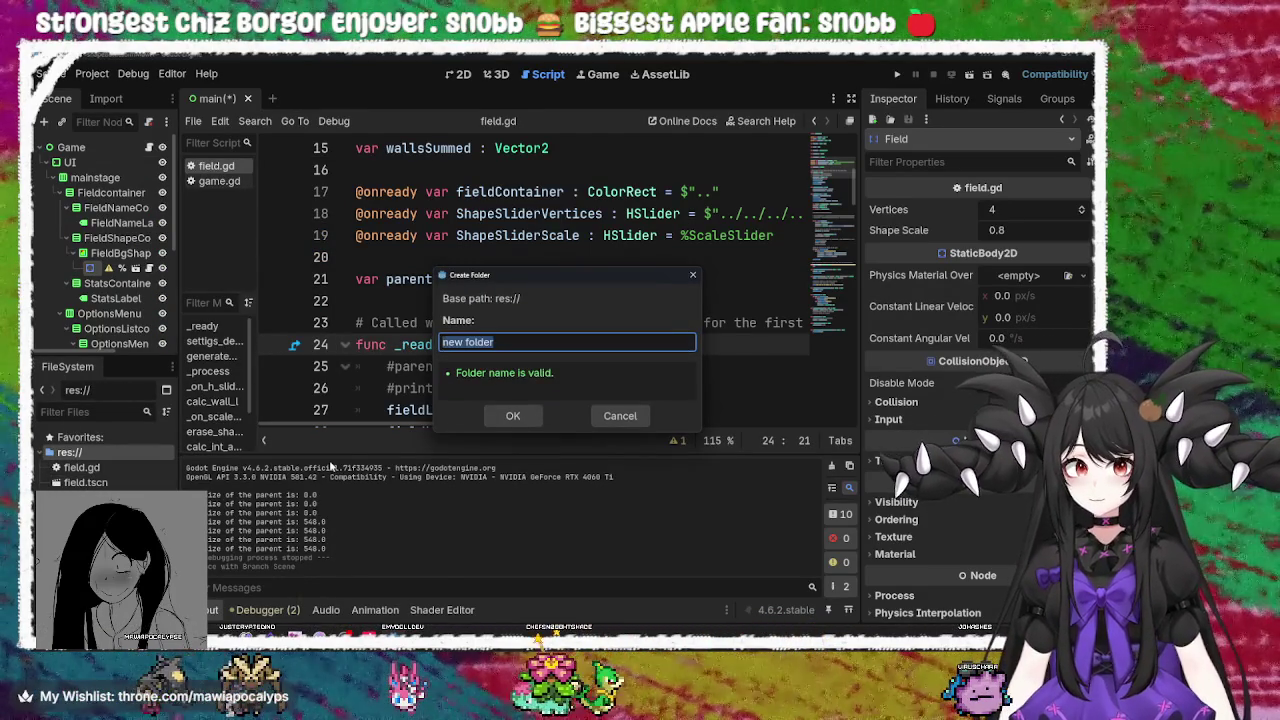
pyautogui.write('scenes')
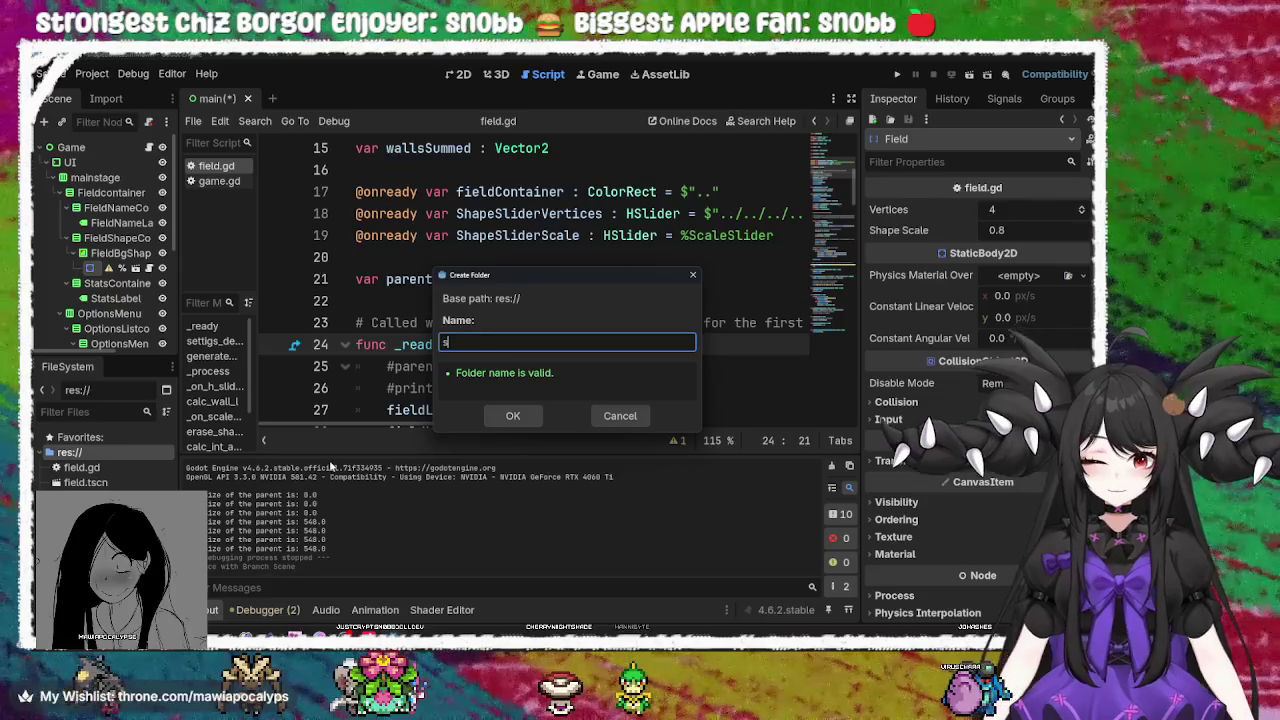
pyautogui.press('Return')
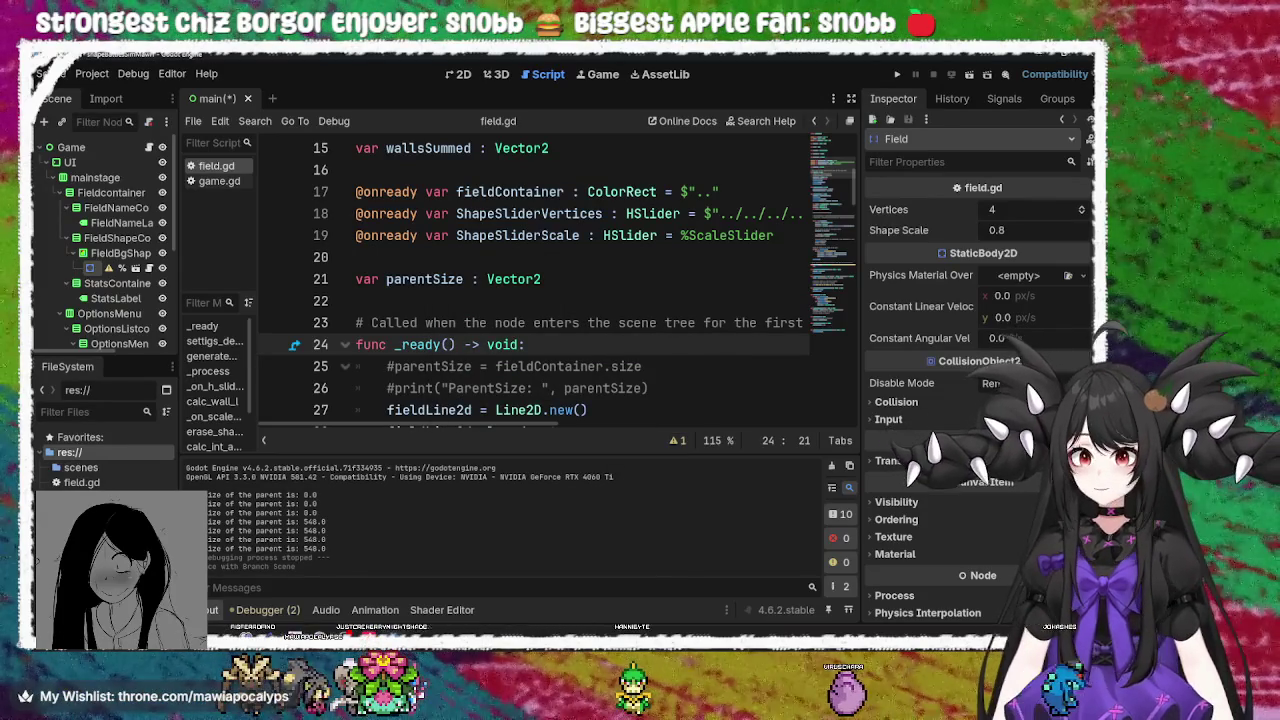
pyautogui.click(82, 483)
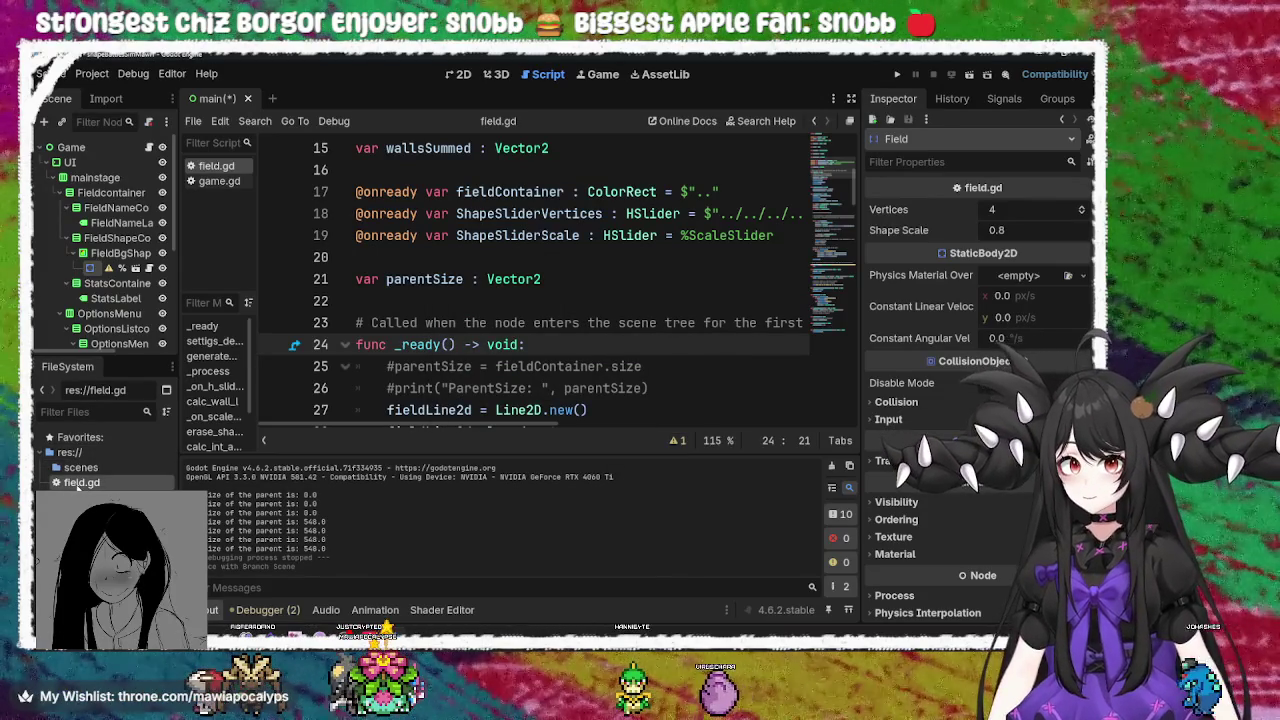
pyautogui.moveTo(80, 497); pyautogui.dragTo(80, 467)
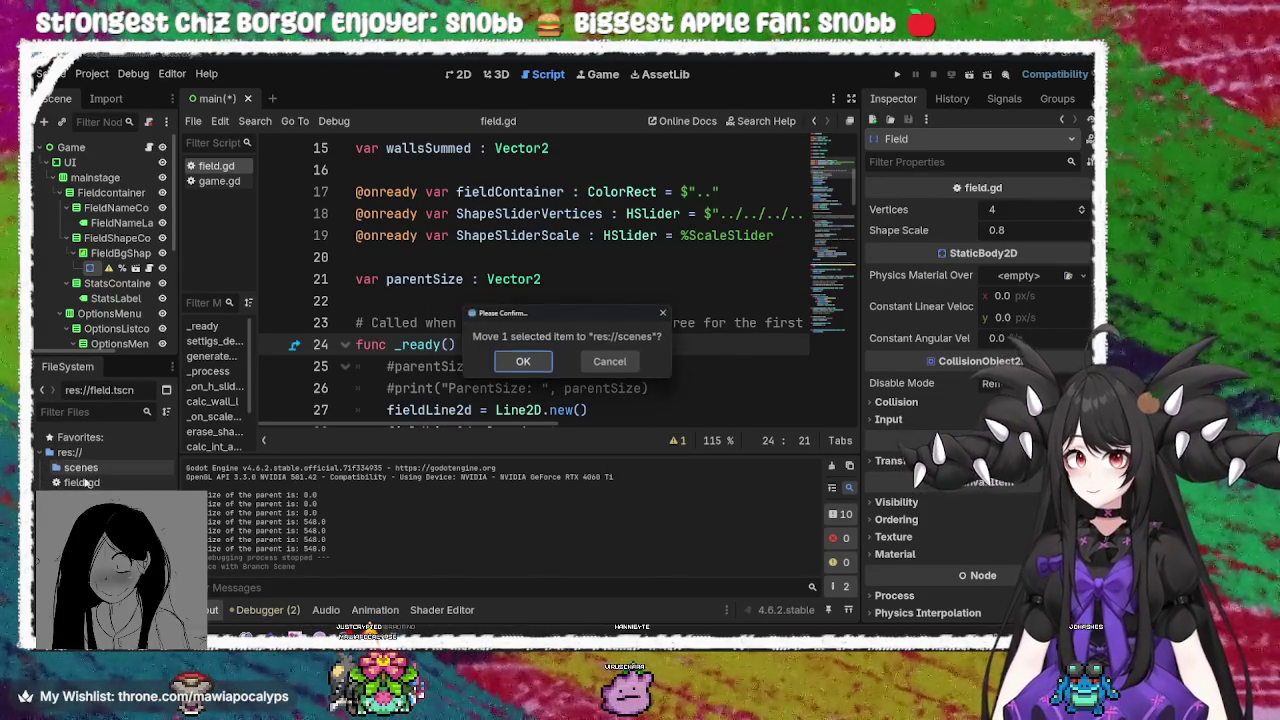
pyautogui.click(523, 362)
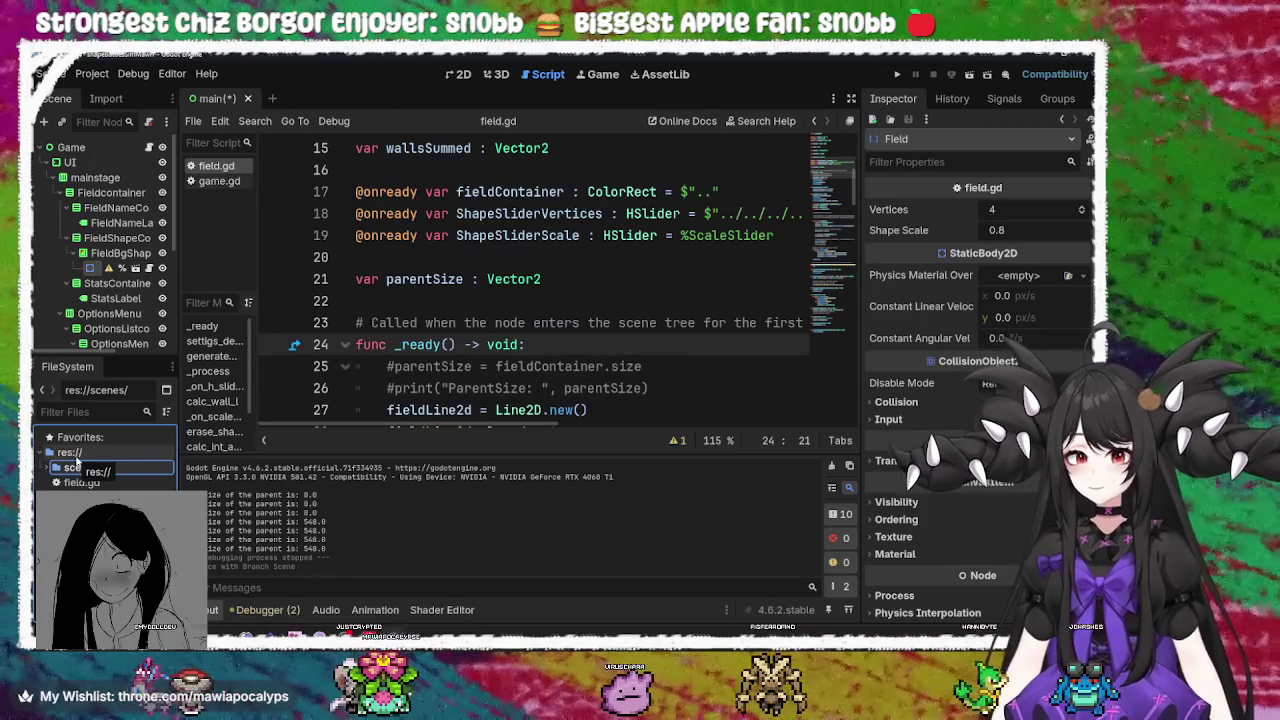
# Create a 'scripts' folder in res:// and move field.gd into it
pyautogui.rightClick(78, 452)
pyautogui.moveTo(230, 470)
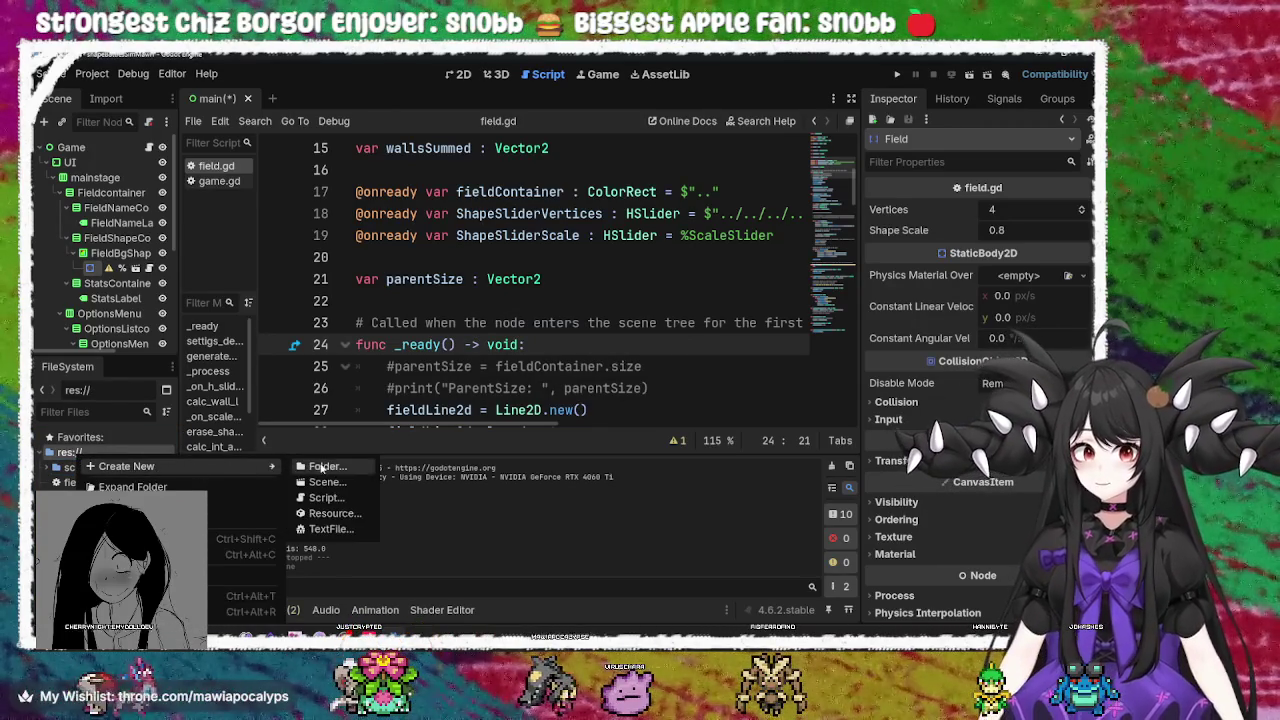
pyautogui.click(322, 466)
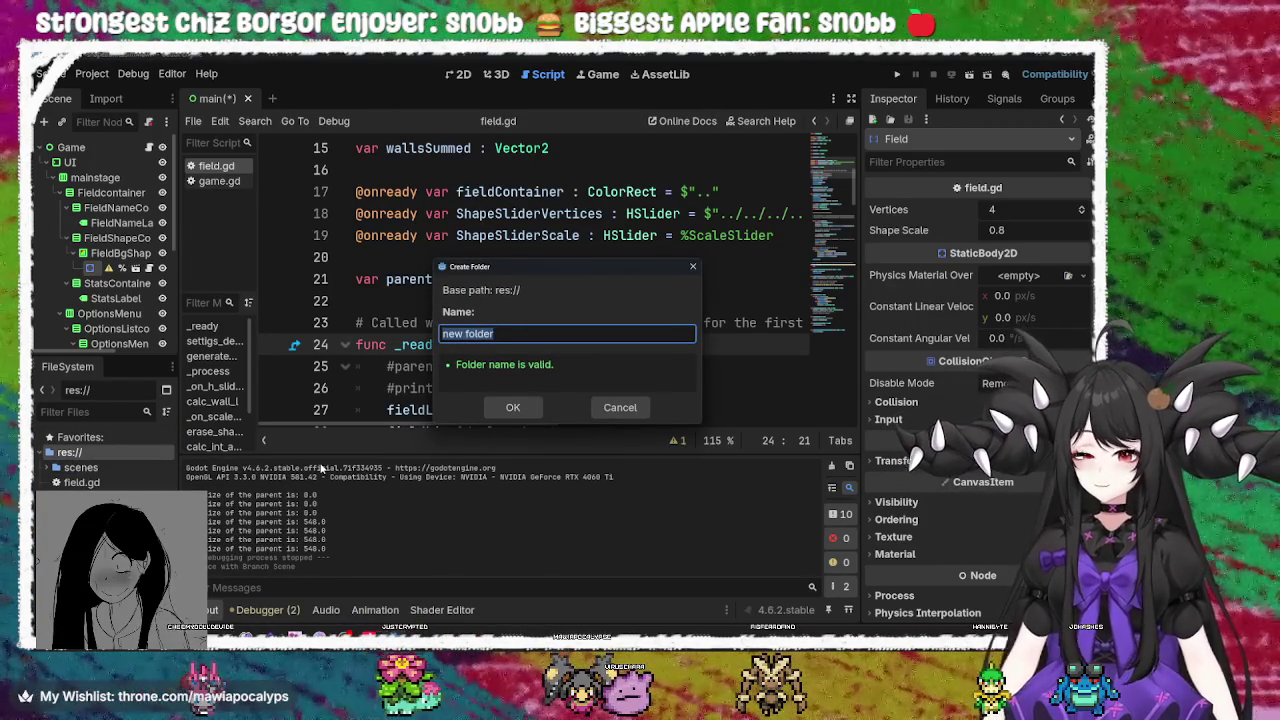
pyautogui.write('scripts')
pyautogui.press('Return')
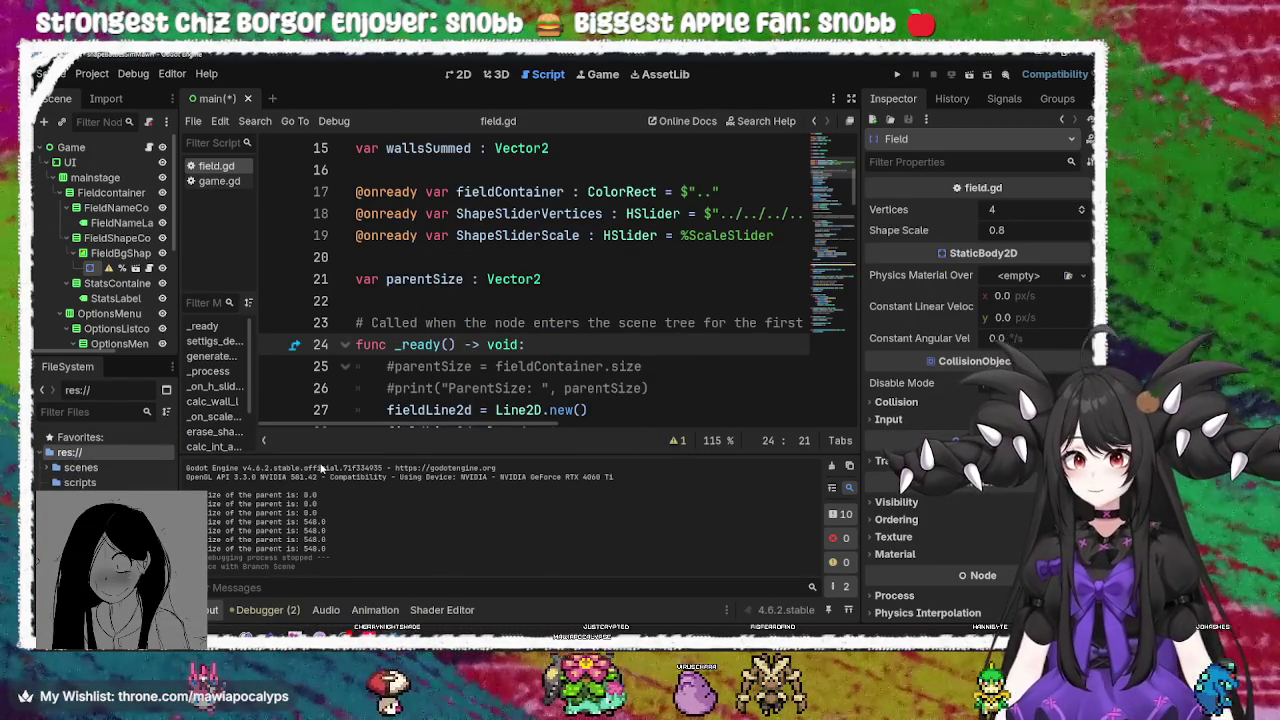
pyautogui.moveTo(80, 482); pyautogui.dragTo(80, 482)
pyautogui.click(538, 368)
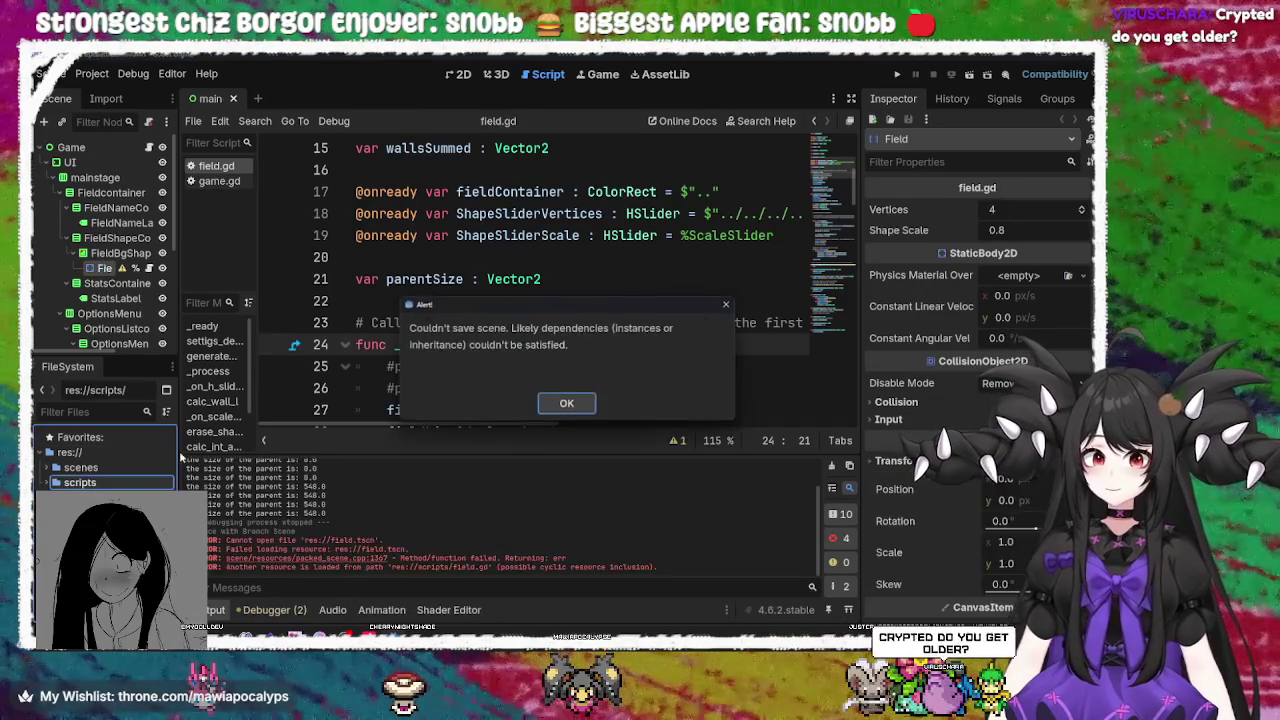
# Dismiss the save-failure alert, select field.tscn in scenes, and review lines 18 and 21 of the script
pyautogui.click(564, 404)
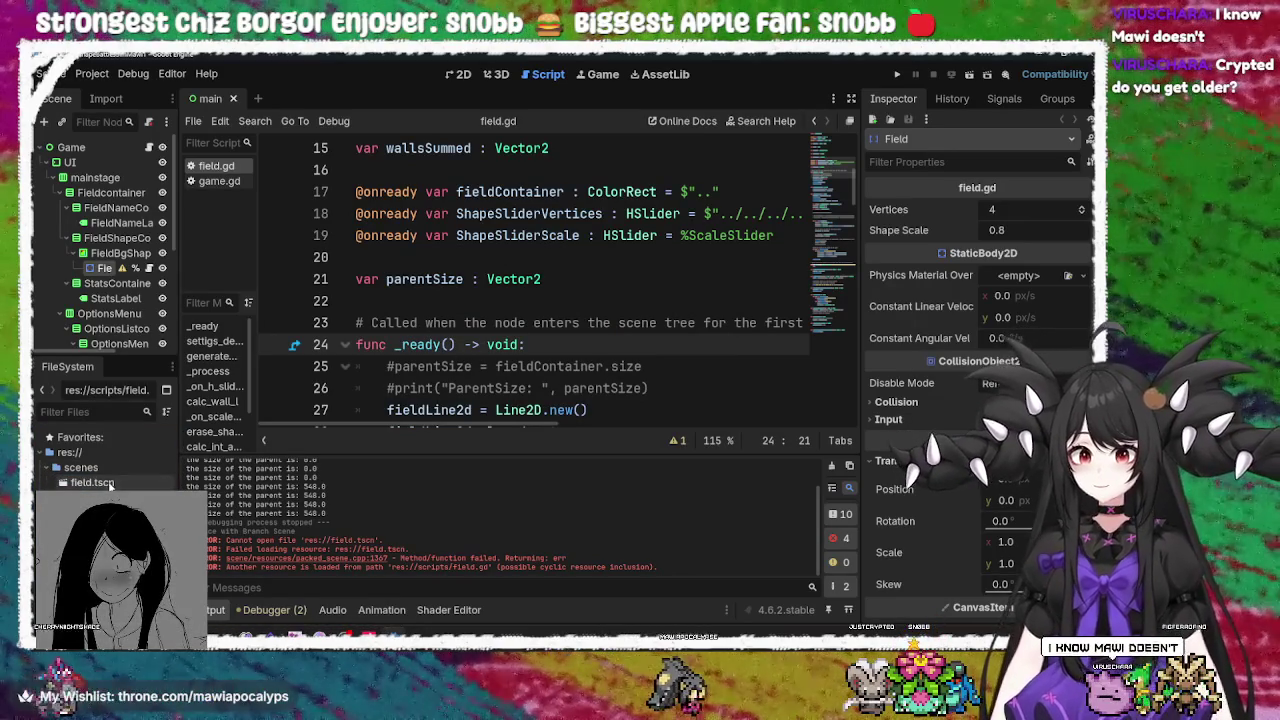
pyautogui.click(92, 483)
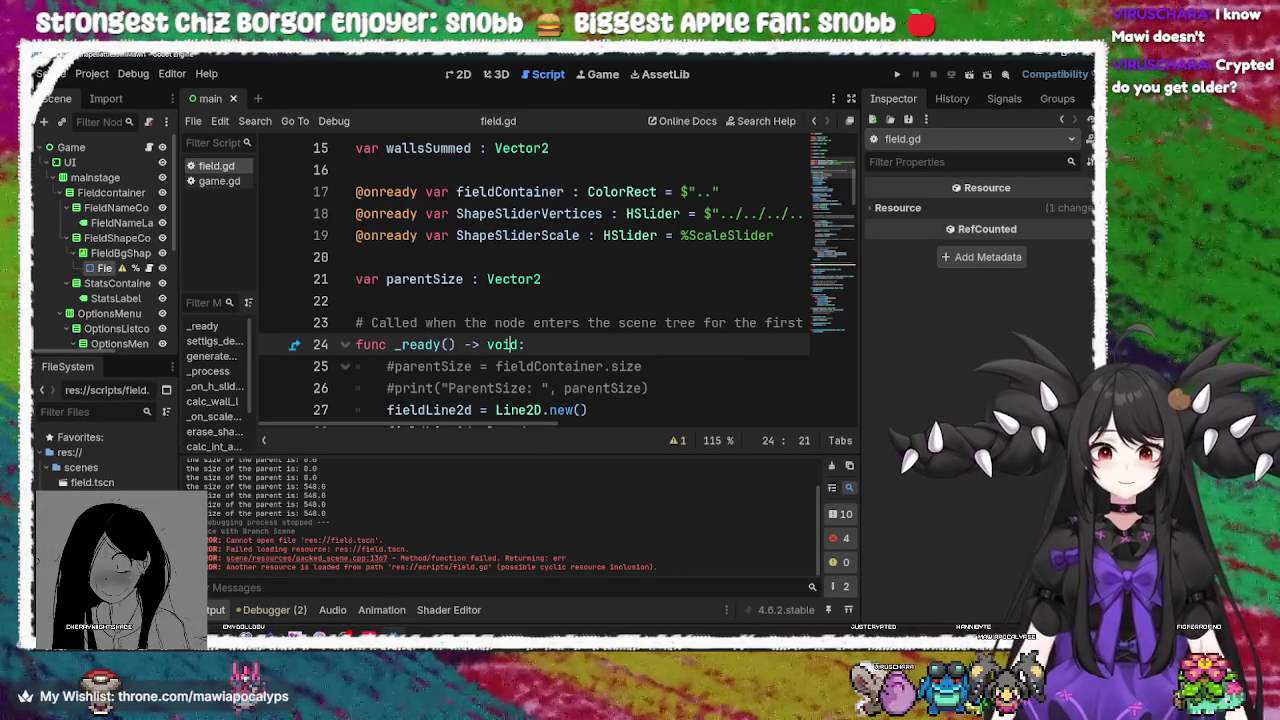
pyautogui.click(615, 277)
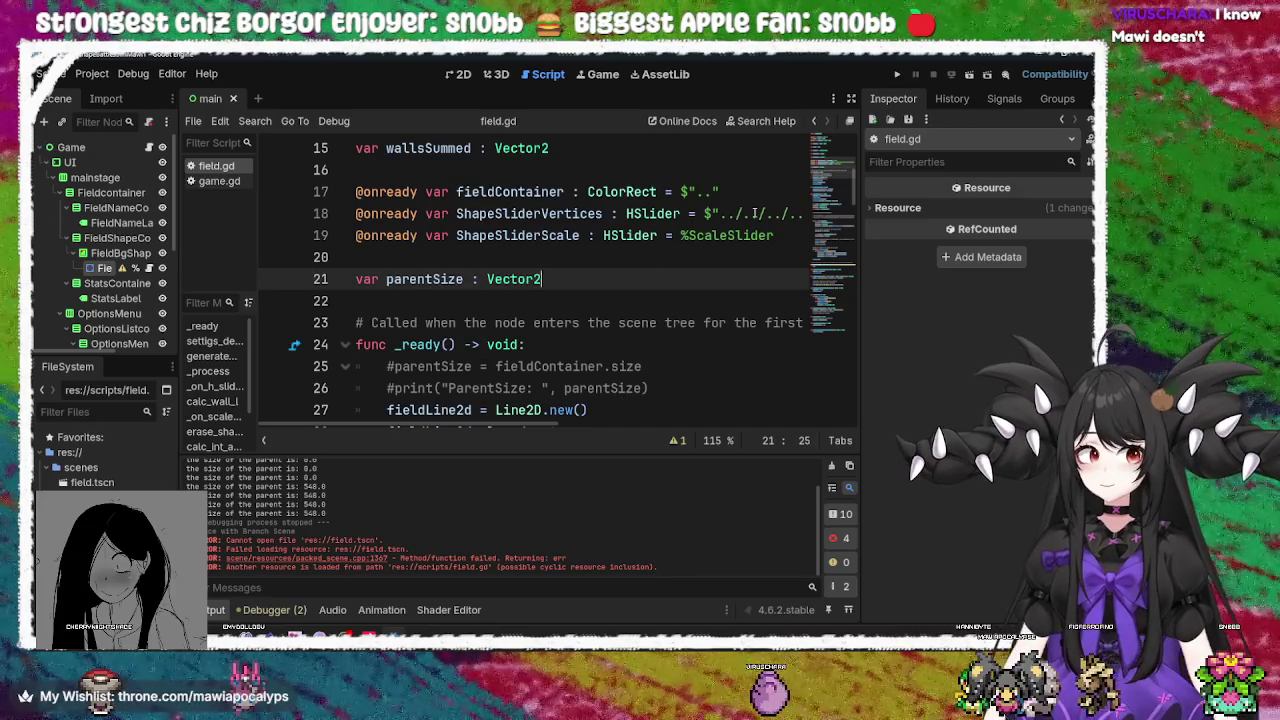
pyautogui.click(752, 213)
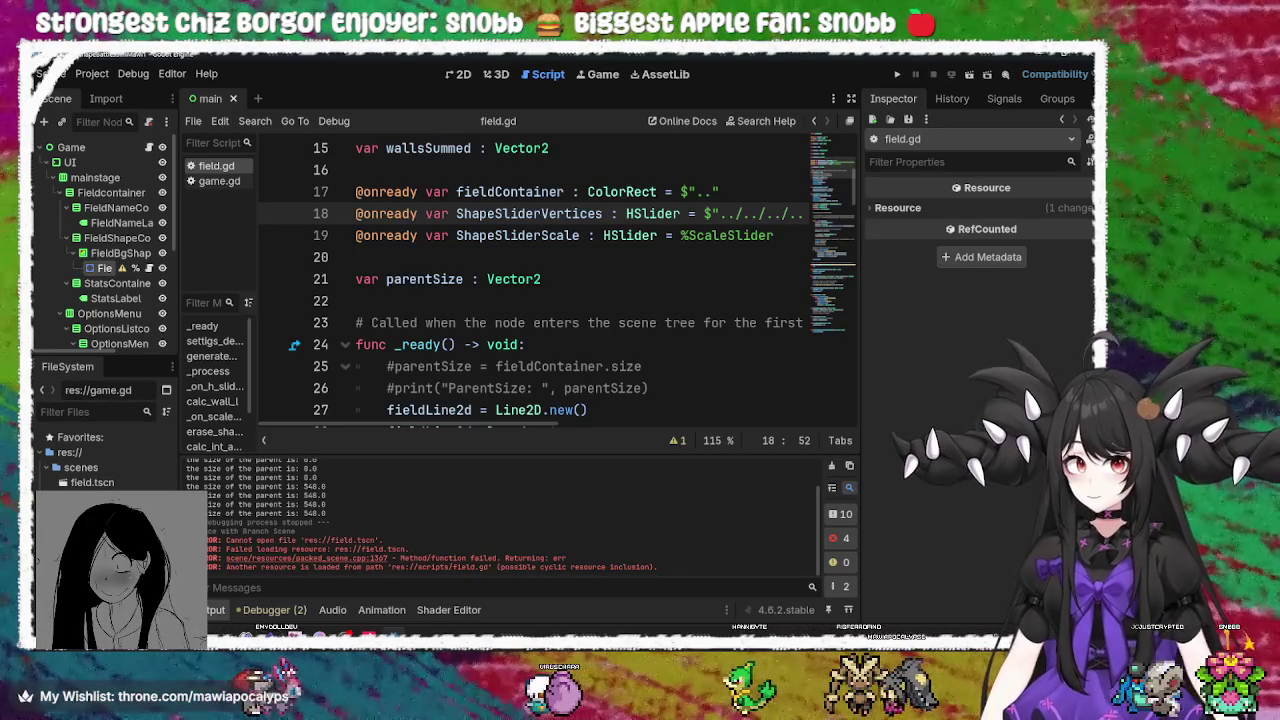
pyautogui.press('F5')
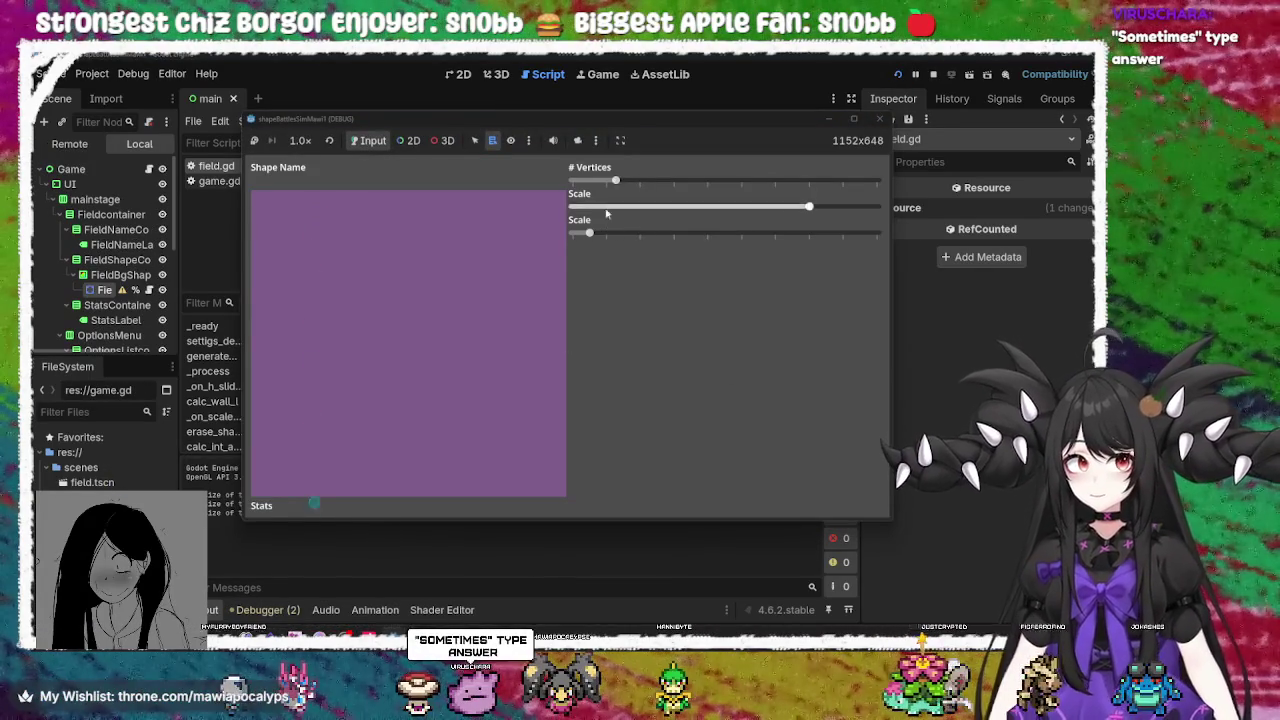
pyautogui.moveTo(615, 181)
pyautogui.mouseDown()
pyautogui.moveTo(817, 198)
pyautogui.moveTo(703, 200)
pyautogui.mouseUp()
pyautogui.moveTo(589, 236); pyautogui.dragTo(707, 236)
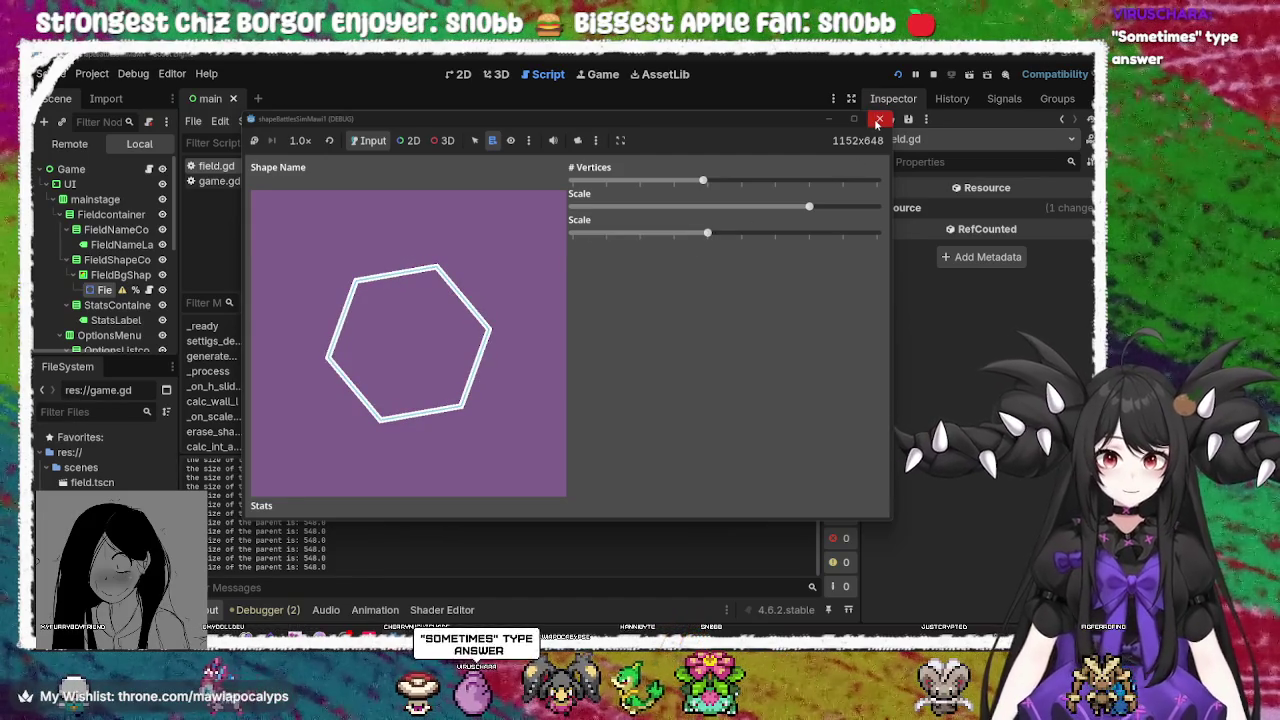
pyautogui.moveTo(809, 206); pyautogui.dragTo(738, 206)
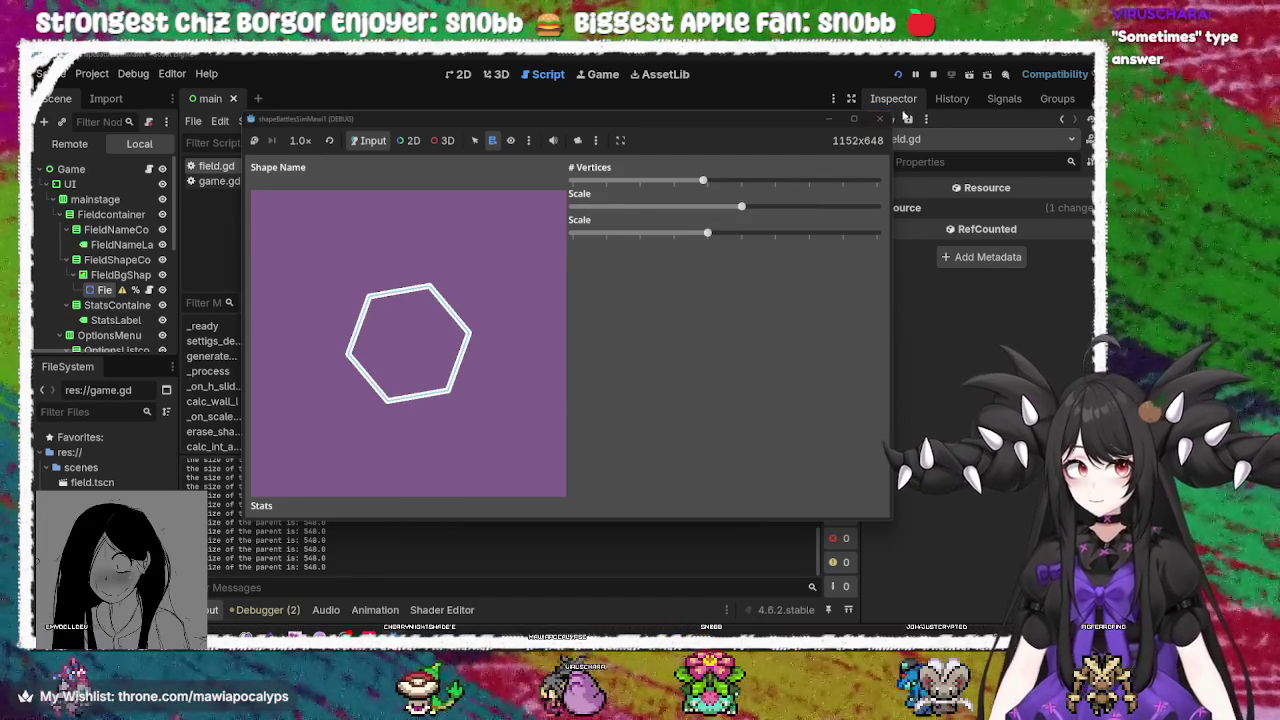
pyautogui.click(877, 120)
pyautogui.click(115, 298)
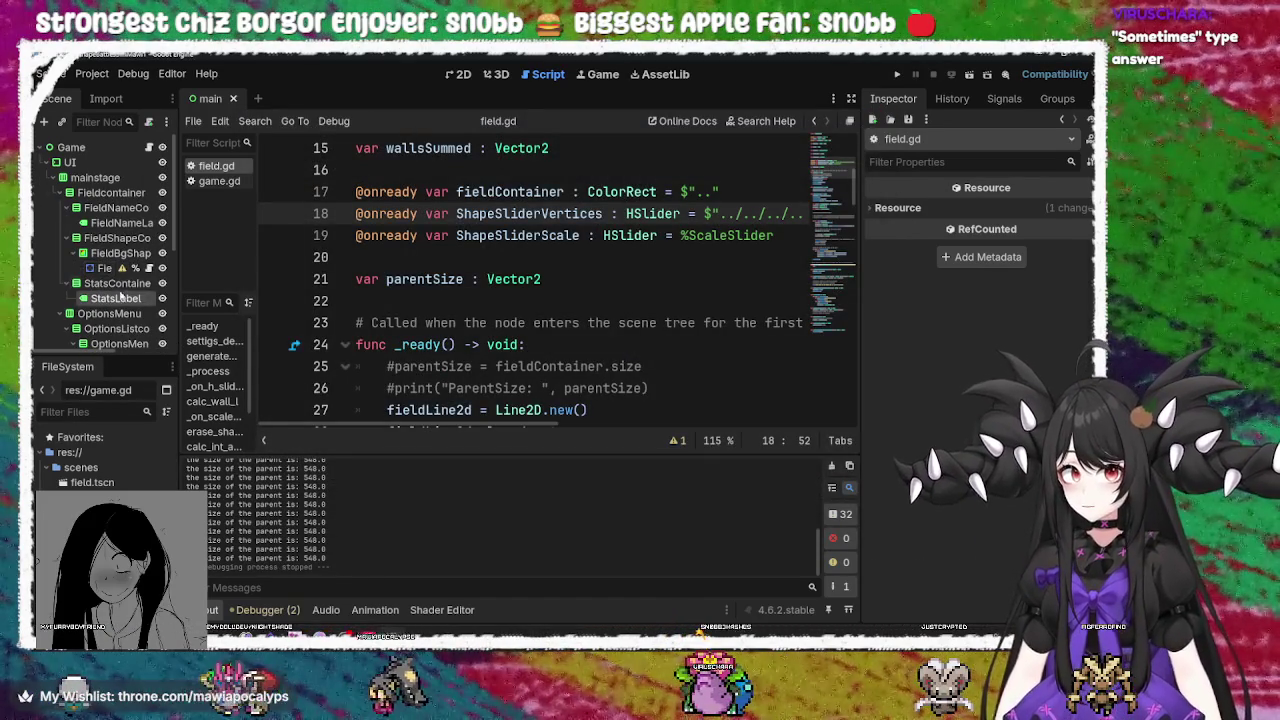
pyautogui.click(106, 271)
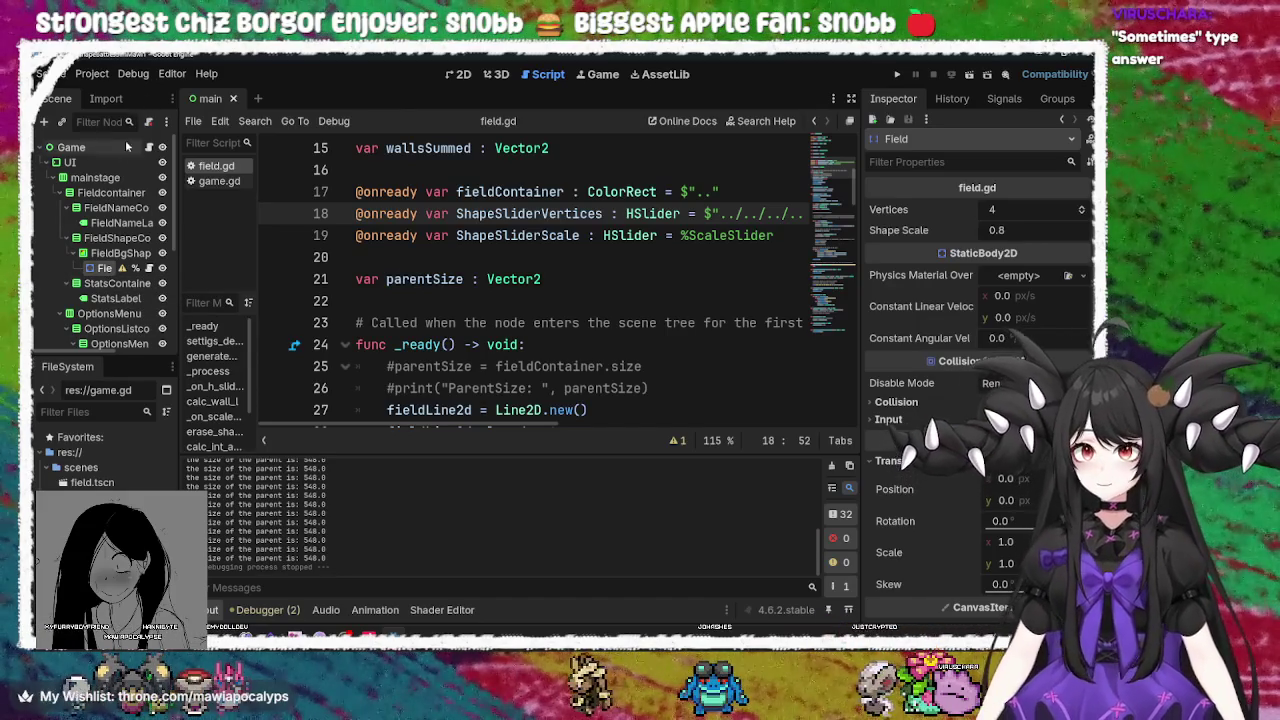
# Dismiss the Field node's context menu and switch the editor to the 2D canvas view
pyautogui.rightClick(90, 268)
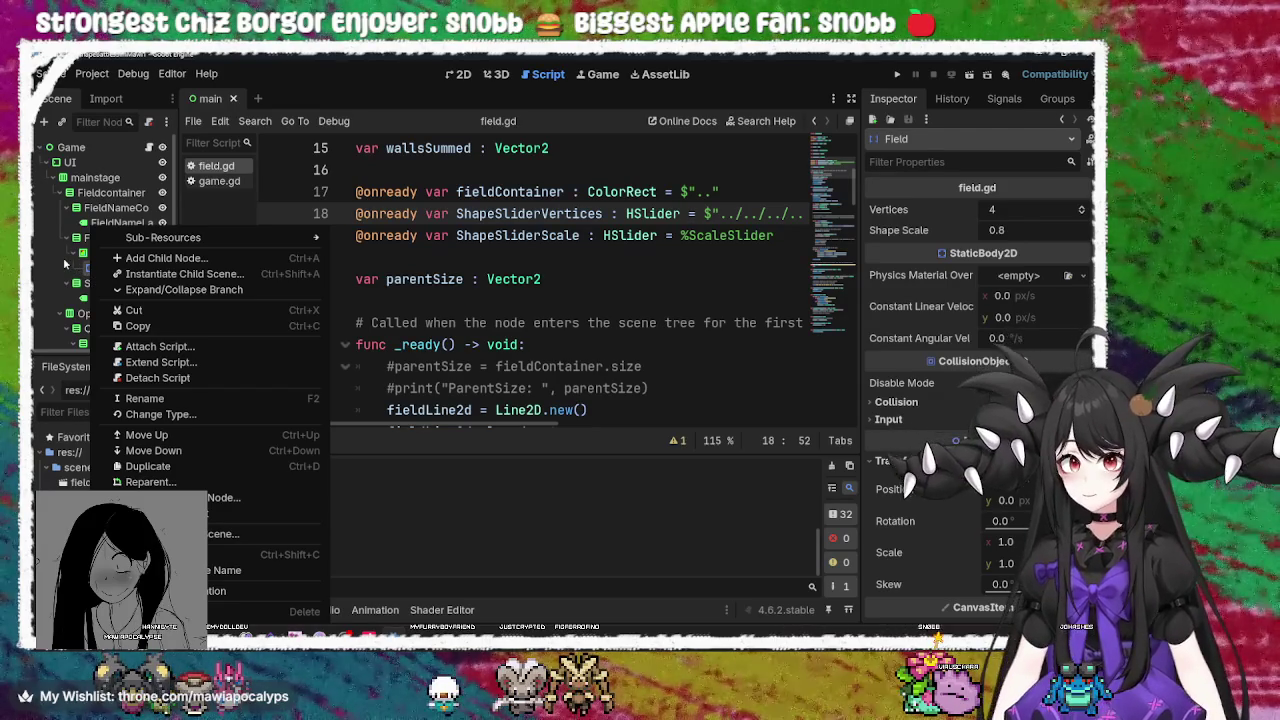
pyautogui.click(65, 263)
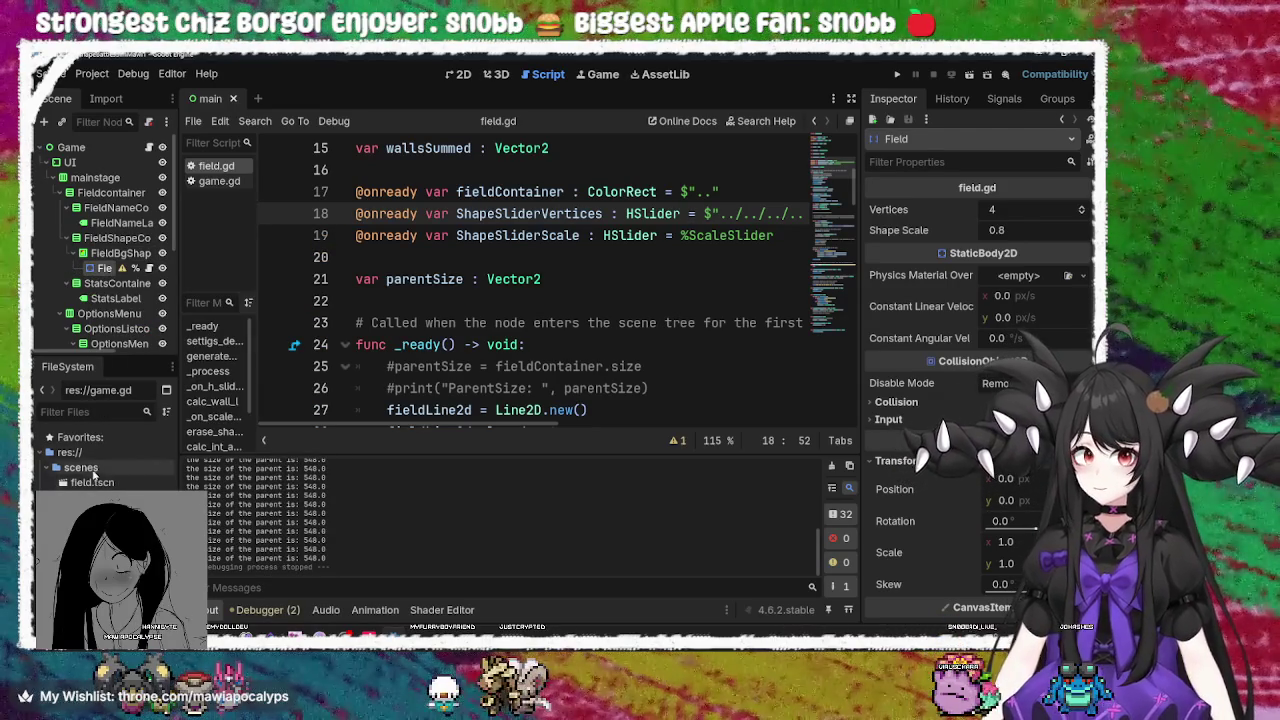
pyautogui.click(458, 74)
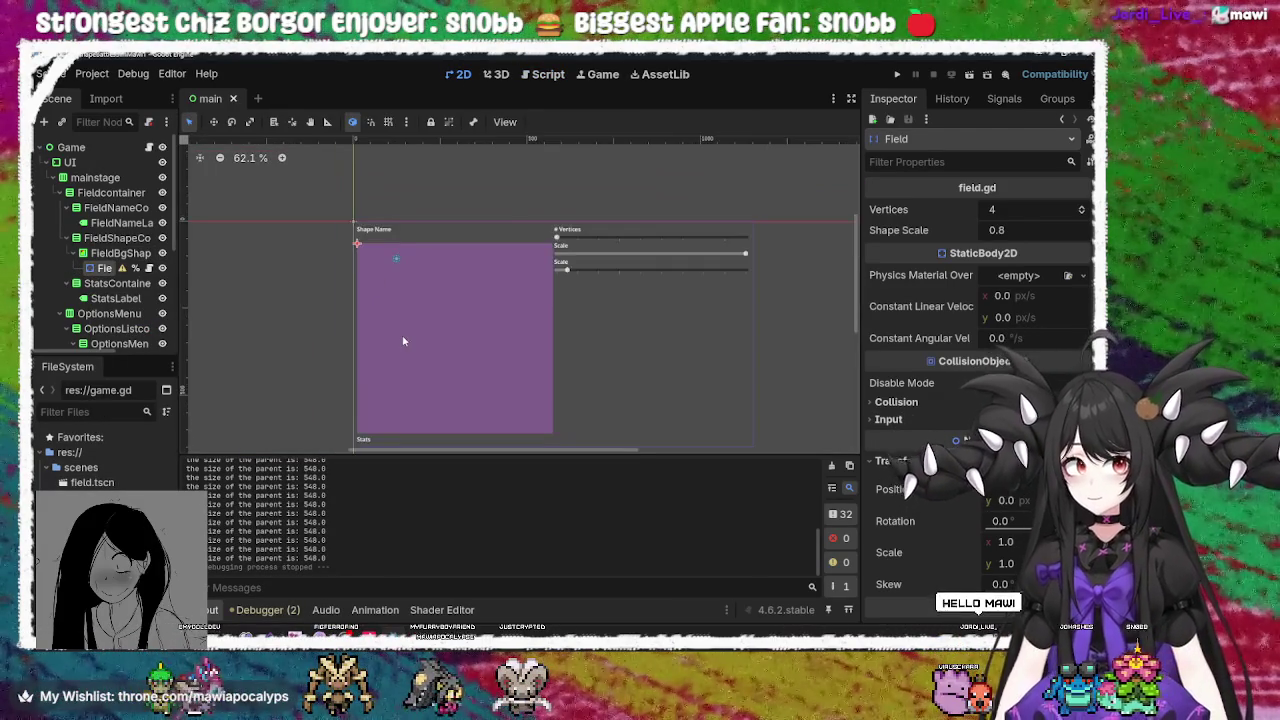
# Open field.tscn from the scenes folder in its own tab and begin adding a child to Field
pyautogui.click(91, 483)
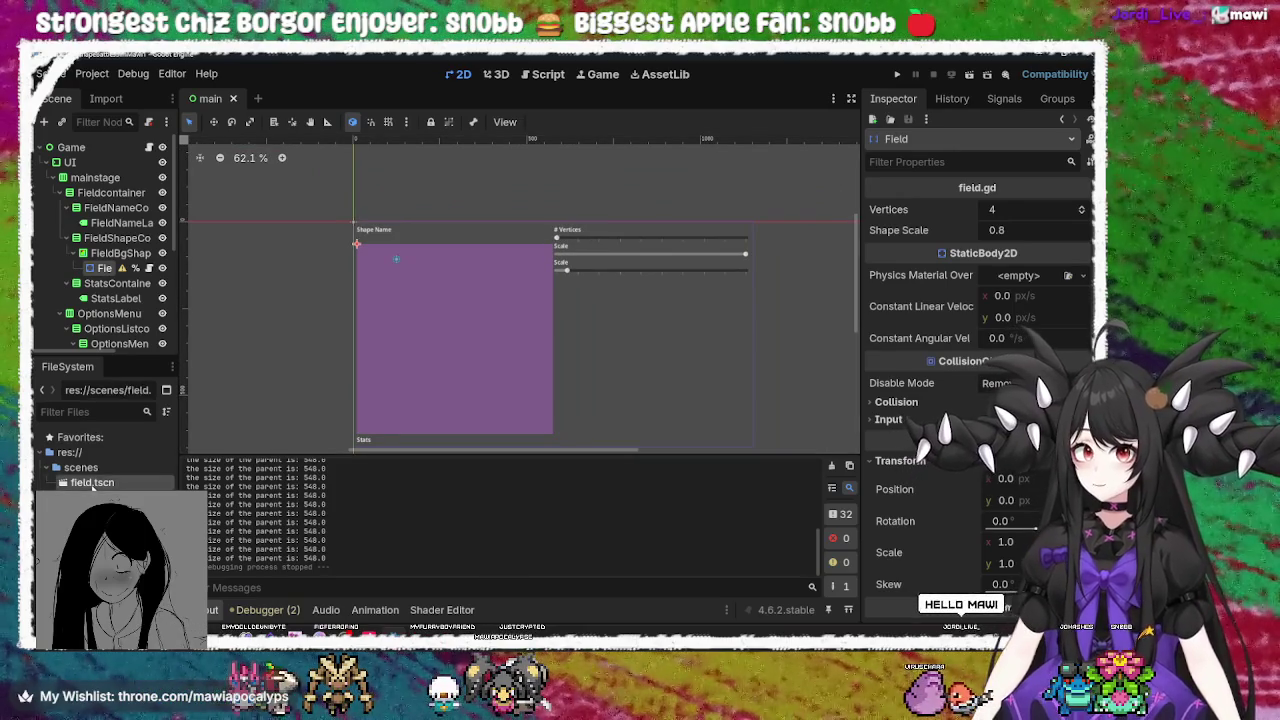
pyautogui.doubleClick(92, 483)
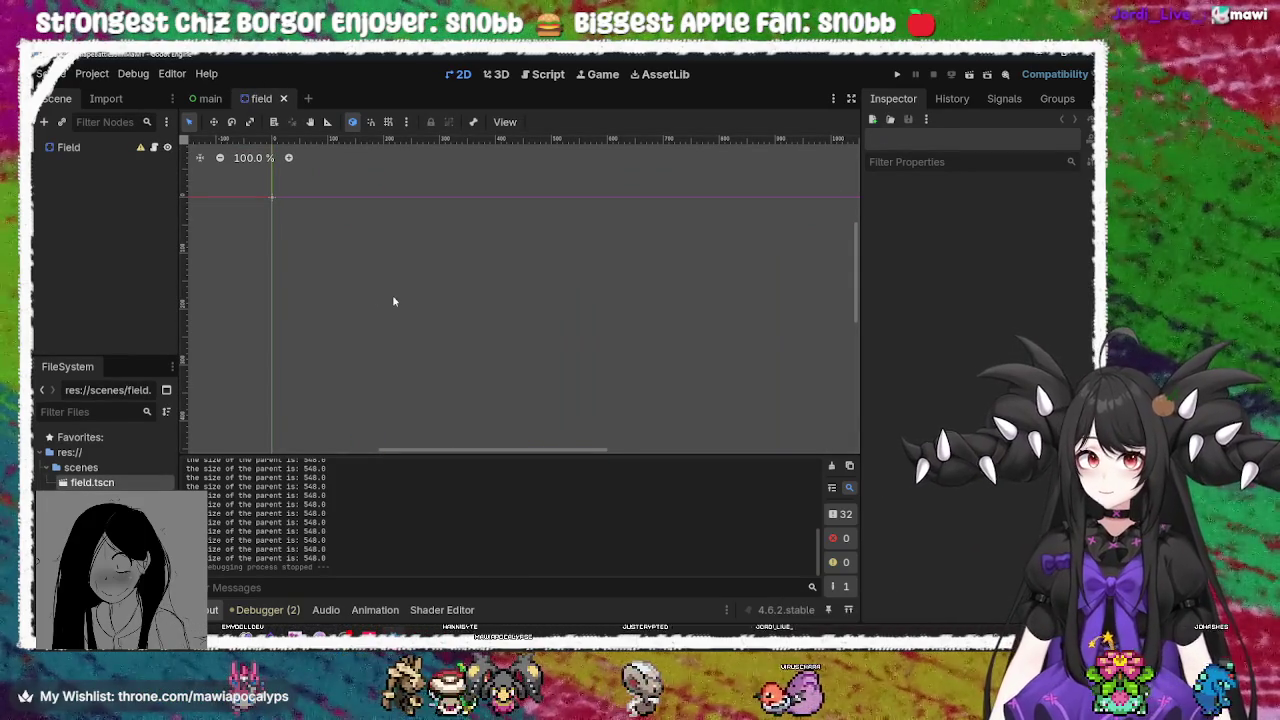
pyautogui.click(272, 197)
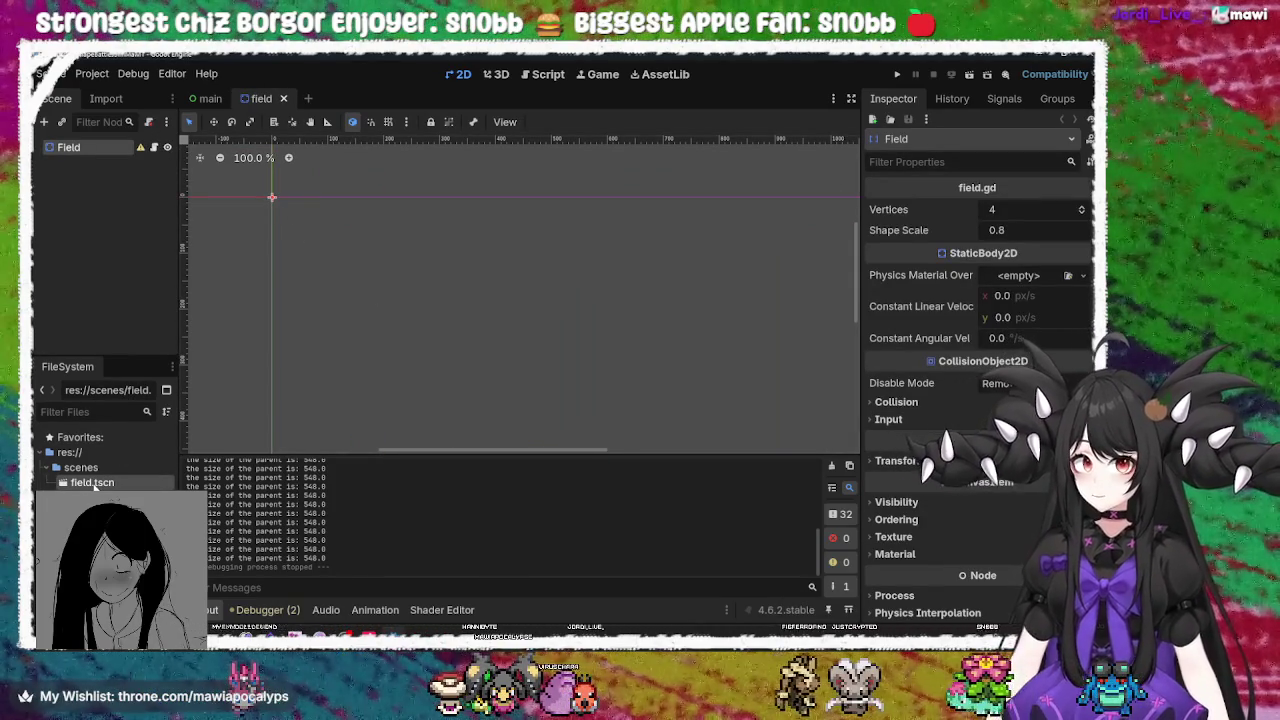
pyautogui.rightClick(90, 149)
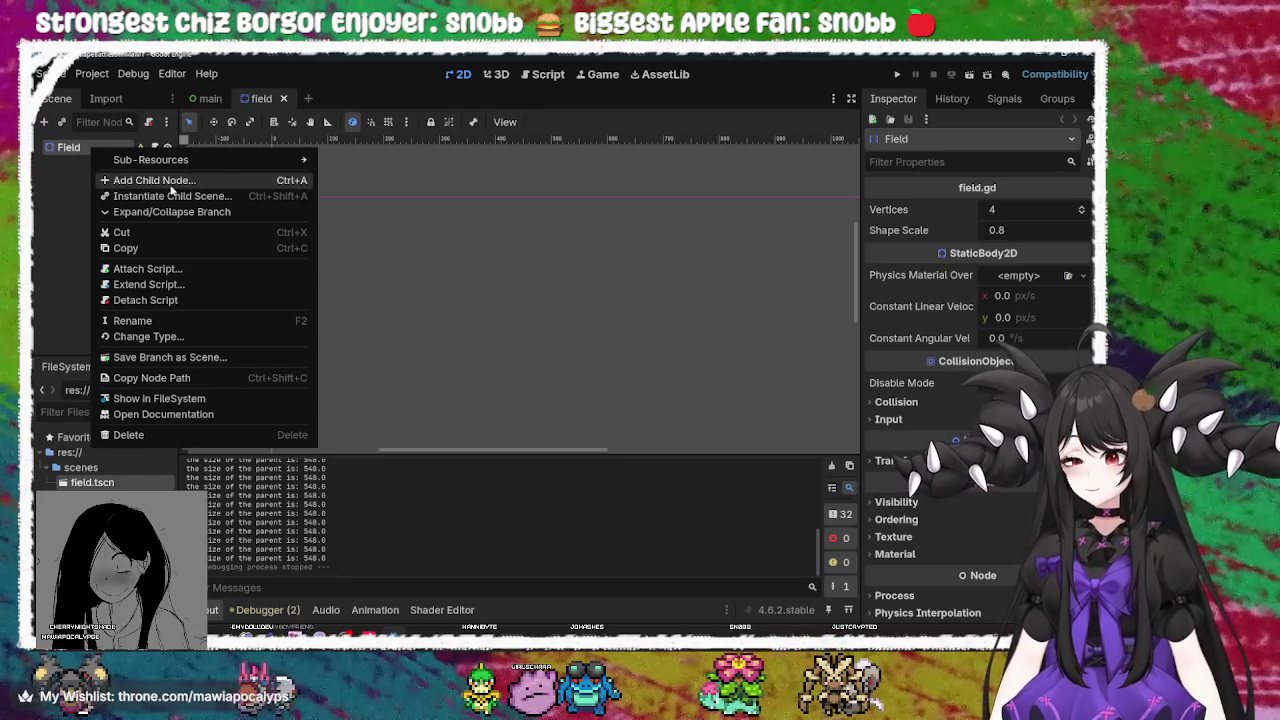
pyautogui.click(187, 182)
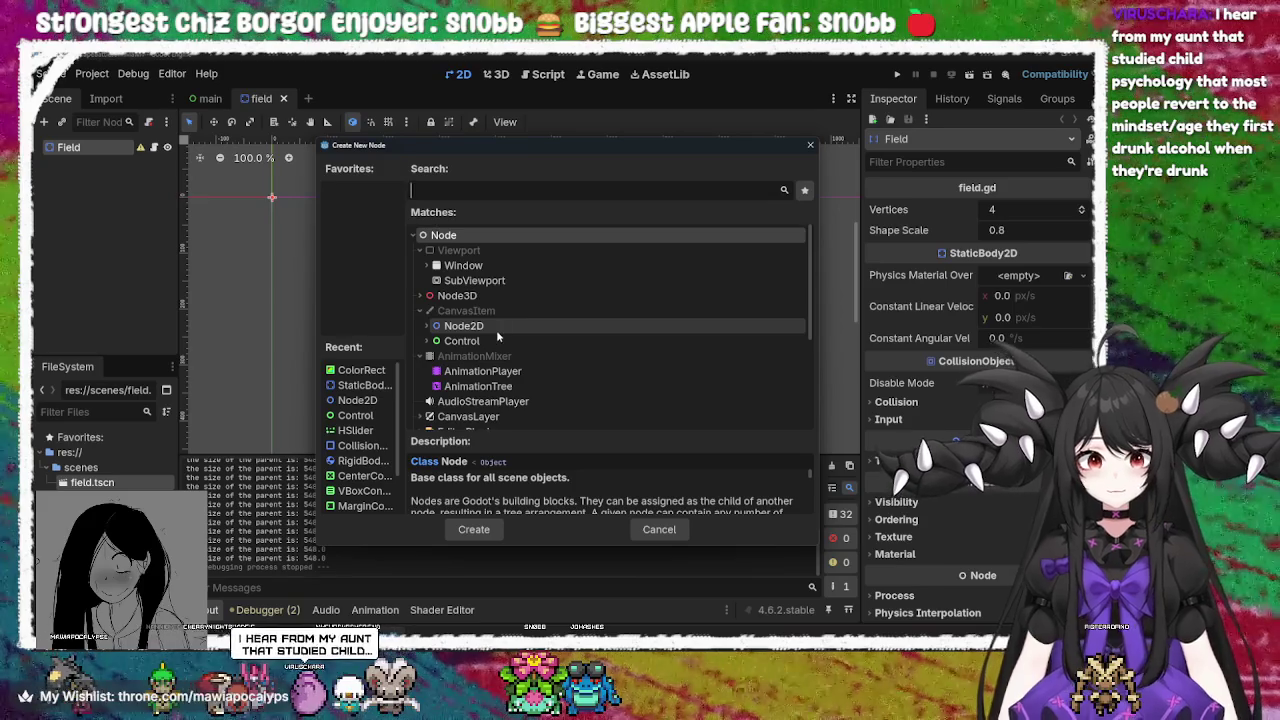
# Search the node types for 'rigi' and add a RigidBody2D child under Field
pyautogui.click(427, 326)
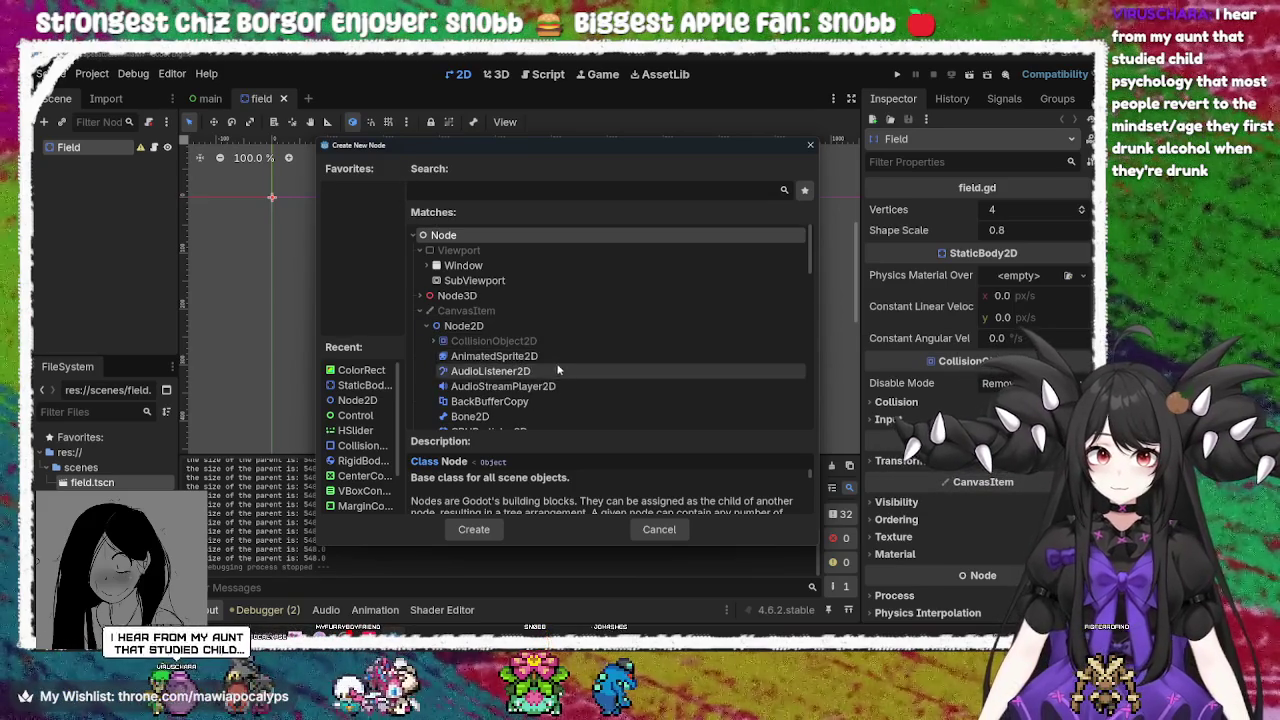
pyautogui.scroll(-2, 553, 404)
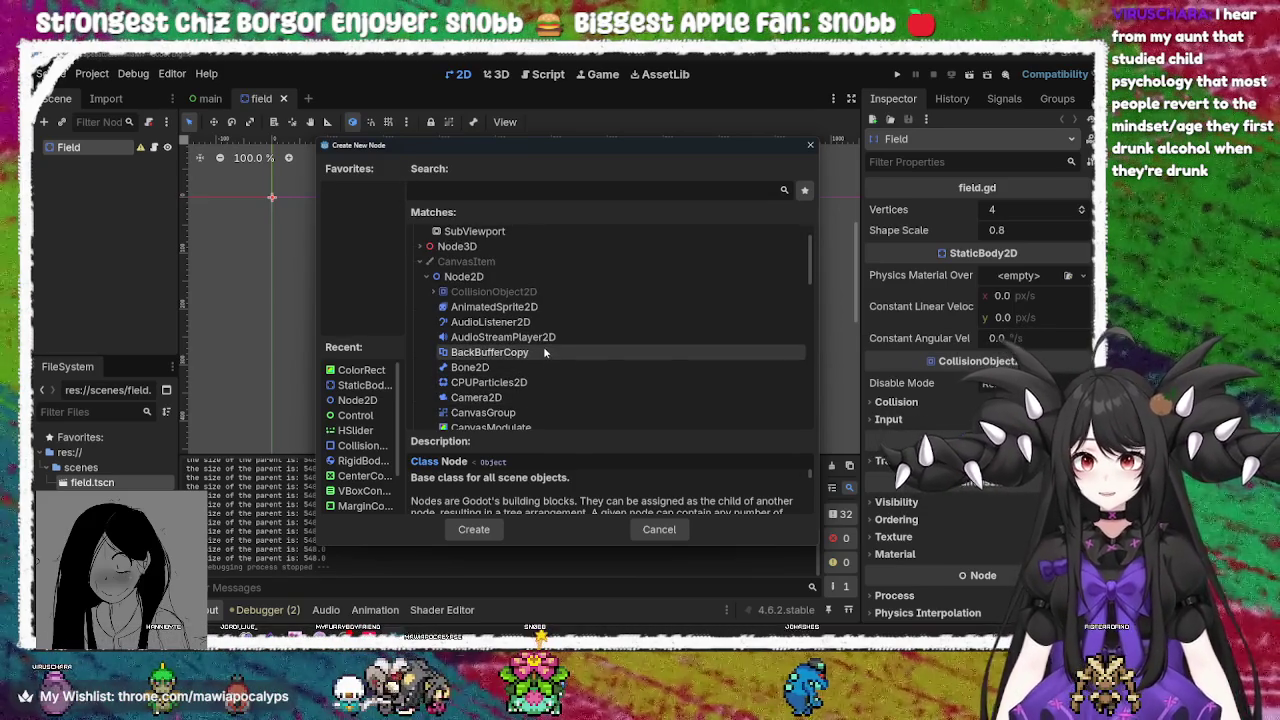
pyautogui.write('ray')
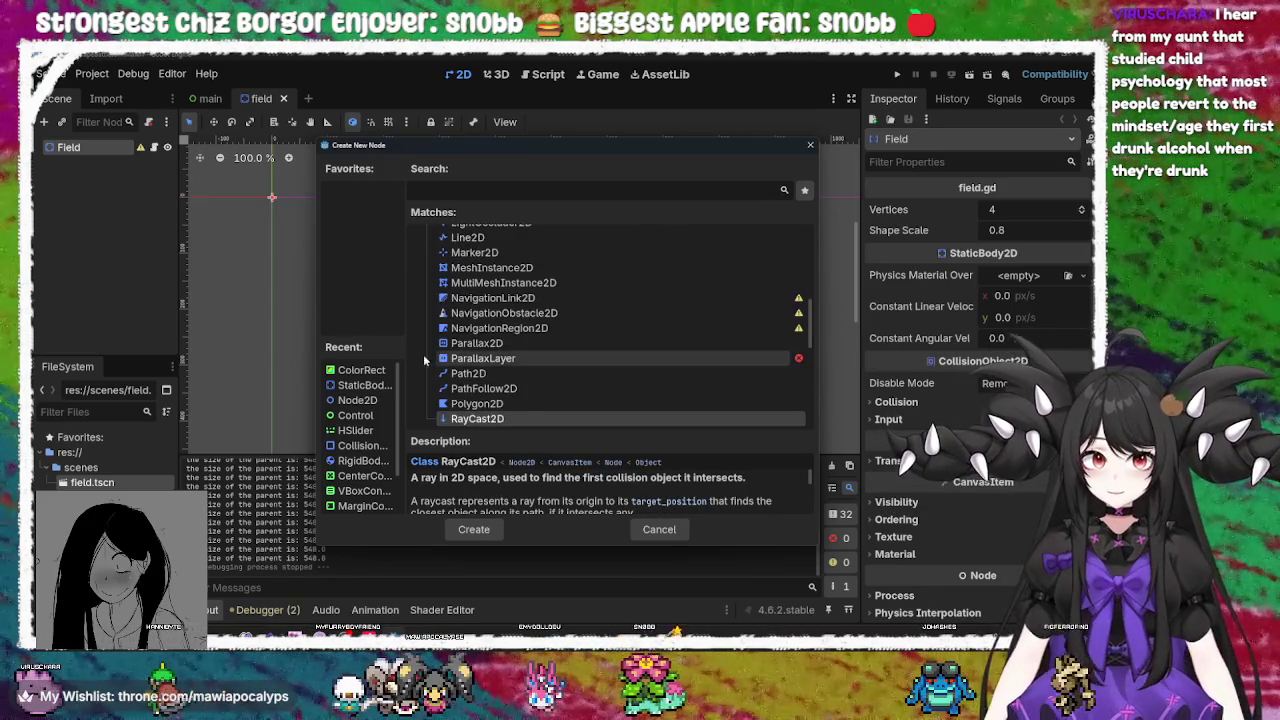
pyautogui.scroll(-4, 530, 390)
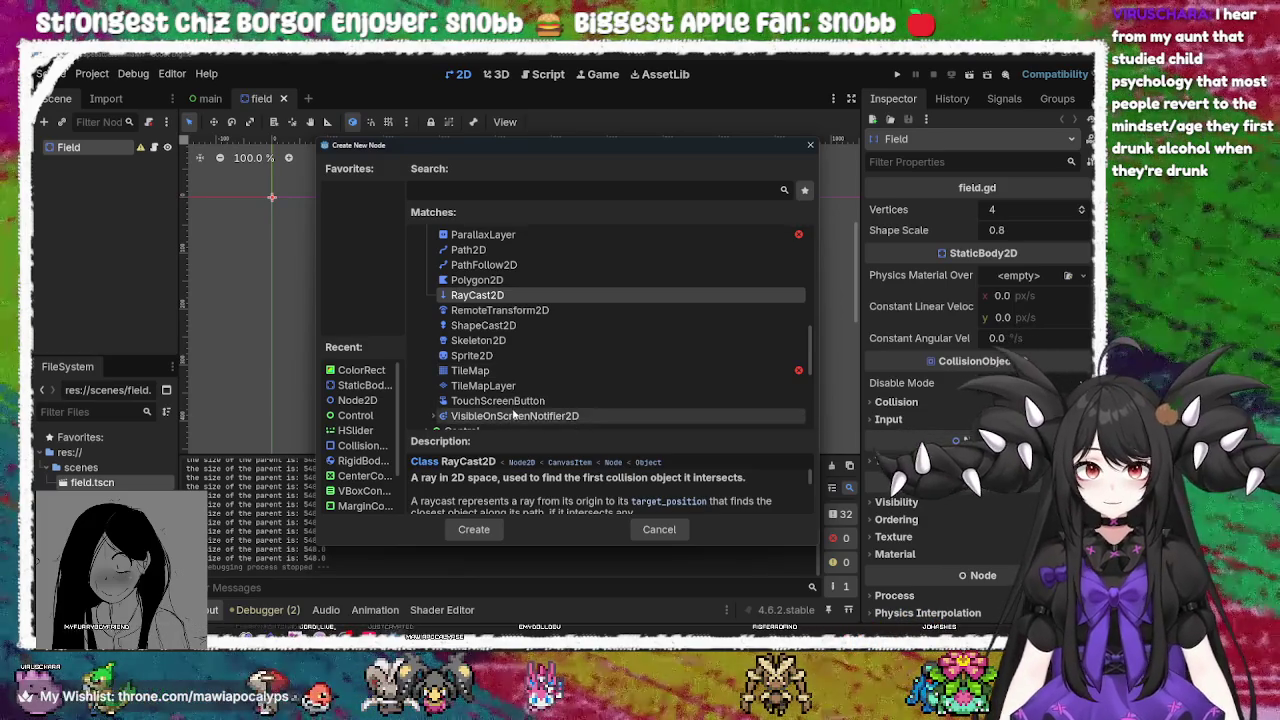
pyautogui.scroll(6, 513, 410)
pyautogui.scroll(5, 513, 404)
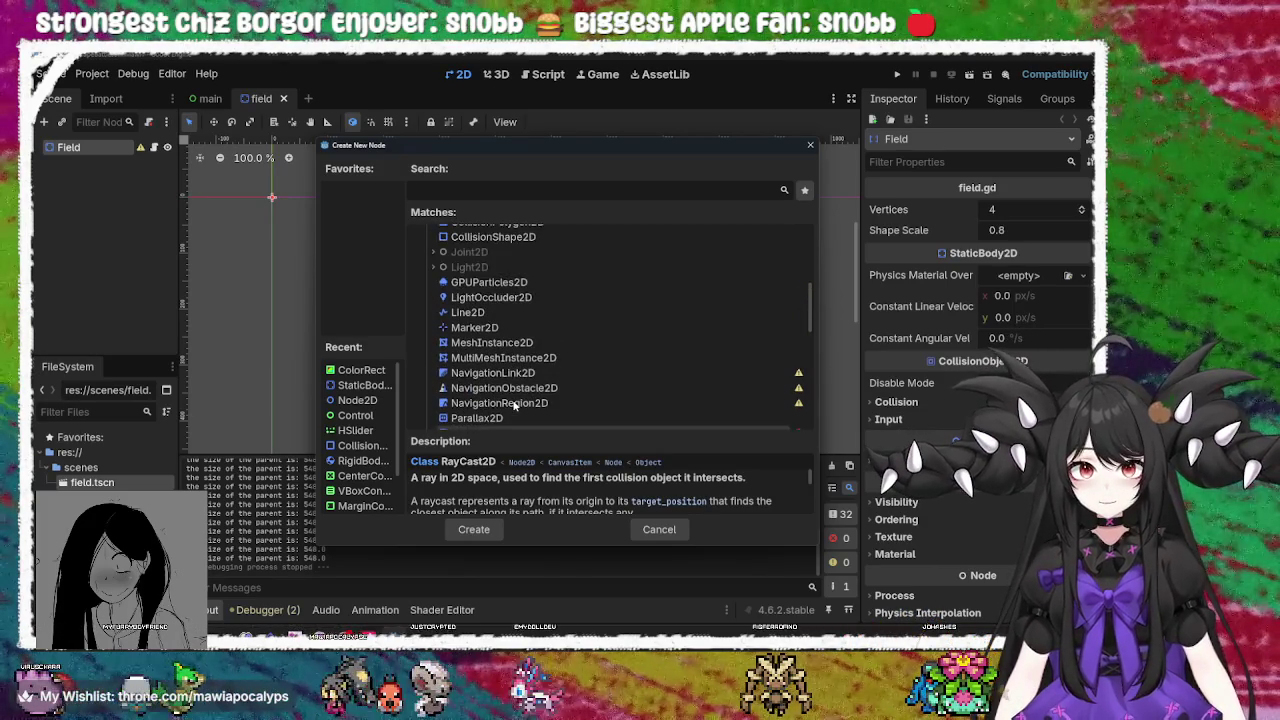
pyautogui.scroll(4, 513, 404)
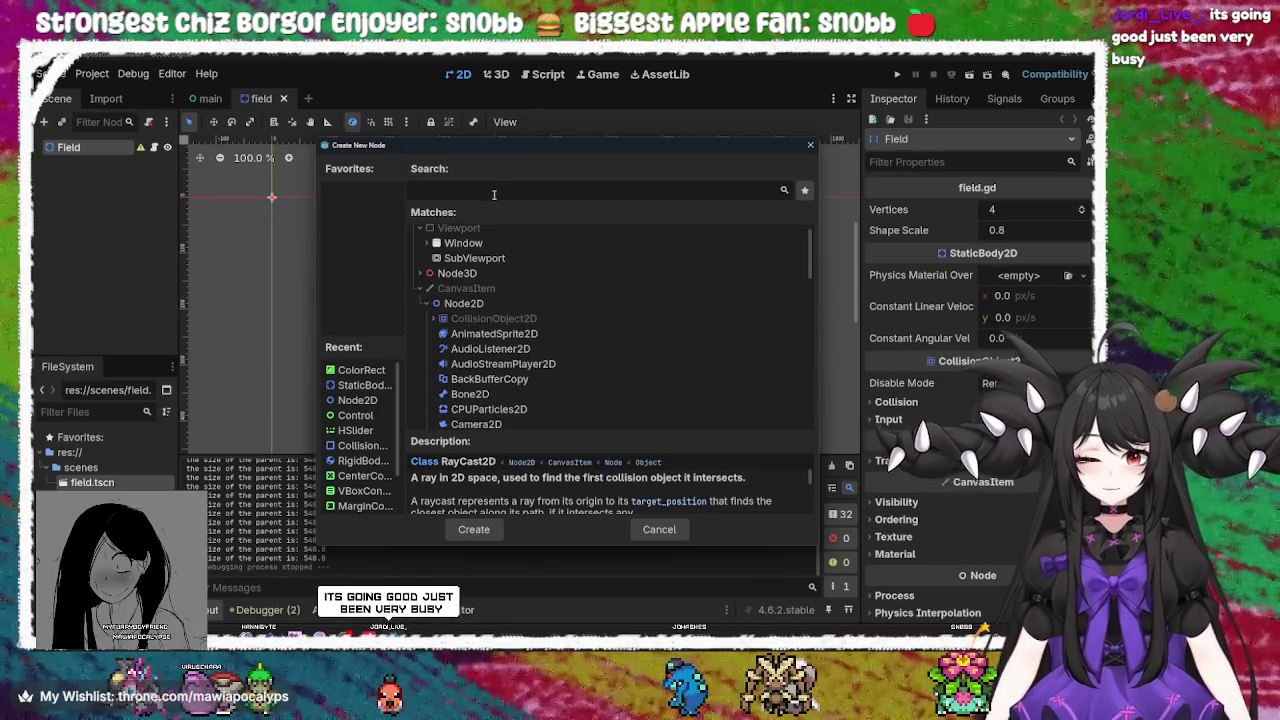
pyautogui.write('rigi')
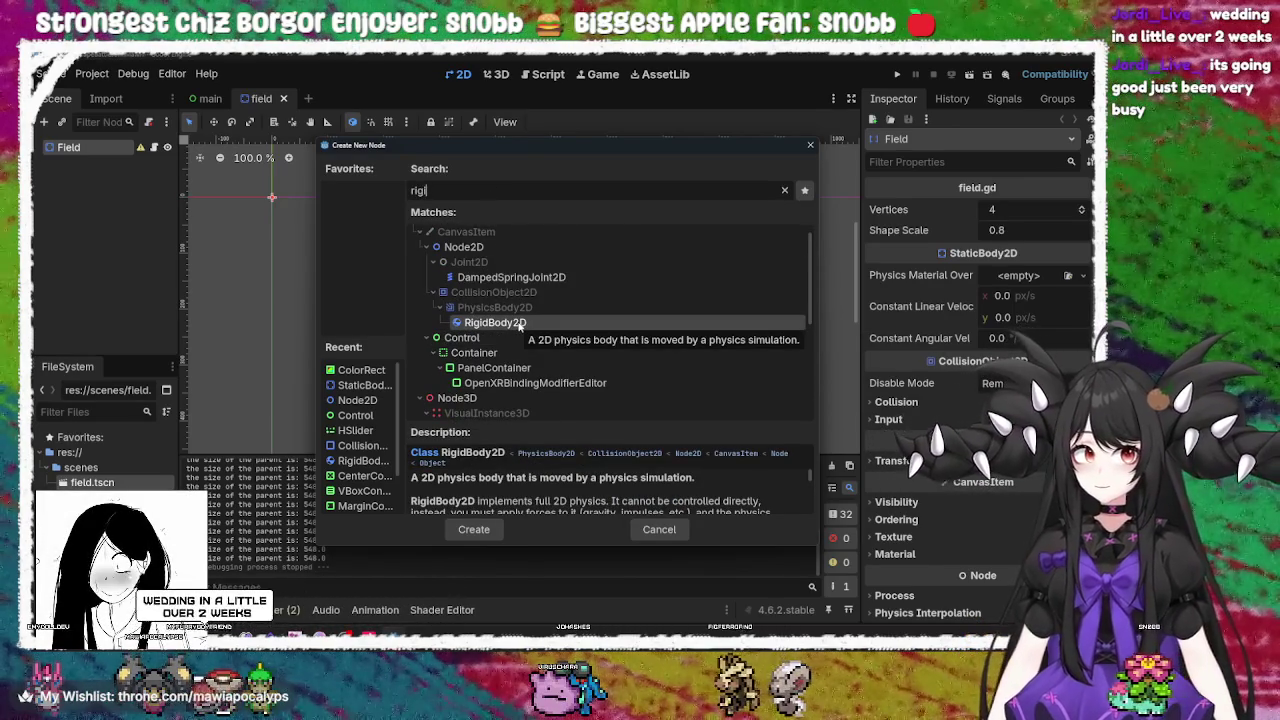
pyautogui.doubleClick(519, 326)
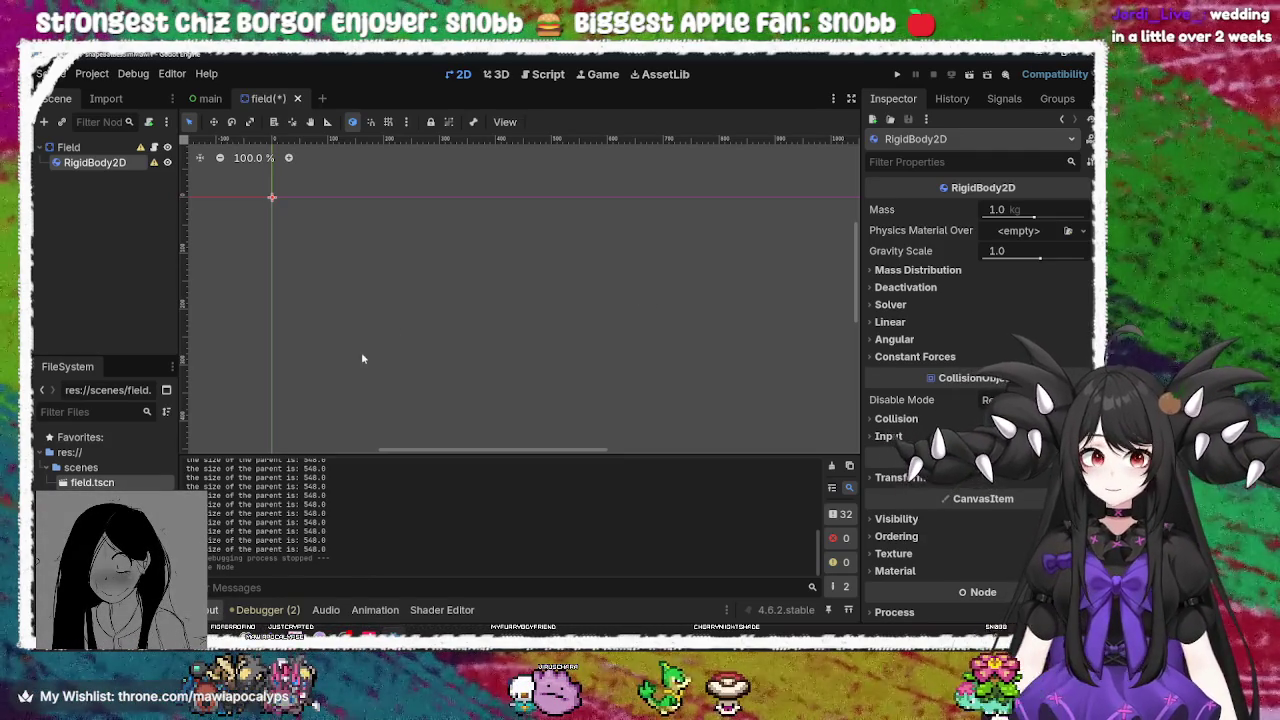
pyautogui.rightClick(102, 164)
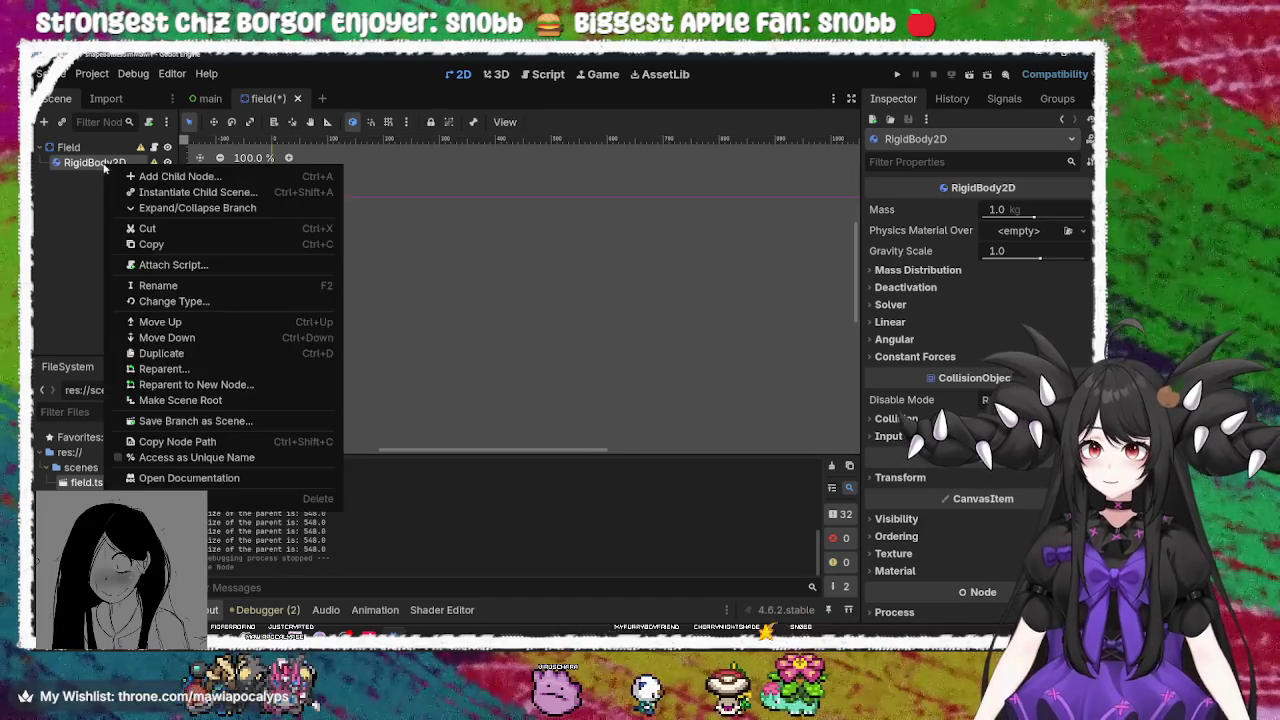
pyautogui.click(84, 150)
pyautogui.moveTo(138, 153)
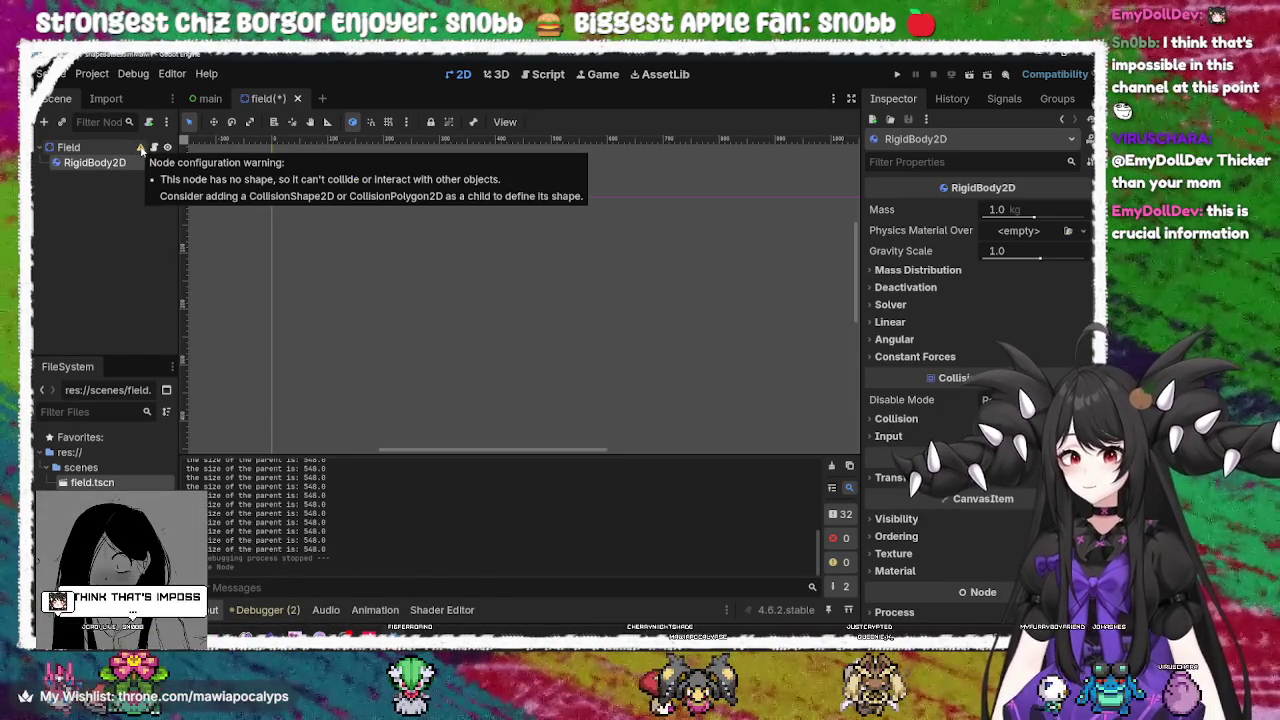
pyautogui.moveTo(141, 149)
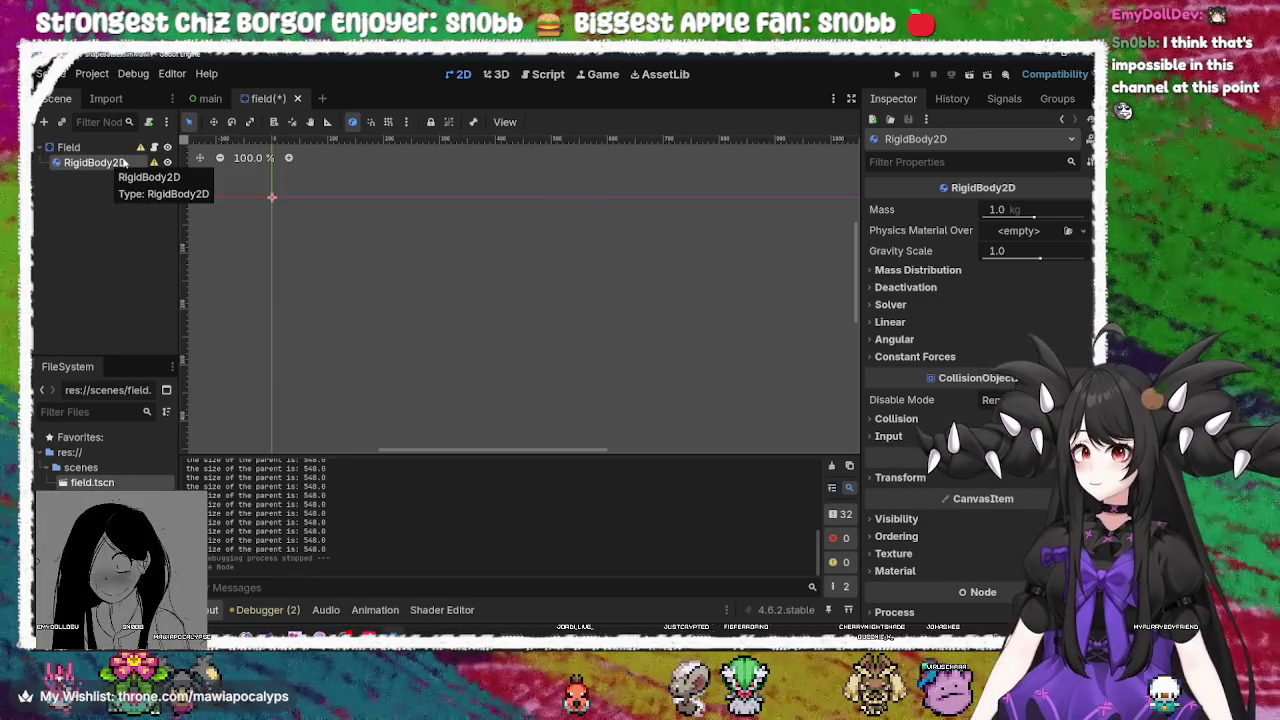
# Delete the RigidBody2D node with confirmation, then flip between the main and field scene tabs
pyautogui.press('Delete')
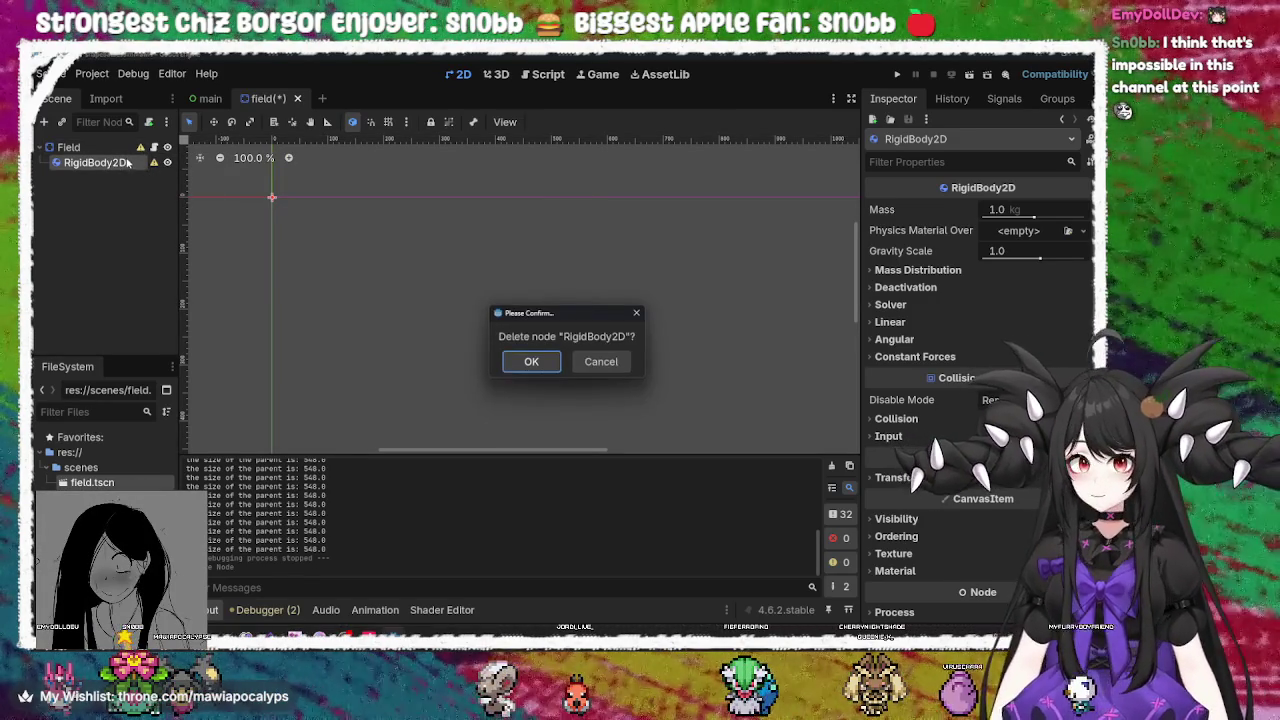
pyautogui.click(535, 362)
pyautogui.rightClick(93, 149)
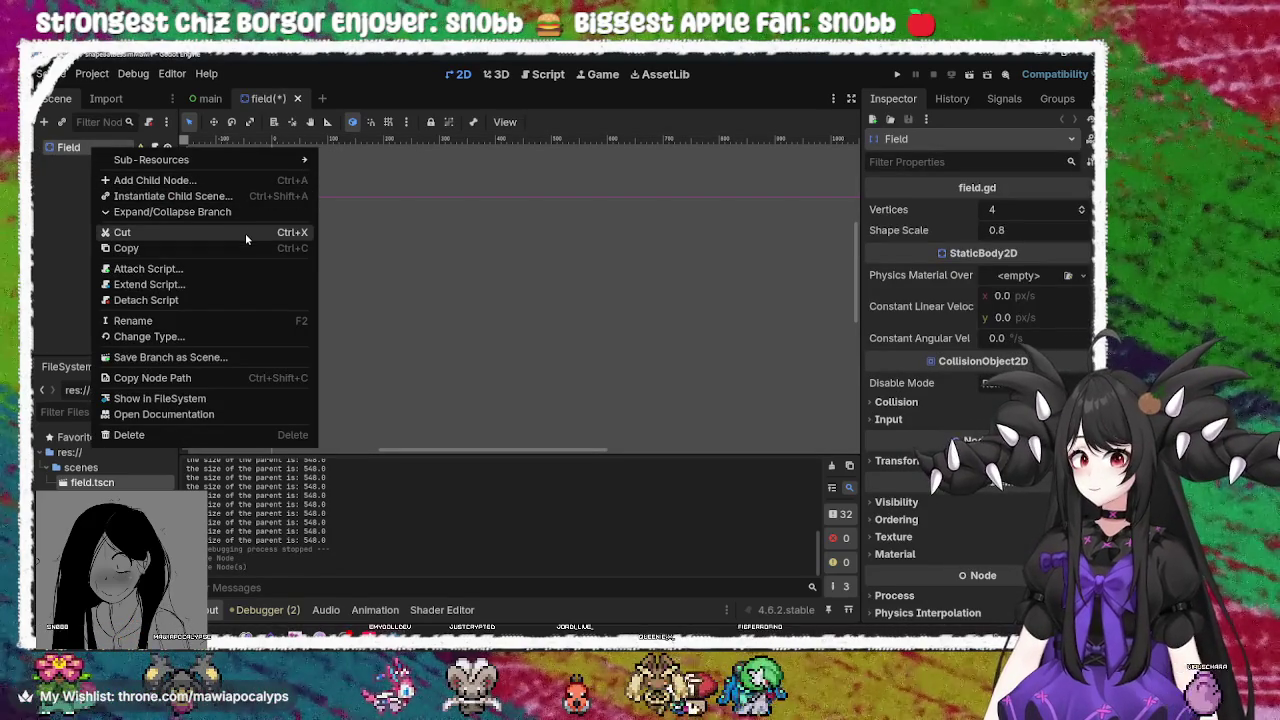
pyautogui.click(63, 194)
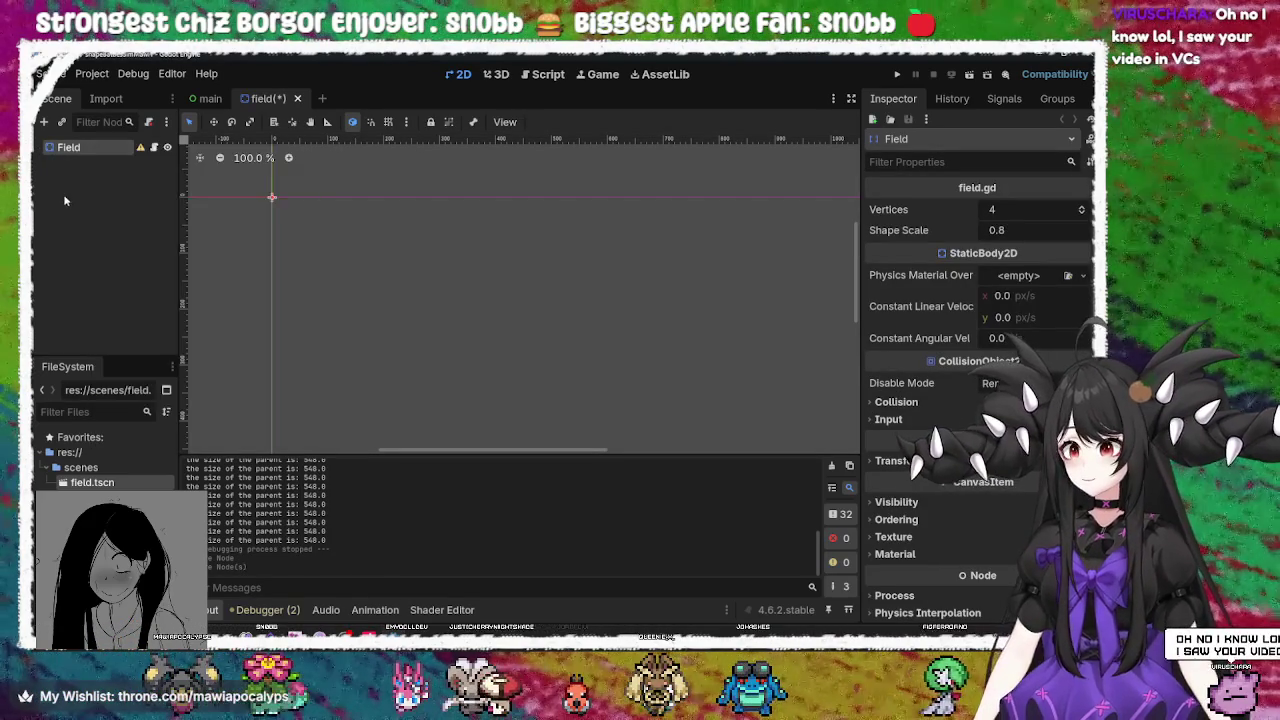
pyautogui.click(210, 98)
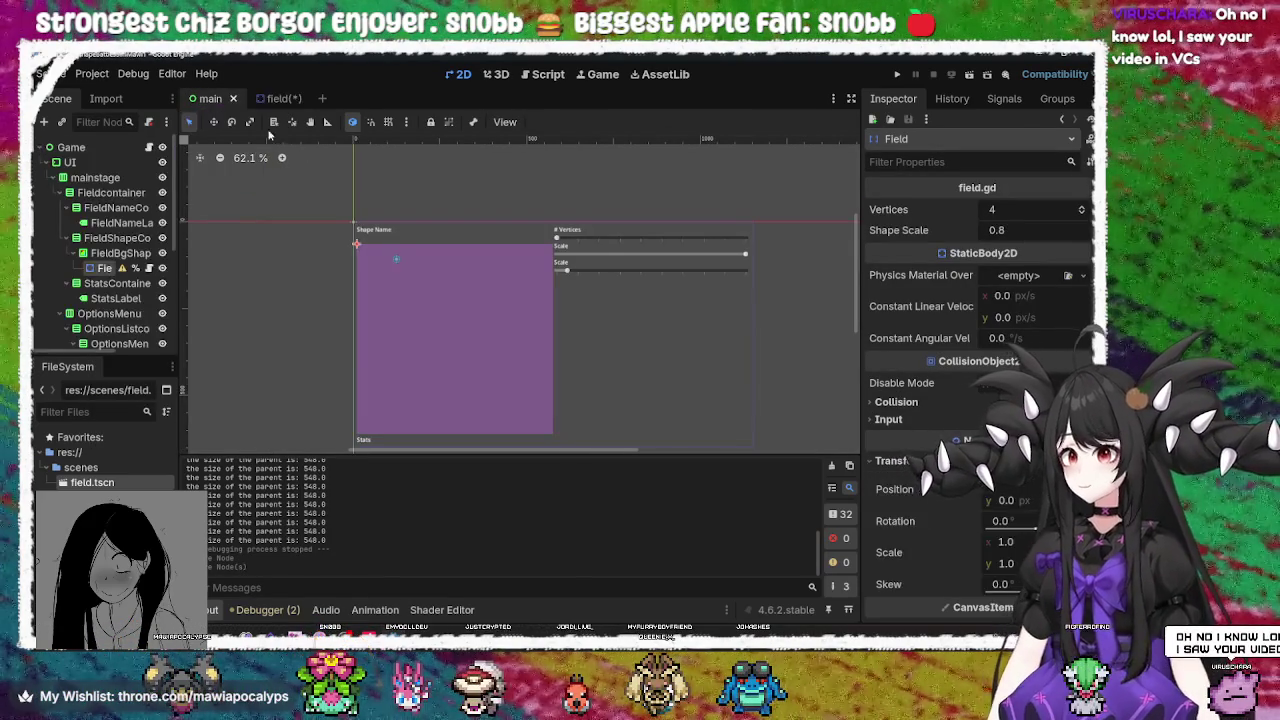
pyautogui.click(279, 98)
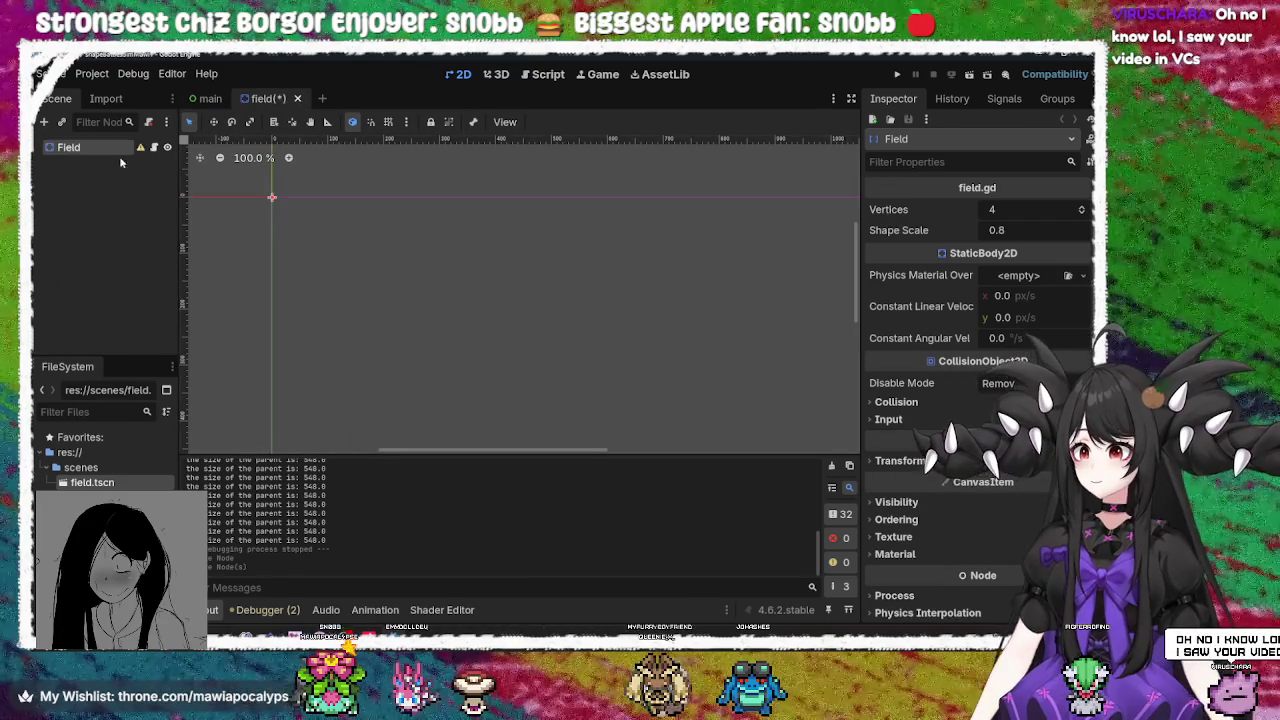
pyautogui.rightClick(118, 149)
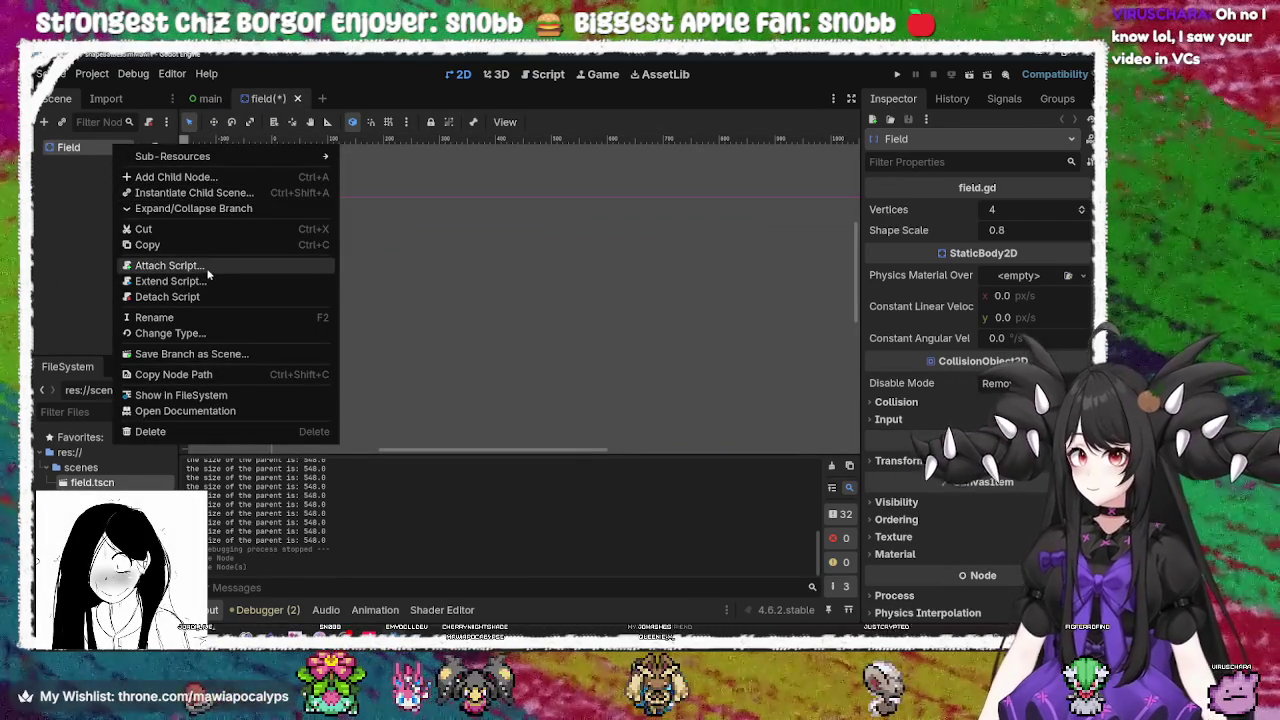
# Add a Line2D child under Field and rename it to Line
pyautogui.click(212, 172)
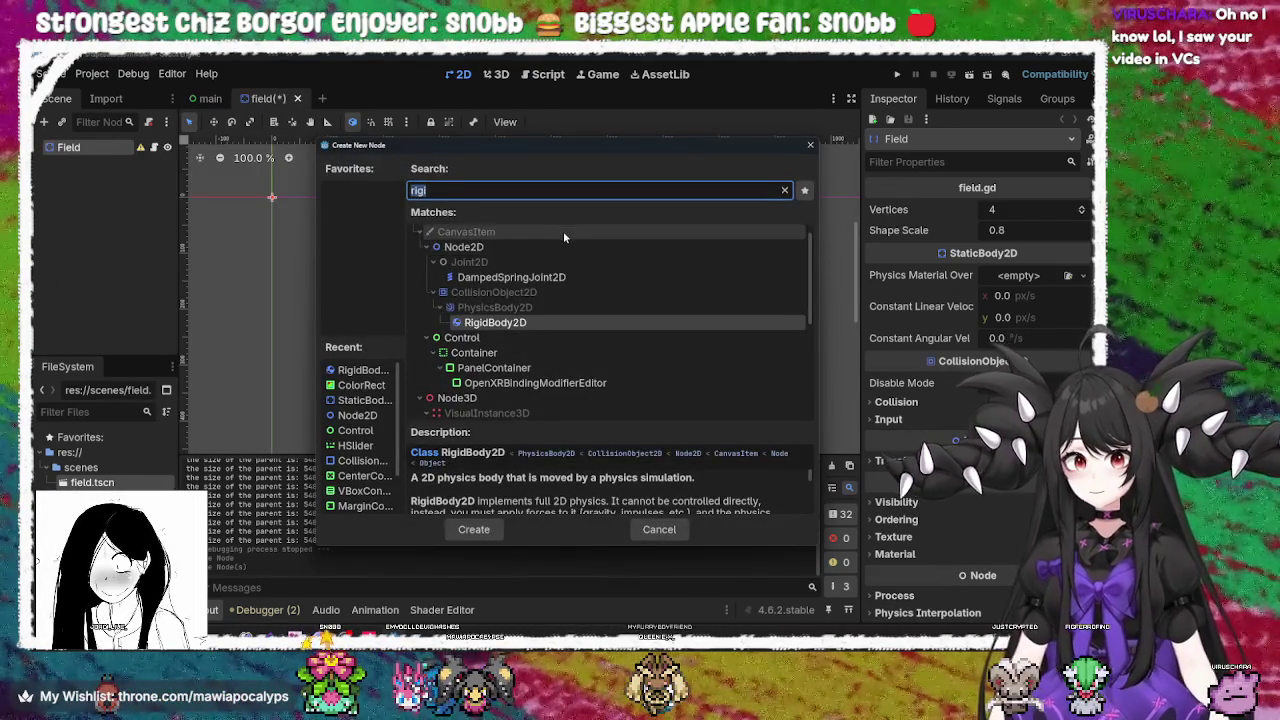
pyautogui.write('line')
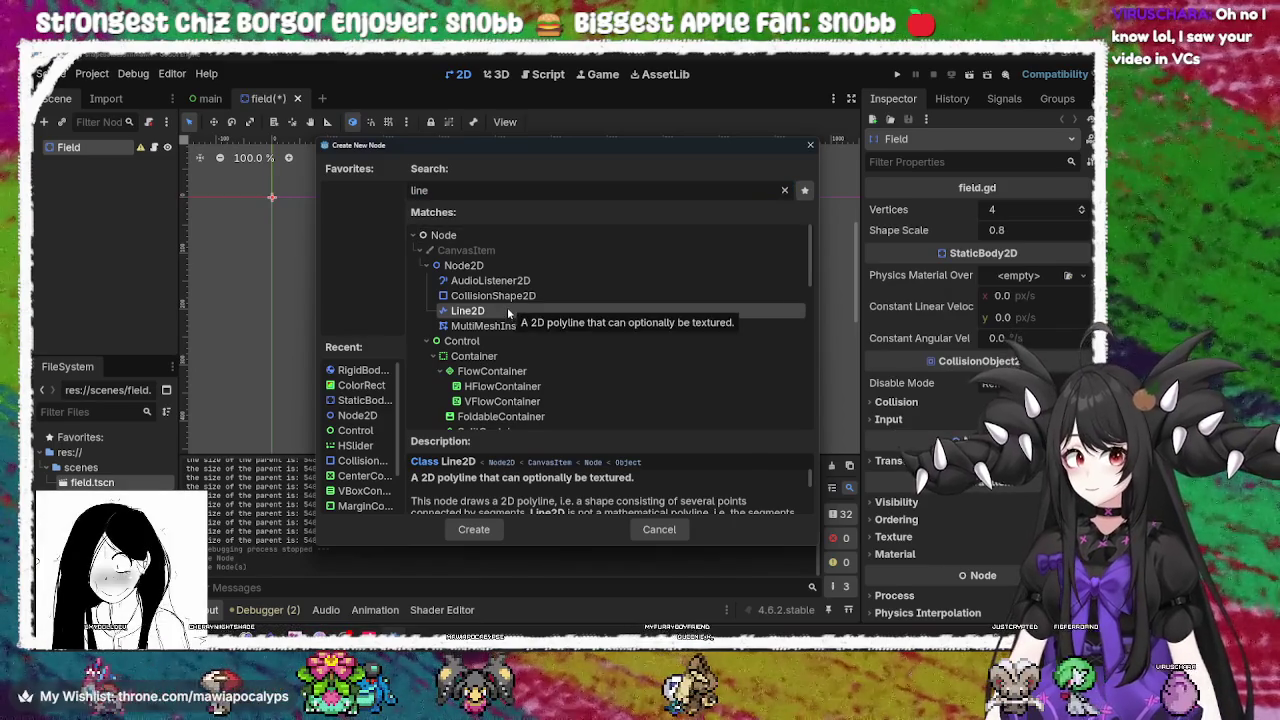
pyautogui.doubleClick(508, 310)
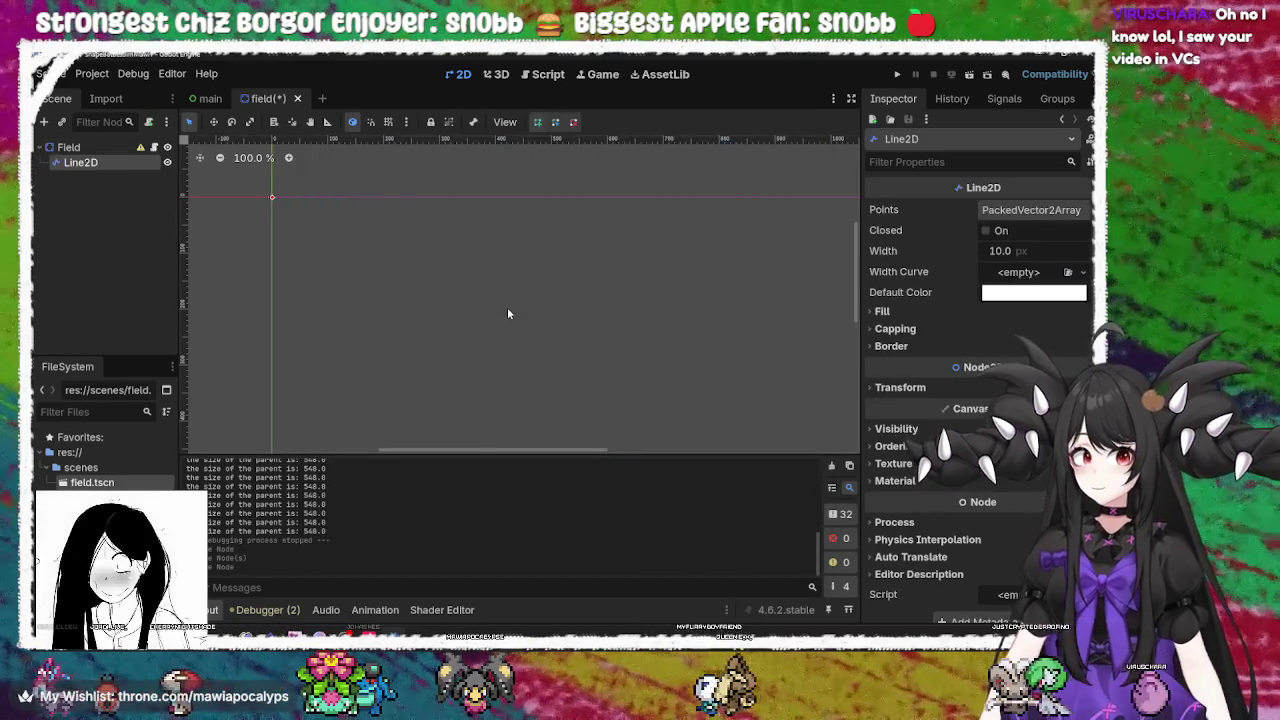
pyautogui.doubleClick(109, 168)
pyautogui.write('wal')
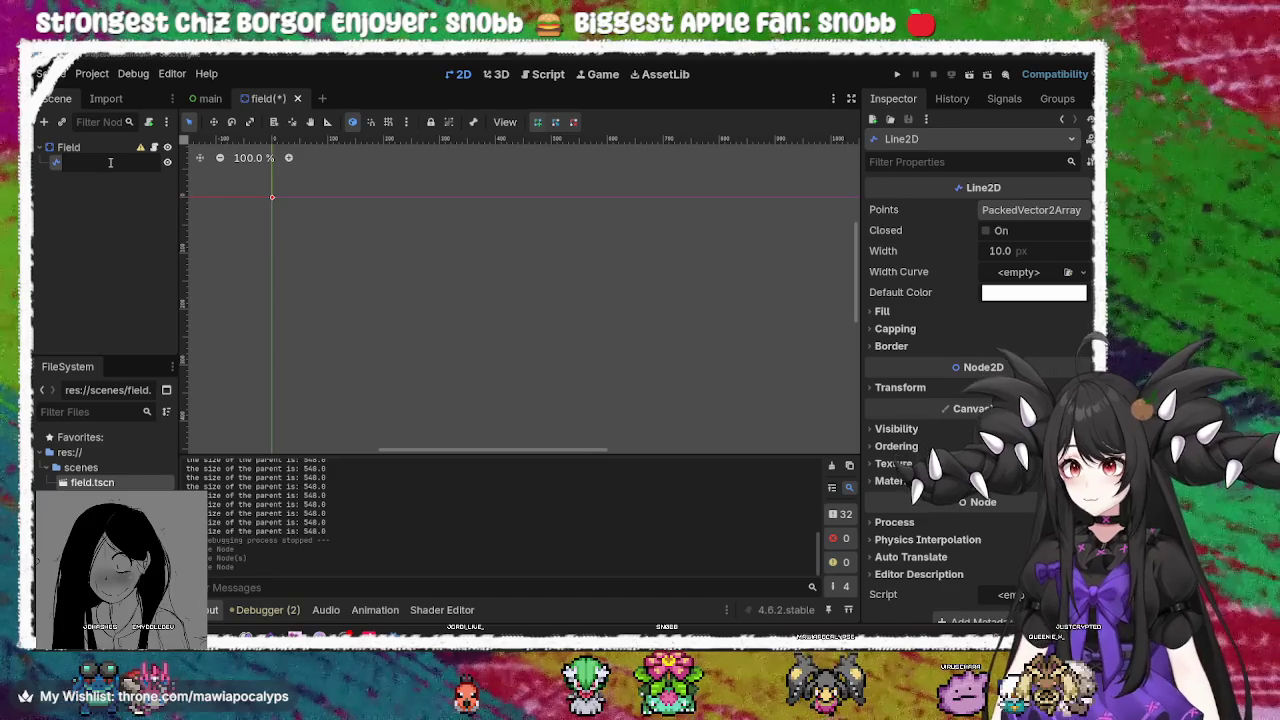
pyautogui.write('ne')
pyautogui.press('Return')
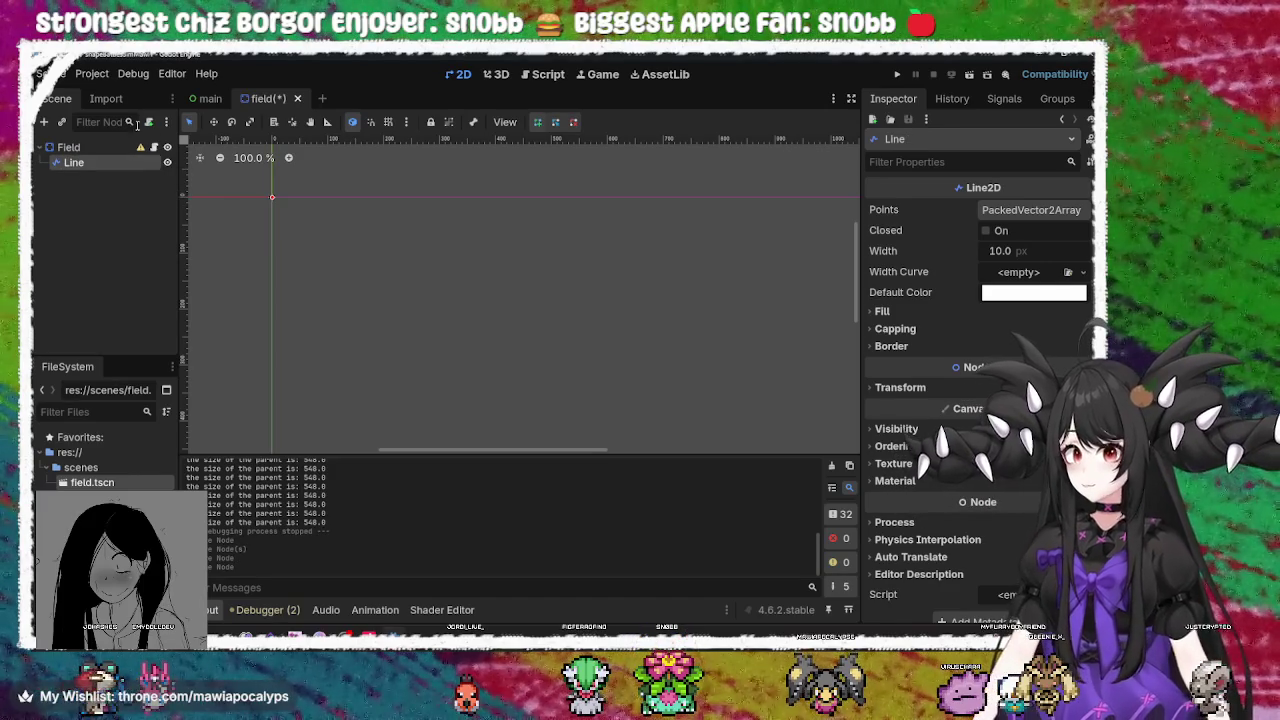
# Pick CollisionShape2D in a second Add Child Node dialog, then cancel it
pyautogui.rightClick(118, 162)
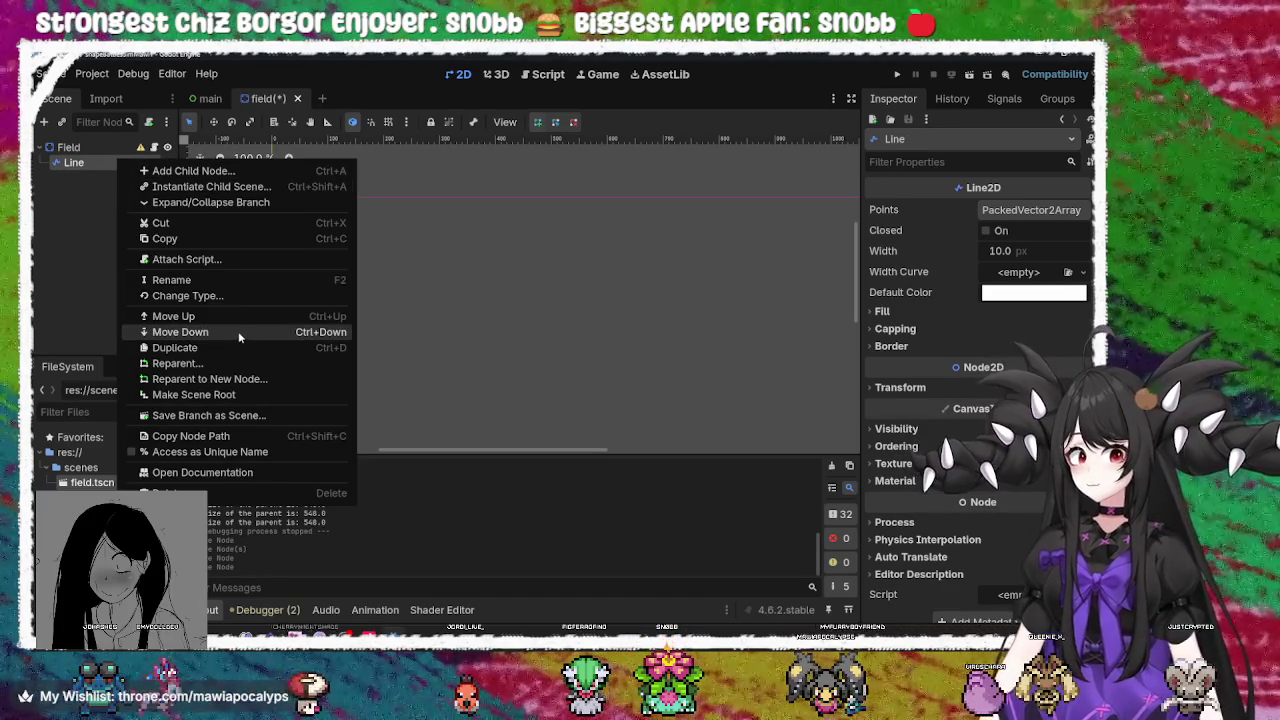
pyautogui.rightClick(90, 148)
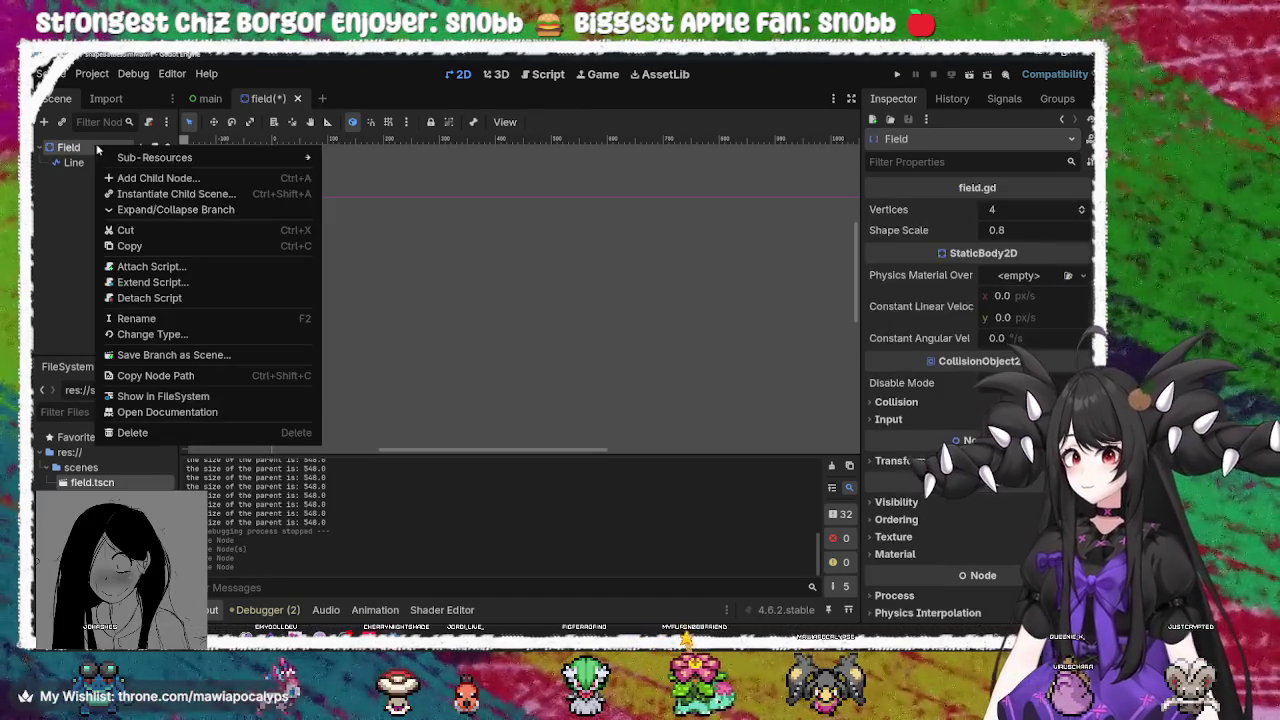
pyautogui.click(160, 178)
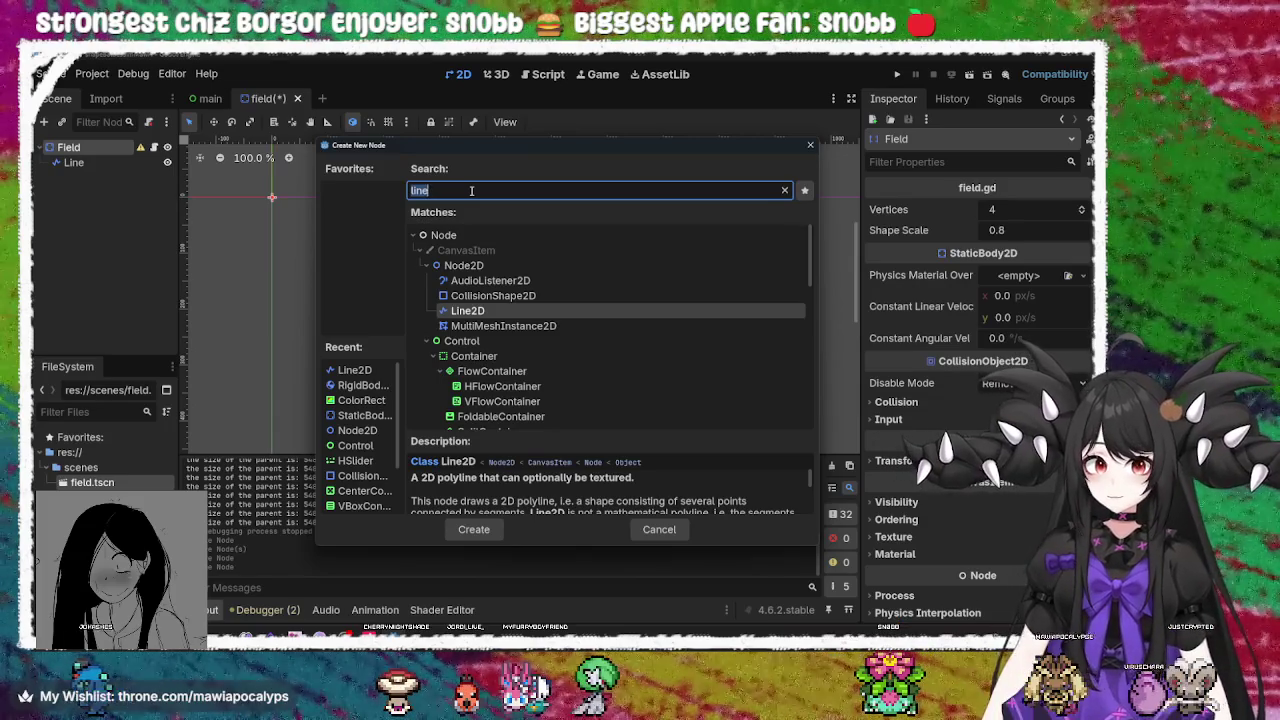
pyautogui.click(519, 297)
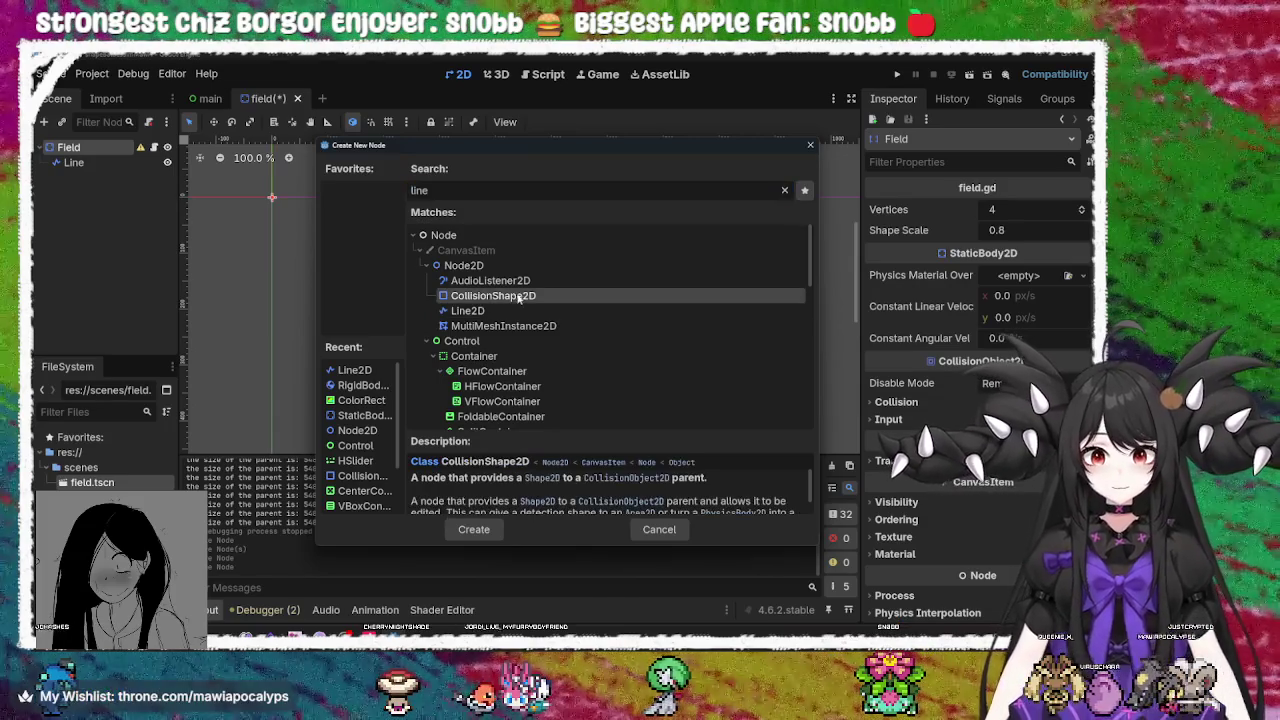
pyautogui.click(658, 529)
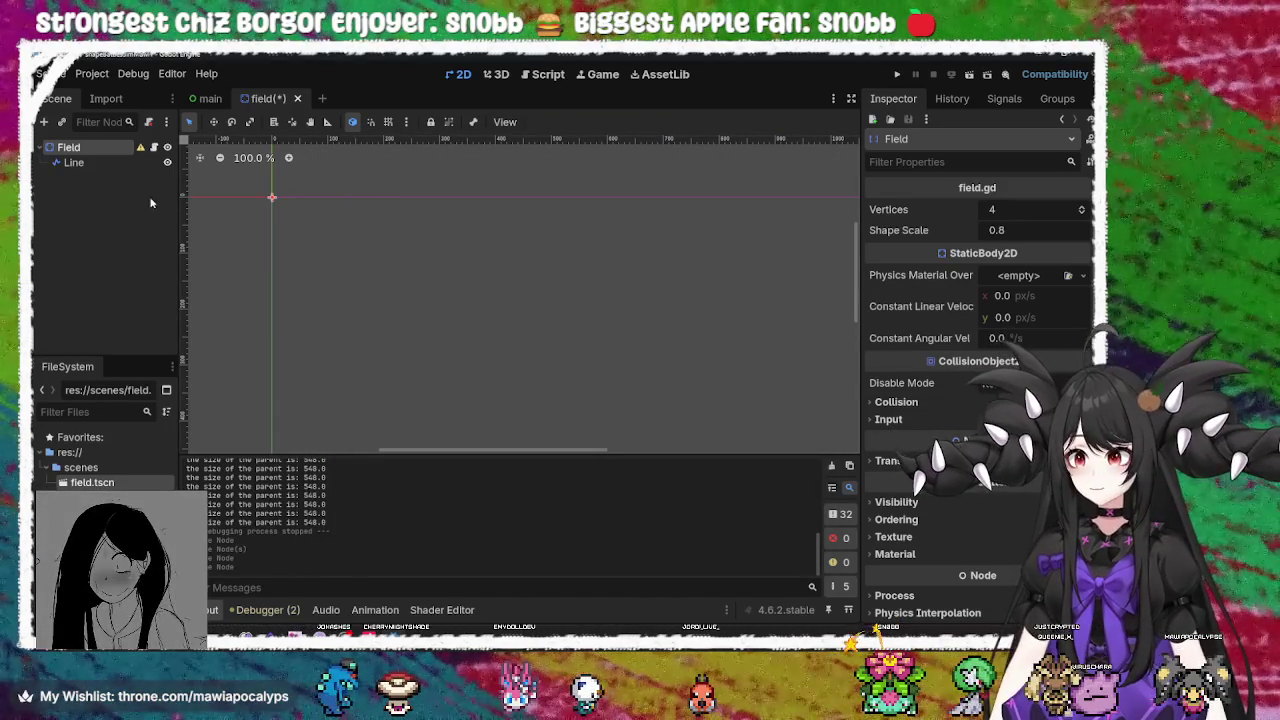
# Open and dismiss the Field node's actions, then check the Line node's properties
pyautogui.rightClick(97, 149)
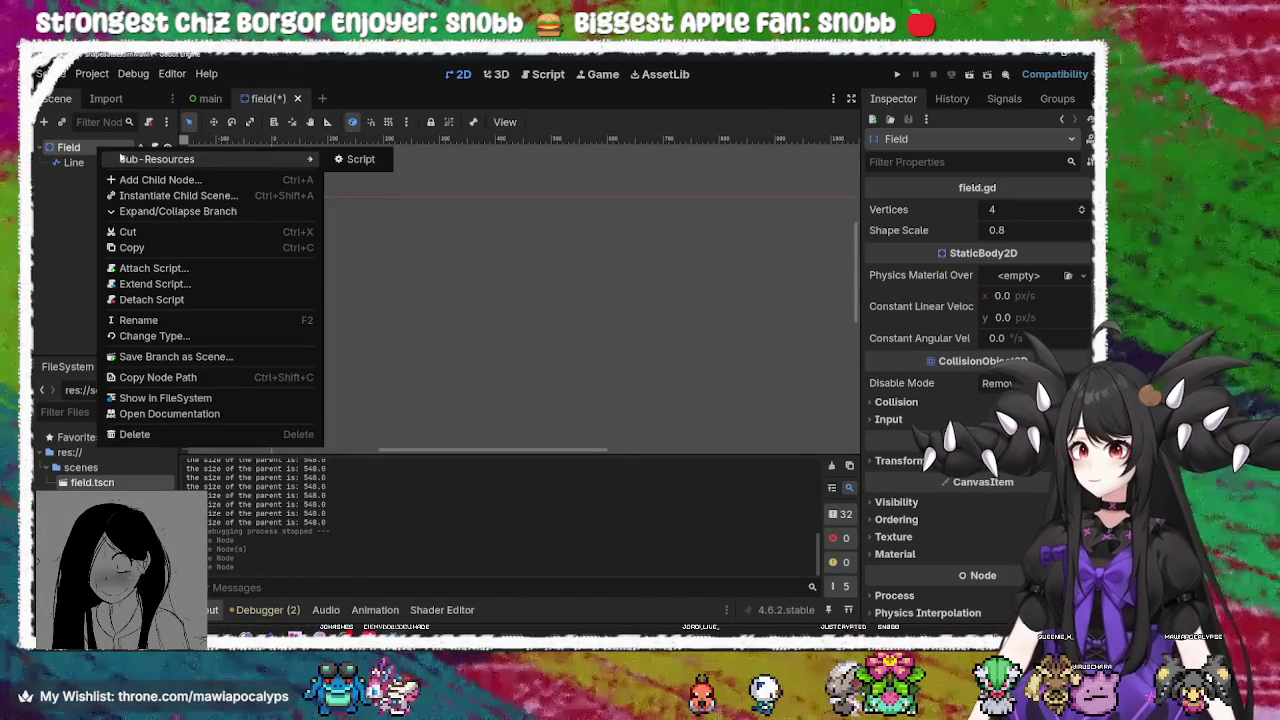
pyautogui.rightClick(85, 150)
pyautogui.rightClick(90, 150)
pyautogui.moveTo(157, 168)
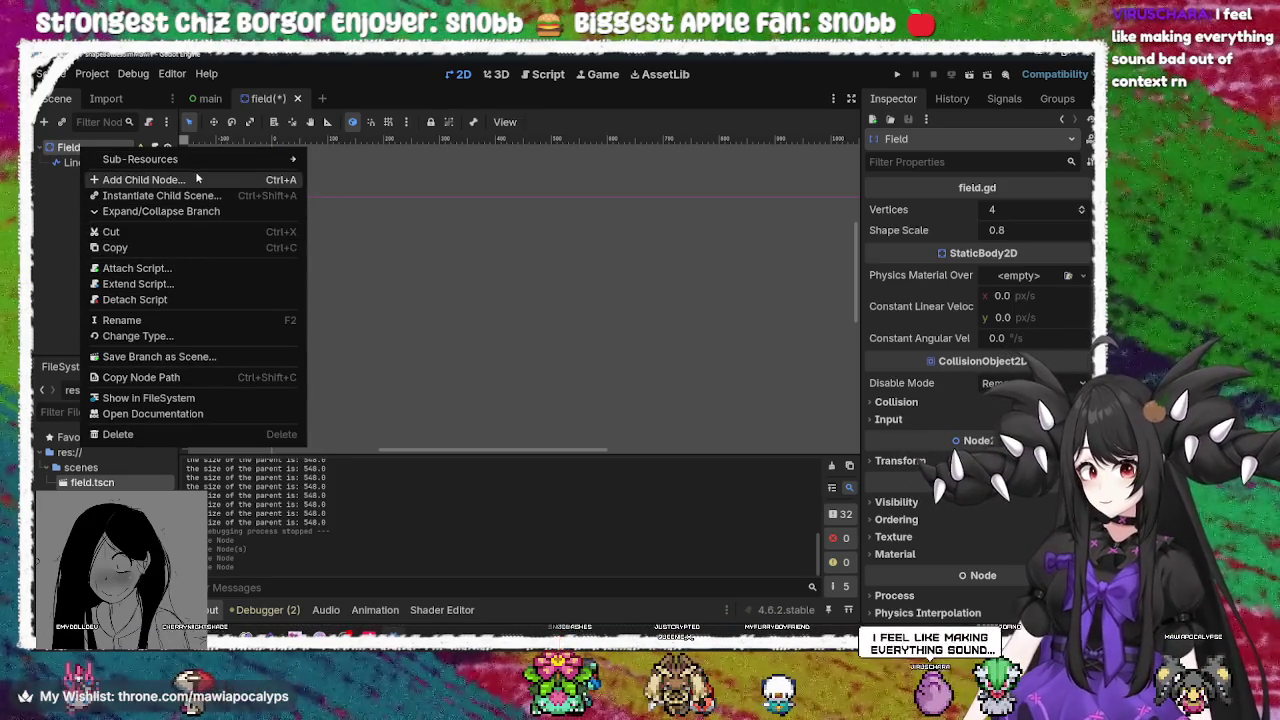
pyautogui.click(57, 191)
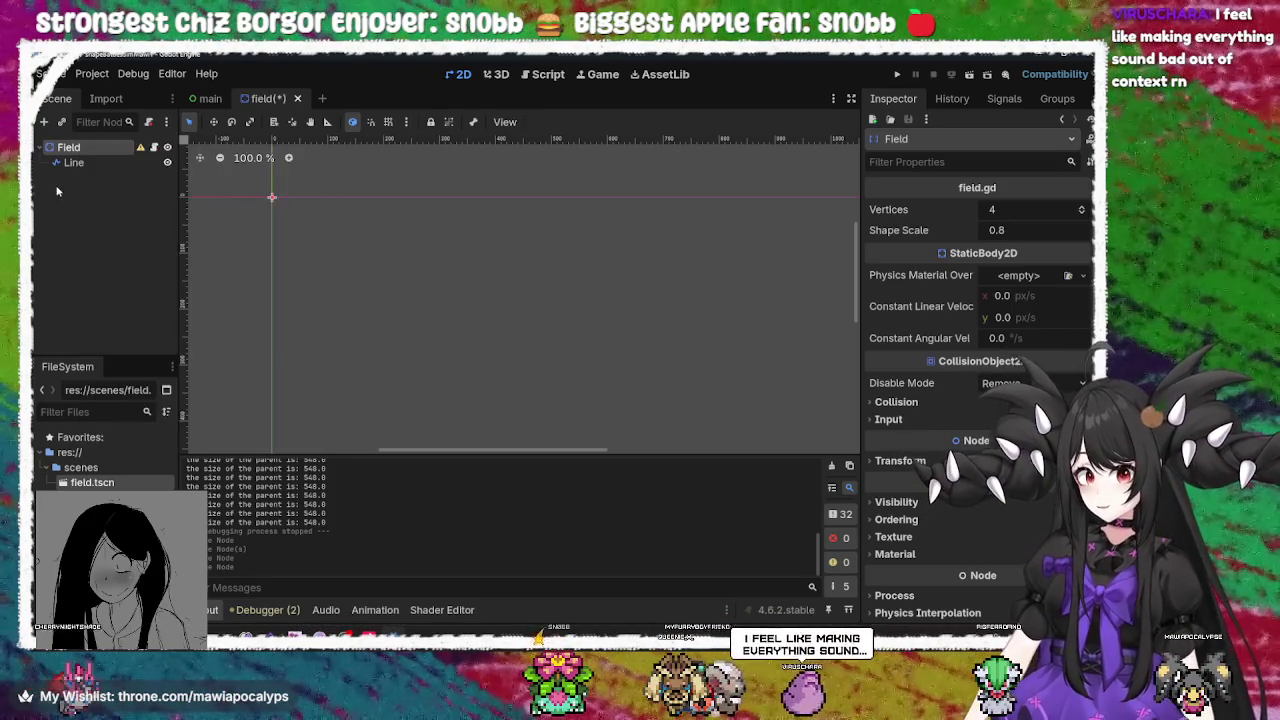
pyautogui.doubleClick(88, 148)
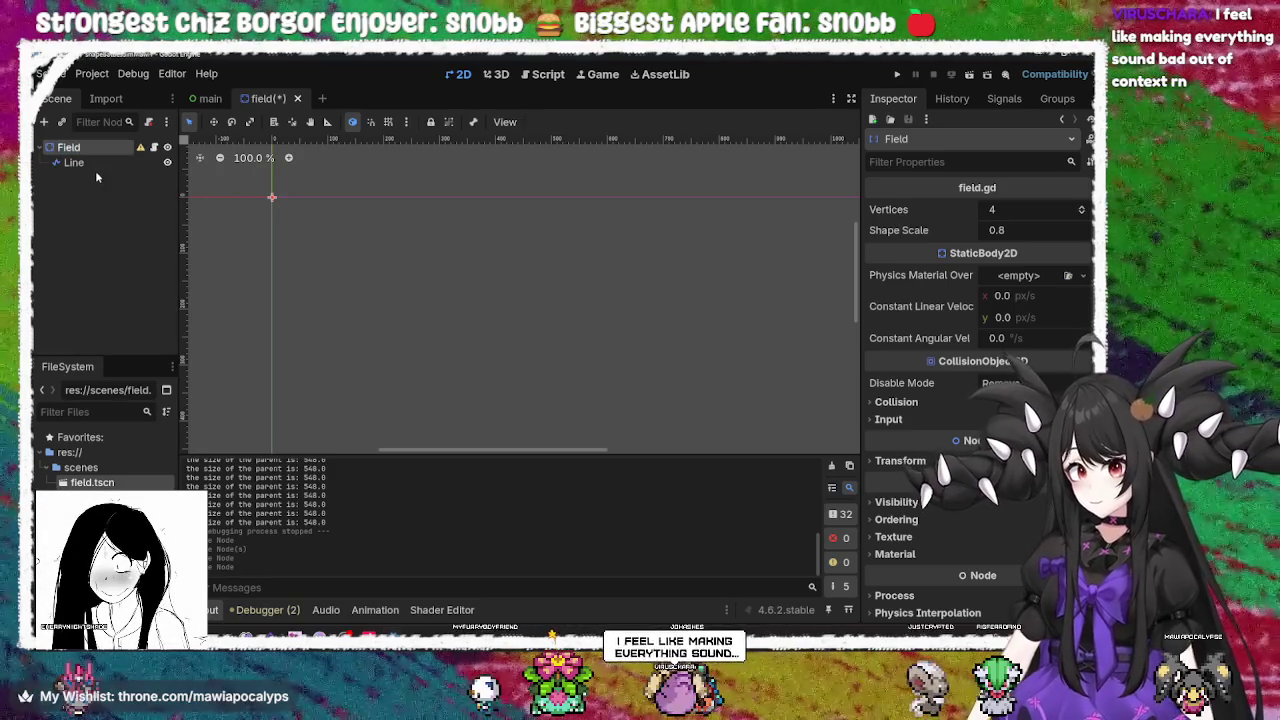
pyautogui.click(97, 163)
pyautogui.click(101, 150)
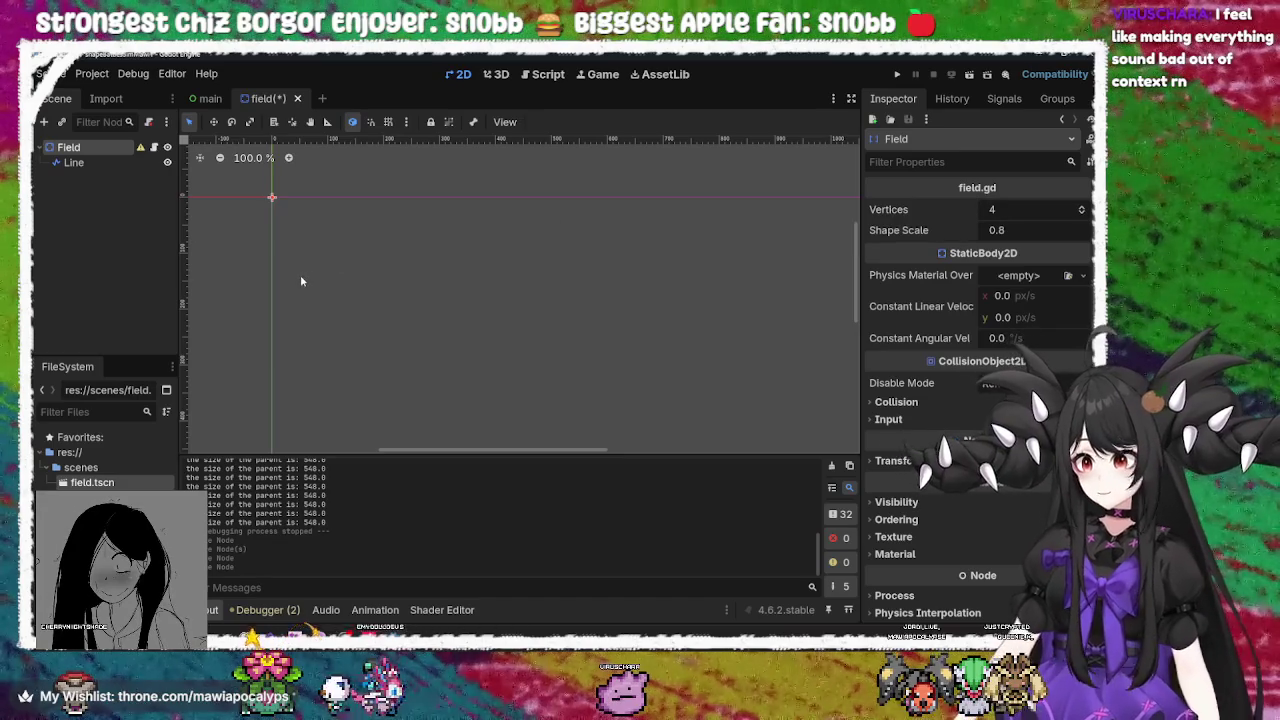
# Cancel the Change Type dialog to keep Field a StaticBody2D, and undo the Line rename
pyautogui.rightClick(124, 152)
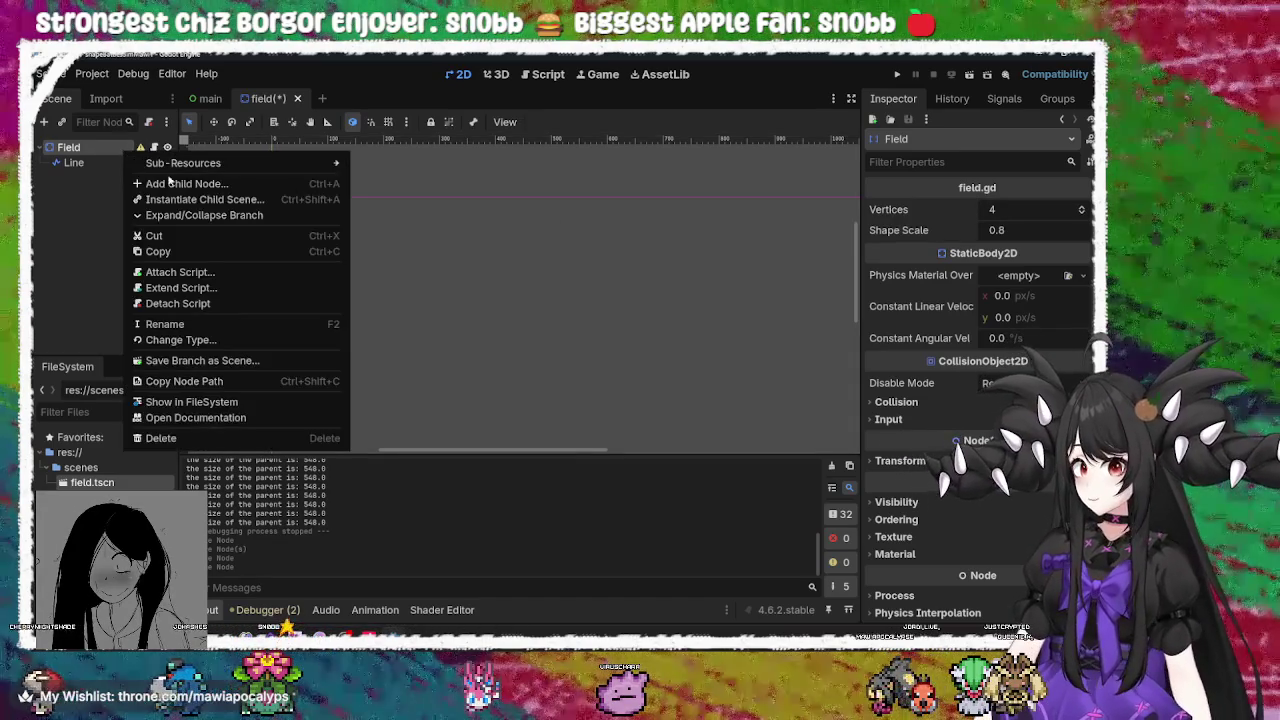
pyautogui.click(211, 340)
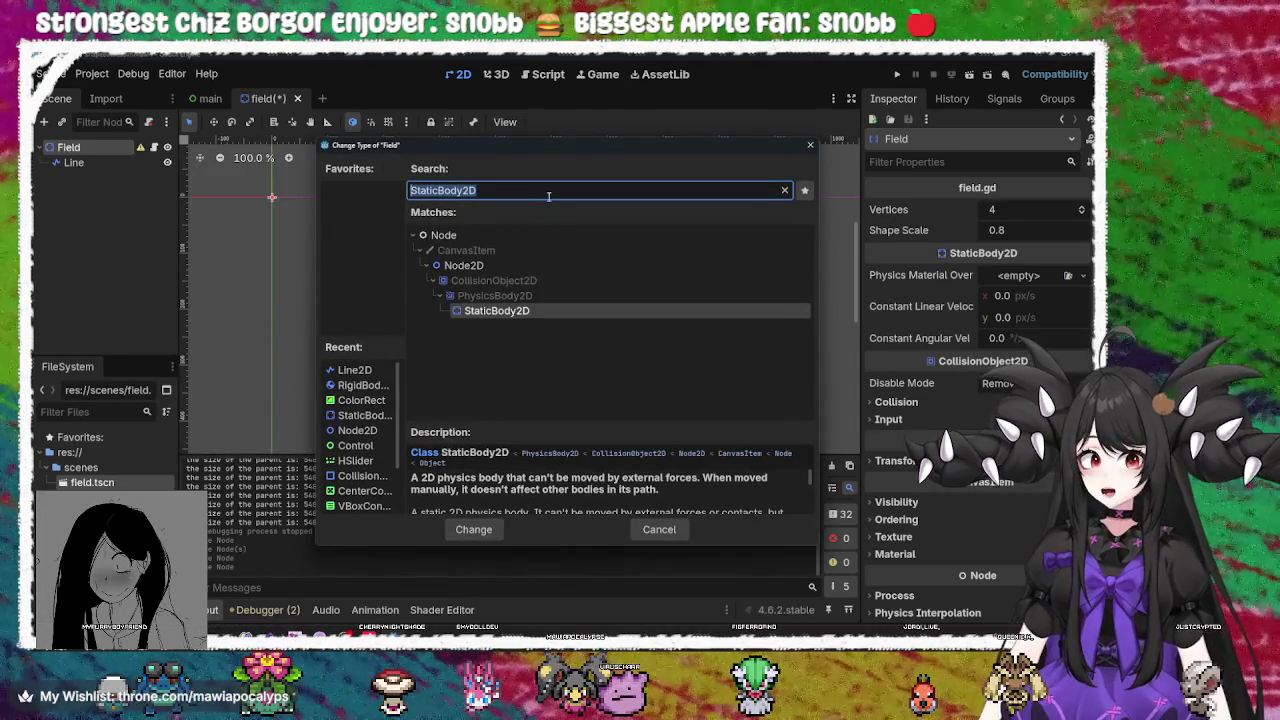
pyautogui.click(548, 195)
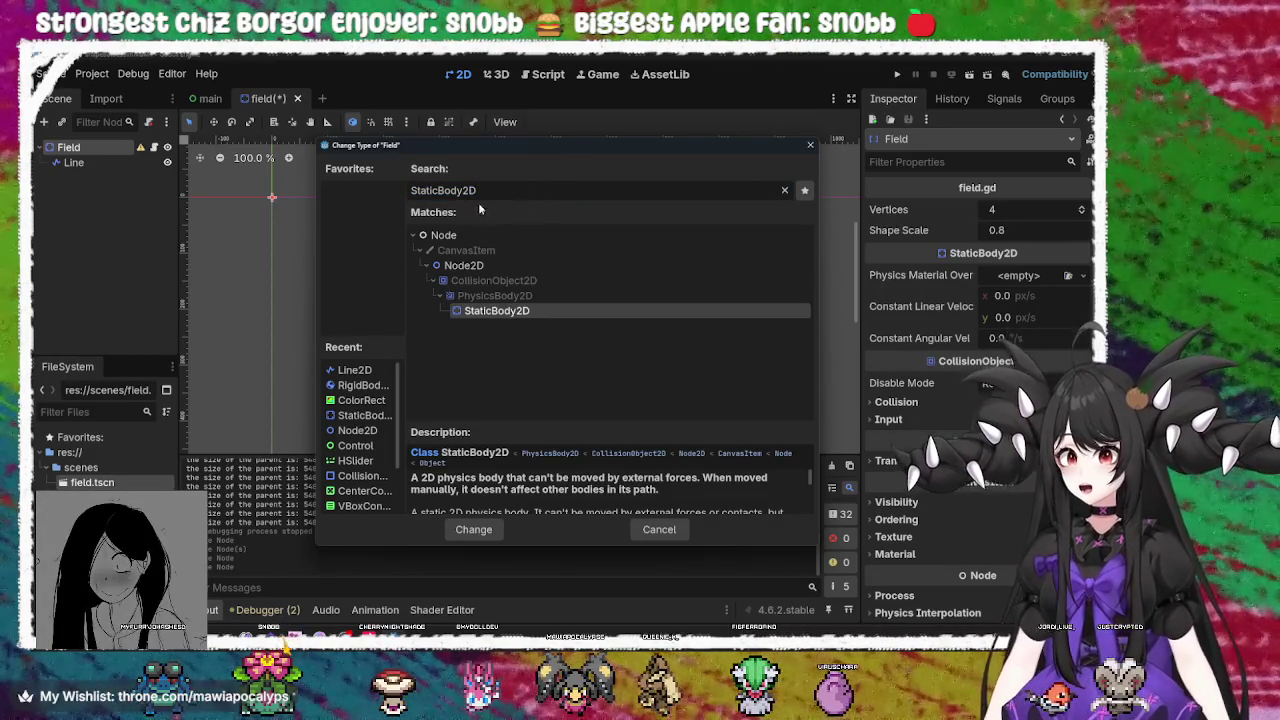
pyautogui.click(213, 99)
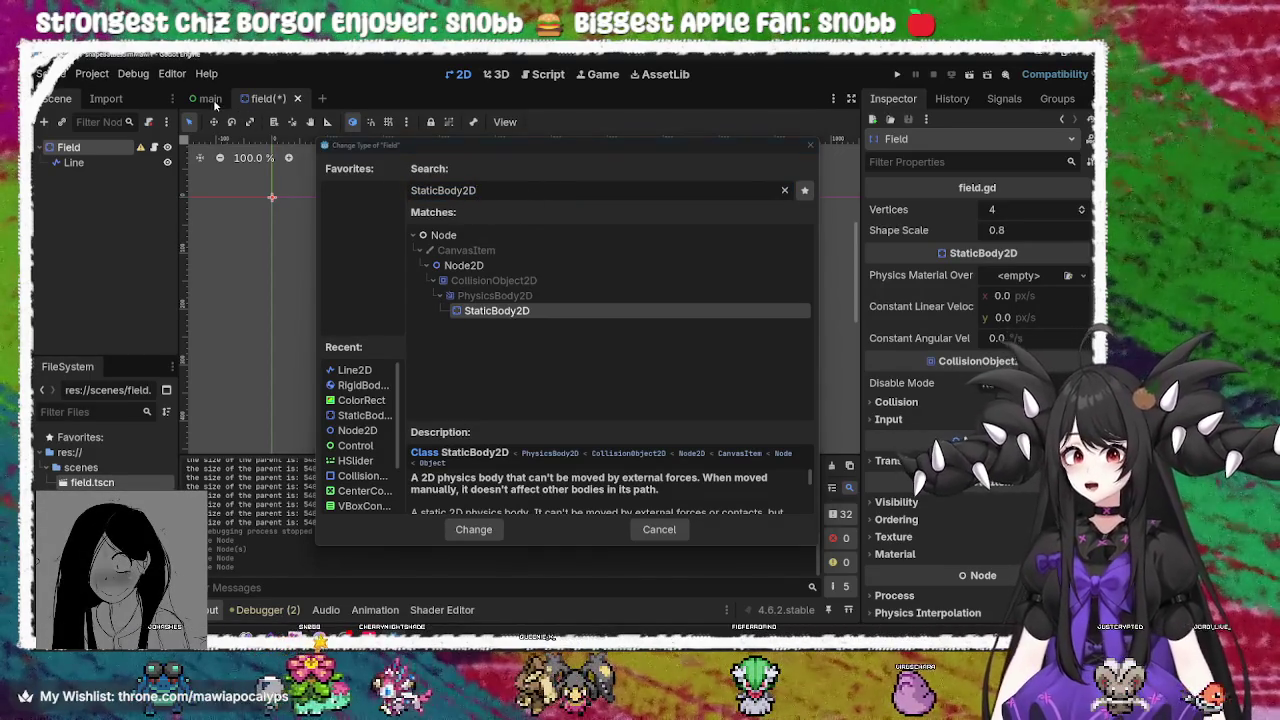
pyautogui.click(810, 145)
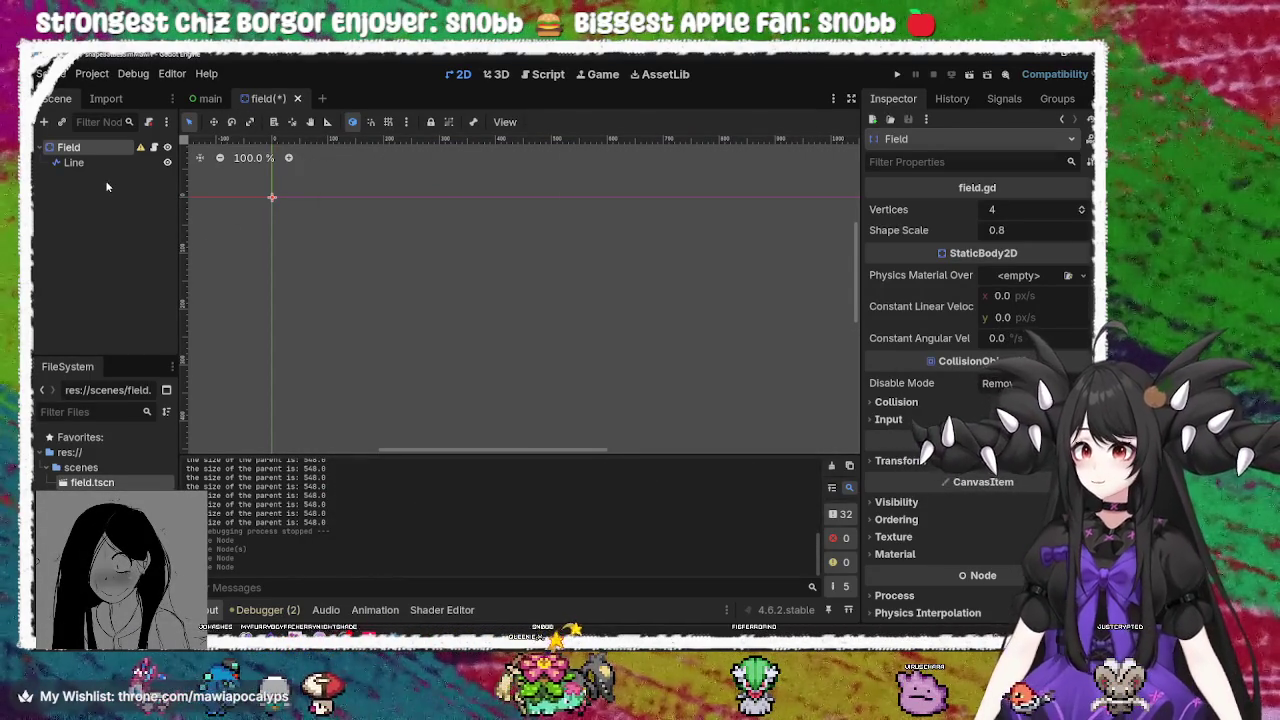
pyautogui.click(109, 185)
pyautogui.hotkey('ctrl', 'z')
pyautogui.click(93, 150)
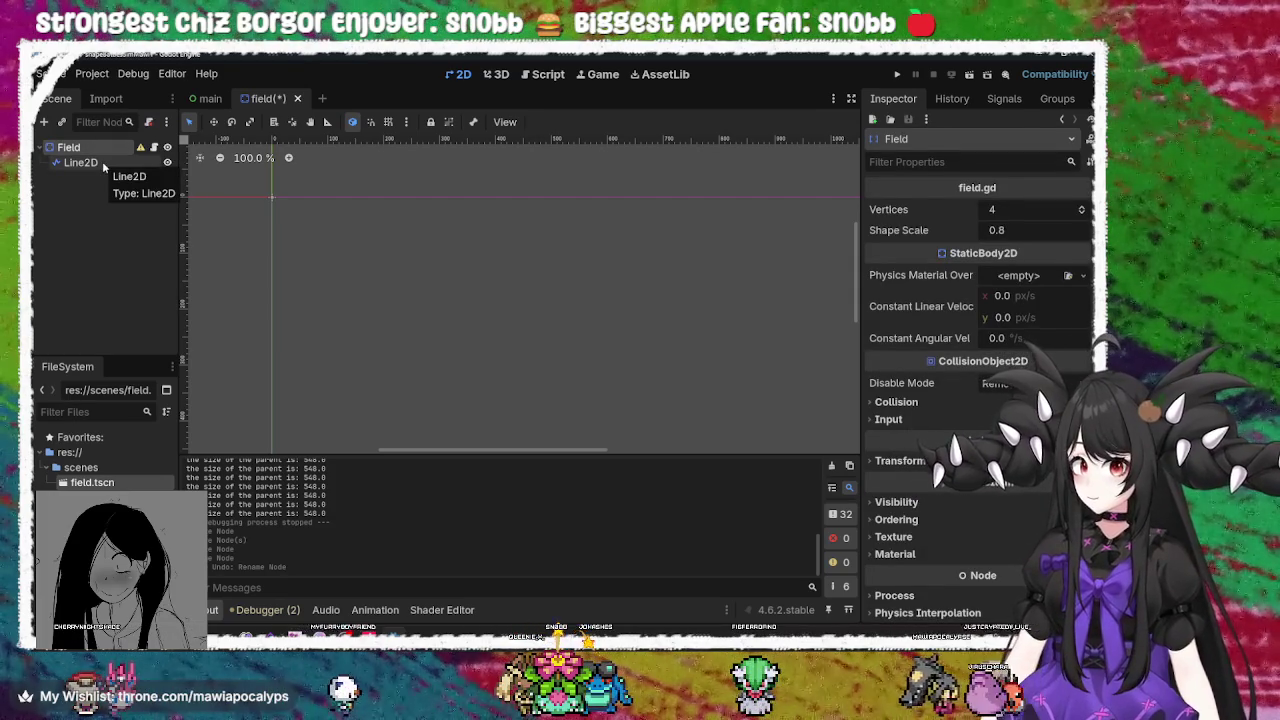
# Rename the Line2D node to 'Line' through its context menu
pyautogui.click(102, 163)
pyautogui.rightClick(102, 163)
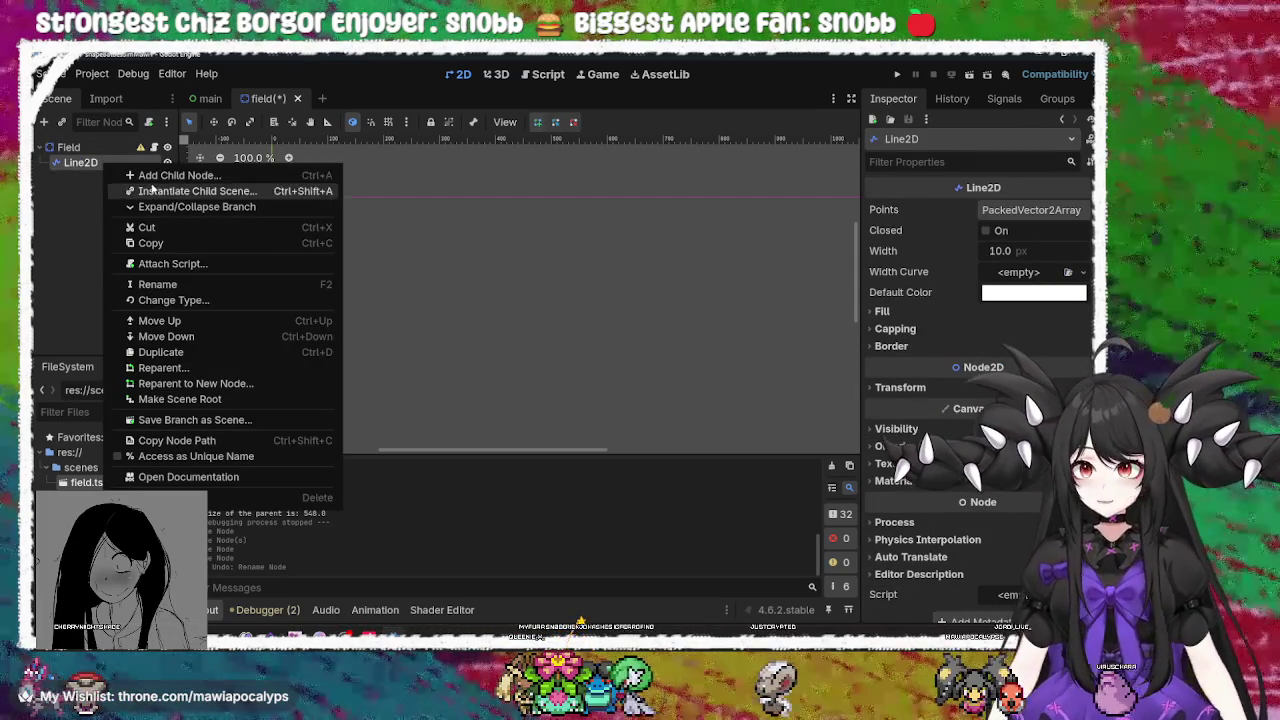
pyautogui.click(220, 286)
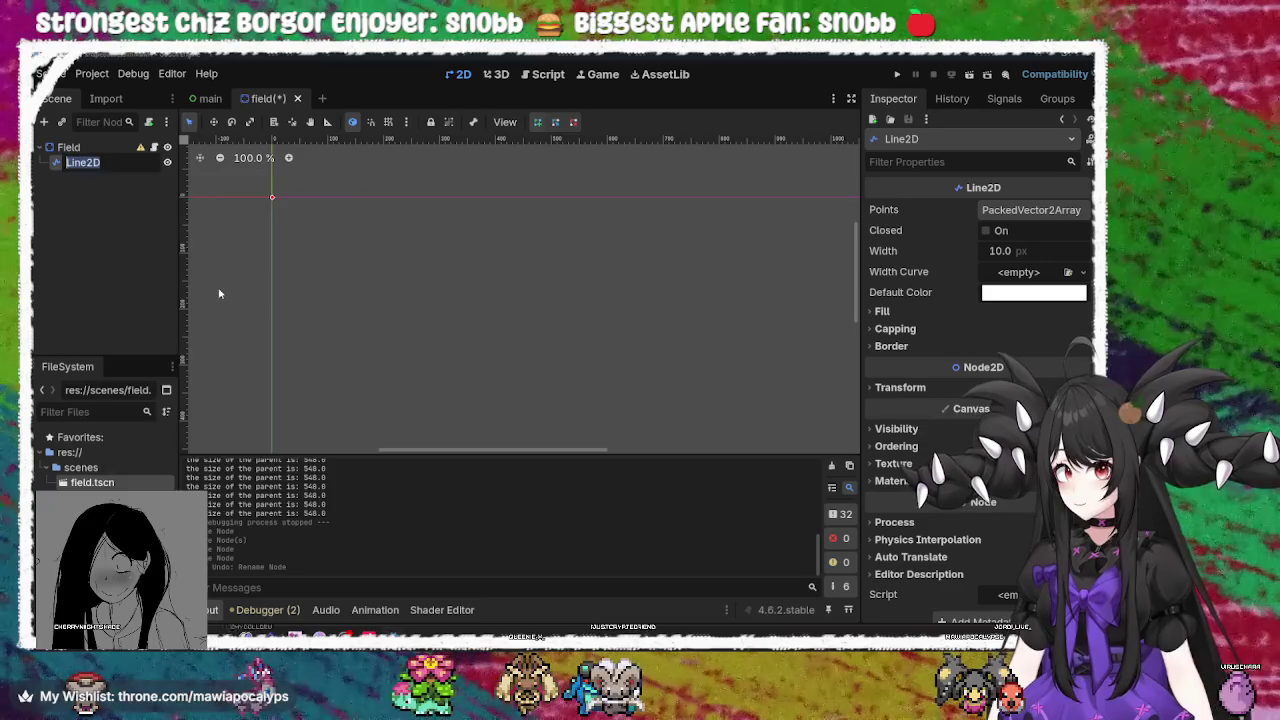
pyautogui.write('Line')
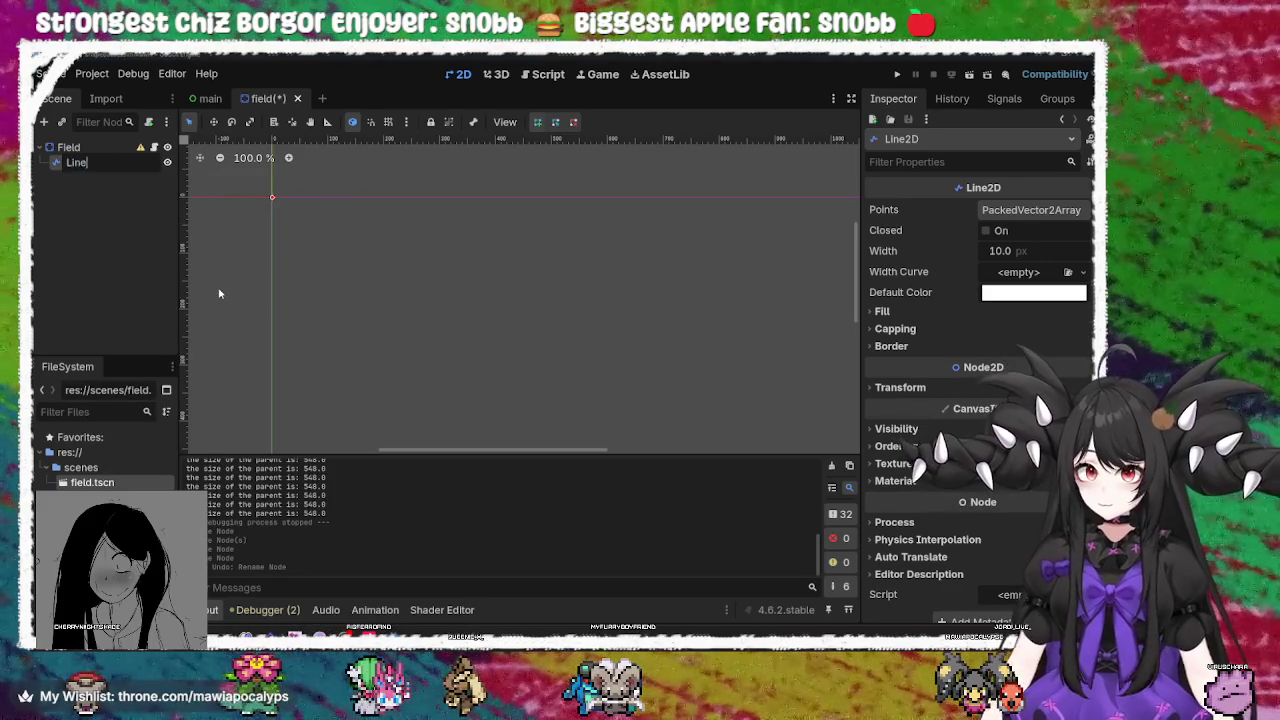
pyautogui.press('Return')
pyautogui.click(68, 147)
pyautogui.rightClick(88, 147)
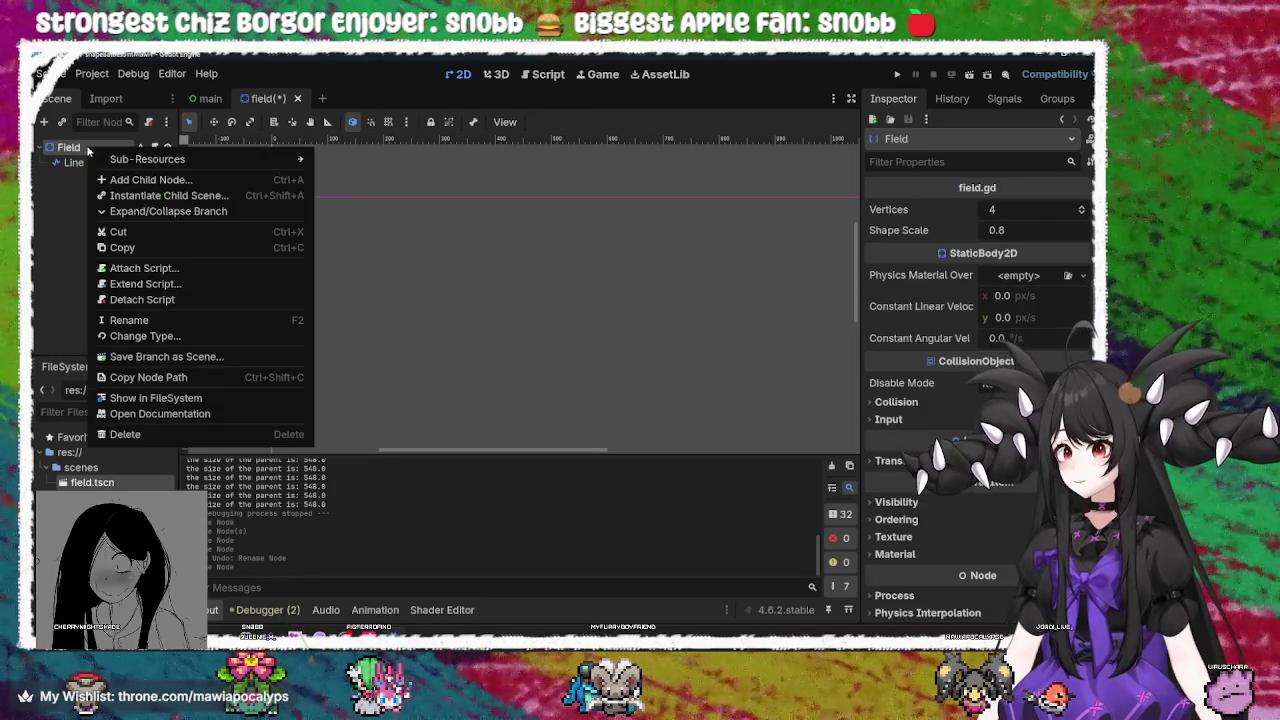
# Search 'colli' in Create New Node and add a CollisionShape2D child under Field
pyautogui.click(150, 180)
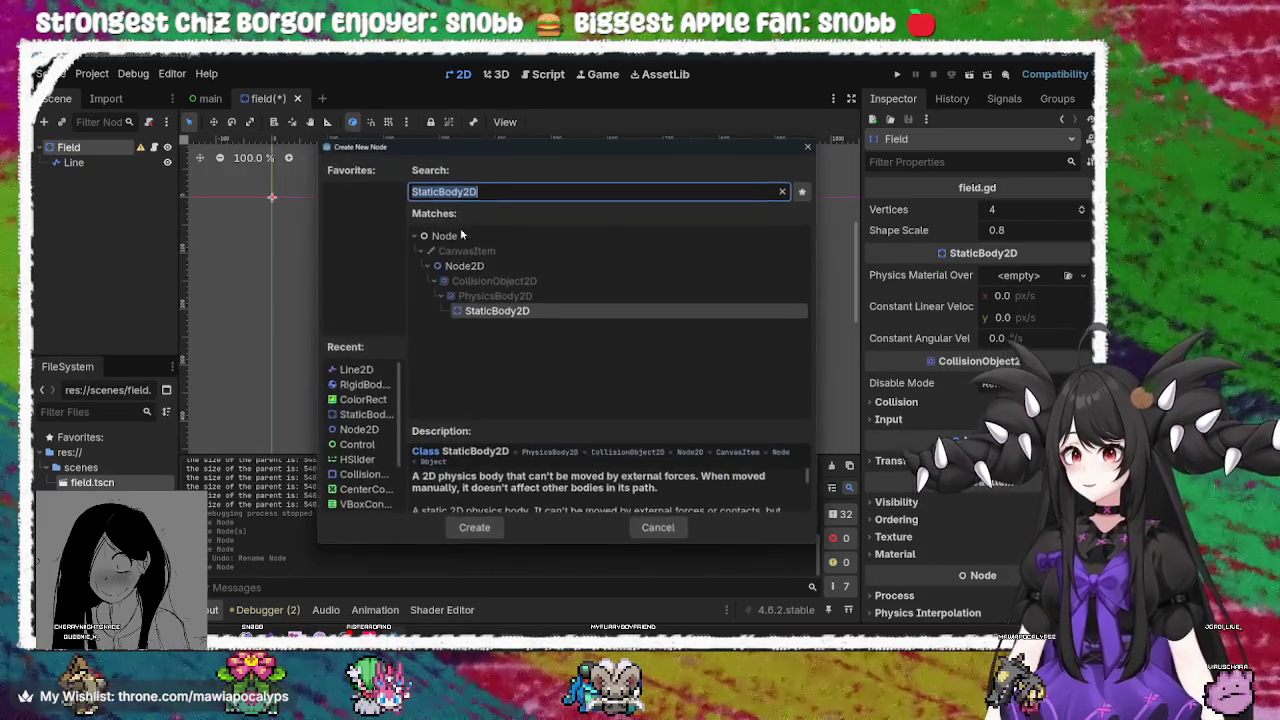
pyautogui.press('BackSpace')
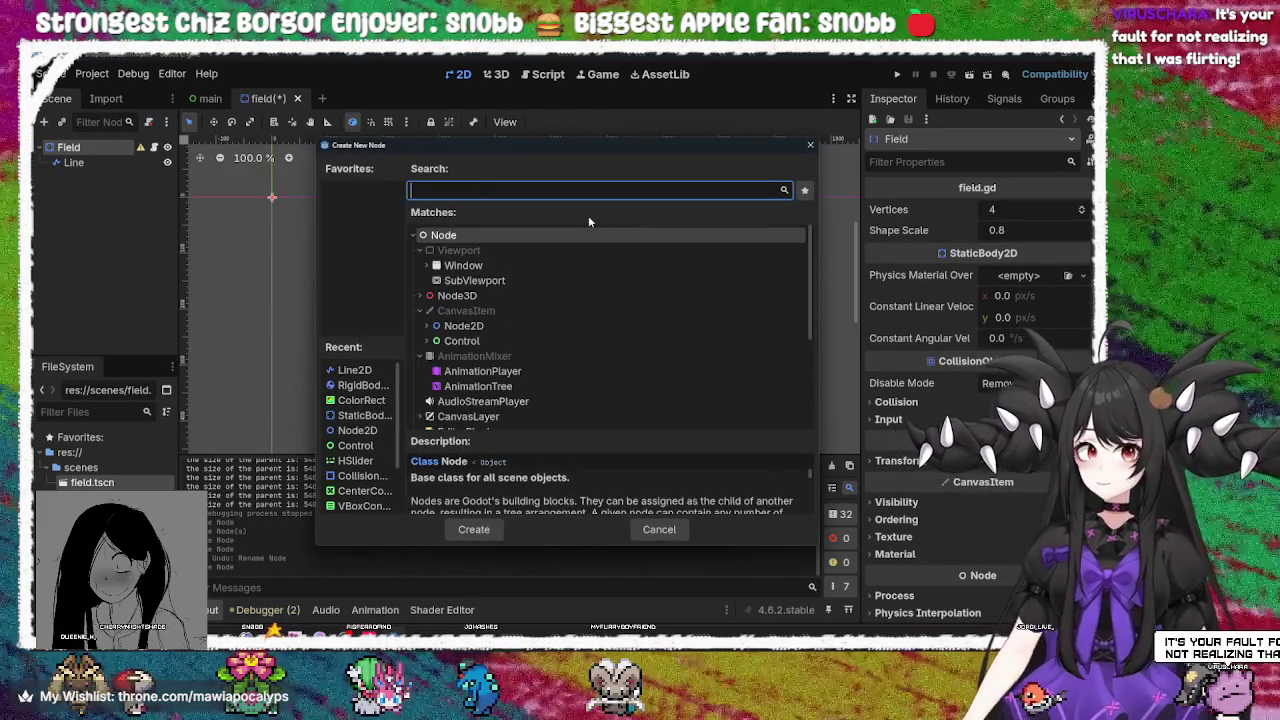
pyautogui.write('r')
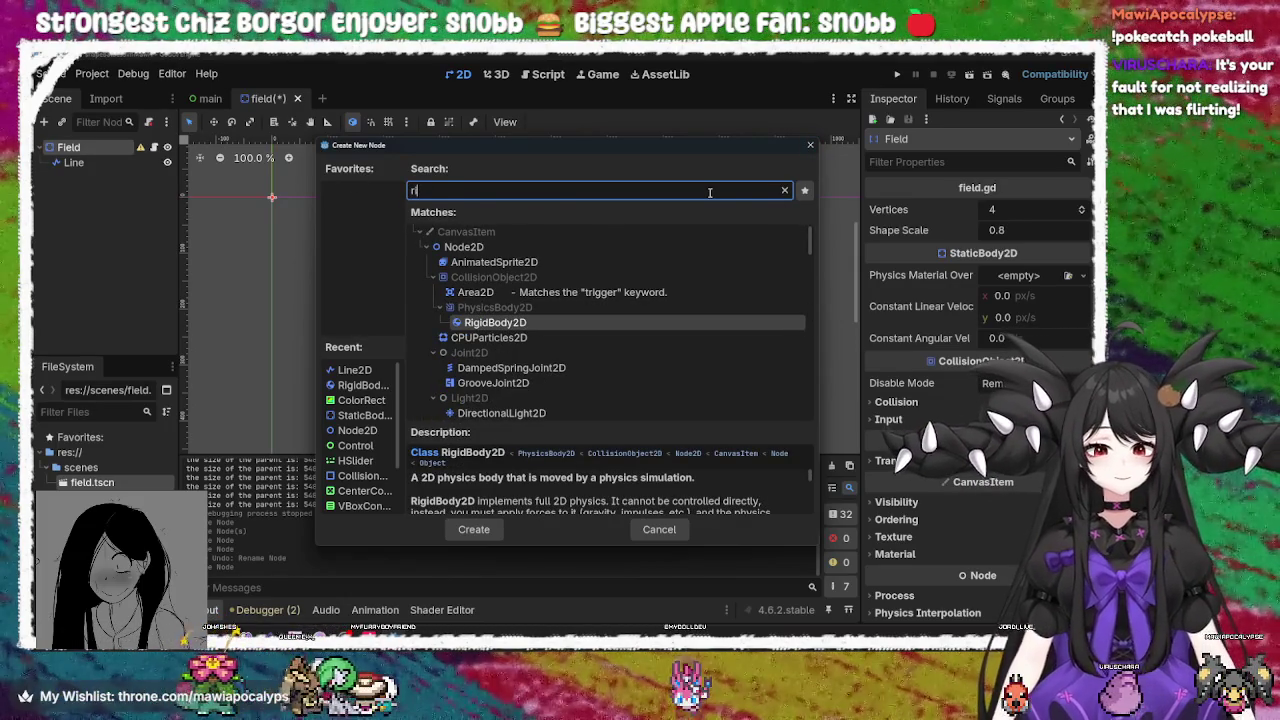
pyautogui.press('BackSpace')
pyautogui.write('c')
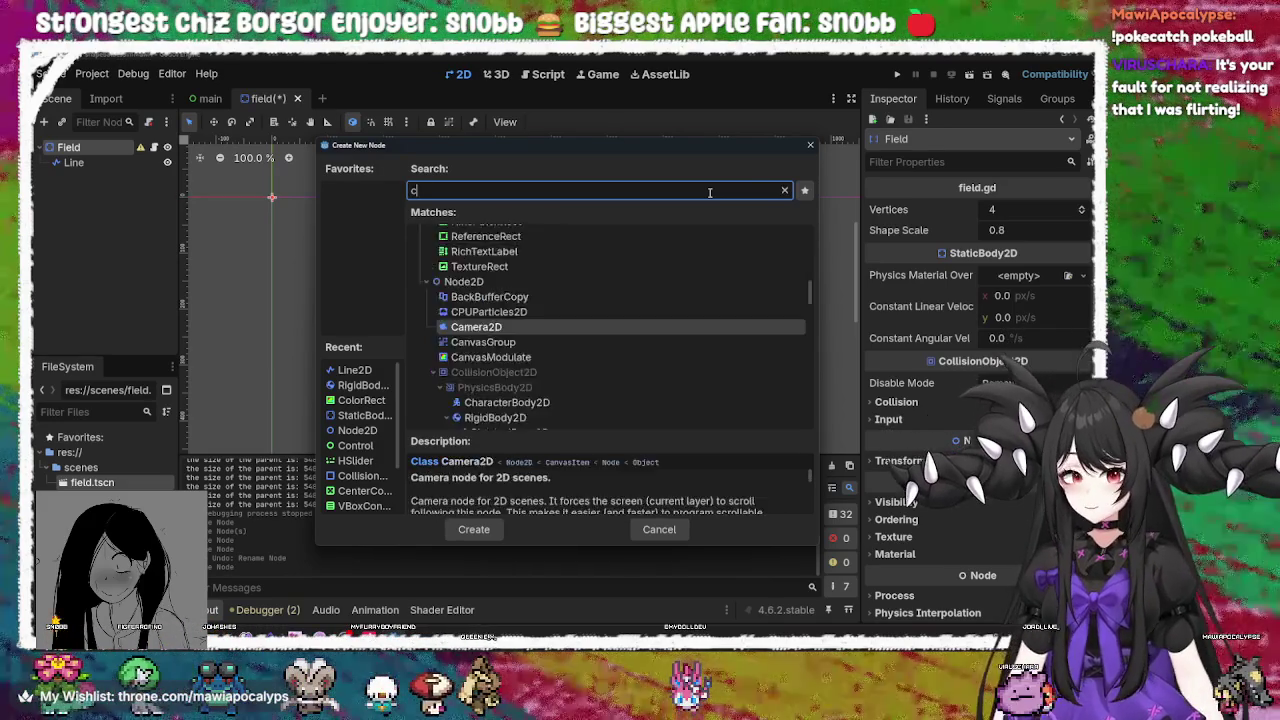
pyautogui.write('olli')
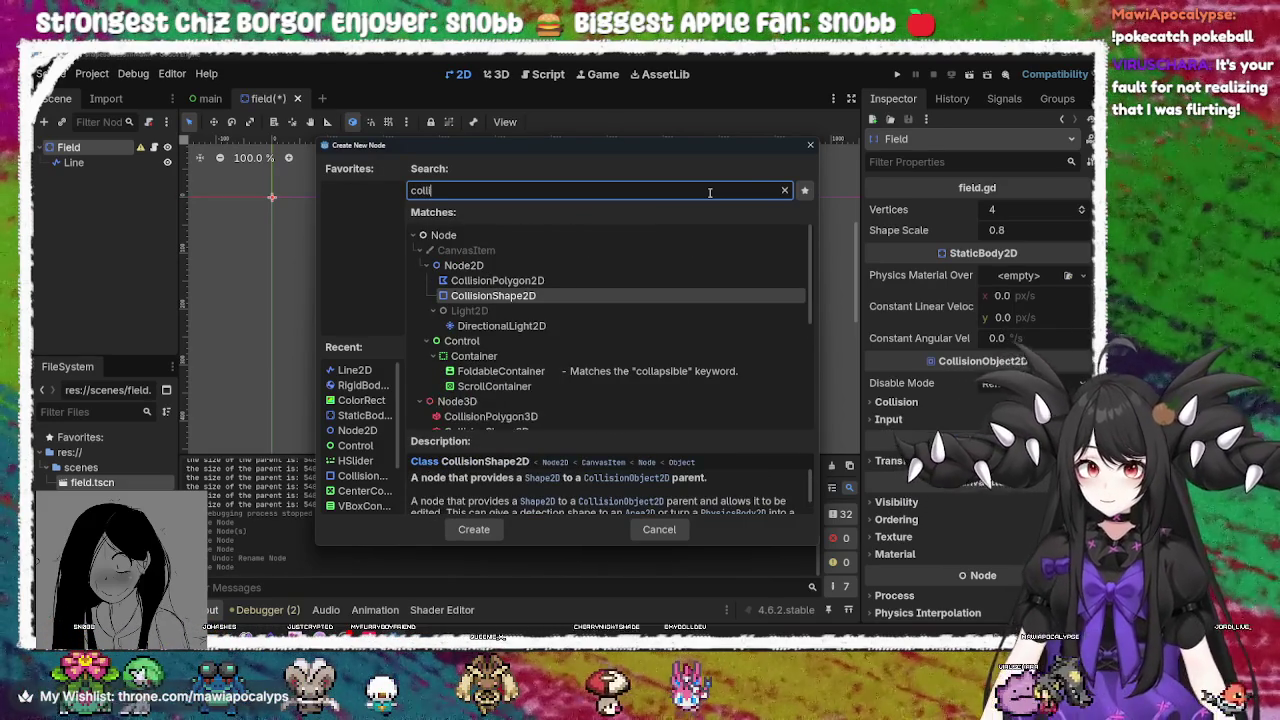
pyautogui.press('Return')
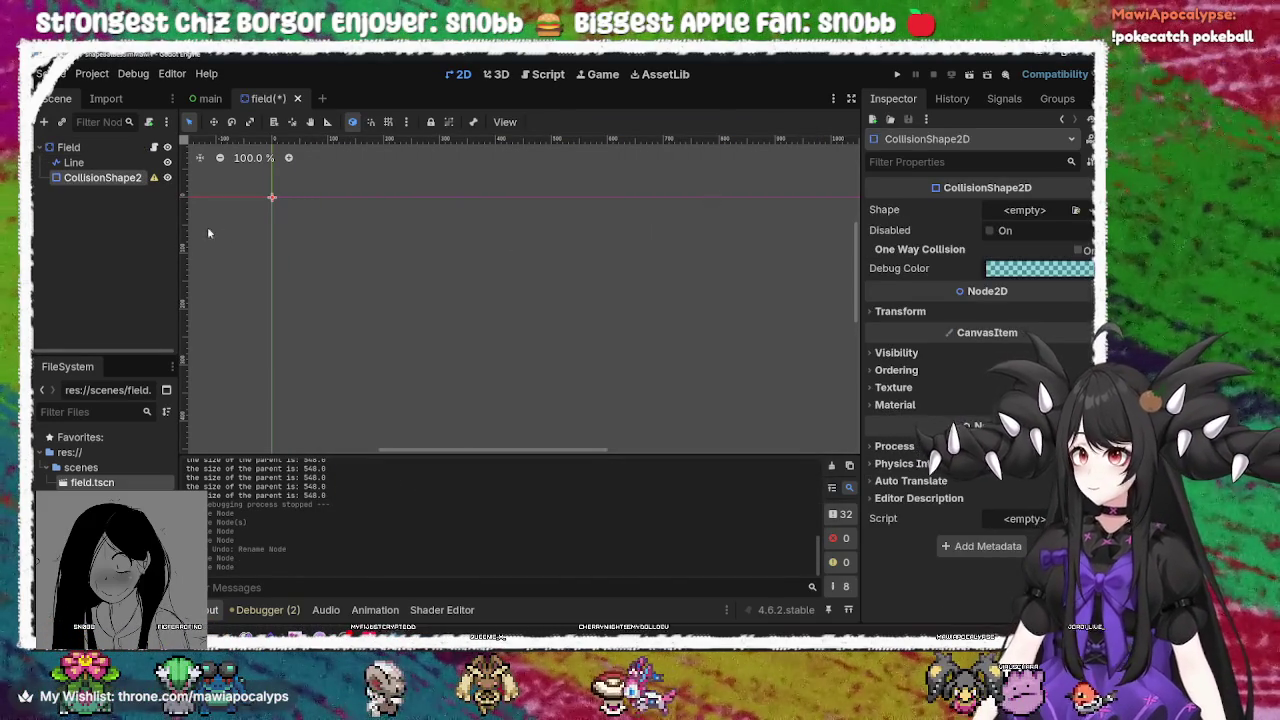
# Assign a new RectangleShape2D to the CollisionShape2D and inspect its properties
pyautogui.click(117, 200)
pyautogui.click(102, 177)
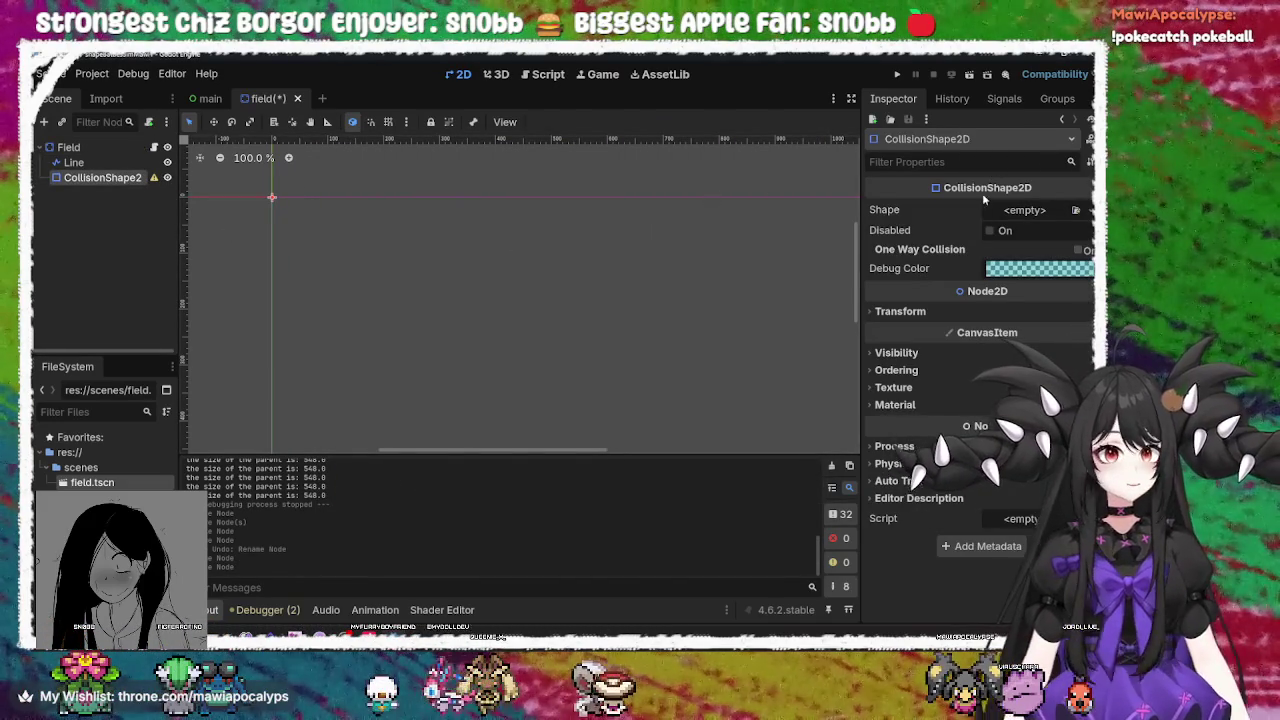
pyautogui.click(1019, 212)
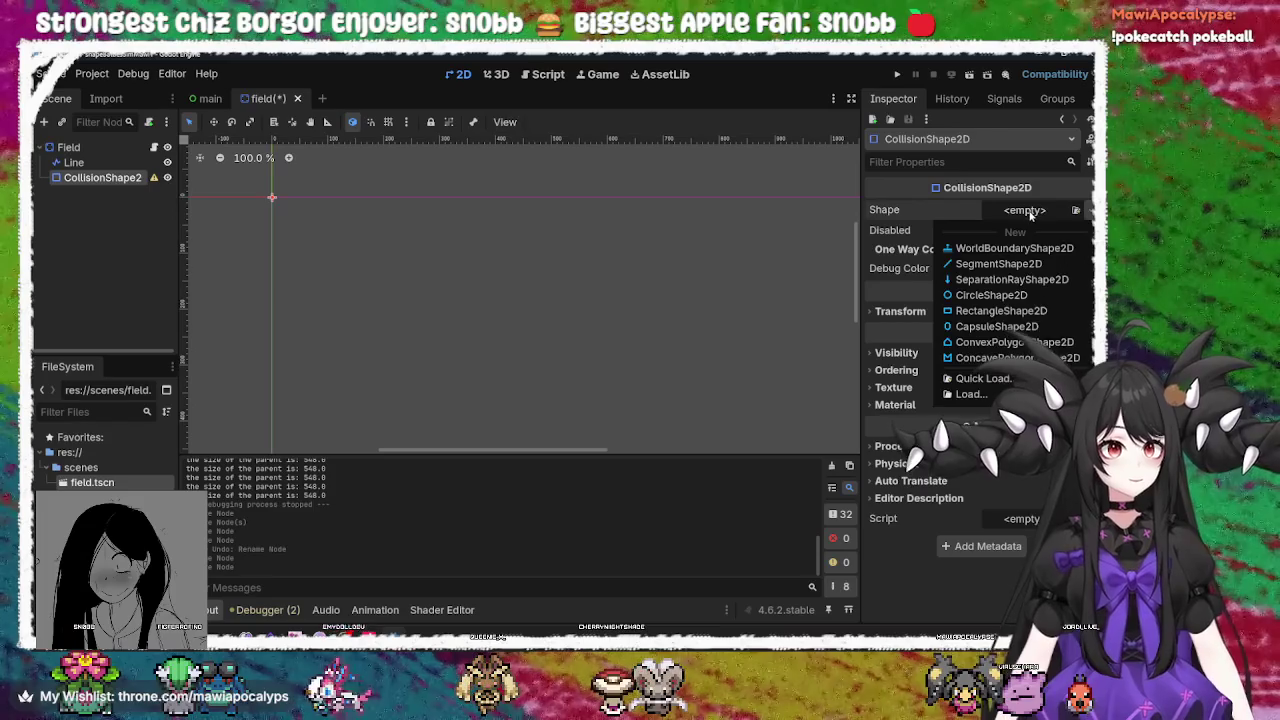
pyautogui.click(1004, 311)
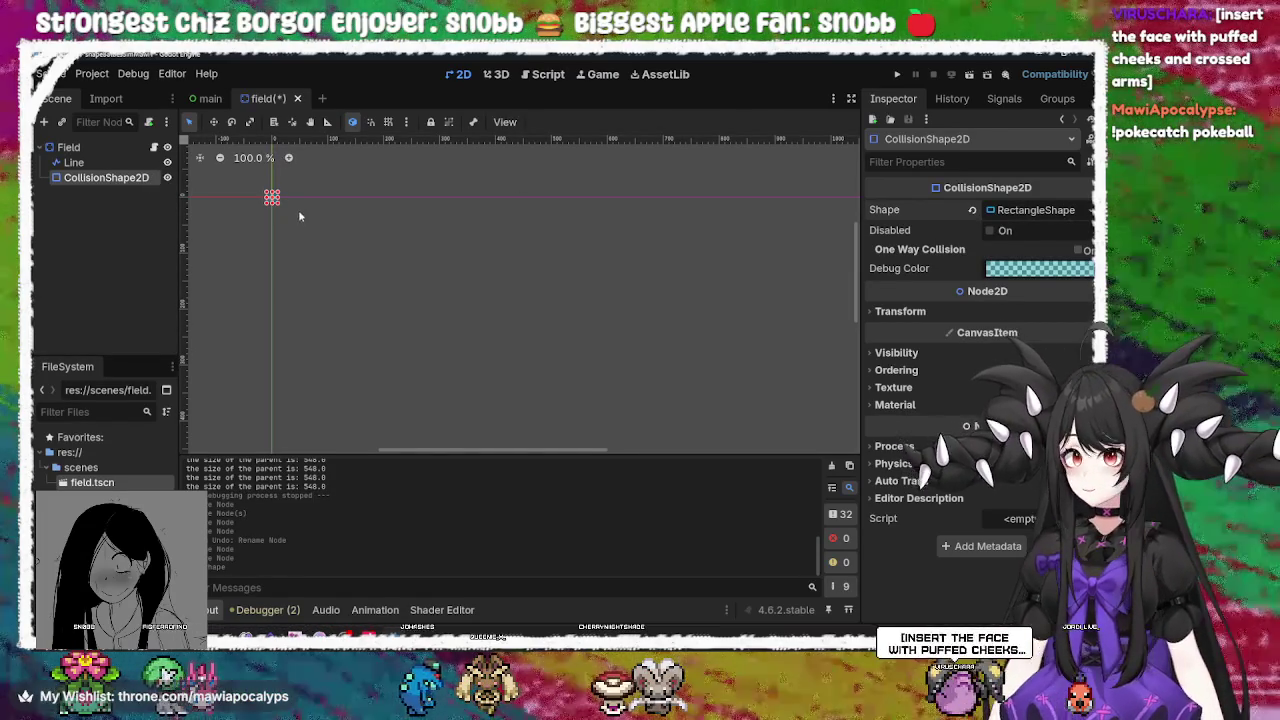
pyautogui.moveTo(990, 251)
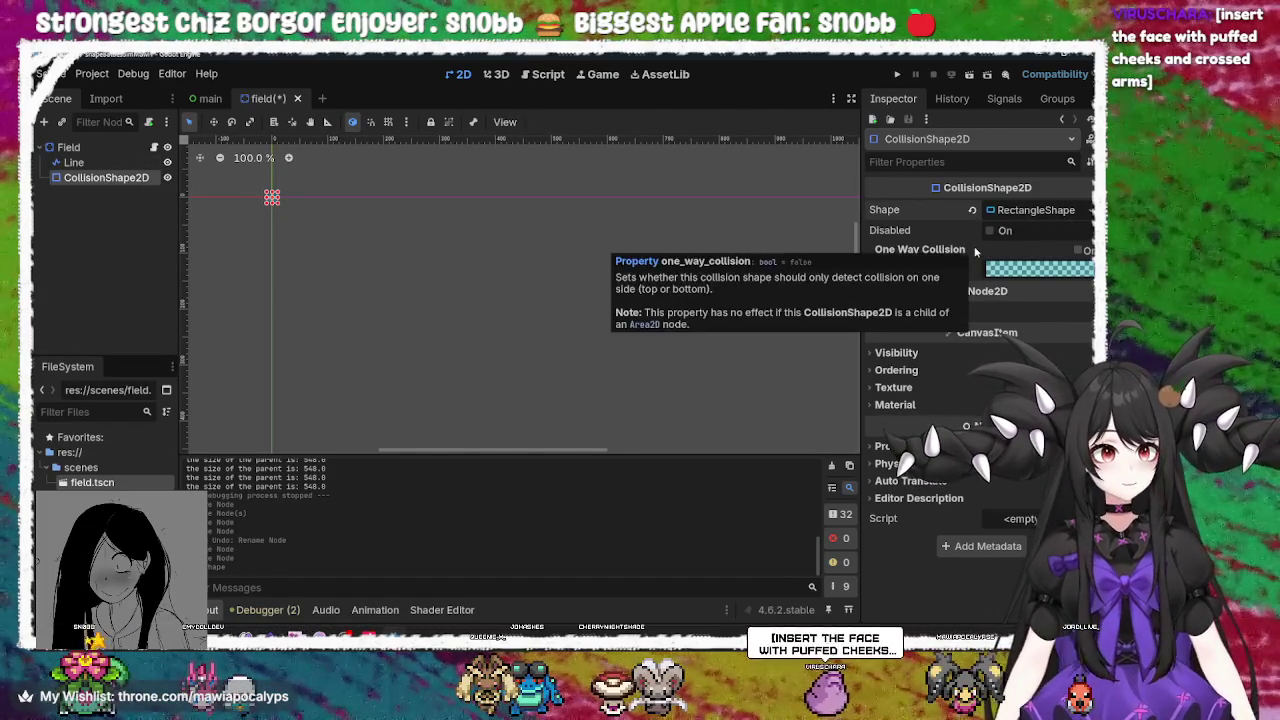
pyautogui.click(322, 242)
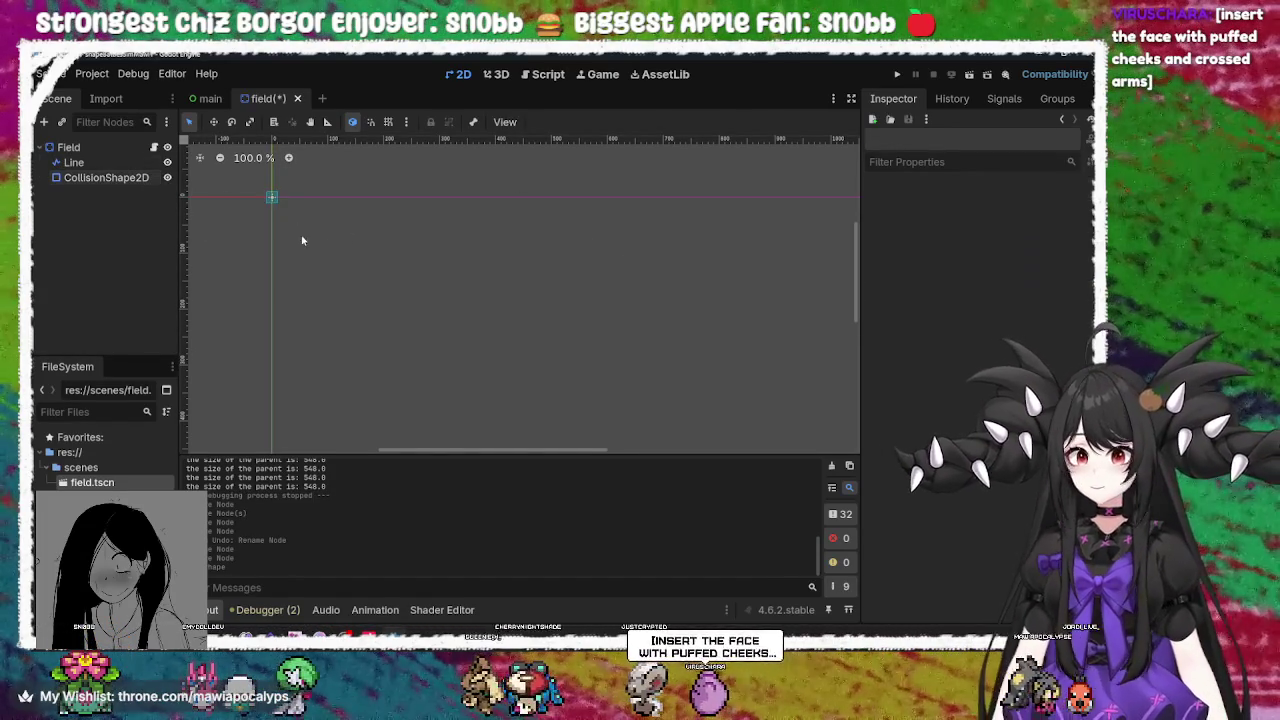
pyautogui.click(111, 180)
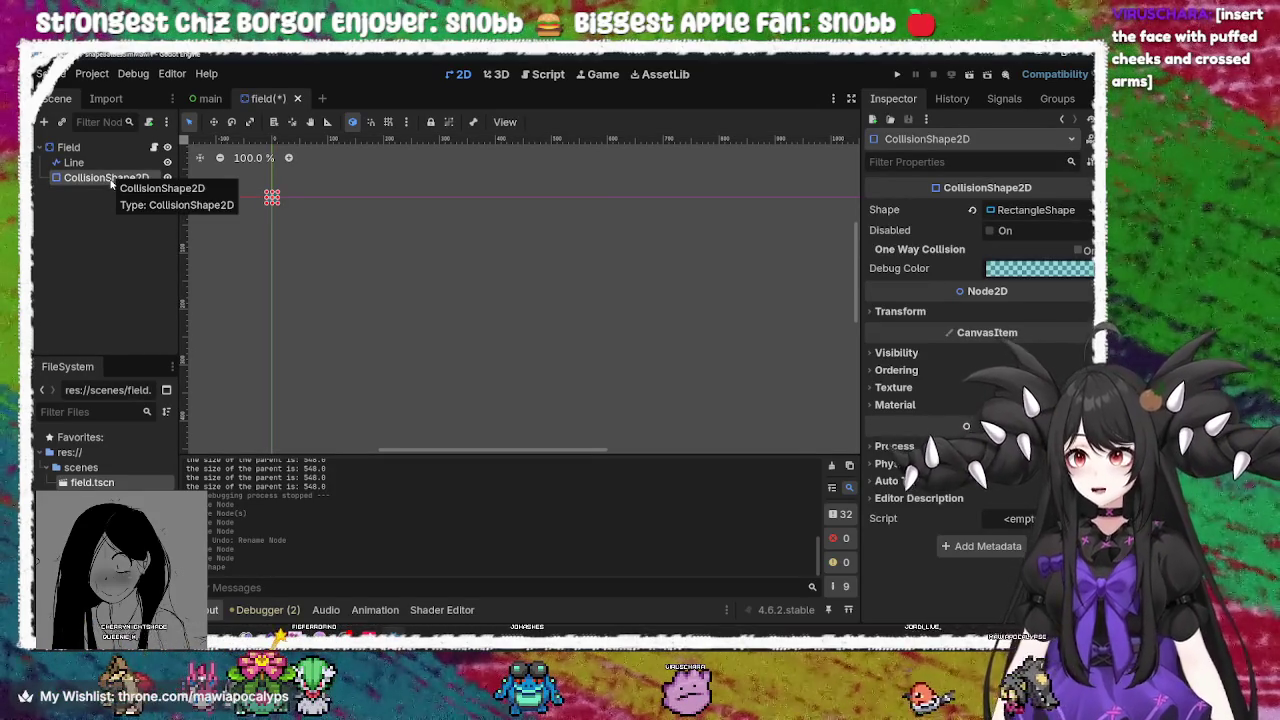
pyautogui.rightClick(111, 180)
pyautogui.click(1053, 238)
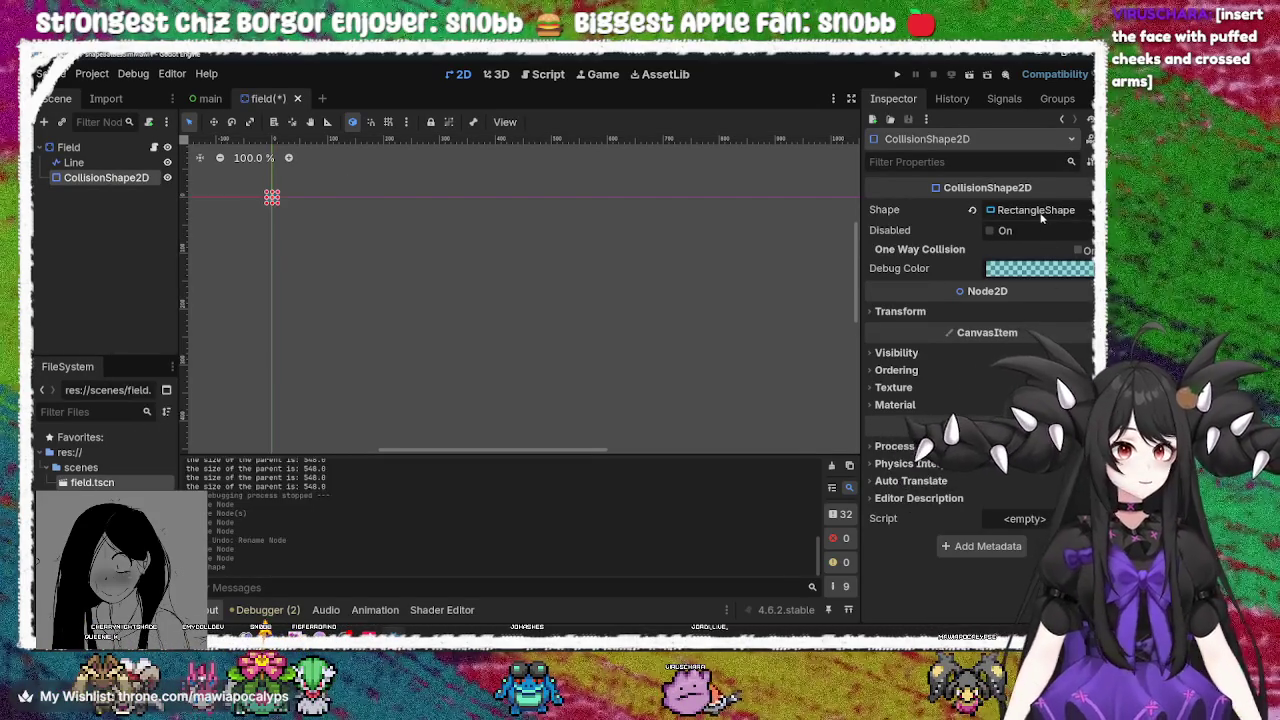
pyautogui.click(1035, 210)
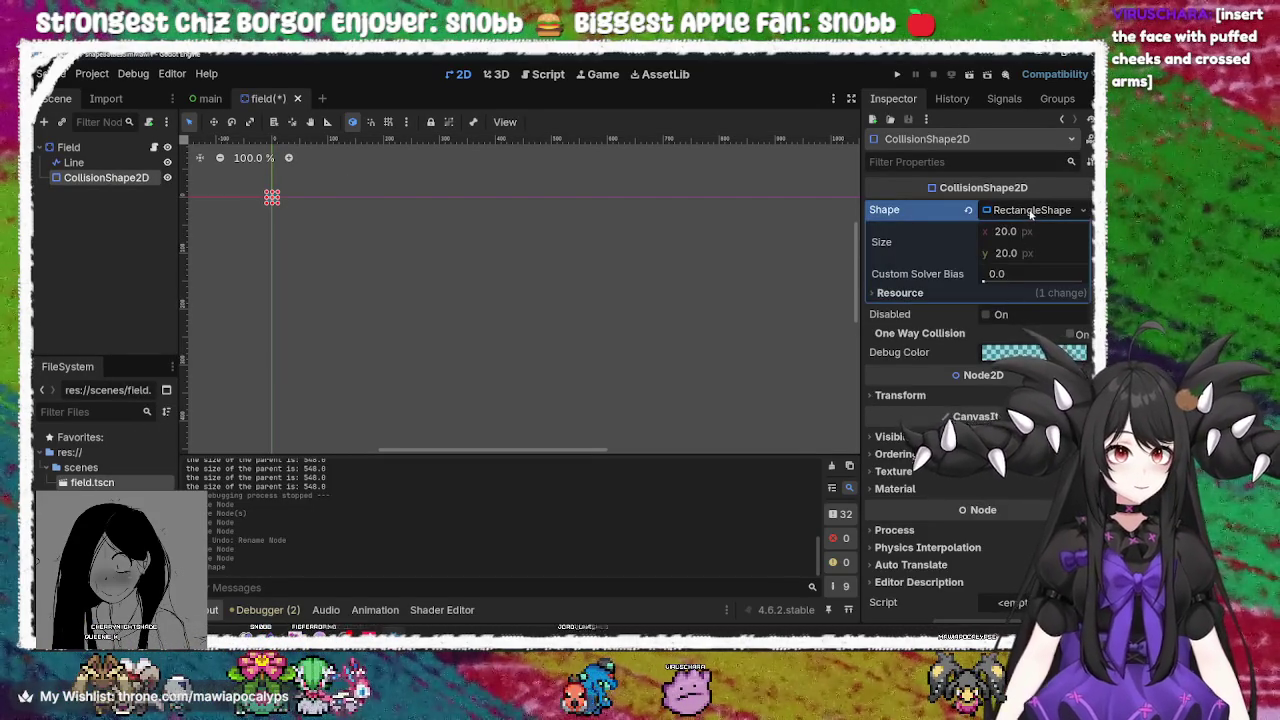
pyautogui.click(1031, 211)
# Replace the rectangle with a new SegmentShape2D and save the Field scene
pyautogui.click(972, 210)
pyautogui.click(1025, 210)
pyautogui.click(1000, 264)
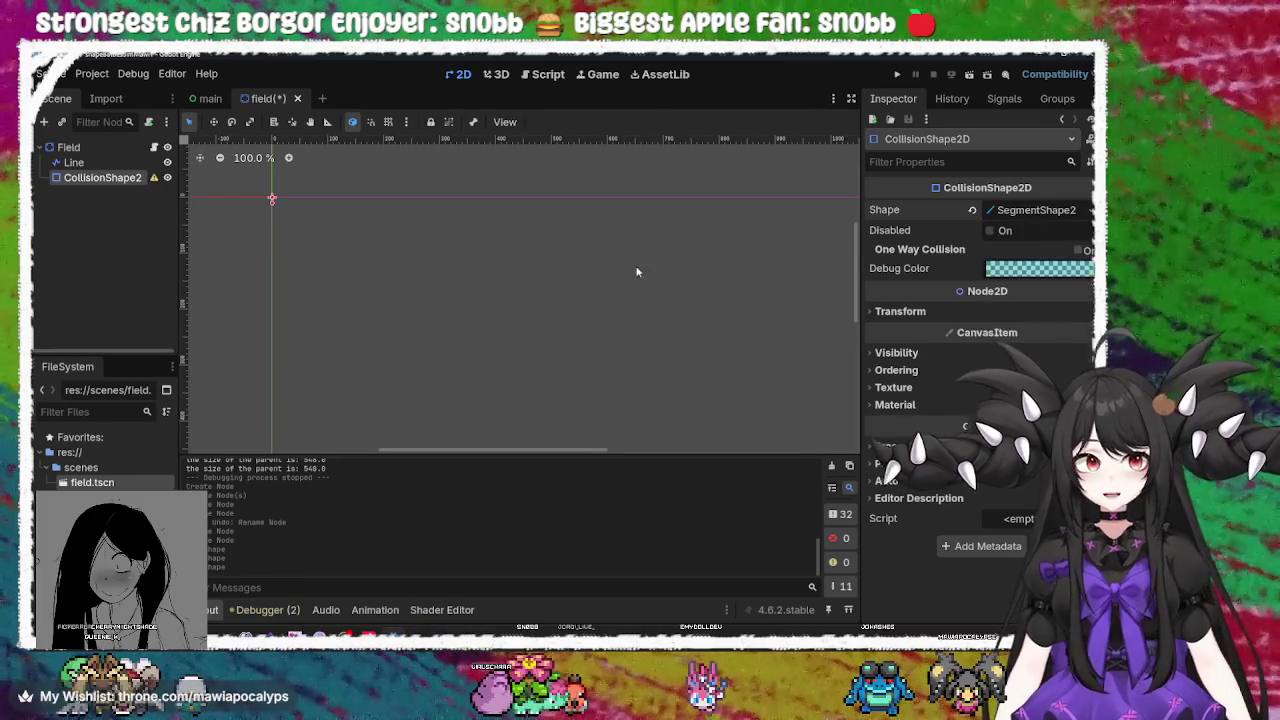
pyautogui.click(112, 182)
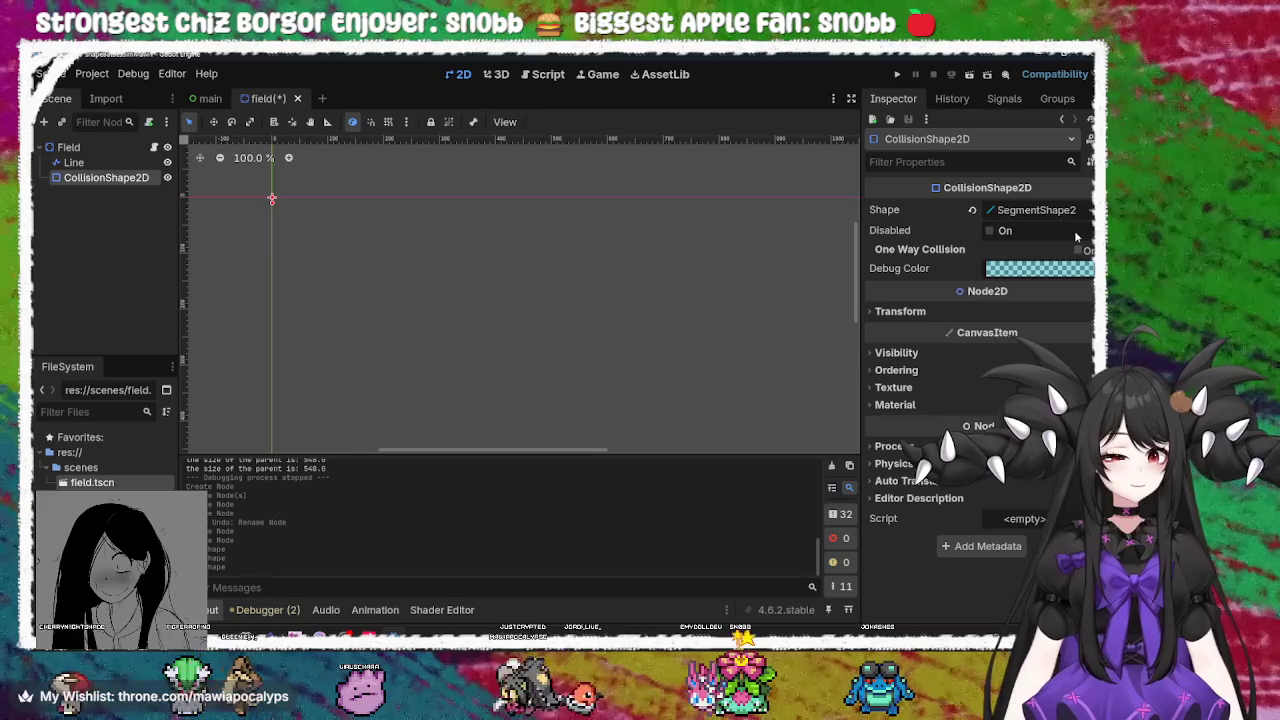
pyautogui.click(614, 314)
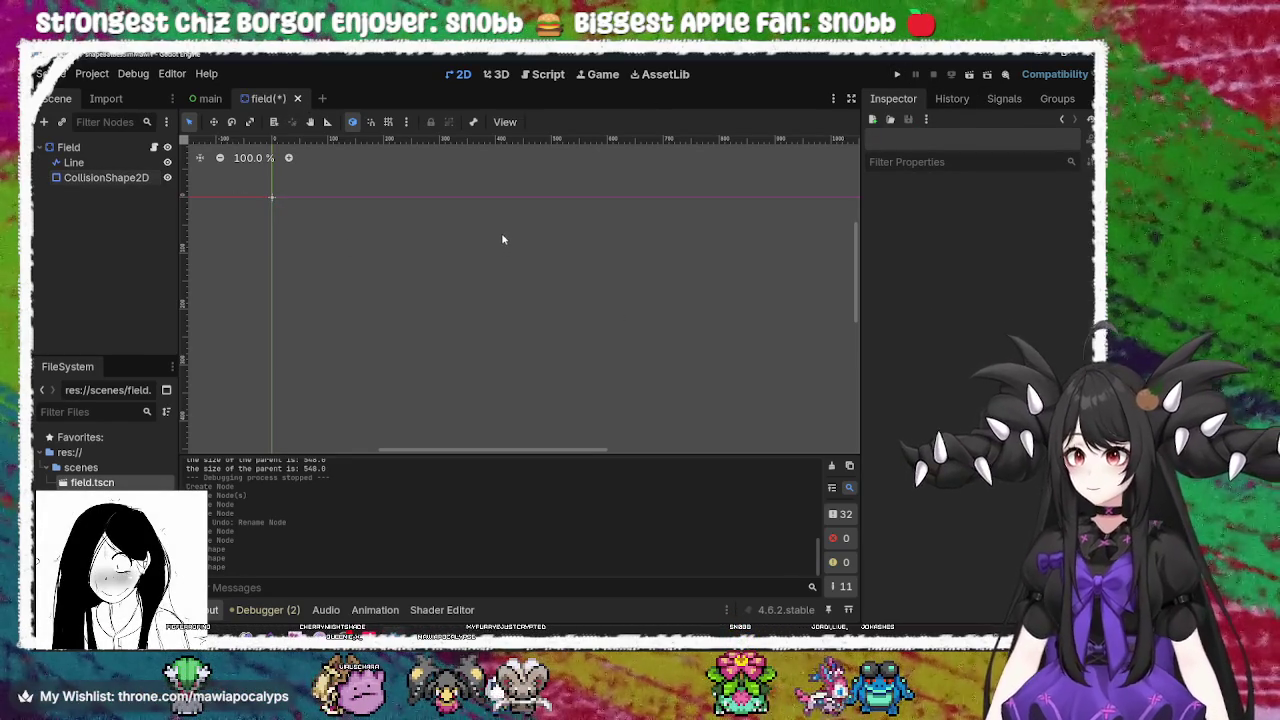
pyautogui.hotkey('ctrl', 's')
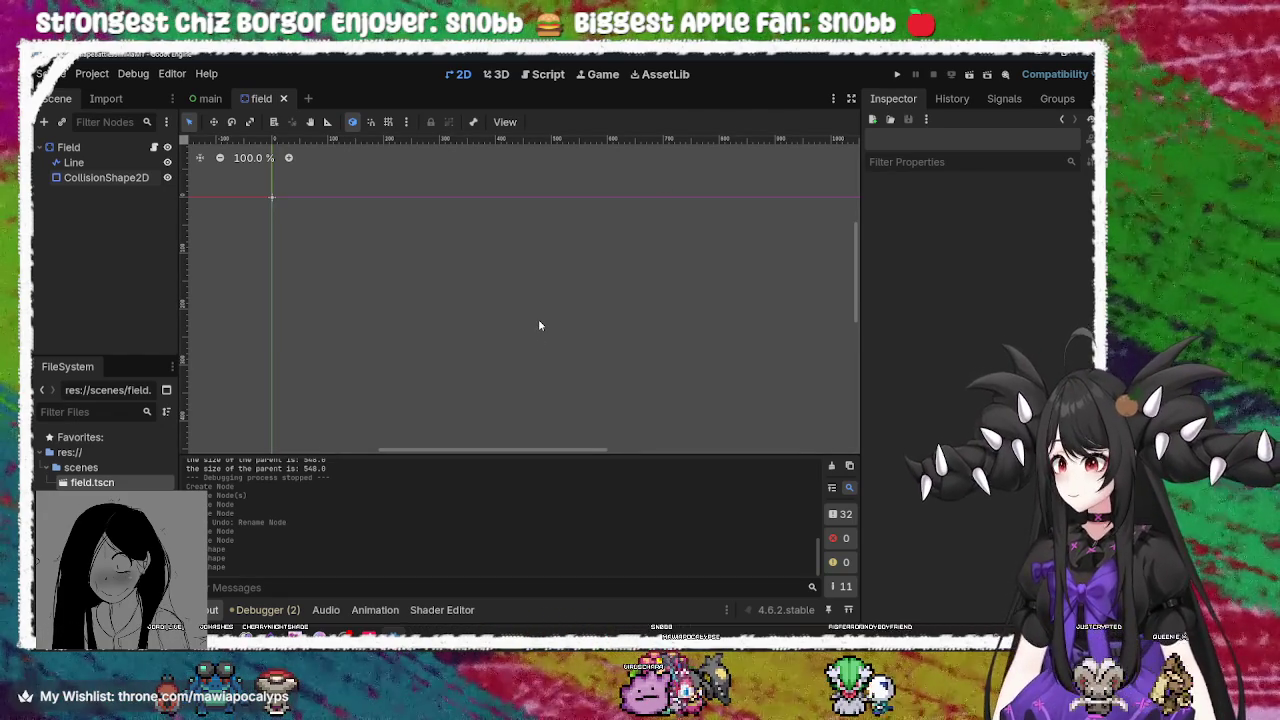
# Box-select the nodes around the scene origin, then select the CollisionShape2D node in the Scene dock
pyautogui.moveTo(291, 180); pyautogui.dragTo(244, 229)
pyautogui.click(351, 194)
pyautogui.moveTo(309, 180)
pyautogui.mouseDown()
pyautogui.moveTo(223, 224)
pyautogui.moveTo(297, 199)
pyautogui.moveTo(226, 250)
pyautogui.mouseUp()
pyautogui.click(122, 179)
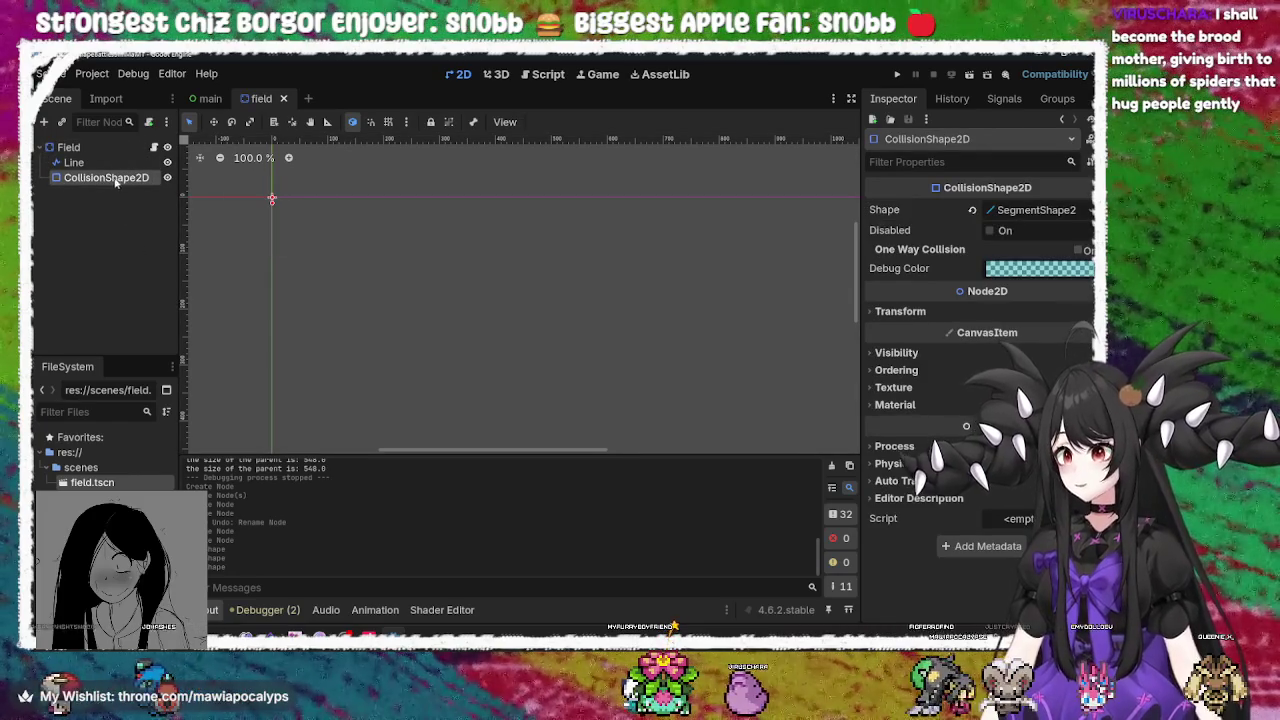